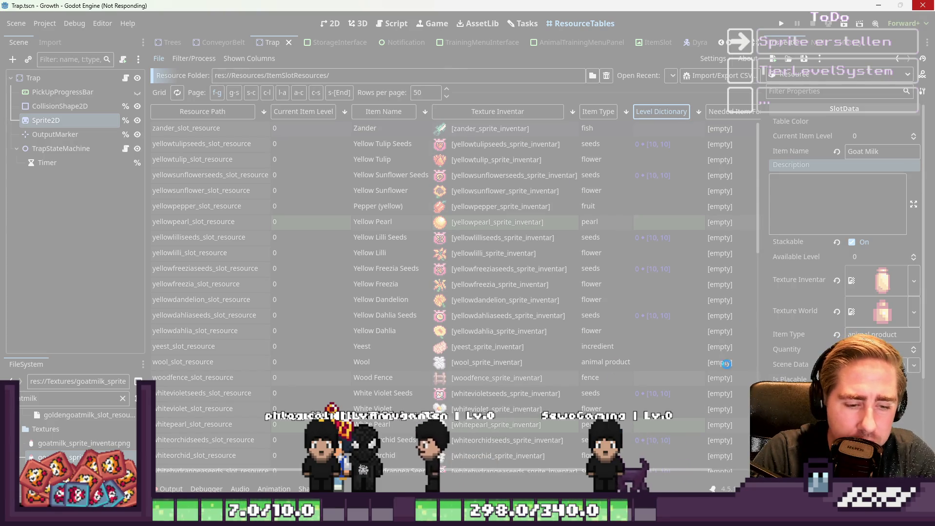
# Step: Force-close the frozen Godot editor, skip the problem report, and reopen the Growth project
pyautogui.click(892, 9)
pyautogui.click(438, 267)
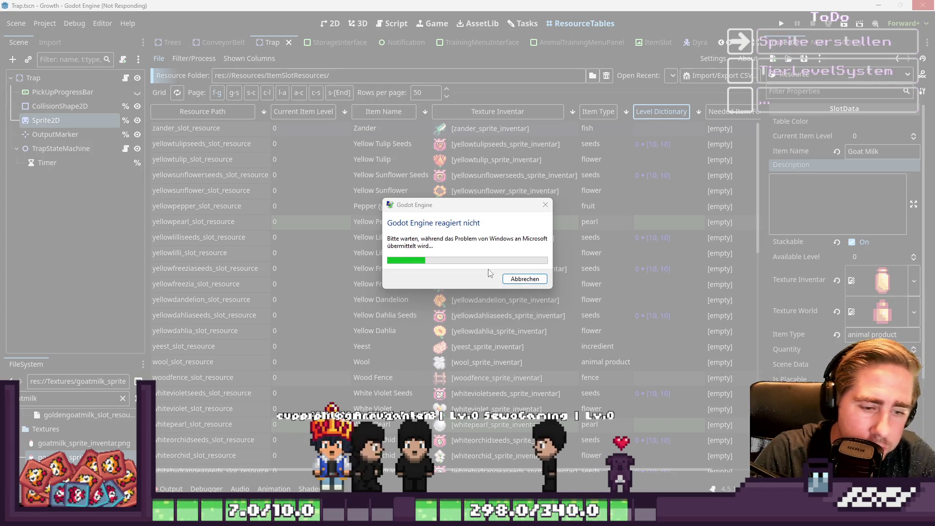
pyautogui.click(523, 278)
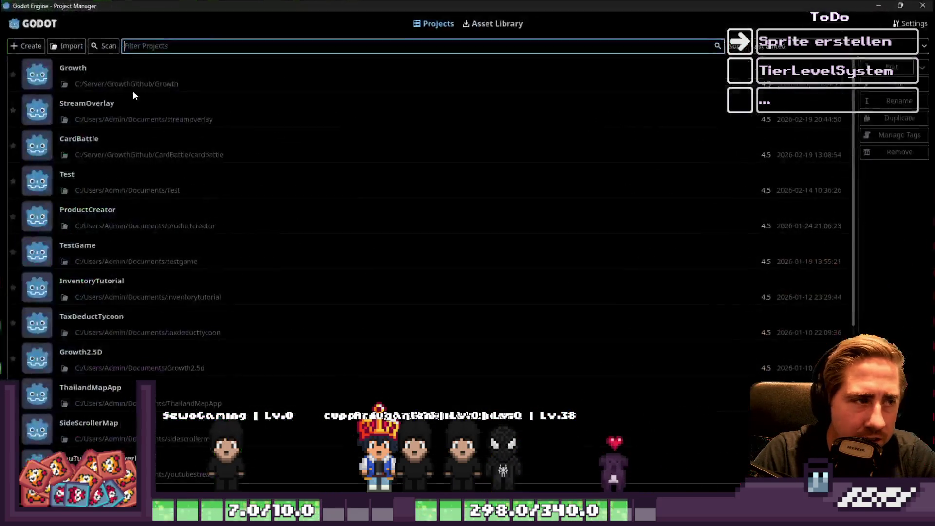
pyautogui.doubleClick(137, 74)
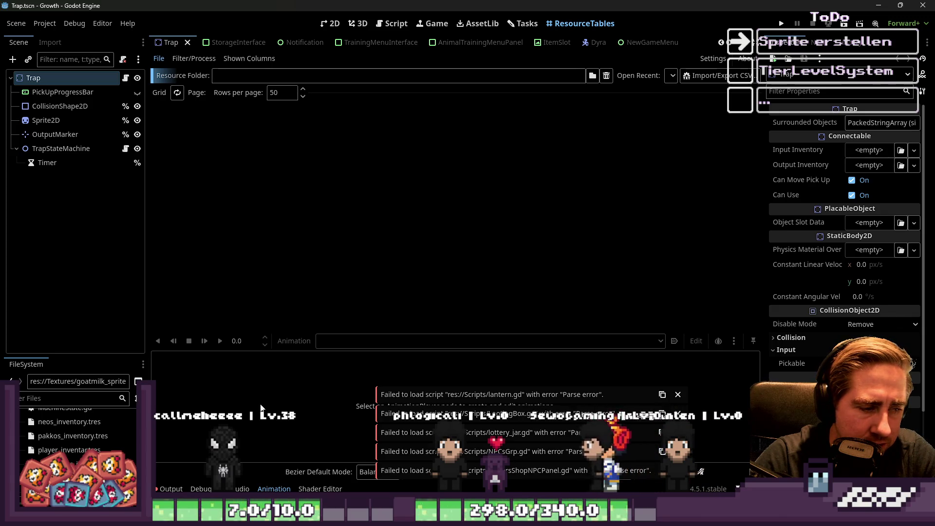
# Step: Click through the PickUpProgressBar, CollisionShape2D and Trap root nodes, then dismiss the script load error
pyautogui.click(78, 93)
pyautogui.click(51, 106)
pyautogui.click(61, 92)
pyautogui.click(62, 79)
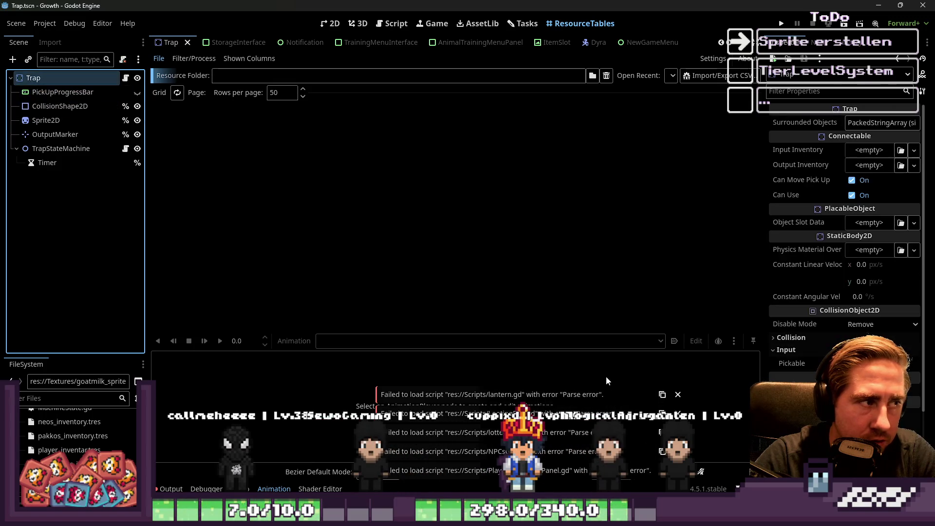
pyautogui.click(677, 395)
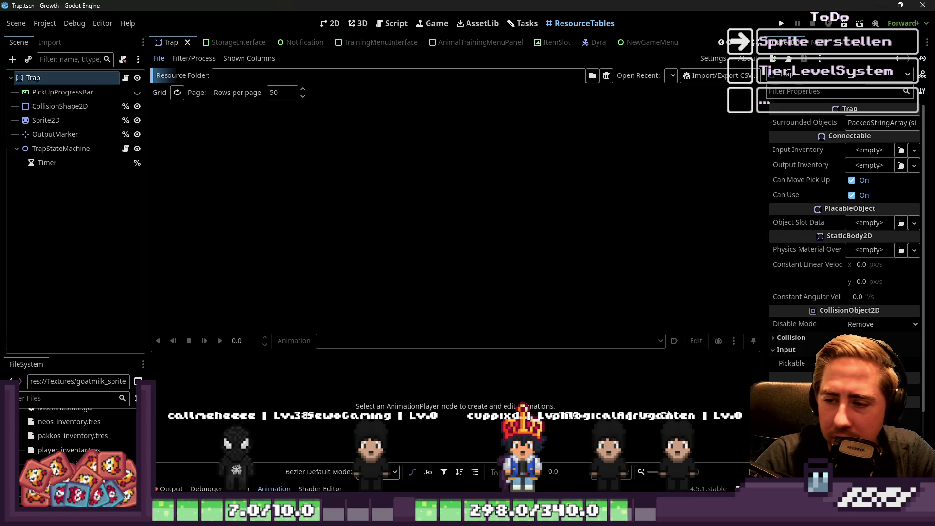
pyautogui.scroll(-5, 633, 43)
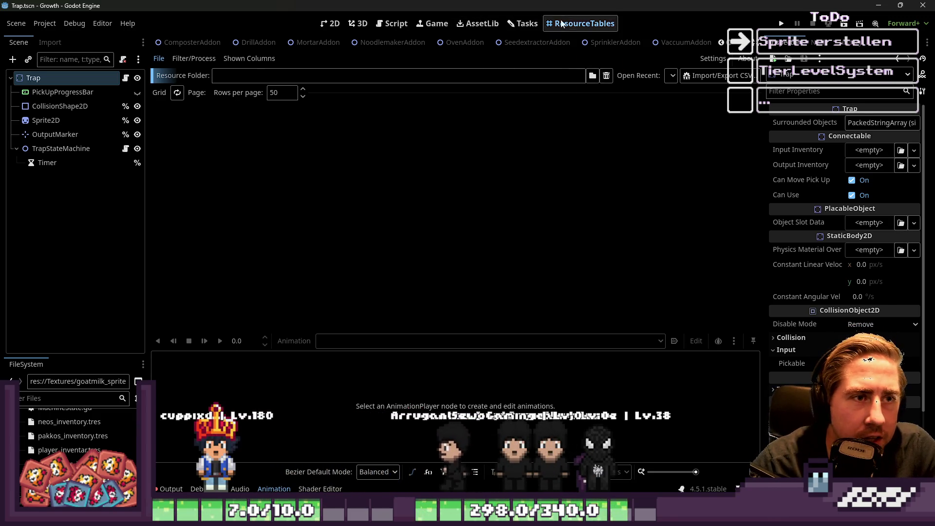
# Step: Load res://Resources/ItemSlotResources into the resource table from the Resource Folder browser
pyautogui.click(522, 24)
pyautogui.click(579, 23)
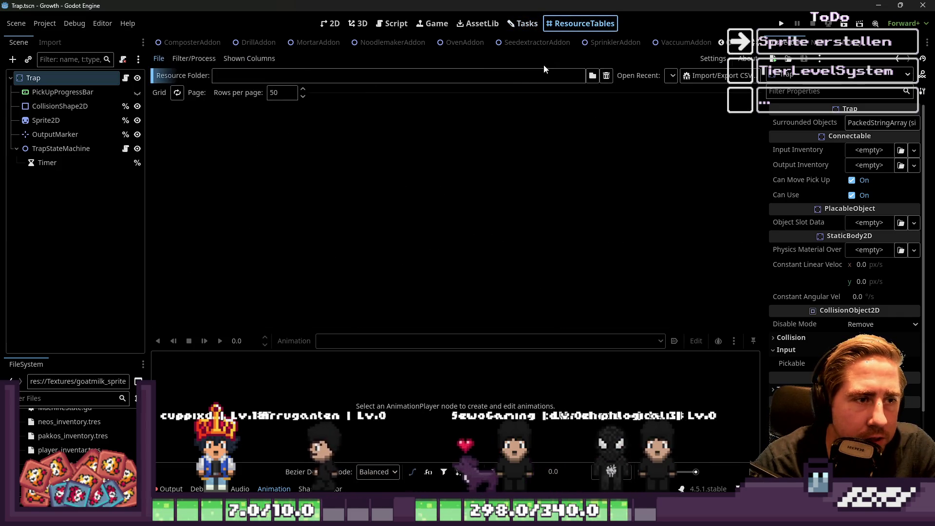
pyautogui.click(592, 76)
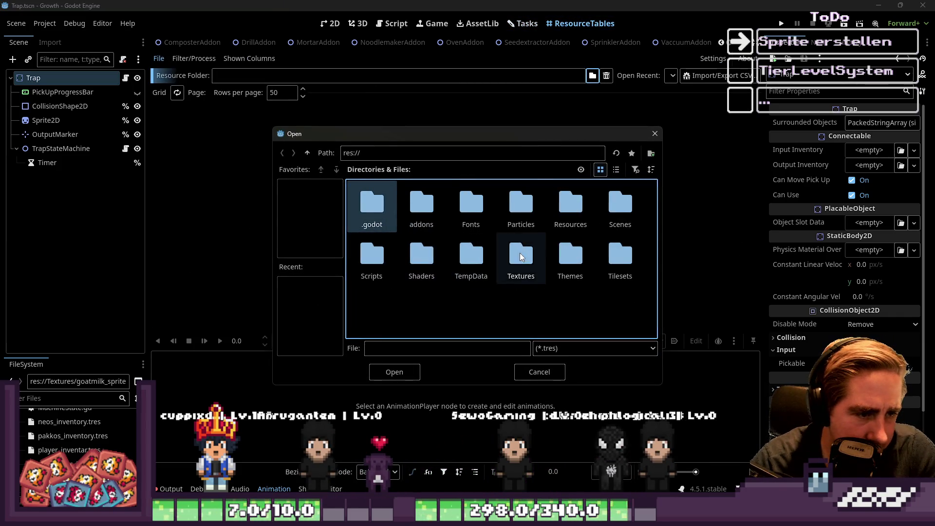
pyautogui.click(370, 275)
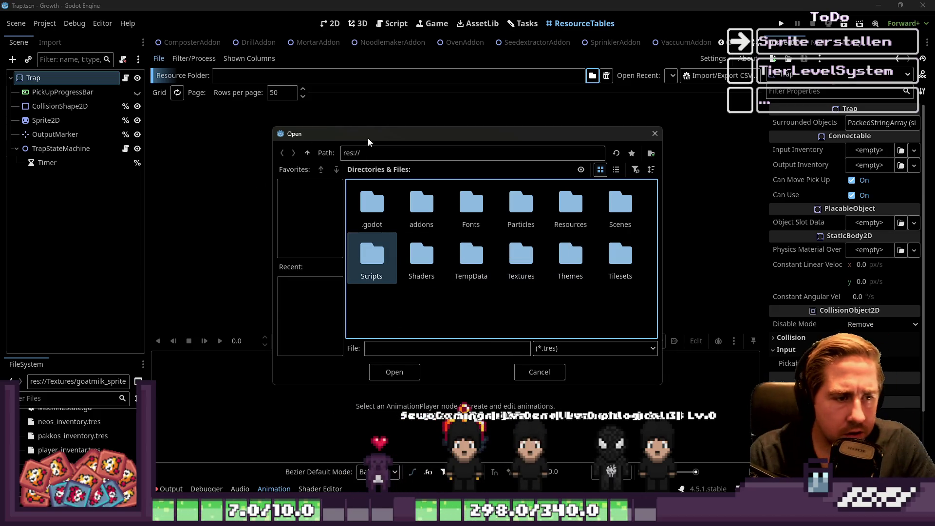
pyautogui.doubleClick(570, 207)
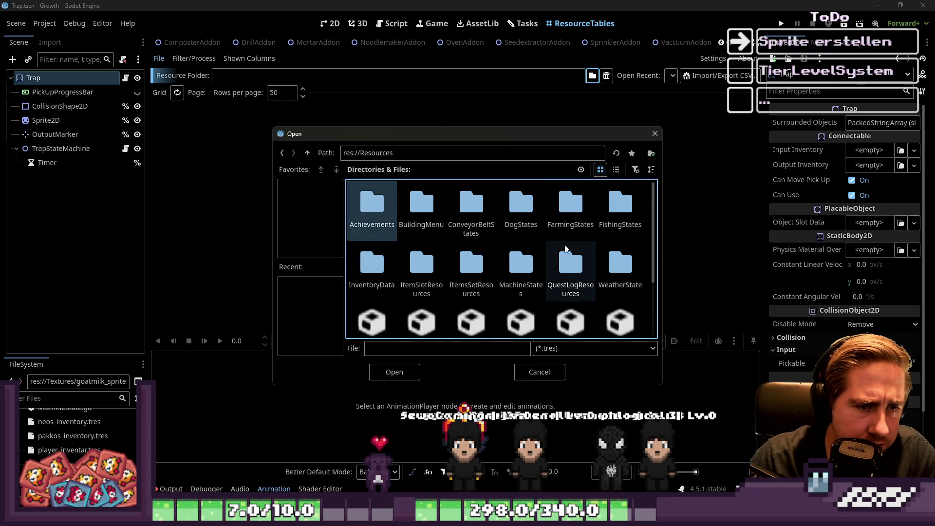
pyautogui.click(454, 270)
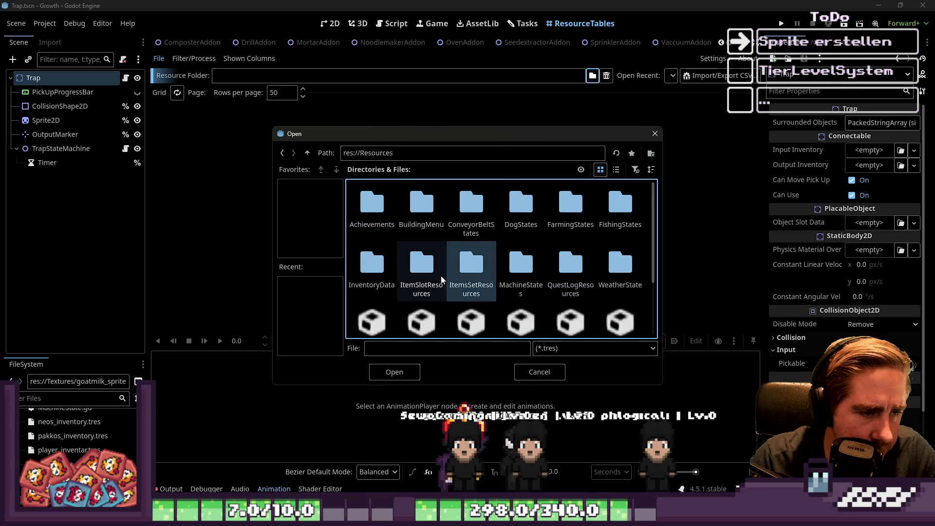
pyautogui.doubleClick(442, 279)
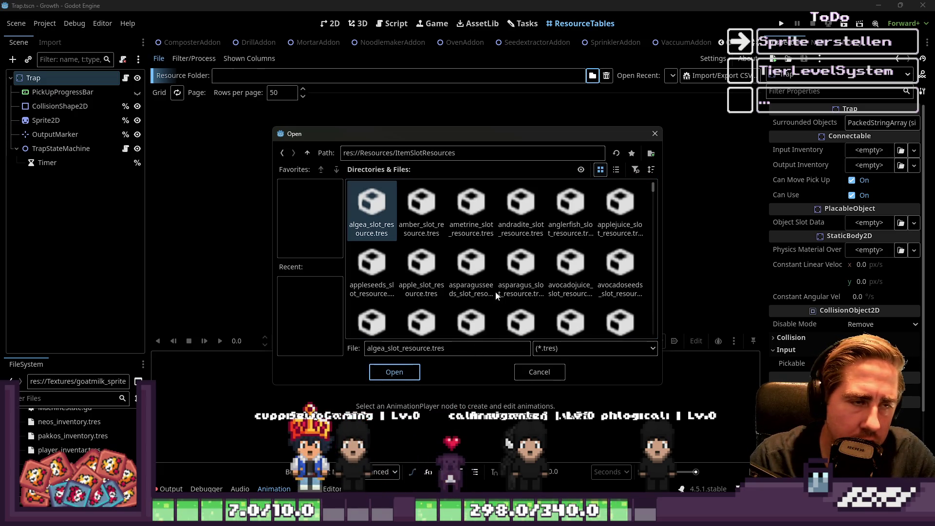
pyautogui.press('Return')
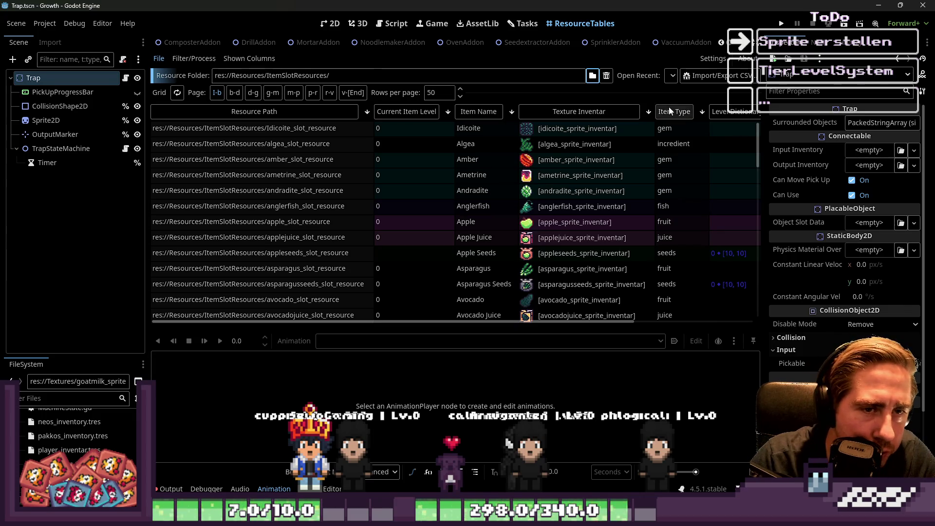
# Step: Sort the item table by Item Type so the Tool and animal rows come first
pyautogui.click(668, 107)
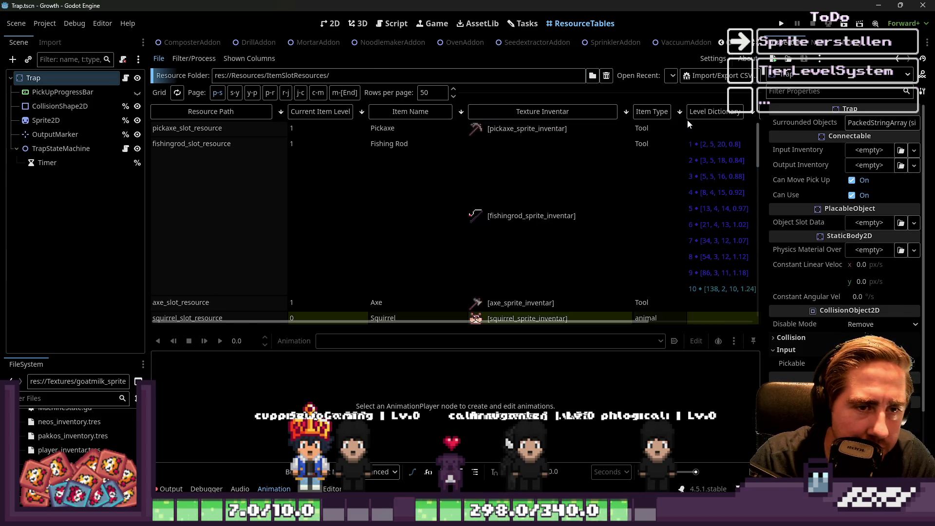
pyautogui.click(651, 115)
pyautogui.scroll(-5, 593, 139)
pyautogui.click(593, 116)
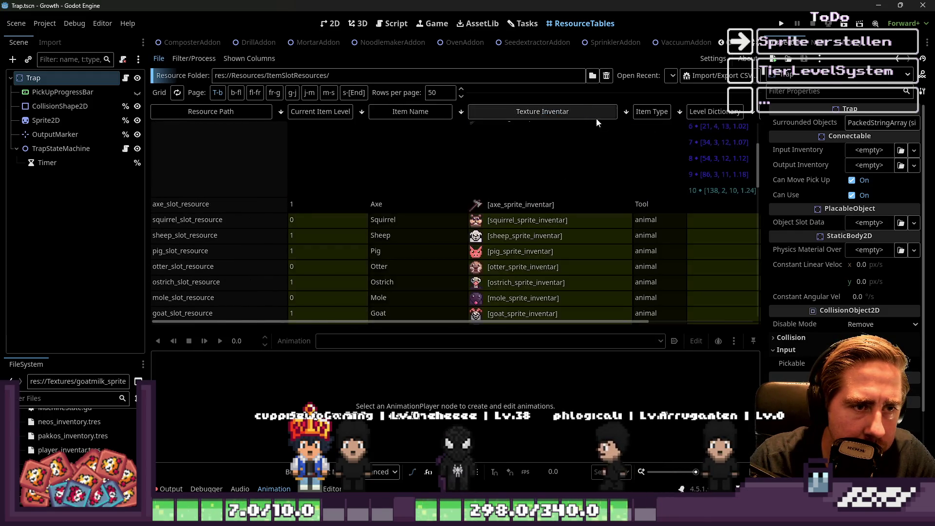
pyautogui.scroll(-3, 626, 171)
pyautogui.scroll(2, 626, 172)
pyautogui.moveTo(518, 323); pyautogui.dragTo(676, 329)
pyautogui.scroll(-1, 600, 235)
# Step: Inspect the Squirrel, Sheep and Pig rows and expand the Pig's Animal properties
pyautogui.click(588, 173)
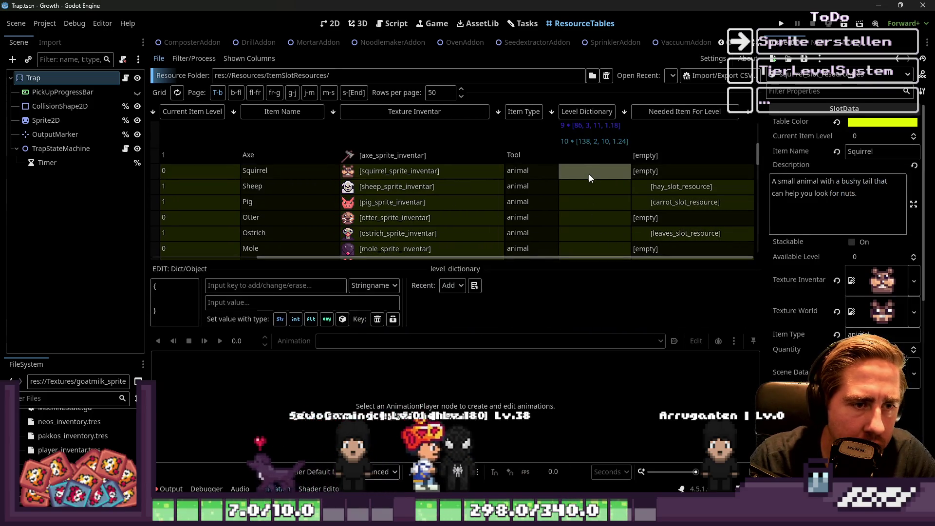
pyautogui.click(588, 188)
pyautogui.click(586, 200)
pyautogui.scroll(-5, 823, 327)
pyautogui.click(824, 327)
pyautogui.scroll(-3, 824, 327)
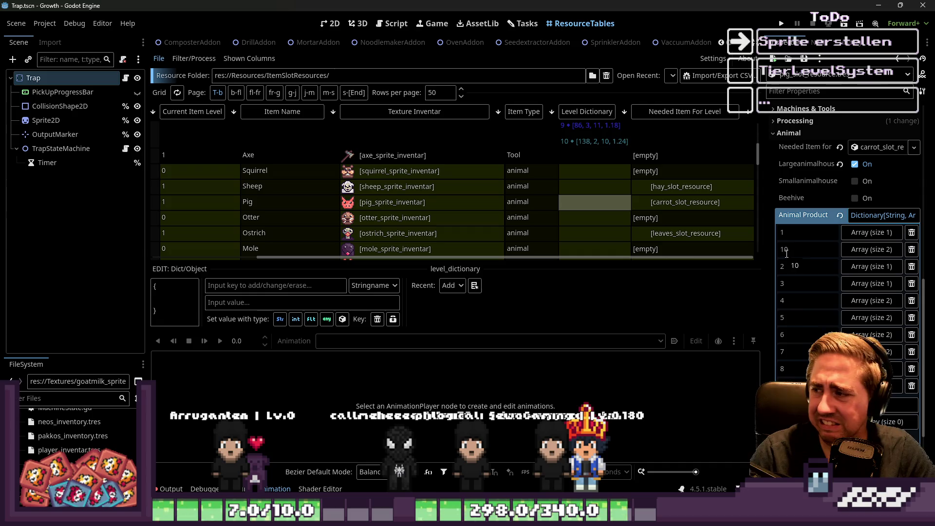
# Step: Check the Pig's level 10 Animal Product key and widen the Inspector panel
pyautogui.click(863, 250)
pyautogui.click(862, 251)
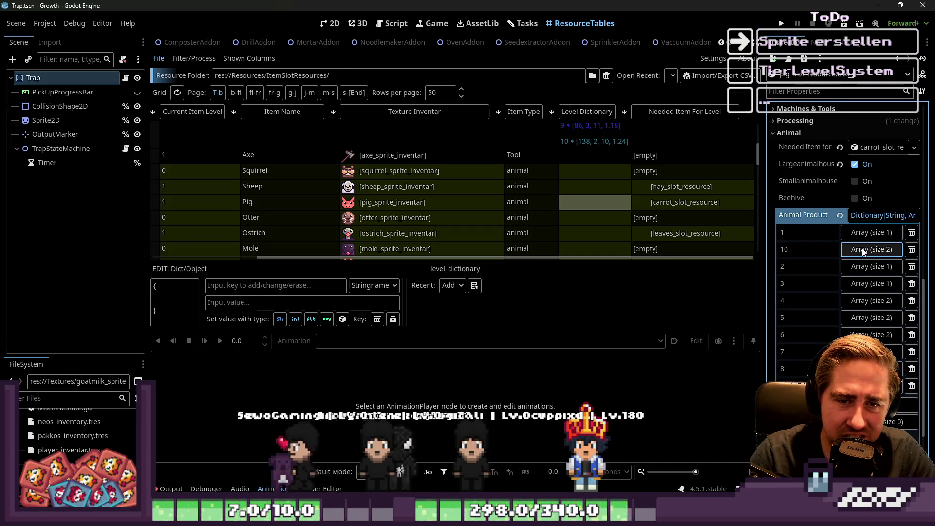
pyautogui.doubleClick(781, 250)
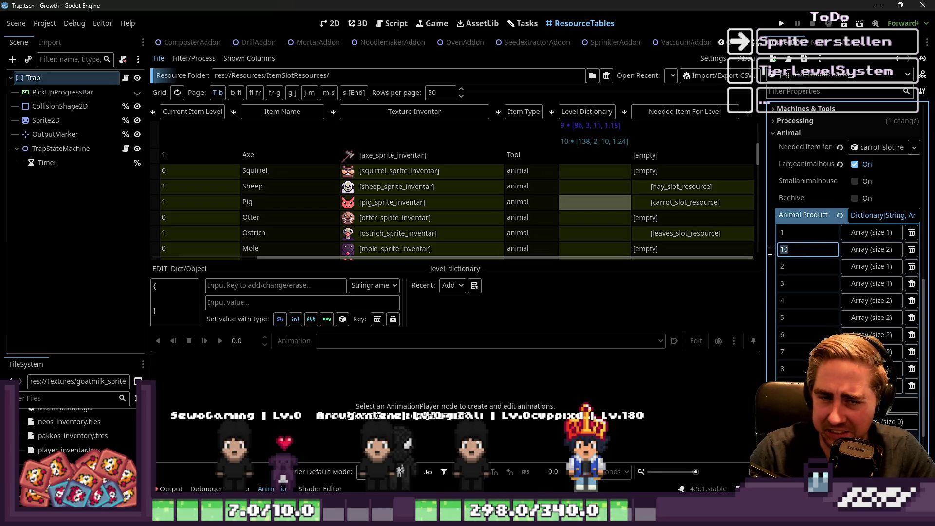
pyautogui.click(783, 250)
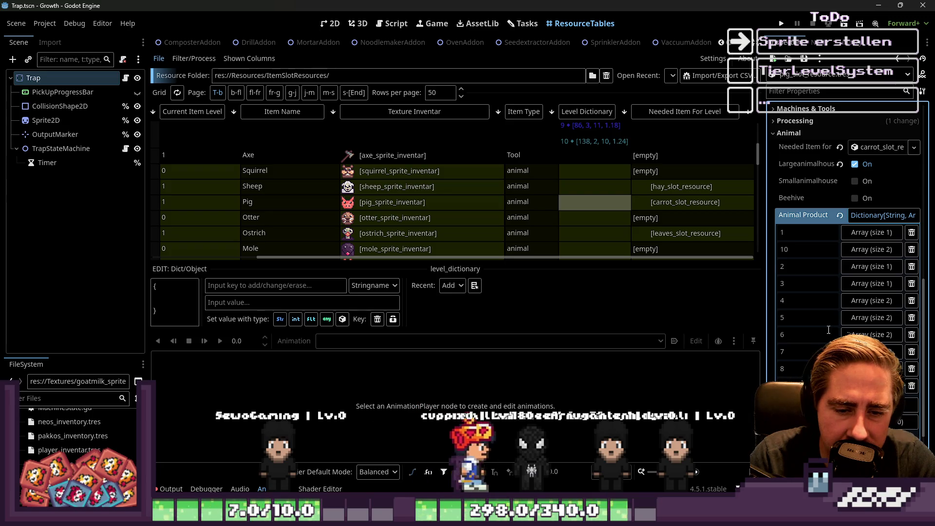
pyautogui.click(794, 246)
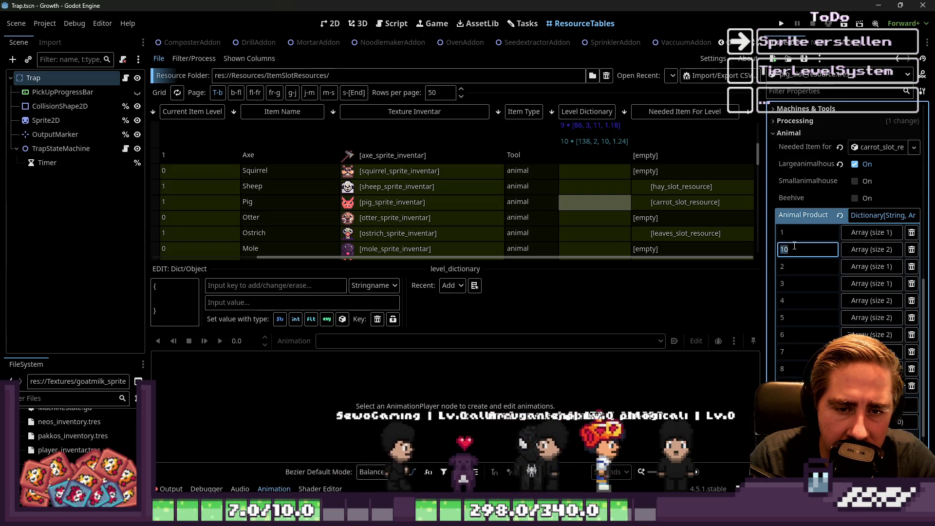
pyautogui.press('Return')
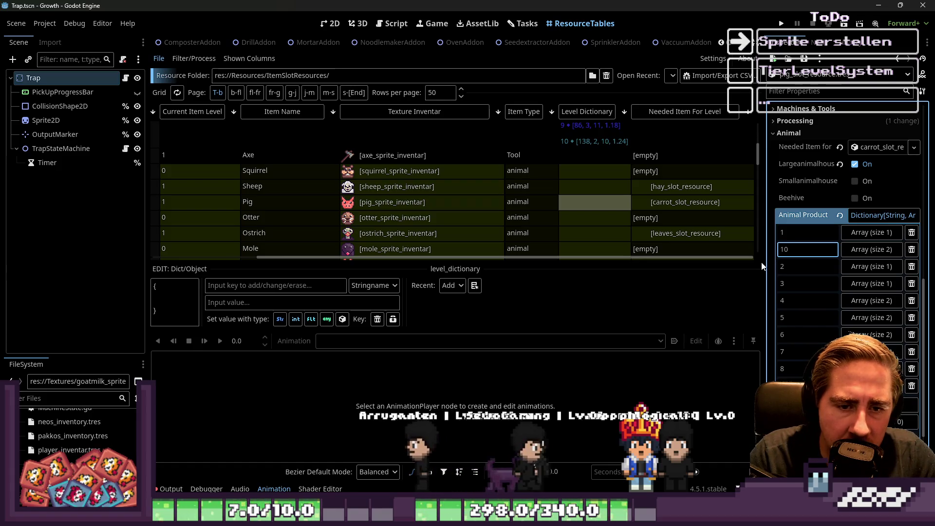
pyautogui.moveTo(763, 266); pyautogui.dragTo(647, 261)
pyautogui.click(797, 250)
pyautogui.click(796, 251)
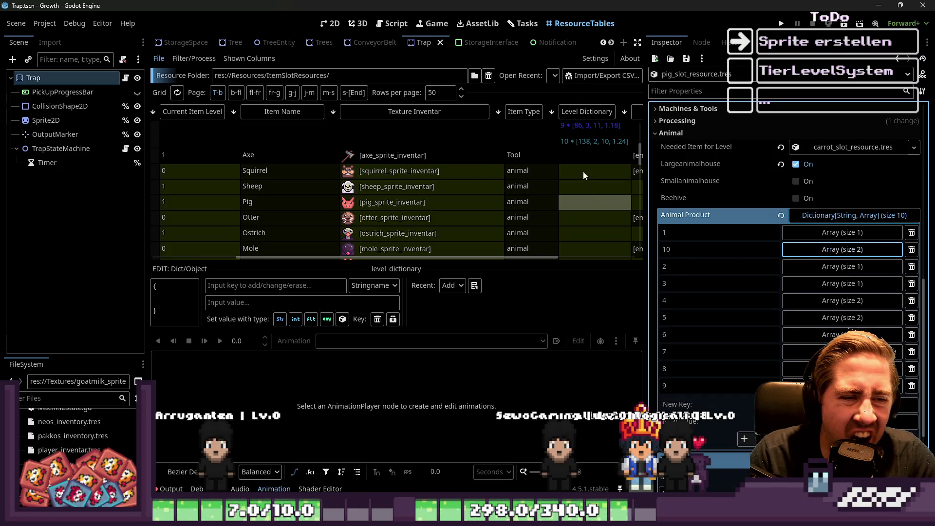
# Step: Select the Sheep resource and expand its level 1 Animal Product drop entry
pyautogui.click(583, 172)
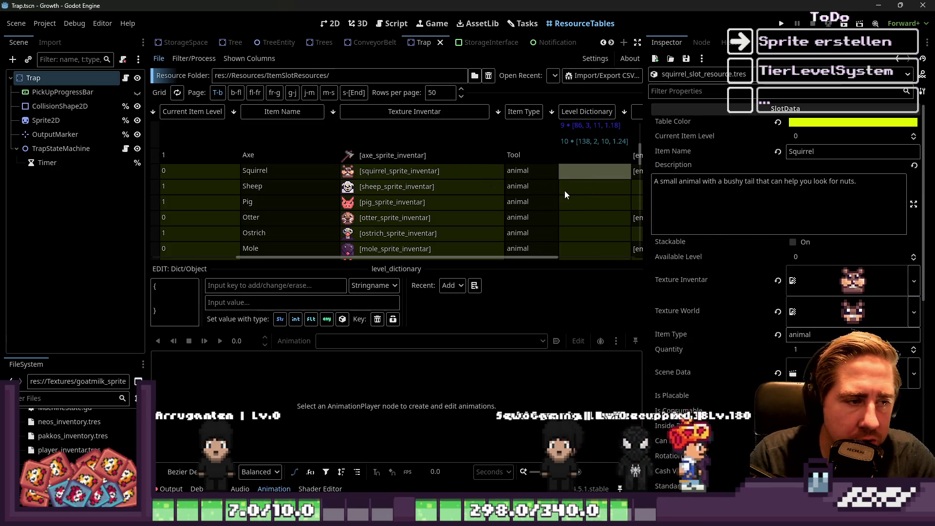
pyautogui.click(564, 191)
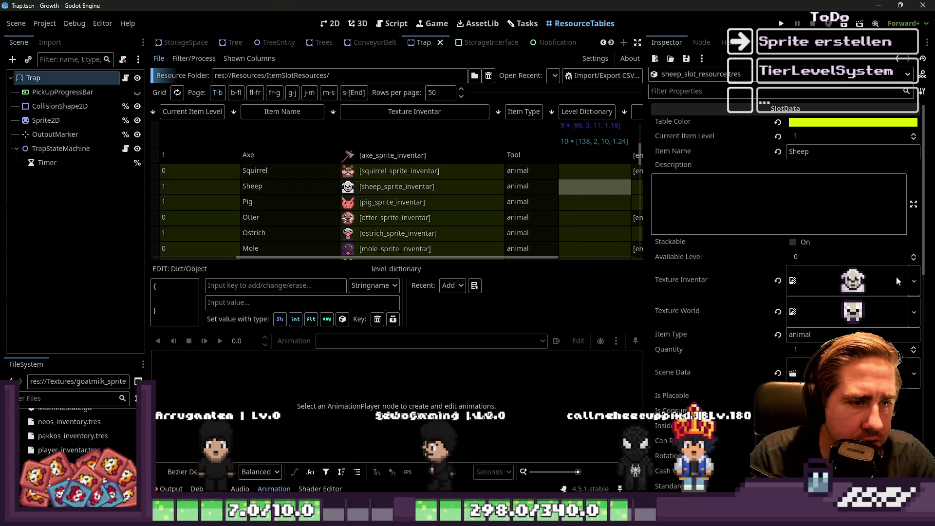
pyautogui.scroll(-15, 883, 266)
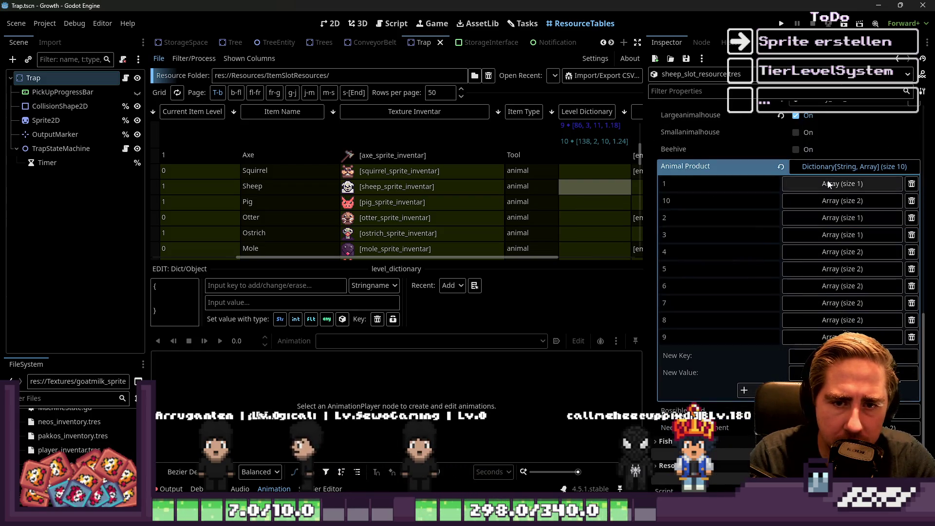
pyautogui.click(828, 184)
pyautogui.click(867, 218)
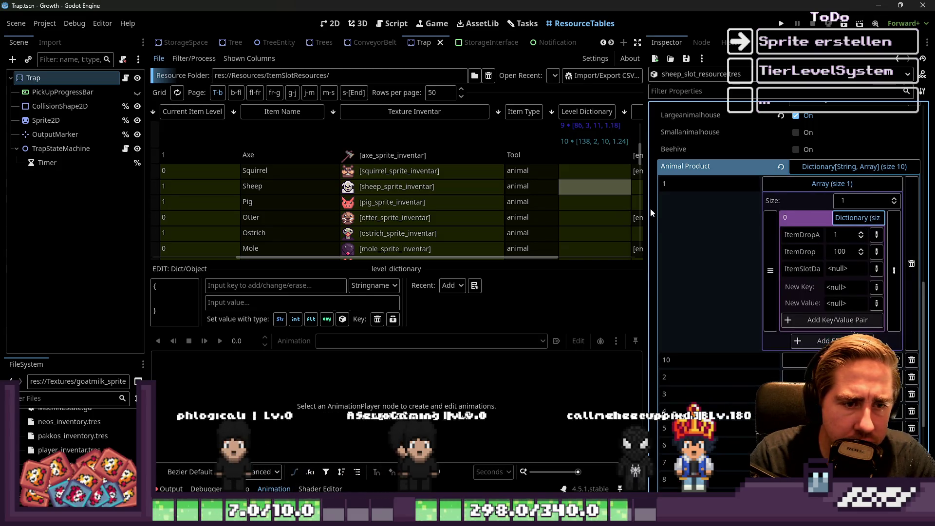
pyautogui.moveTo(644, 207); pyautogui.dragTo(710, 218)
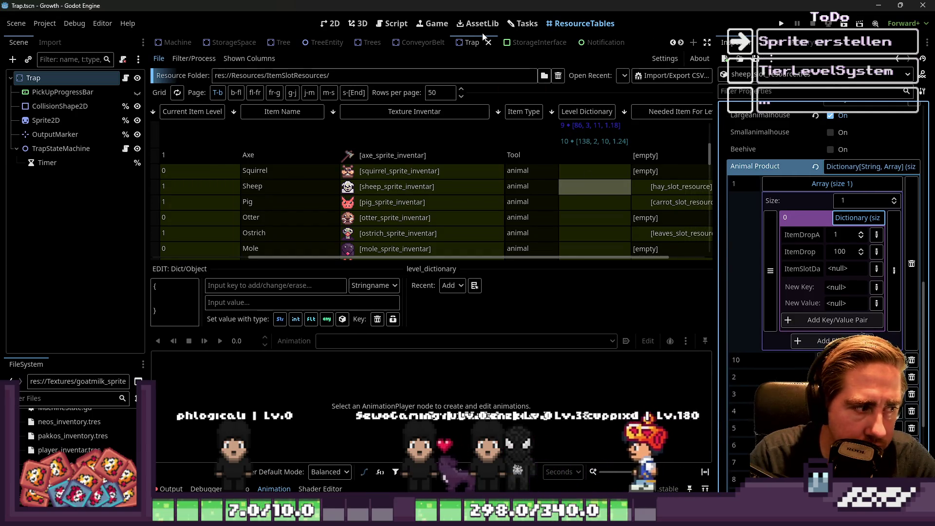
# Step: Search the files for wool and assign wool_slot_resource.tres as level 1's ItemSlotData
pyautogui.click(40, 398)
pyautogui.write('woo')
pyautogui.write('l')
pyautogui.moveTo(73, 463)
pyautogui.mouseDown()
pyautogui.moveTo(648, 404)
pyautogui.moveTo(828, 269)
pyautogui.mouseUp()
pyautogui.click(876, 268)
pyautogui.click(847, 153)
pyautogui.moveTo(73, 462)
pyautogui.mouseDown()
pyautogui.moveTo(438, 389)
pyautogui.moveTo(715, 292)
pyautogui.moveTo(838, 275)
pyautogui.mouseUp()
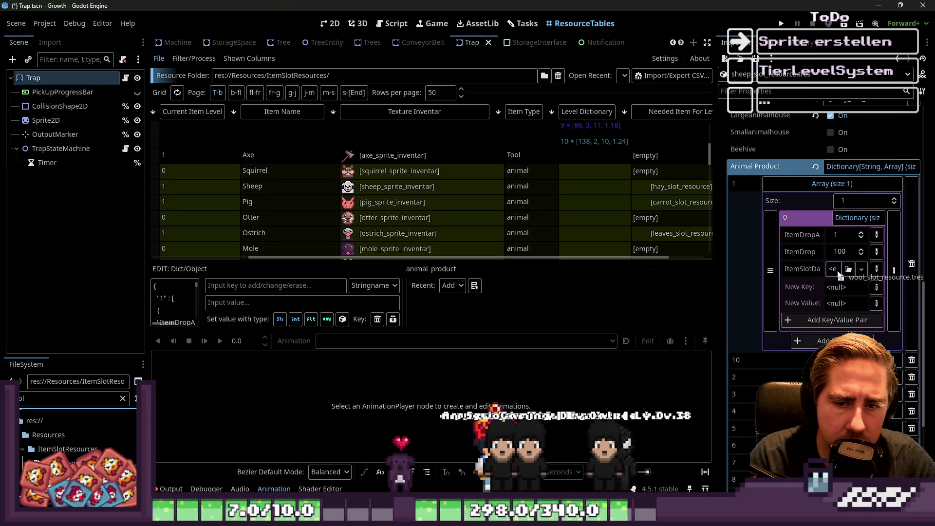
pyautogui.click(854, 221)
pyautogui.click(847, 185)
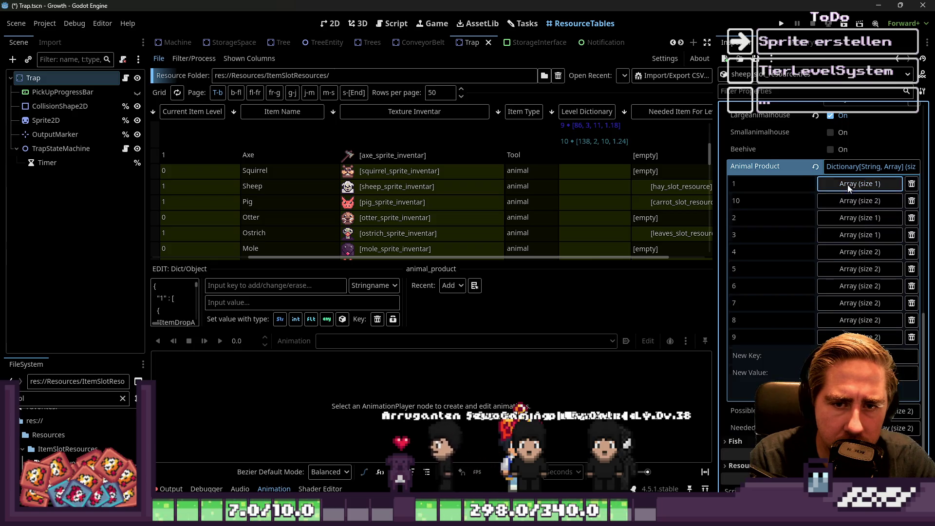
# Step: Set level 2's ItemSlotData to Object holding wool_slot_resource.tres
pyautogui.click(845, 219)
pyautogui.click(857, 252)
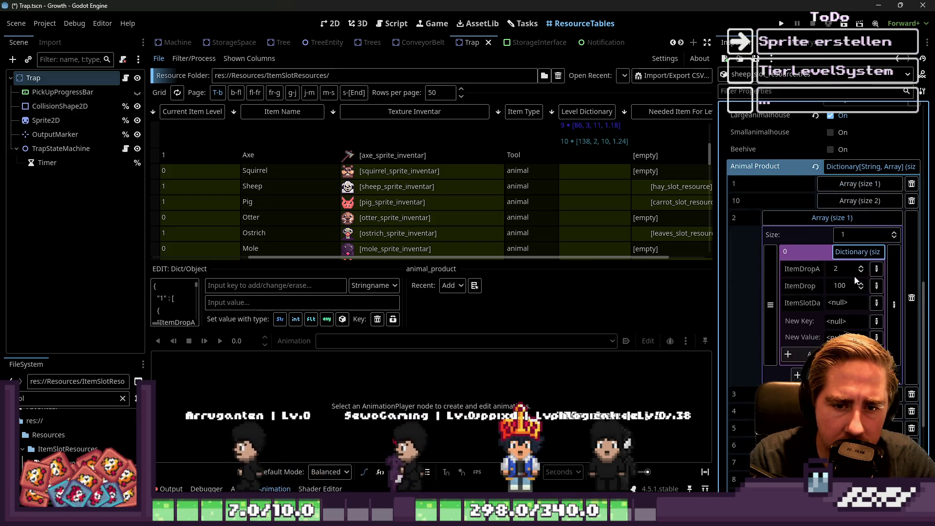
pyautogui.click(876, 302)
pyautogui.click(847, 171)
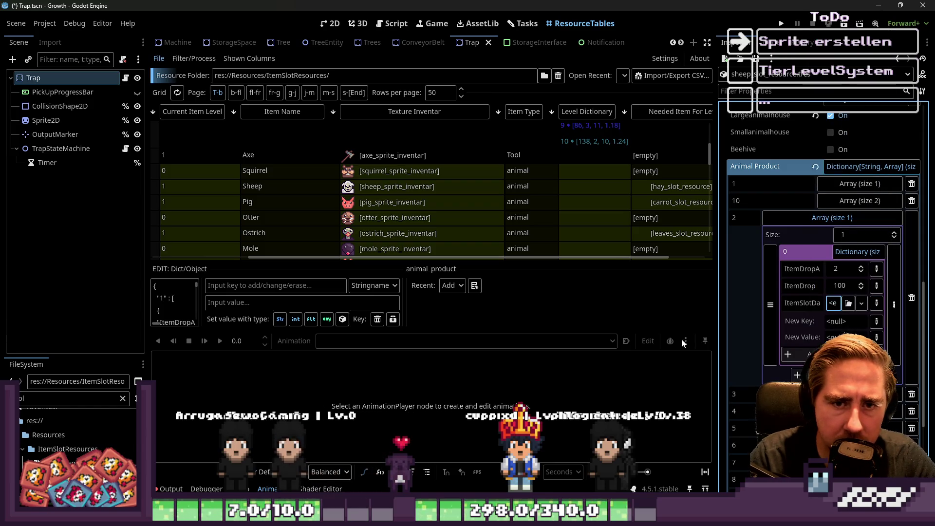
pyautogui.moveTo(59, 462); pyautogui.dragTo(823, 302)
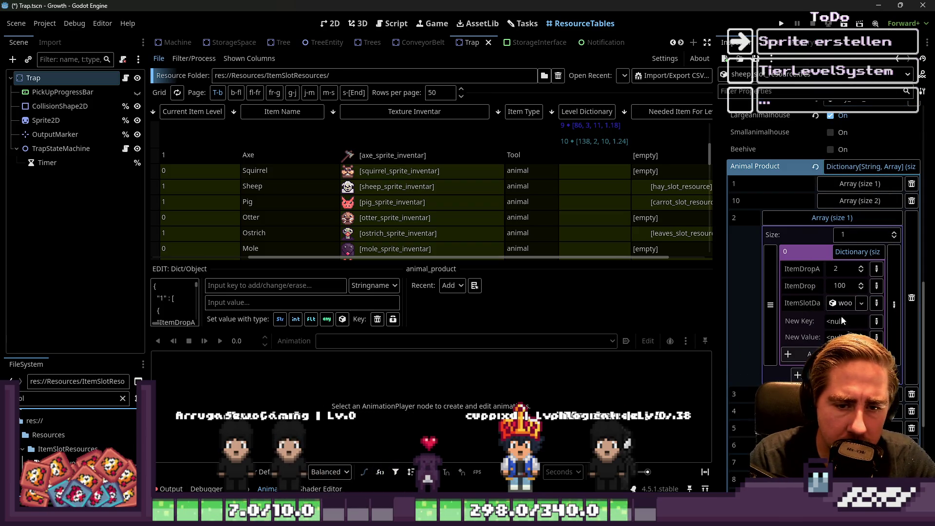
pyautogui.click(863, 253)
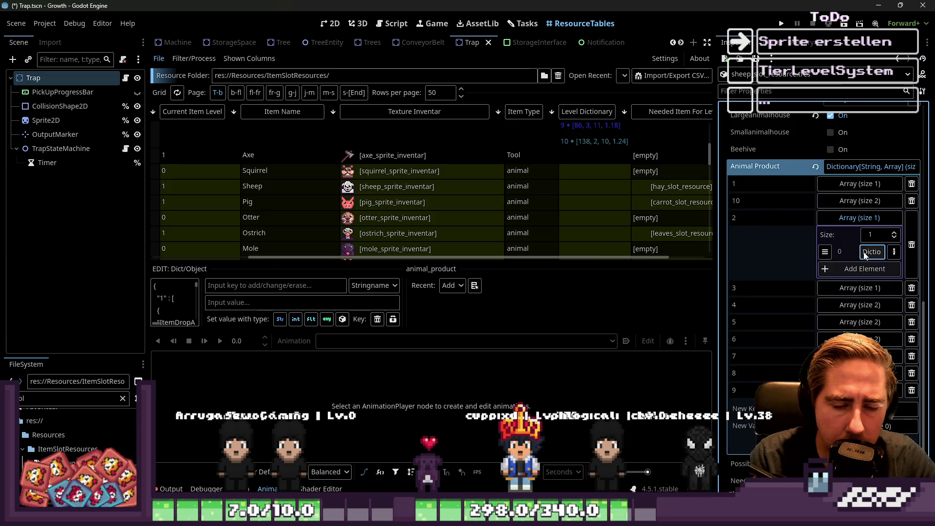
pyautogui.click(857, 217)
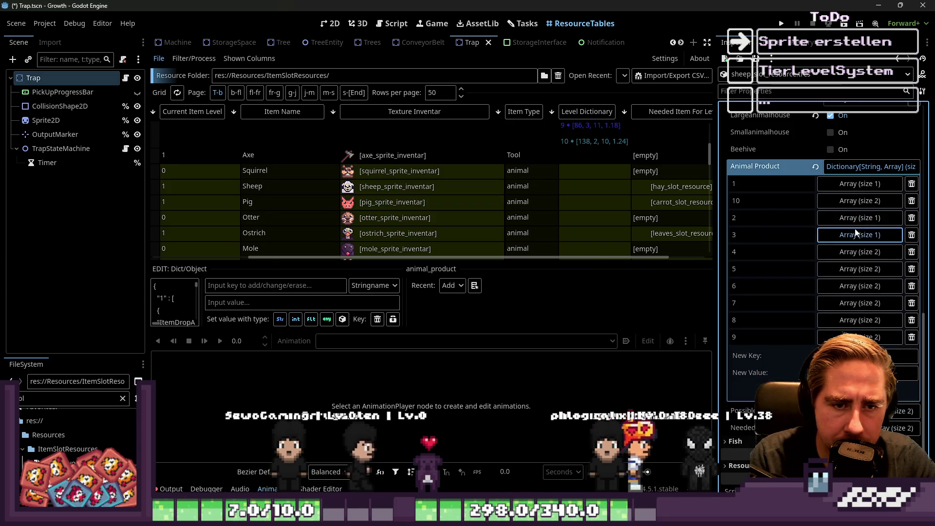
# Step: Set level 3's ItemSlotData to Object holding wool_slot_resource.tres
pyautogui.click(855, 234)
pyautogui.click(856, 269)
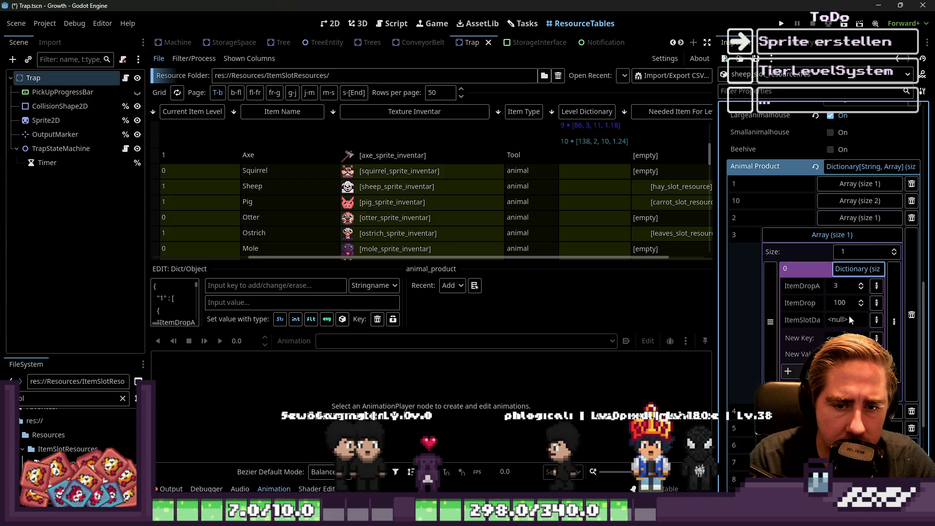
pyautogui.click(876, 319)
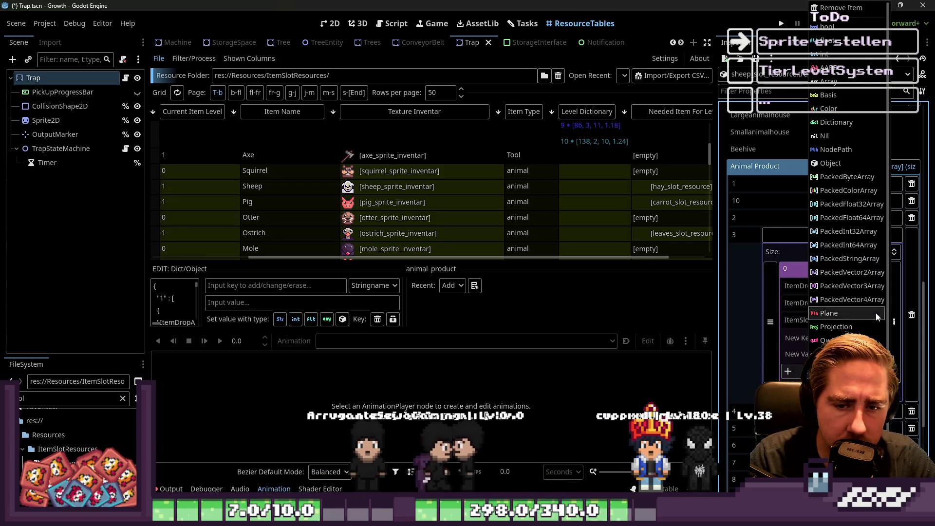
pyautogui.click(857, 158)
pyautogui.moveTo(63, 462)
pyautogui.mouseDown()
pyautogui.moveTo(280, 460)
pyautogui.moveTo(837, 321)
pyautogui.mouseUp()
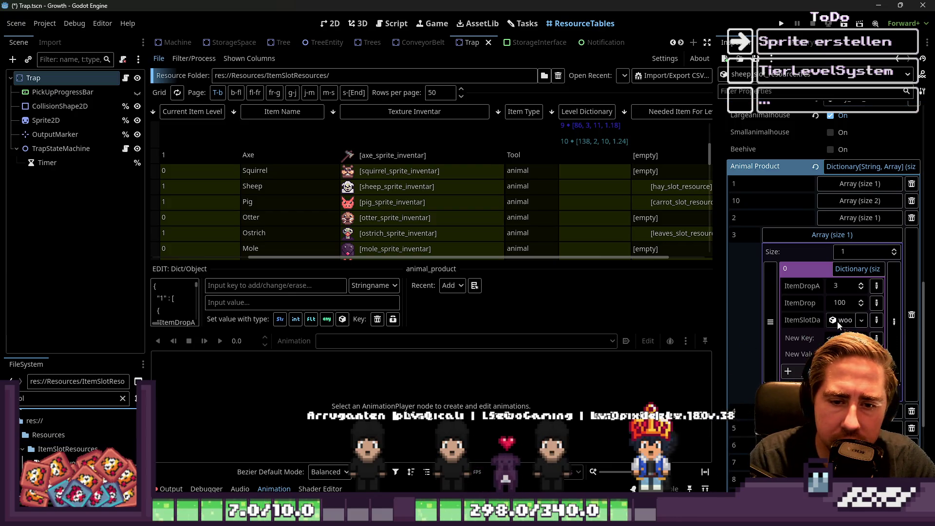
pyautogui.click(860, 234)
# Step: Review the level 4 and level 5 drop entries without changing them
pyautogui.click(860, 251)
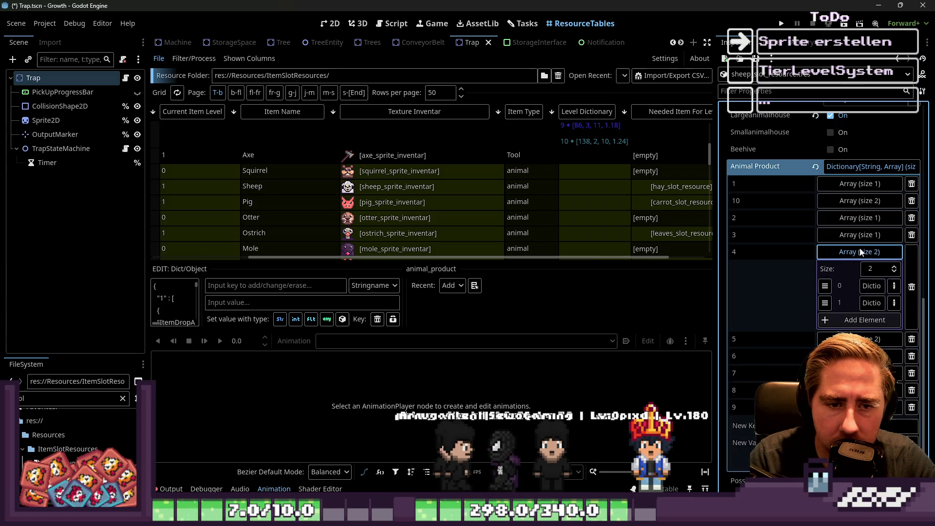
pyautogui.click(871, 285)
pyautogui.click(877, 337)
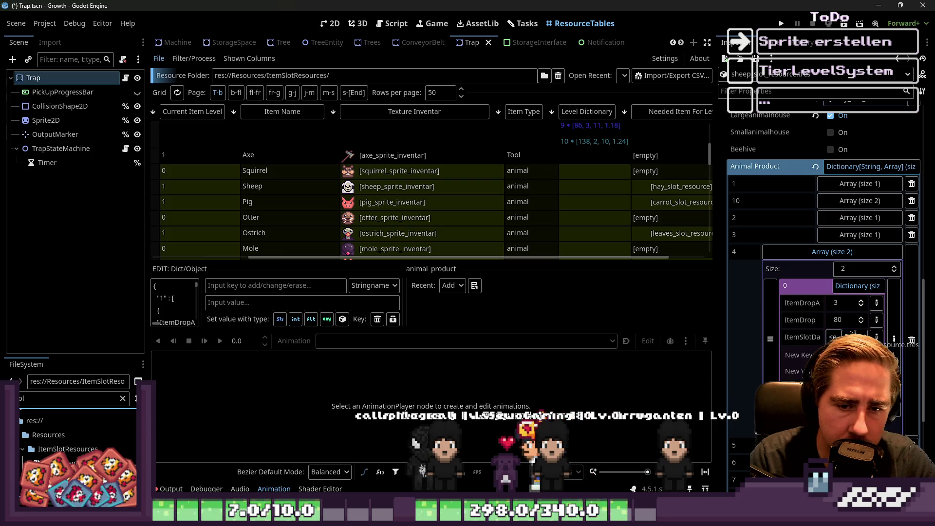
pyautogui.click(862, 254)
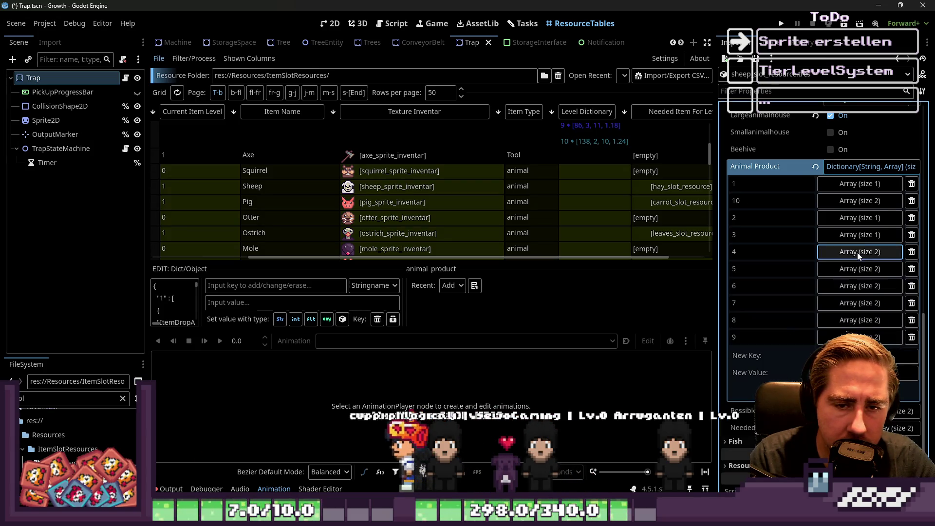
pyautogui.click(859, 268)
pyautogui.click(868, 305)
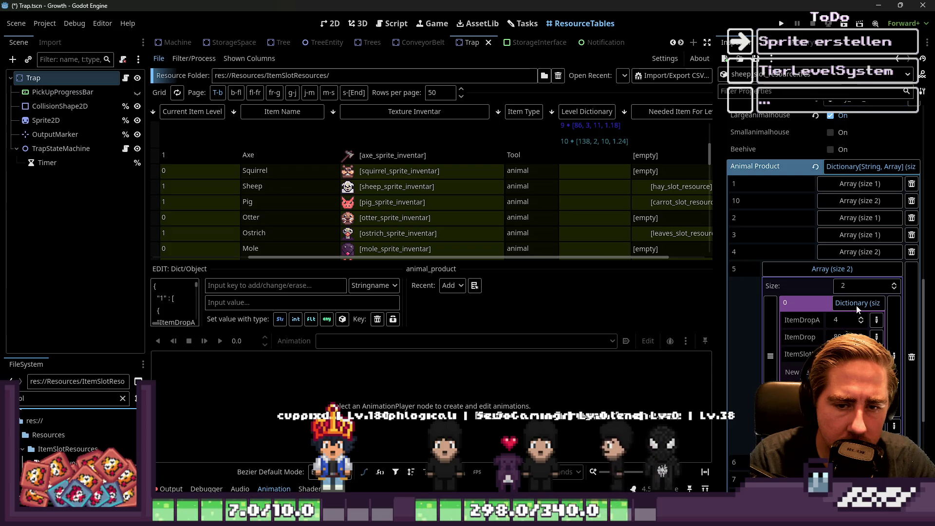
pyautogui.click(871, 270)
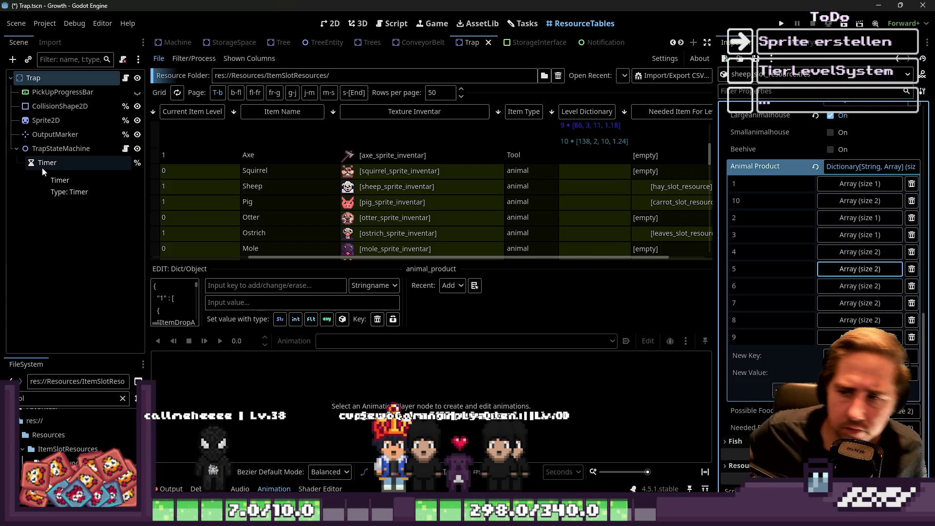
# Step: Switch to the Script workspace to edit Trap.gd
pyautogui.click(392, 24)
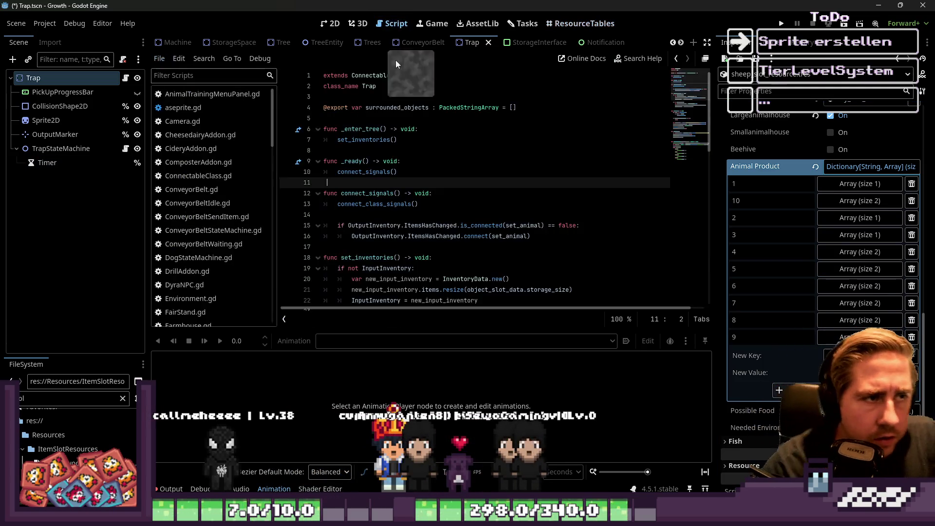
pyautogui.click(470, 213)
pyautogui.press('Return')
pyautogui.press('Up')
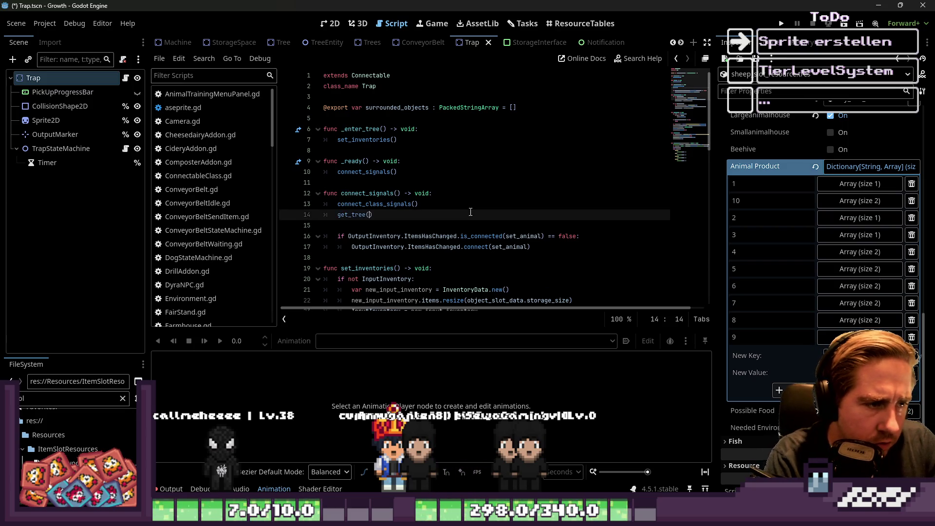
pyautogui.write('cre')
pyautogui.press('Return')
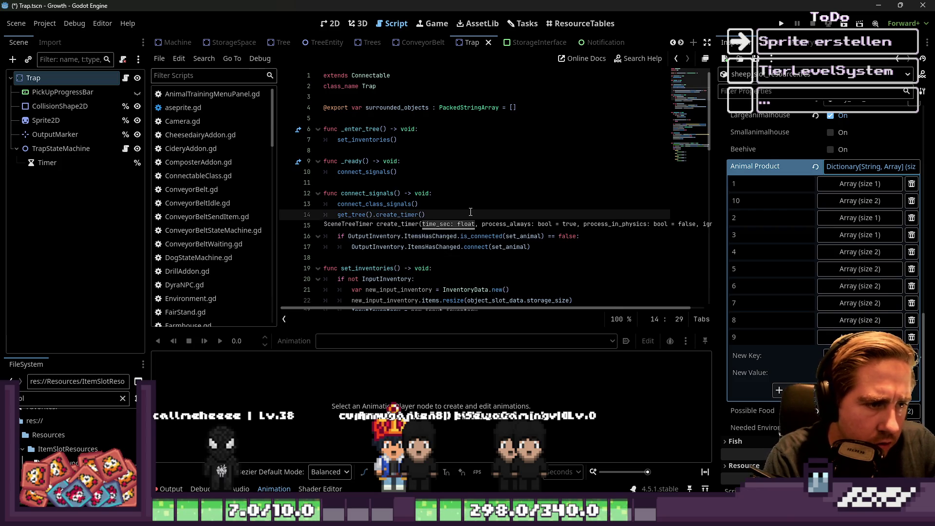
pyautogui.write('.timeo')
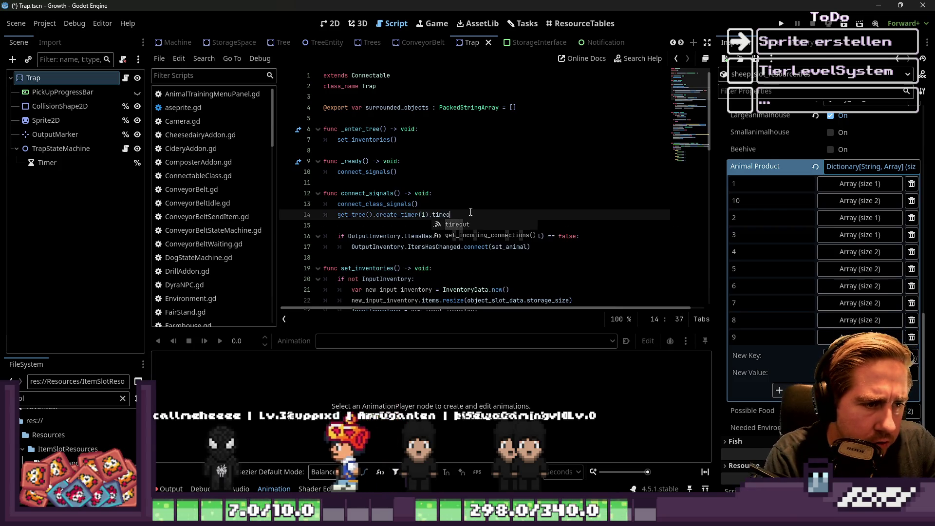
pyautogui.press('Return')
pyautogui.press('Up')
pyautogui.press('Down')
pyautogui.press('Home')
pyautogui.write('await')
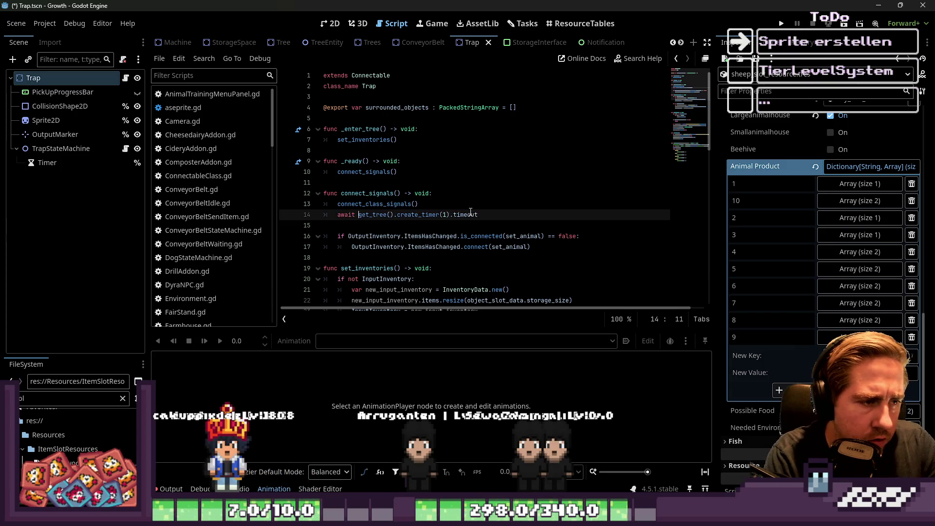
pyautogui.press('Up')
pyautogui.press('End')
pyautogui.hotkey('shift', 'Down')
pyautogui.hotkey('shift', 'End')
pyautogui.press('BackSpace')
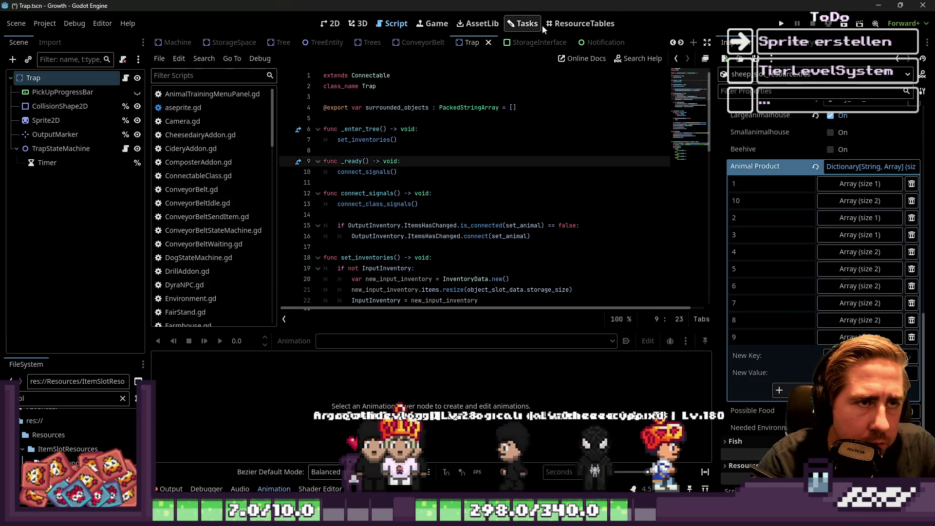
# Step: Return to ResourceTables, reverse-sort by Item Type, and expand the level 5 drop list
pyautogui.click(582, 24)
pyautogui.scroll(3, 503, 123)
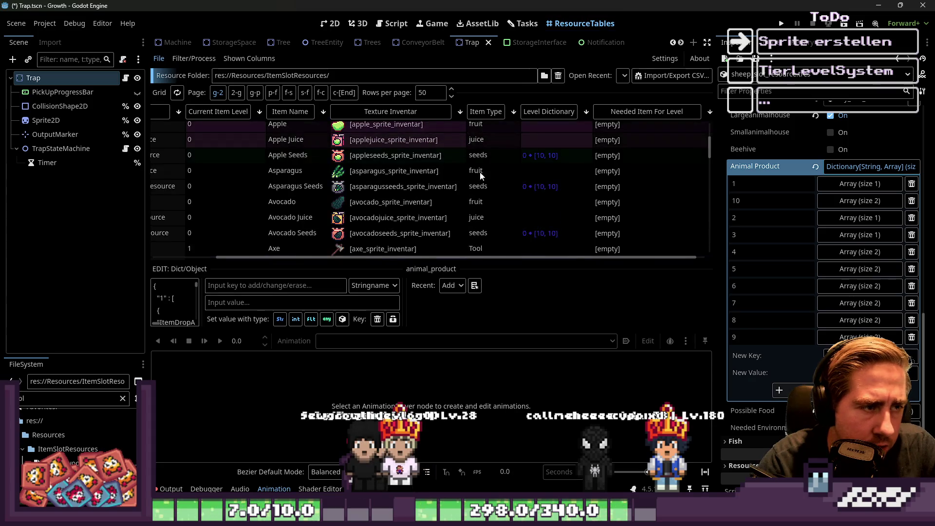
pyautogui.click(489, 112)
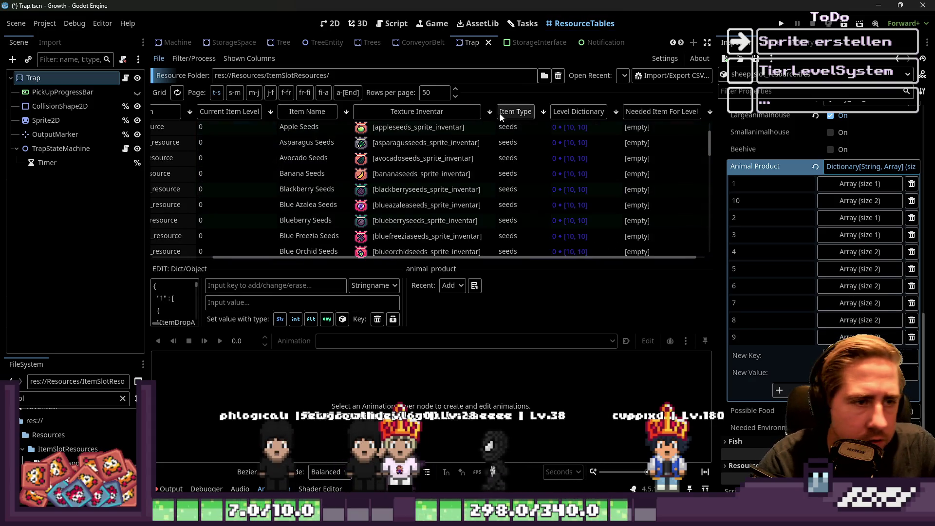
pyautogui.click(498, 114)
pyautogui.scroll(-5, 536, 150)
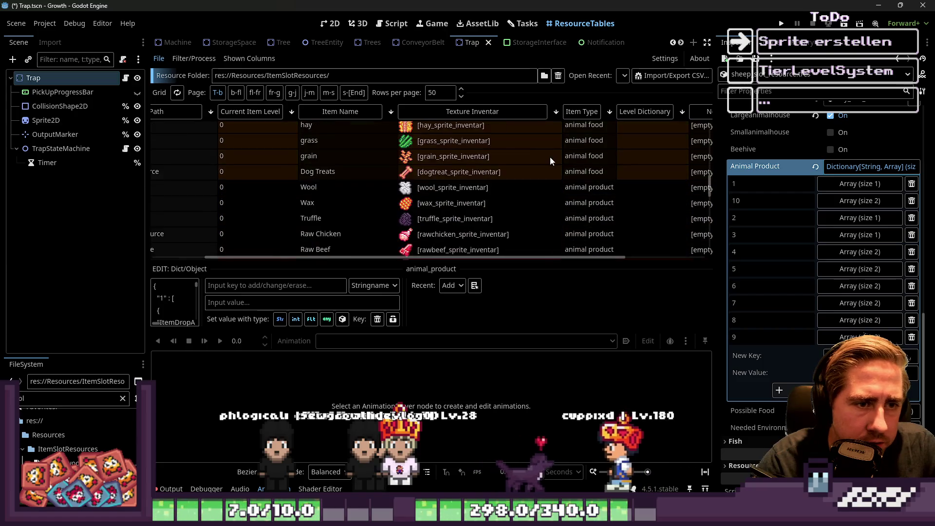
pyautogui.scroll(2, 550, 157)
pyautogui.hscroll(3, 586, 267)
pyautogui.scroll(3, 621, 211)
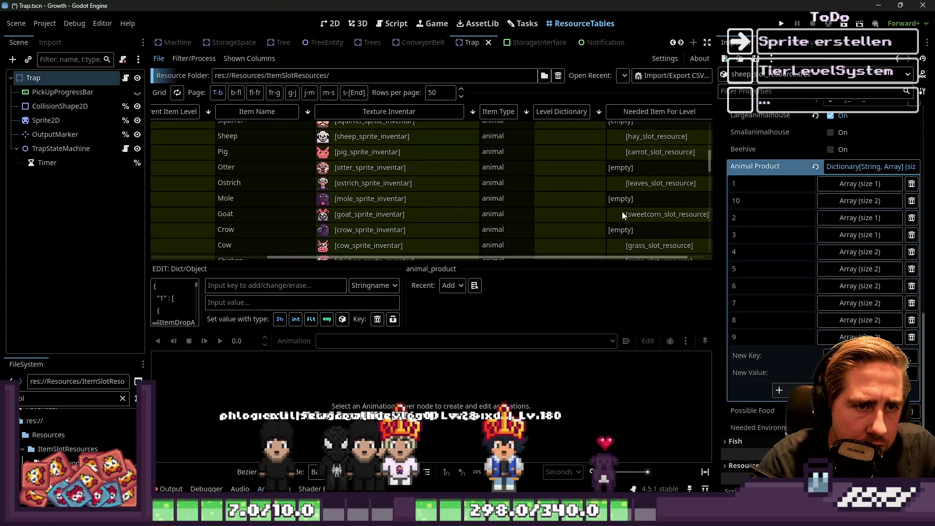
pyautogui.click(845, 271)
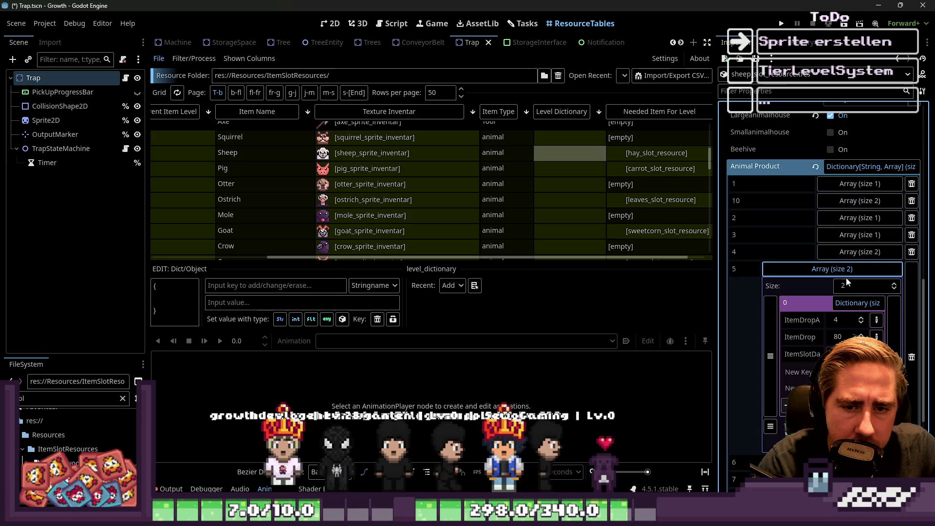
# Step: Review the level 5 and level 6 drop entries, leaving their item slot types unchanged
pyautogui.click(846, 302)
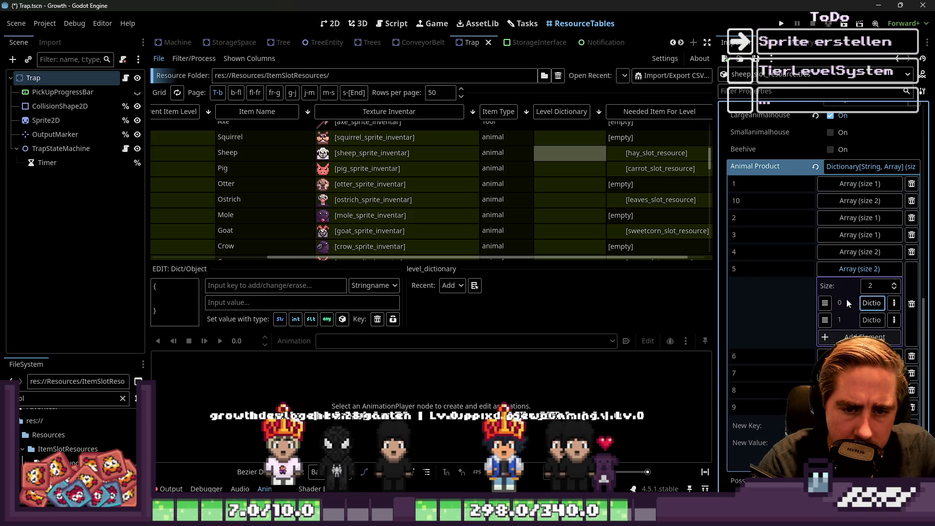
pyautogui.click(864, 302)
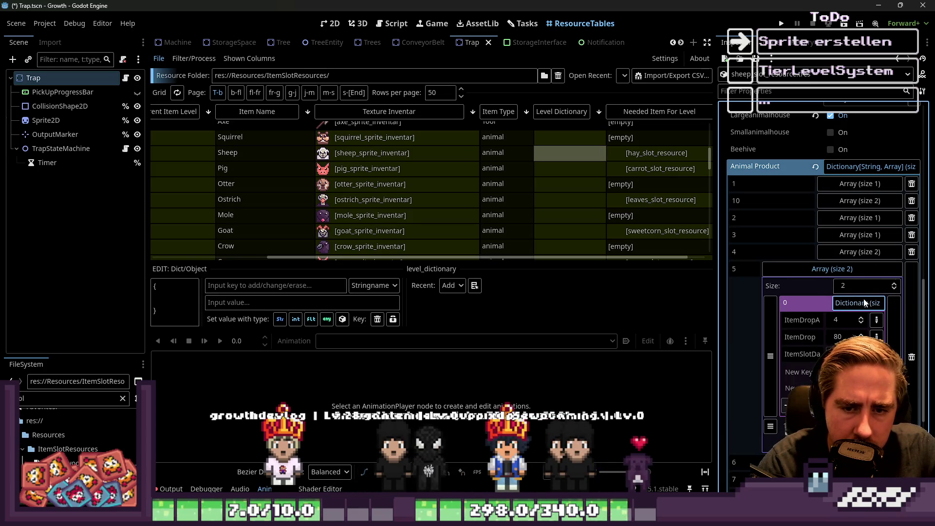
pyautogui.click(864, 302)
pyautogui.click(854, 268)
pyautogui.click(856, 286)
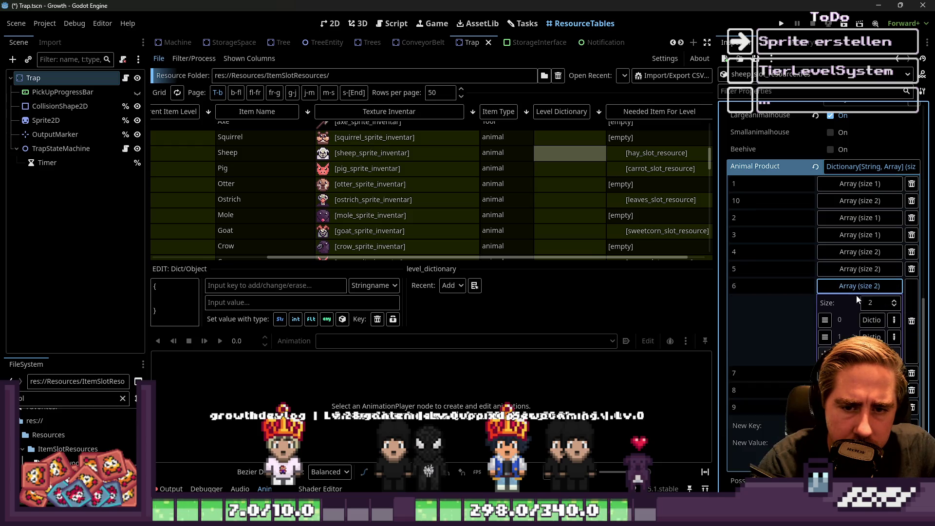
pyautogui.click(868, 321)
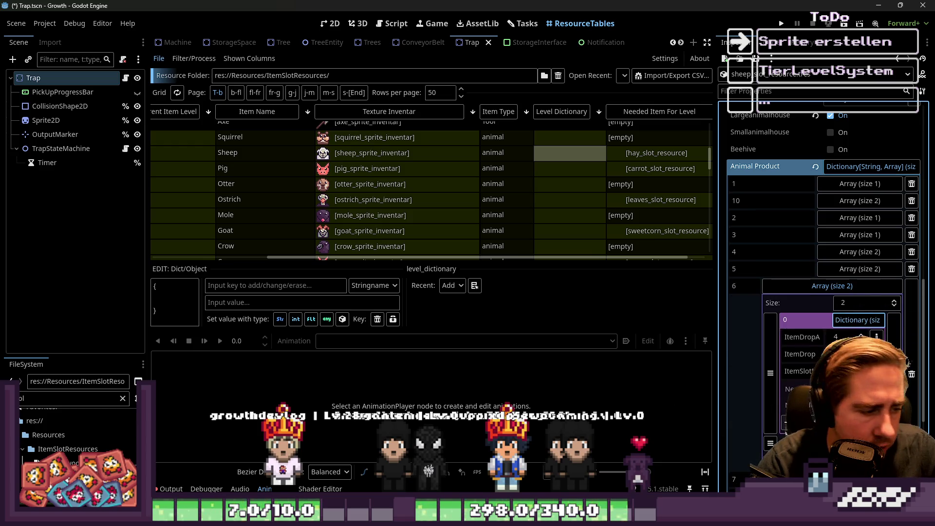
pyautogui.click(876, 336)
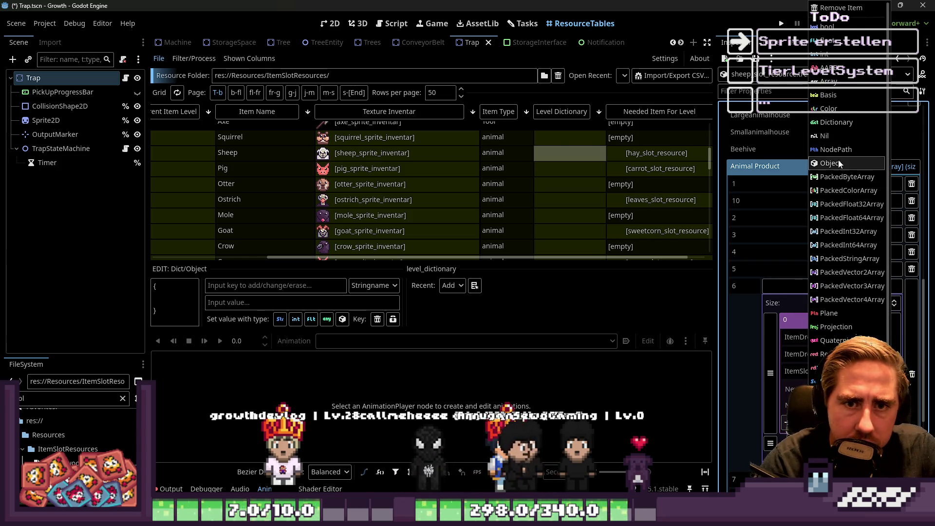
pyautogui.press('Escape')
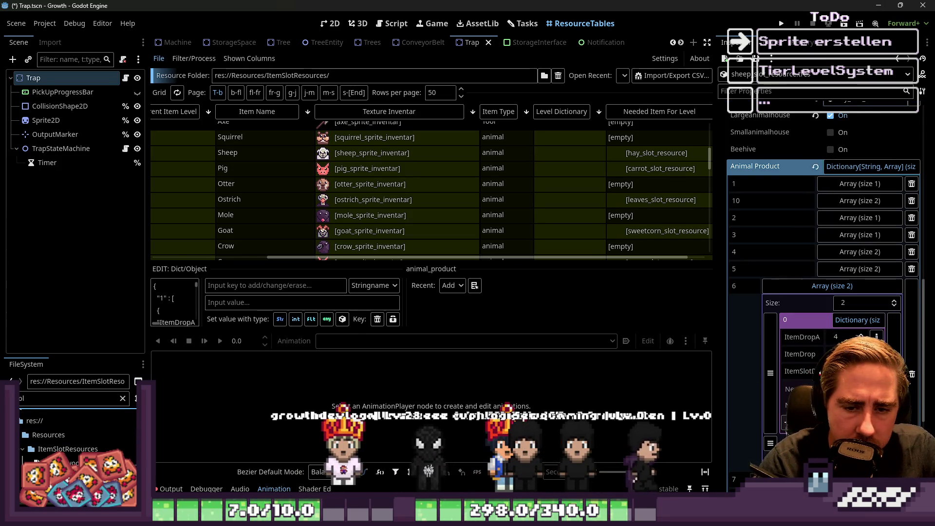
# Step: Set level 7's first drop ItemSlotData to Object holding wool_slot_resource.tres
pyautogui.click(856, 285)
pyautogui.click(853, 302)
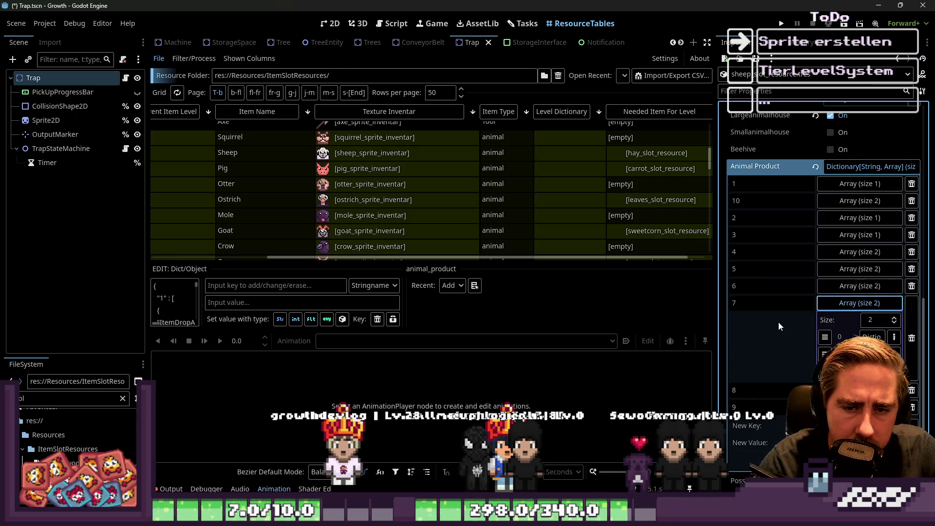
pyautogui.scroll(-2, 778, 322)
pyautogui.click(875, 246)
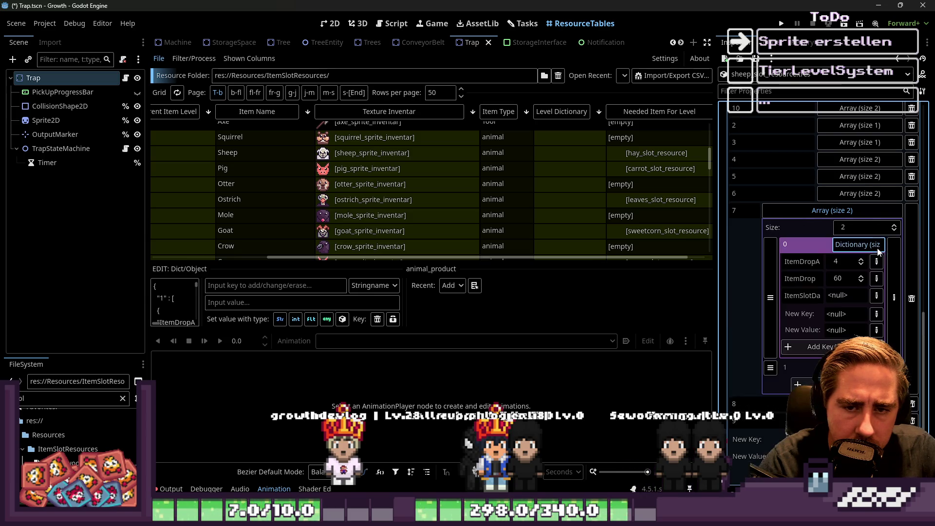
pyautogui.click(857, 295)
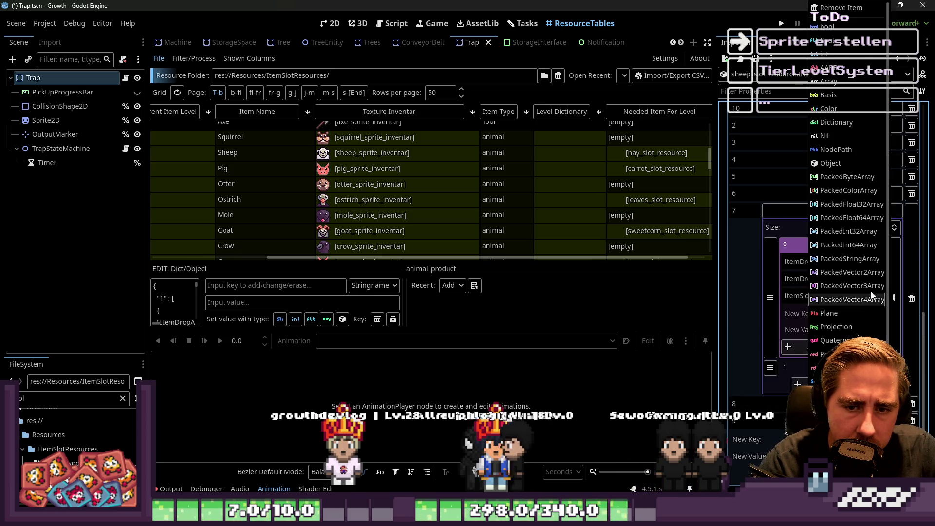
pyautogui.click(840, 155)
pyautogui.moveTo(720, 303); pyautogui.dragTo(841, 295)
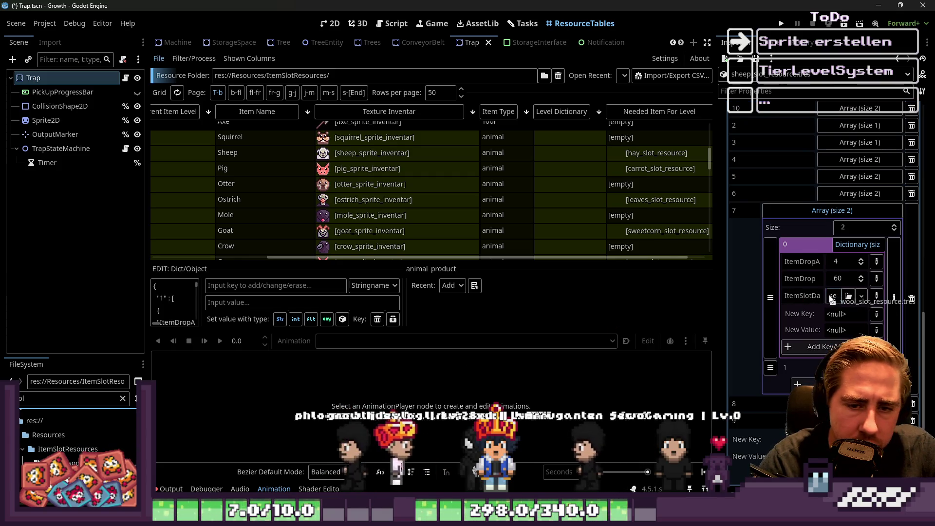
# Step: Inspect level 8's first drop entry without changing its item slot type
pyautogui.click(832, 210)
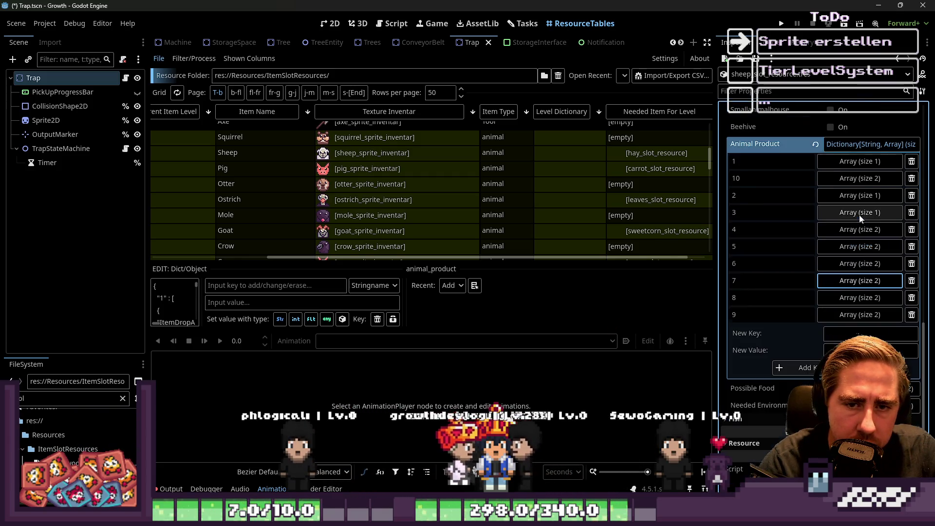
pyautogui.click(858, 297)
pyautogui.click(871, 332)
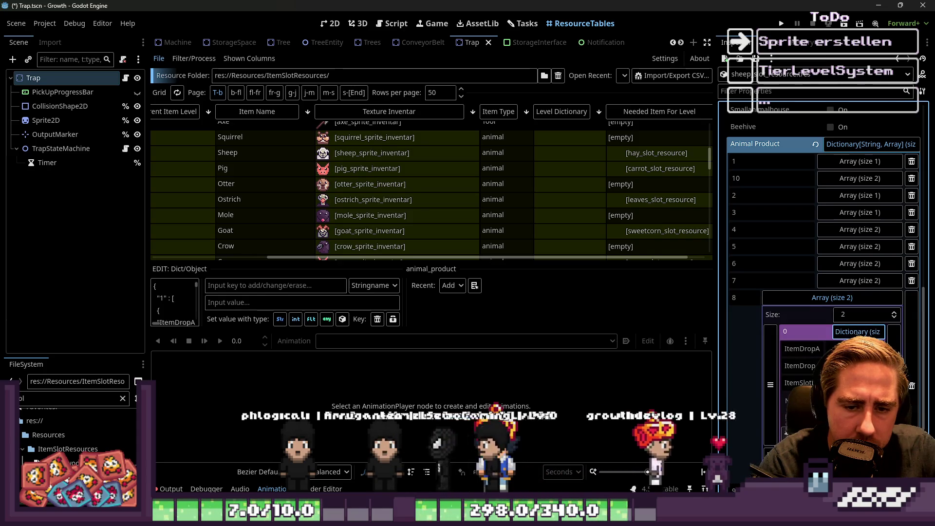
pyautogui.click(894, 332)
pyautogui.press('Escape')
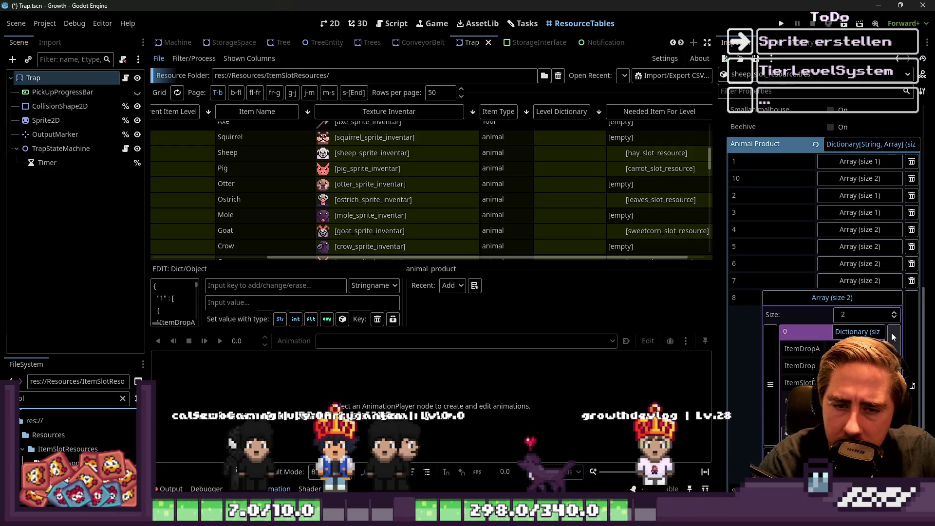
pyautogui.click(849, 297)
# Step: Assign wool_slot_resource.tres to level 9's drop ItemSlotData
pyautogui.click(859, 315)
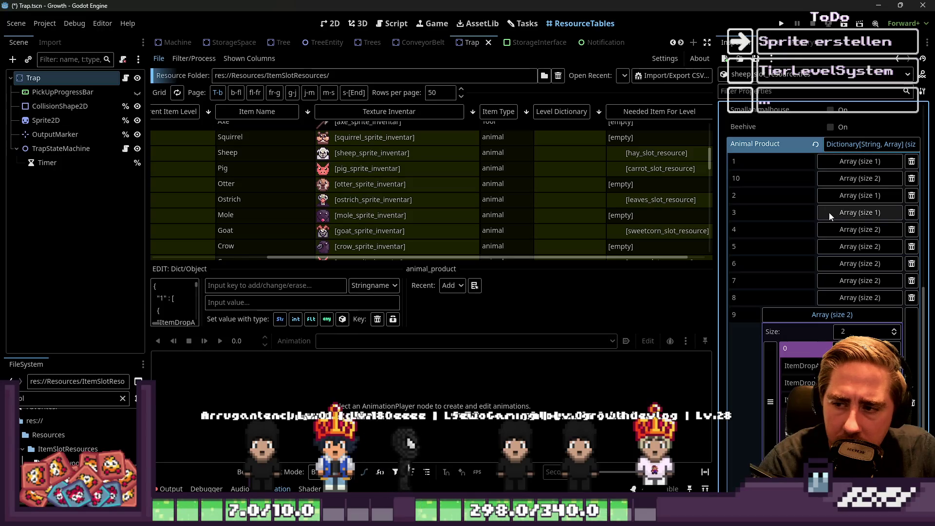
pyautogui.scroll(-3, 825, 221)
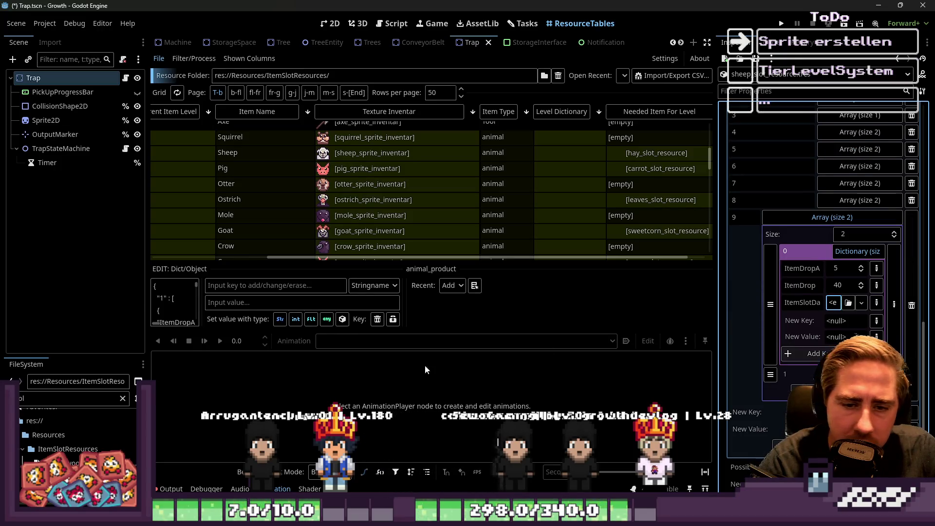
pyautogui.moveTo(828, 355)
pyautogui.mouseDown()
pyautogui.moveTo(789, 328)
pyautogui.moveTo(844, 302)
pyautogui.mouseUp()
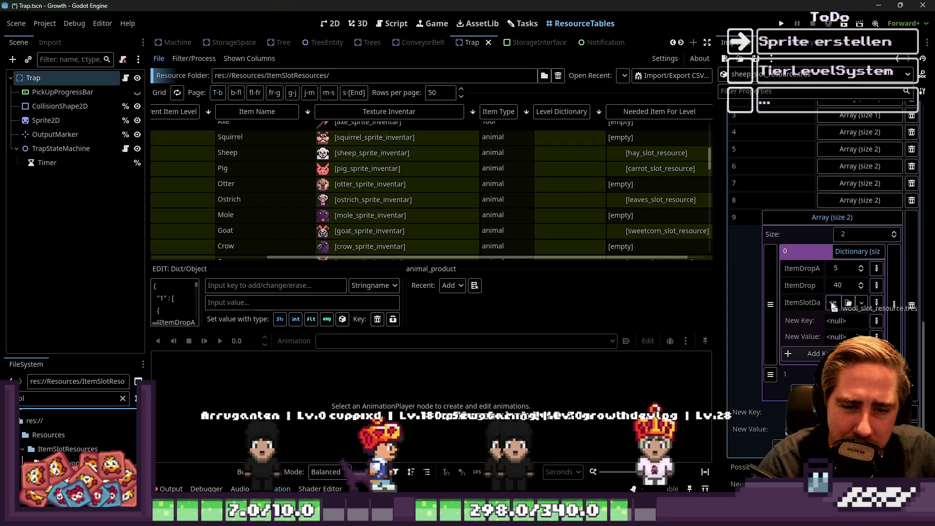
pyautogui.click(841, 218)
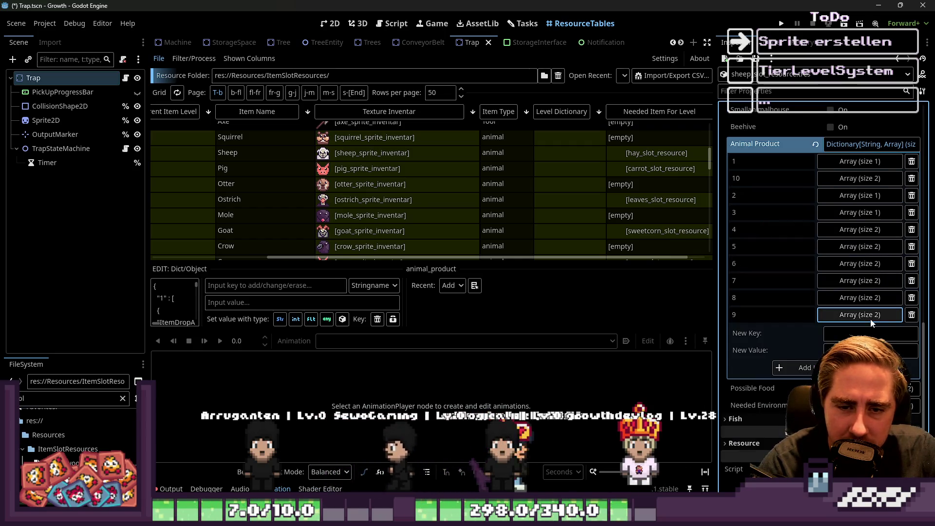
# Step: Recheck the level 1, 2 and 3 drop arrays
pyautogui.click(879, 163)
pyautogui.click(876, 162)
pyautogui.click(864, 196)
pyautogui.click(865, 196)
pyautogui.click(864, 196)
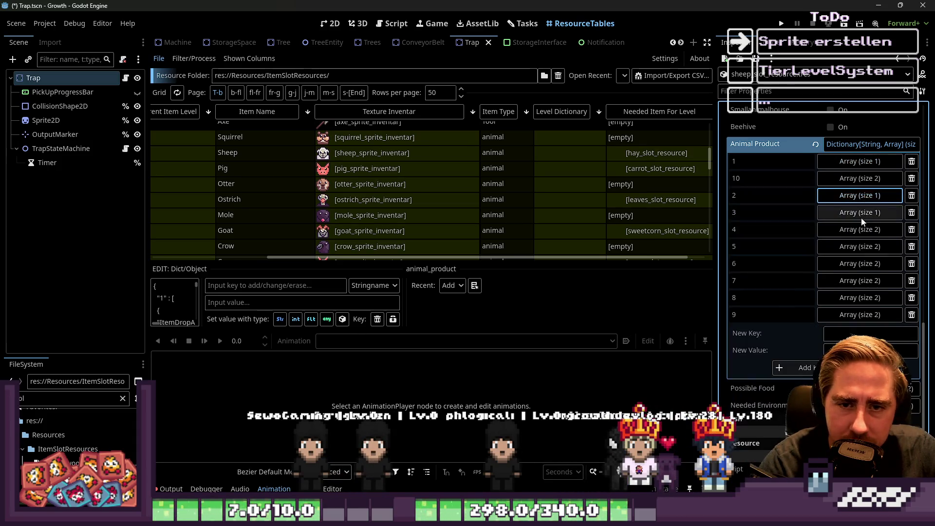
pyautogui.click(861, 213)
pyautogui.click(853, 249)
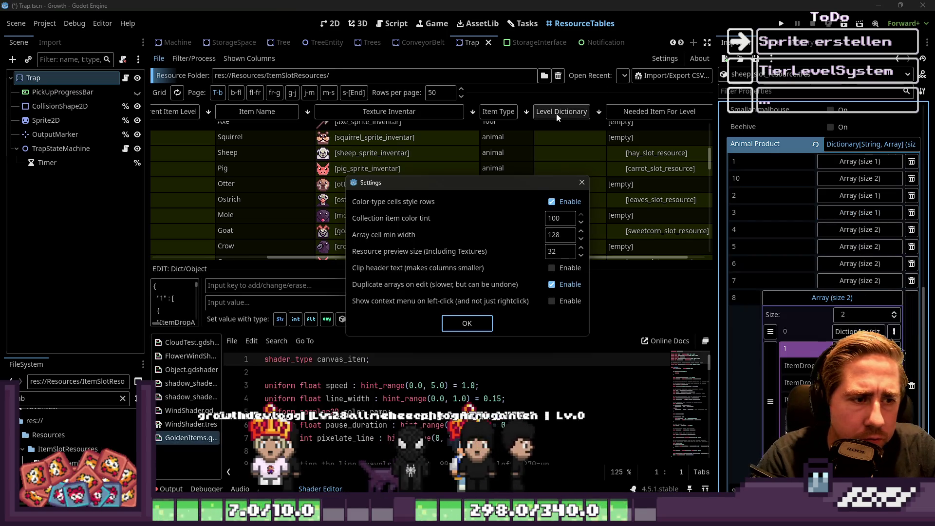
# Step: Search the help for AnimationPlayer and read through its class documentation
pyautogui.hotkey('ctrl', 'F3')
pyautogui.click(650, 59)
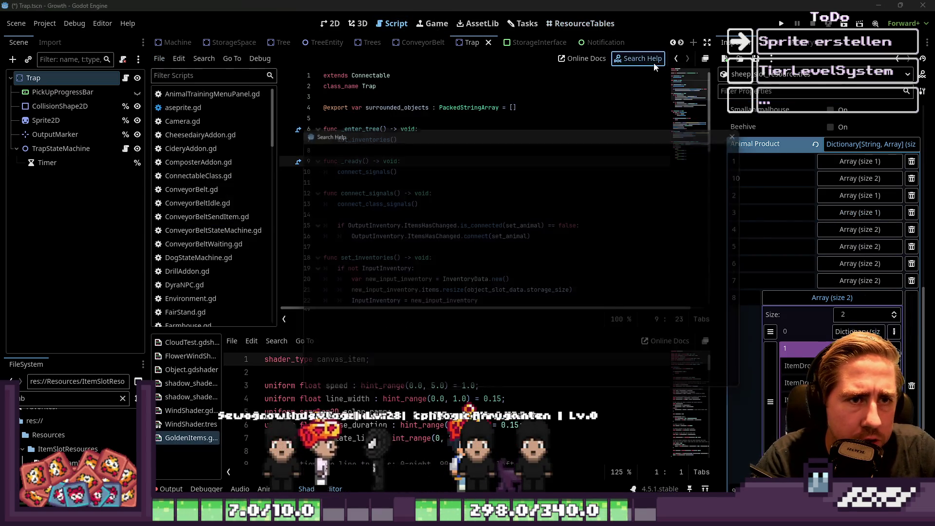
pyautogui.write('animationpl')
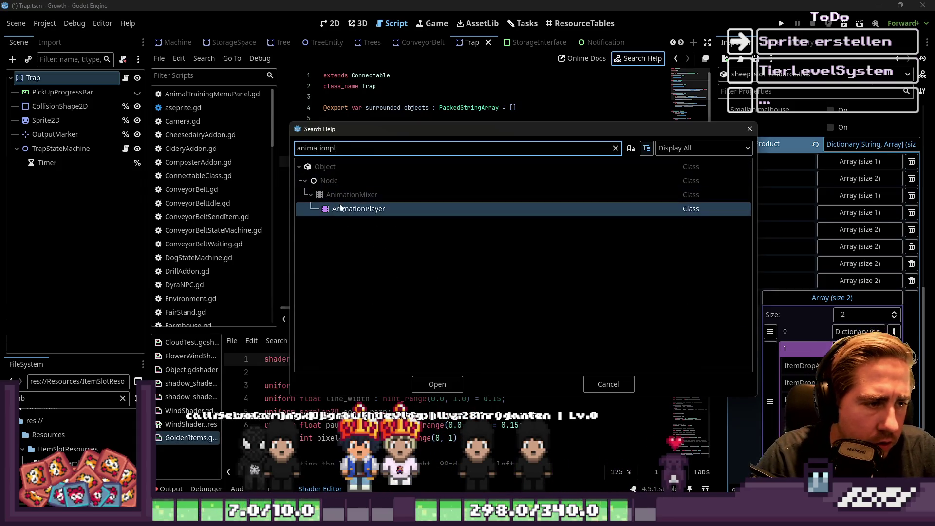
pyautogui.doubleClick(341, 209)
pyautogui.scroll(-15, 574, 166)
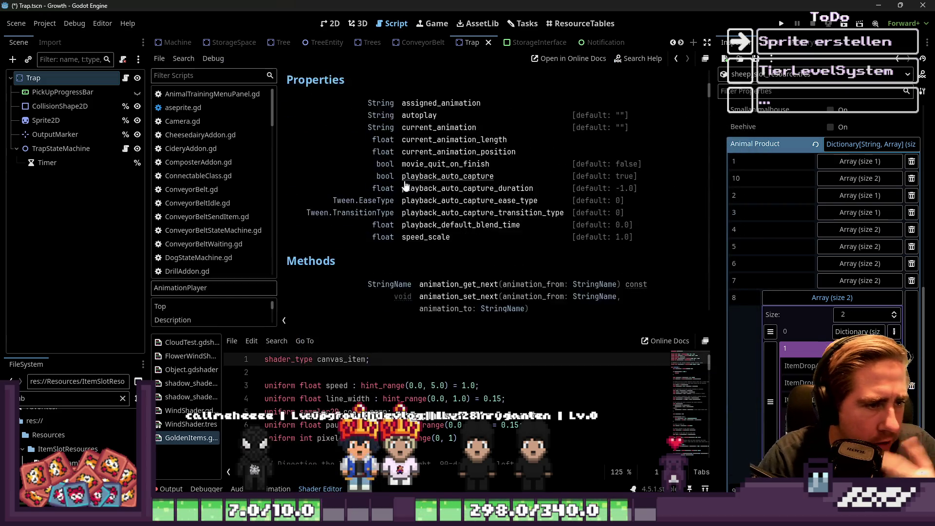
pyautogui.scroll(-10, 395, 195)
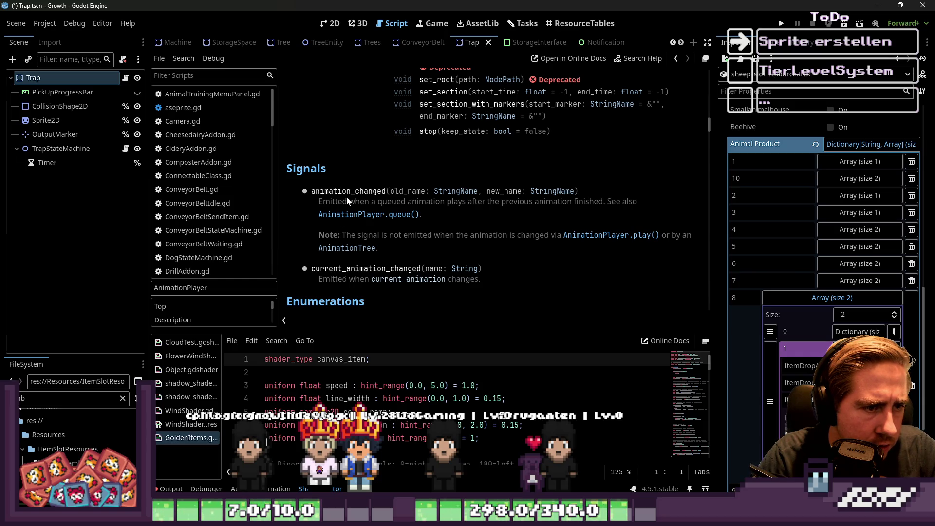
pyautogui.scroll(-2, 346, 196)
pyautogui.scroll(-2, 346, 197)
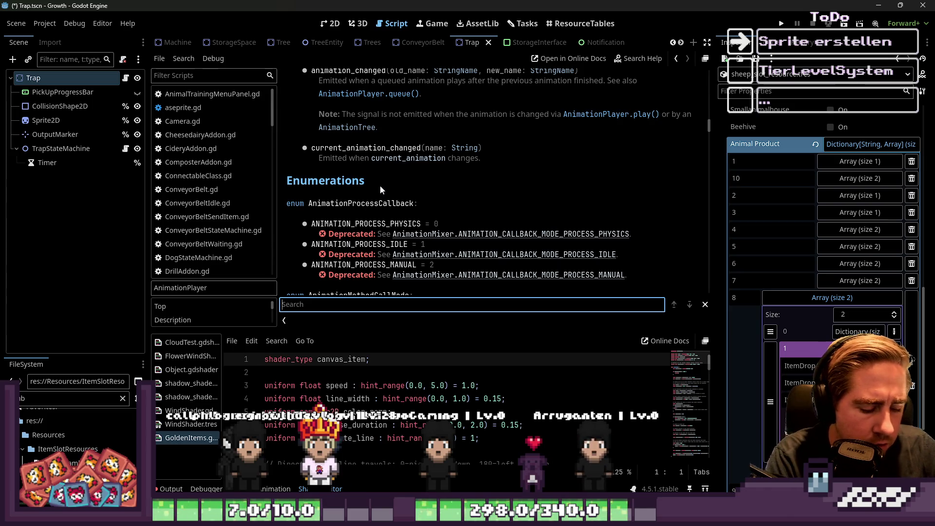
pyautogui.press('Escape')
pyautogui.scroll(2, 380, 190)
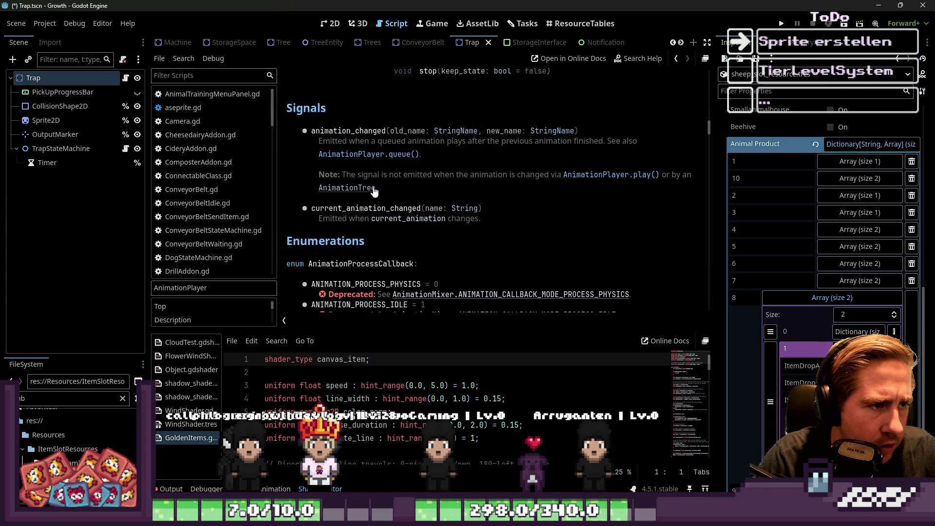
# Step: Search animation_finished and open the AnimationMixer signal's documentation
pyautogui.hotkey('ctrl', 'f')
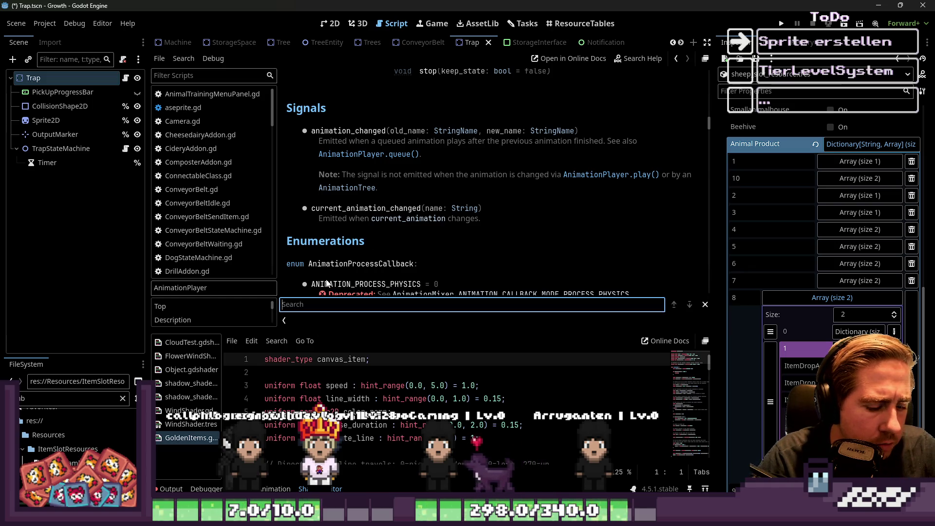
pyautogui.click(637, 58)
pyautogui.write('ani')
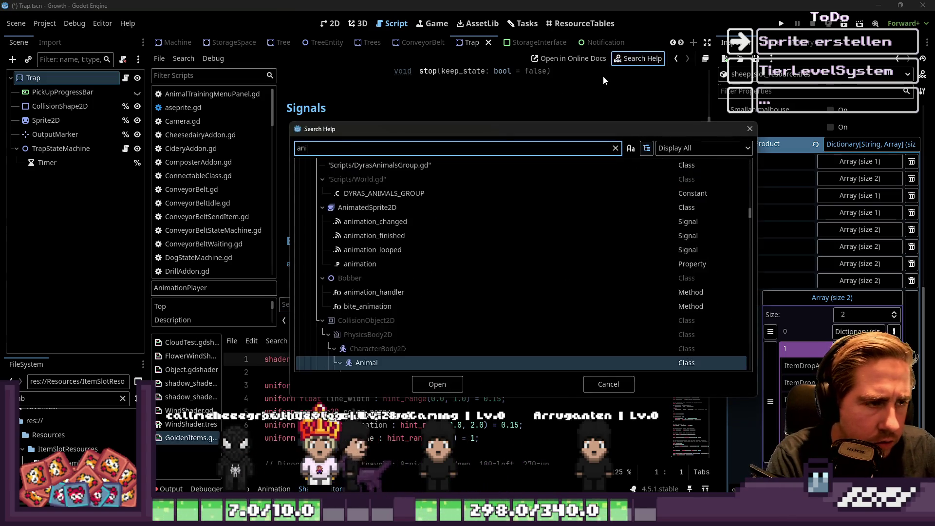
pyautogui.write('mation_finis')
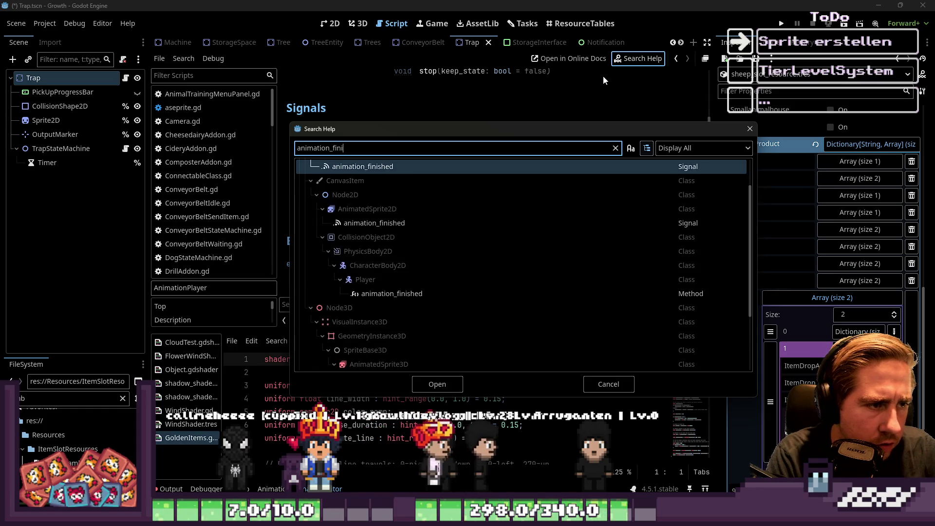
pyautogui.scroll(2, 374, 235)
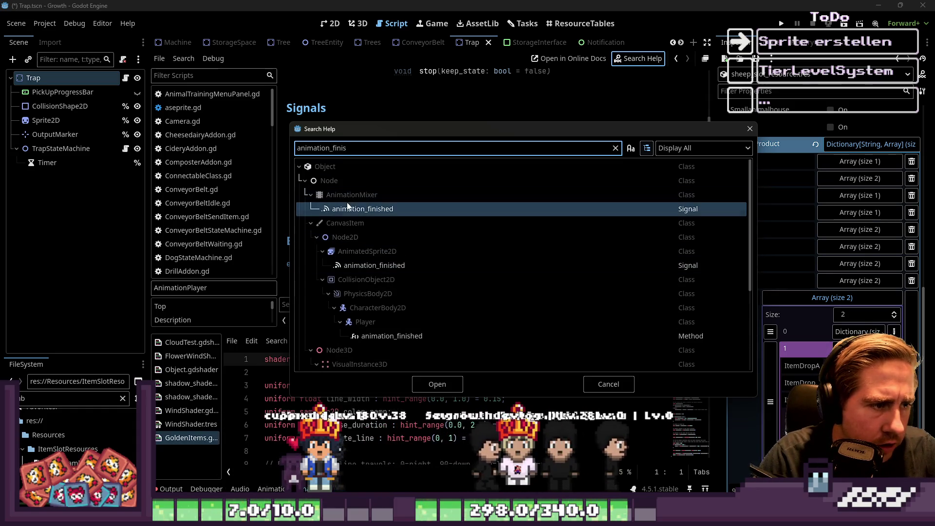
pyautogui.doubleClick(358, 207)
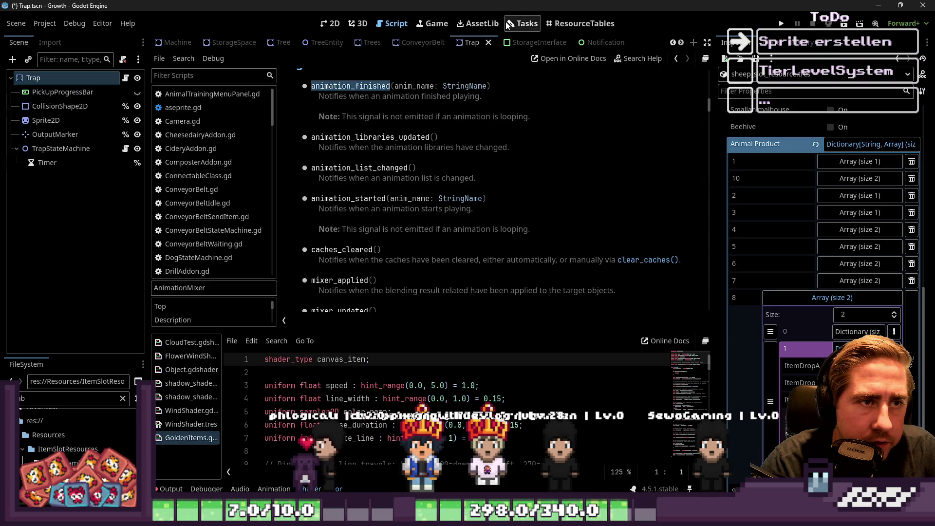
# Step: Return to the resource tables, sort by item type, and collapse the Sheep's level 8 drops
pyautogui.click(520, 24)
pyautogui.click(555, 23)
pyautogui.click(485, 112)
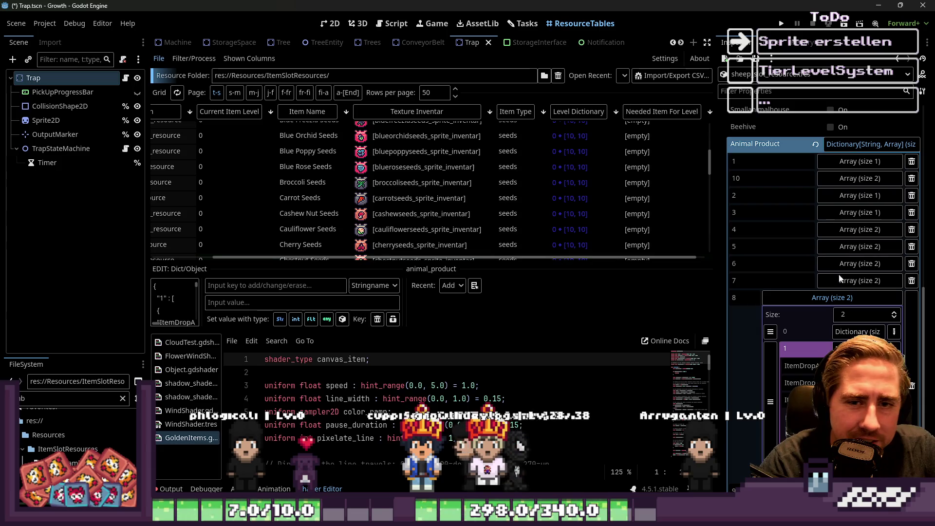
pyautogui.scroll(-2, 835, 332)
pyautogui.click(850, 330)
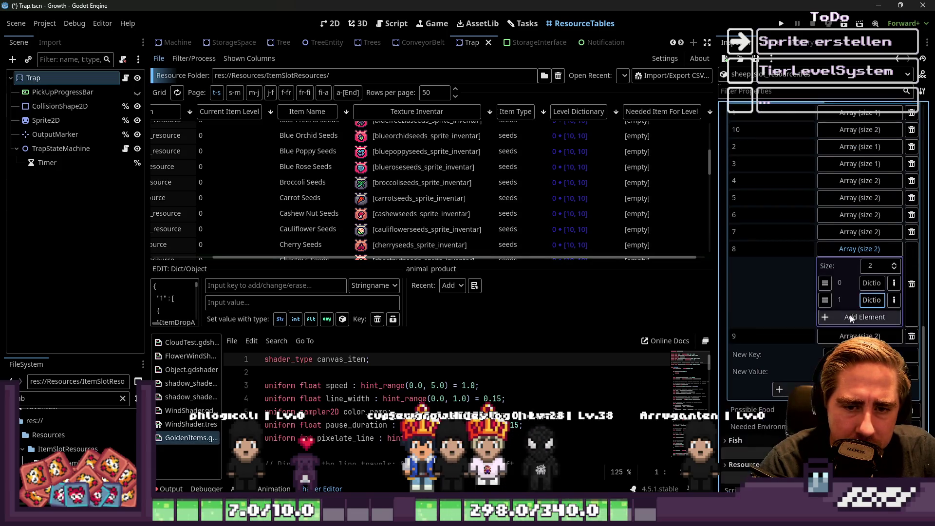
pyautogui.click(872, 300)
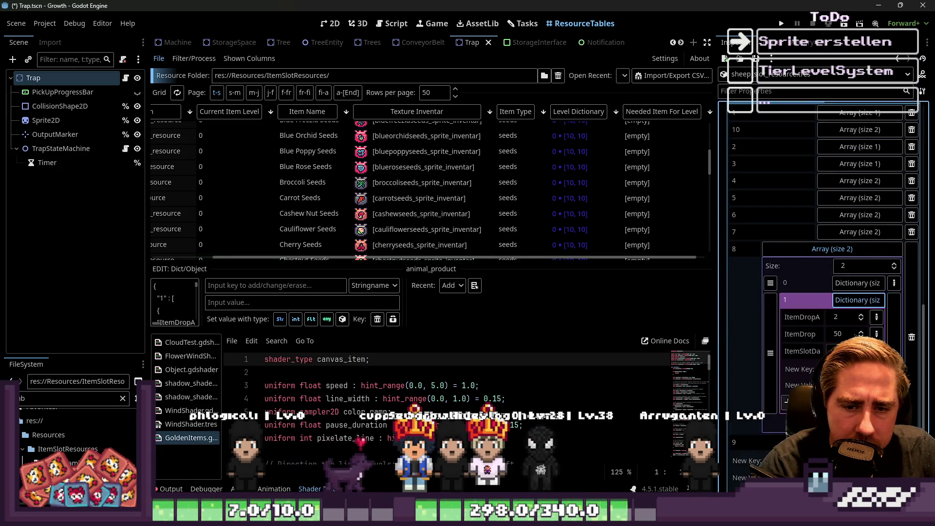
pyautogui.hotkey('alt', 'n')
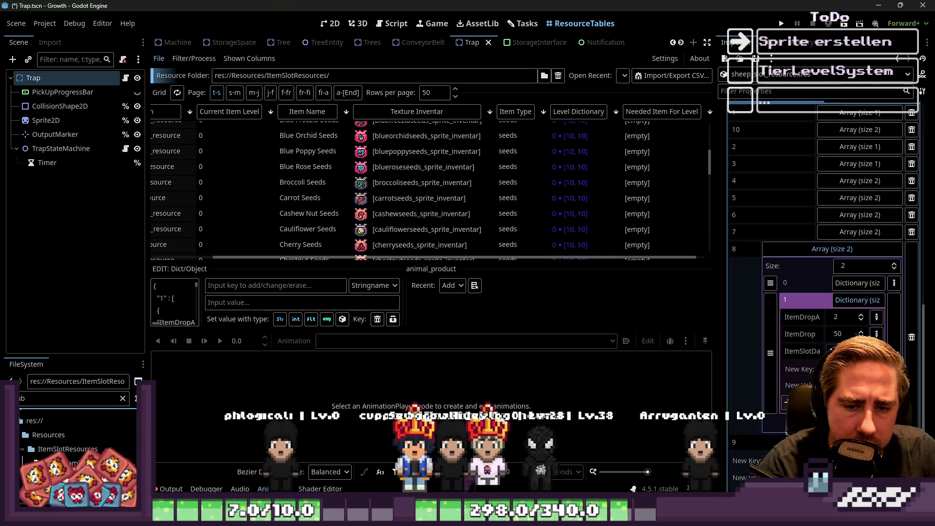
pyautogui.click(838, 247)
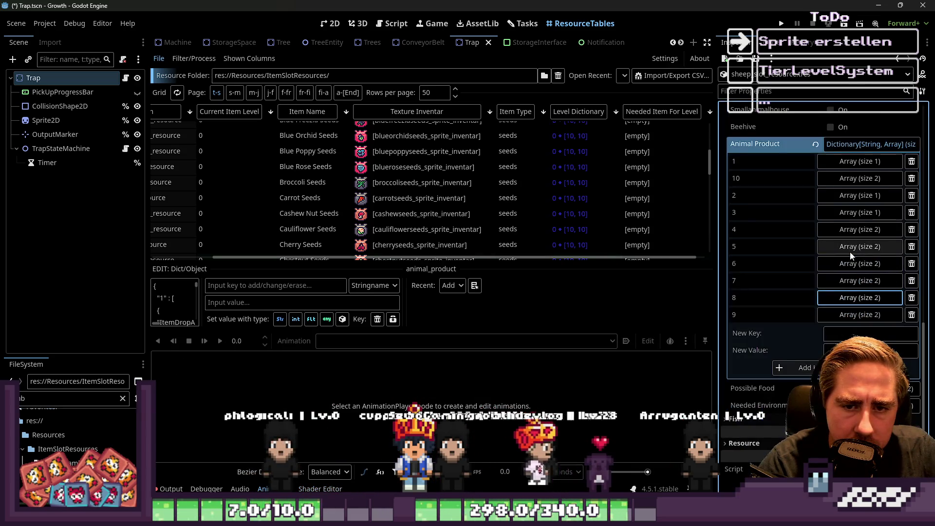
# Step: Set the Sheep's second level 9 drop's ItemSlotData to Object and assign a wool slot resource
pyautogui.click(850, 315)
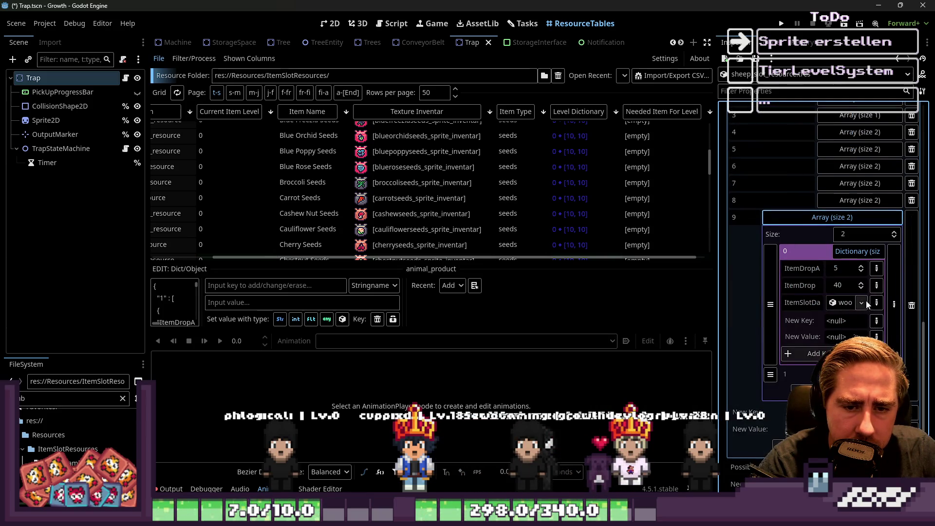
pyautogui.click(860, 255)
pyautogui.click(859, 268)
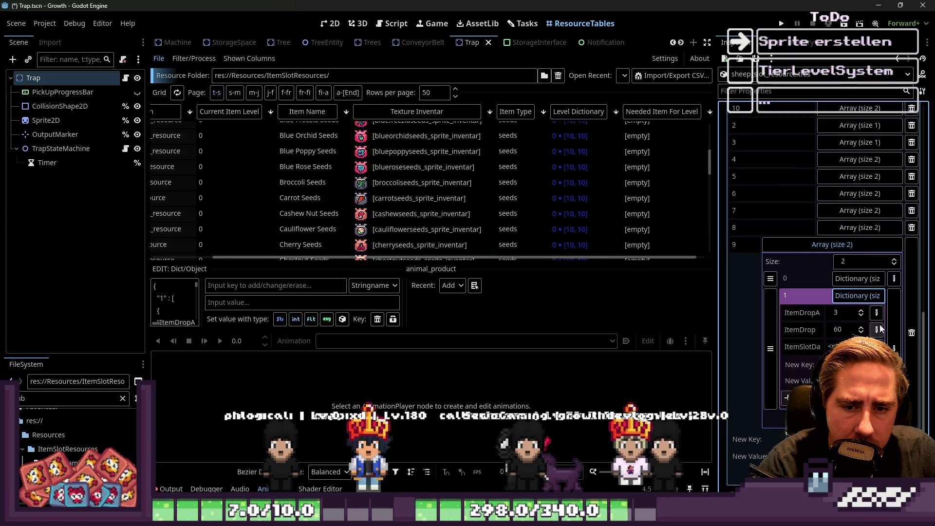
pyautogui.click(876, 343)
pyautogui.click(830, 163)
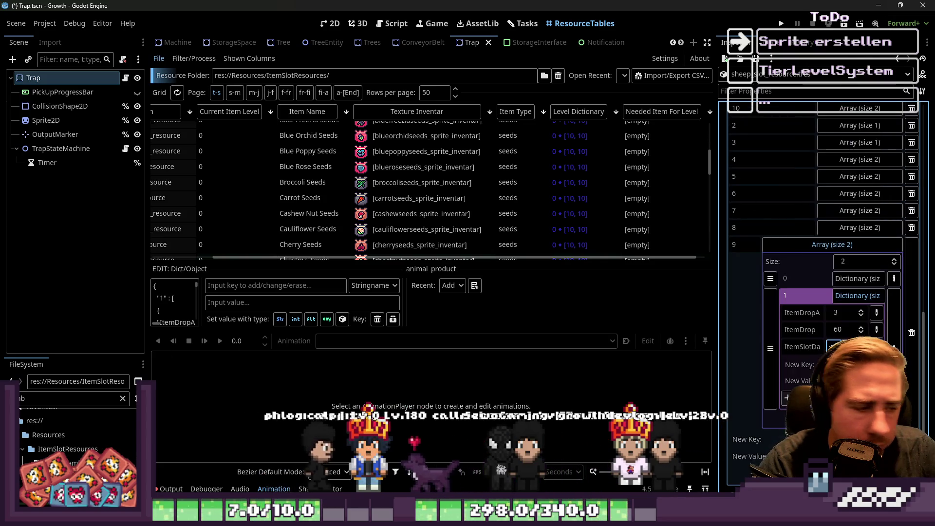
pyautogui.moveTo(819, 357); pyautogui.dragTo(832, 347)
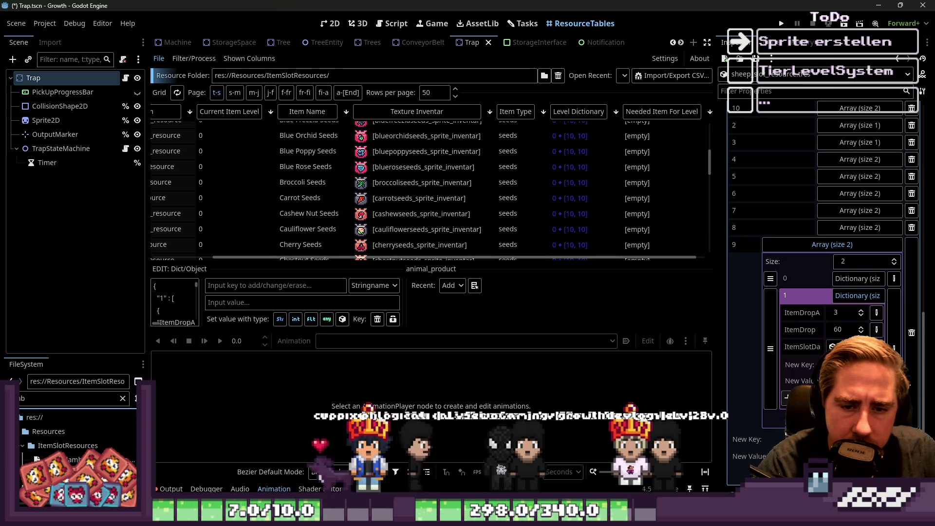
pyautogui.click(857, 296)
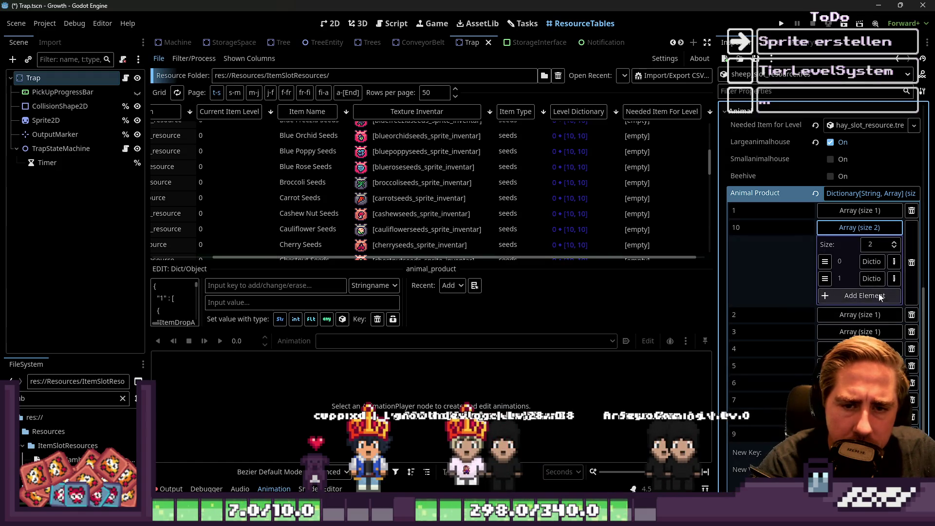
# Step: Set both level 10 drops' ItemSlotData to Object, trying the goldenlamb slot resource in the first
pyautogui.click(872, 262)
pyautogui.click(876, 313)
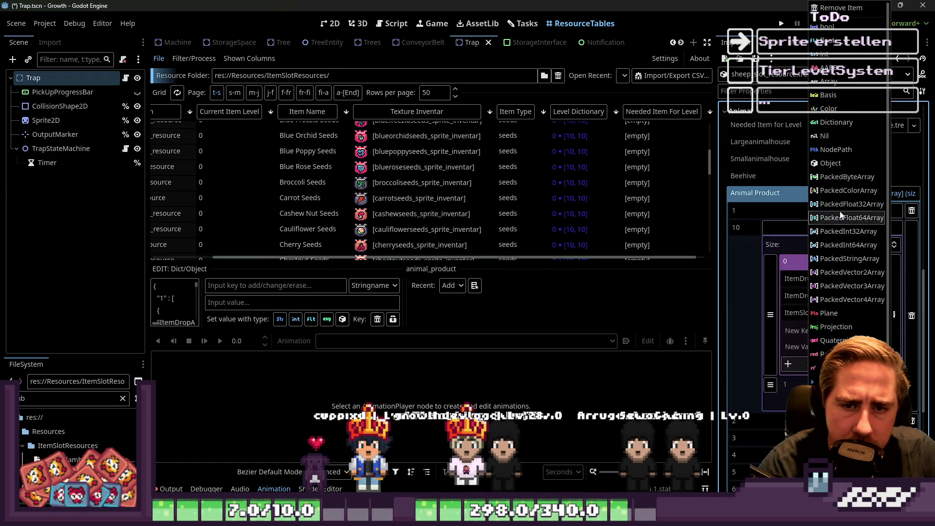
pyautogui.click(829, 164)
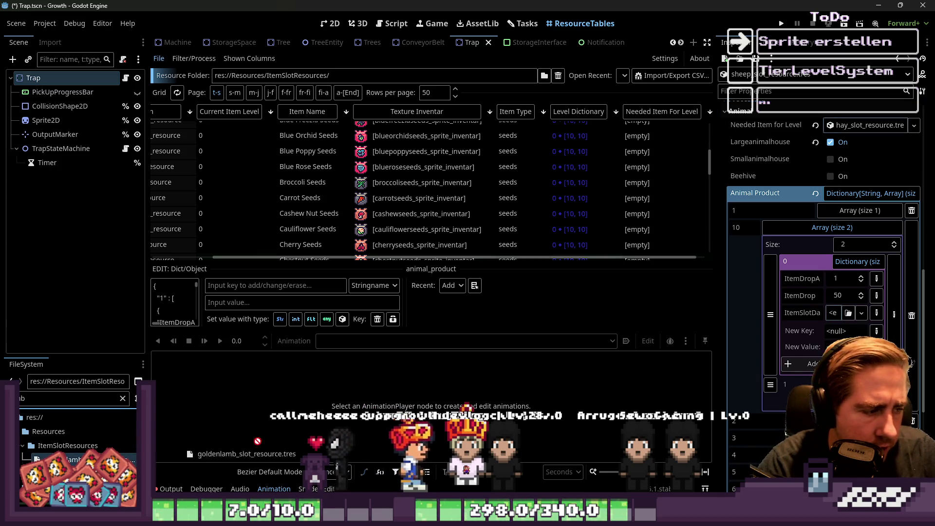
pyautogui.moveTo(833, 321); pyautogui.dragTo(834, 314)
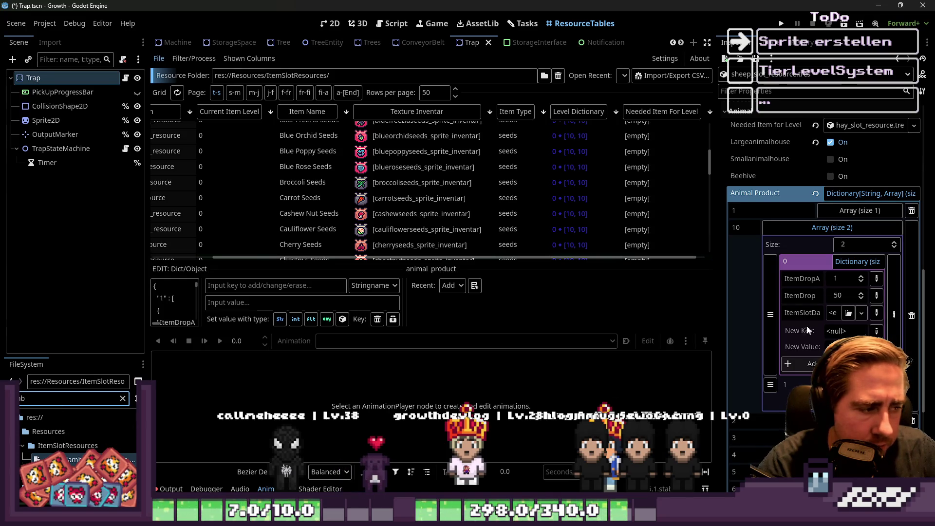
pyautogui.click(847, 264)
pyautogui.click(847, 279)
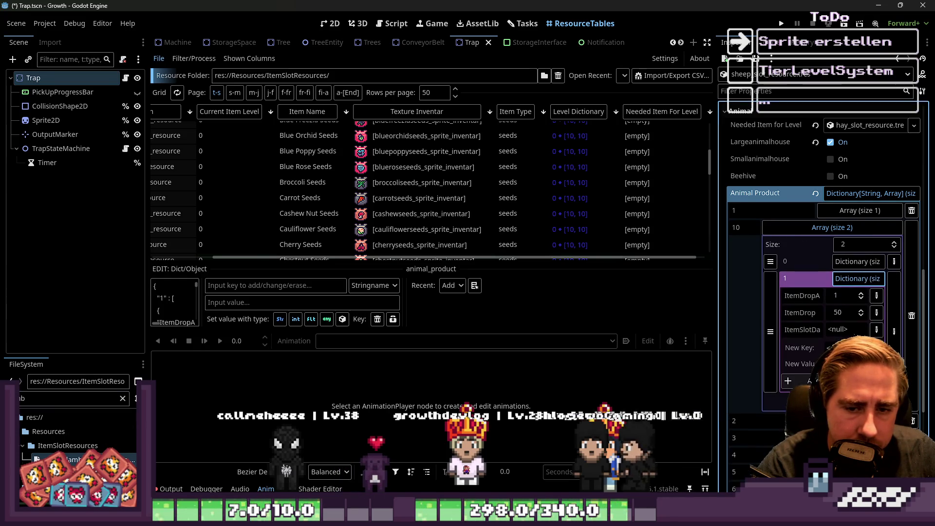
pyautogui.click(878, 330)
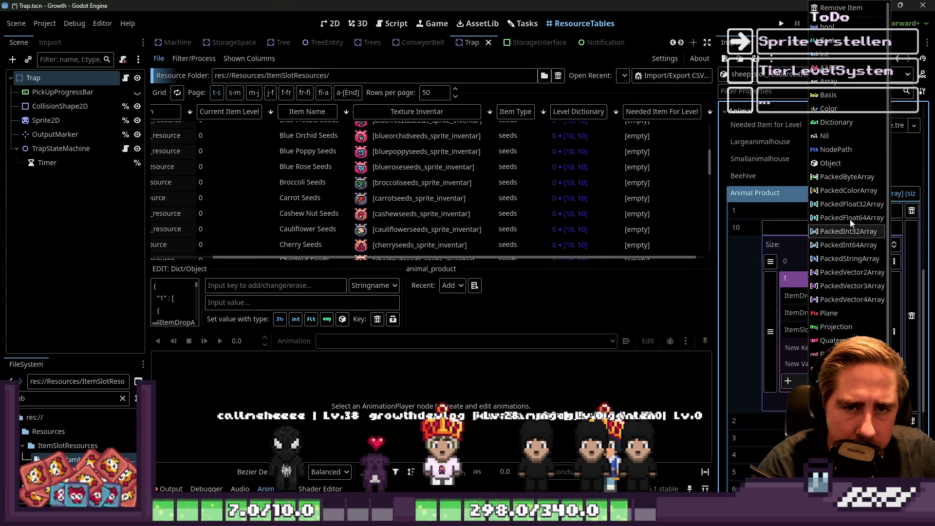
pyautogui.click(830, 163)
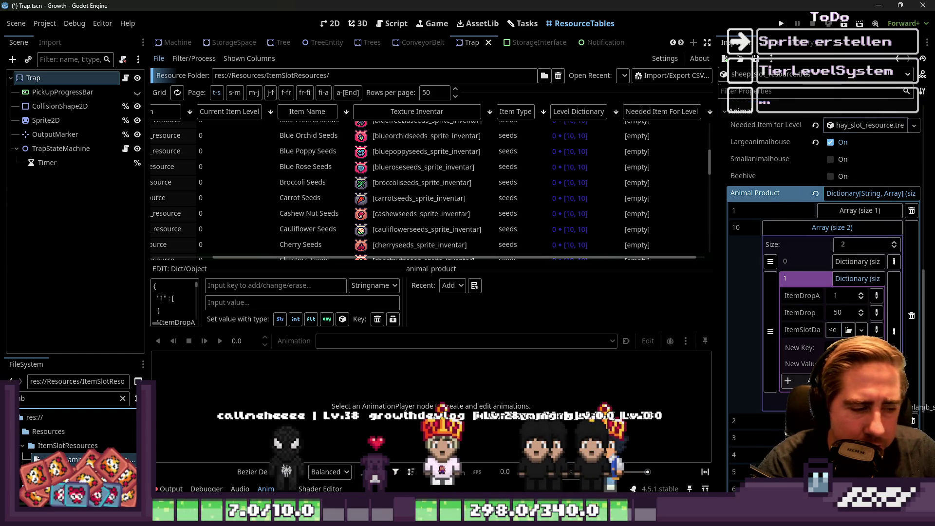
# Step: Assign goldenwool_slot_resource to the first level 10 drop, then re-sort the table by Item Type
pyautogui.click(857, 279)
pyautogui.click(857, 261)
pyautogui.click(847, 313)
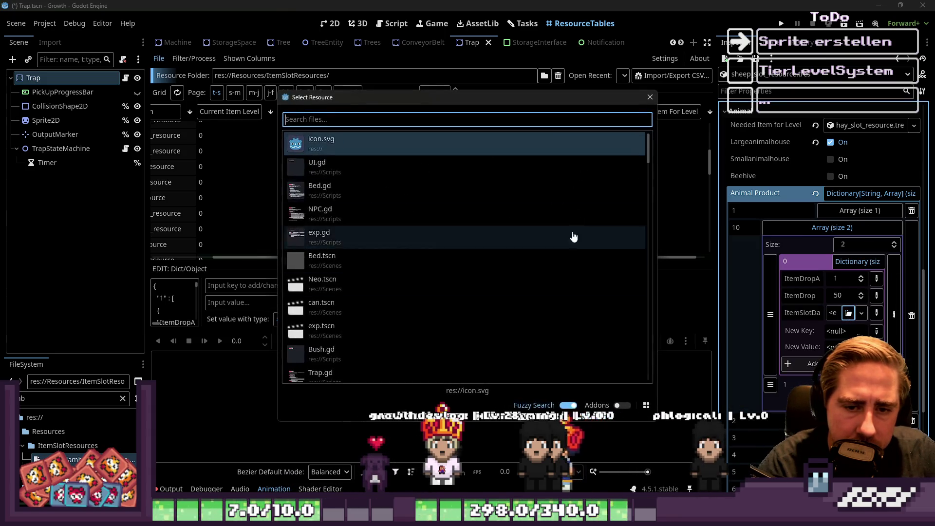
pyautogui.click(649, 96)
pyautogui.click(64, 395)
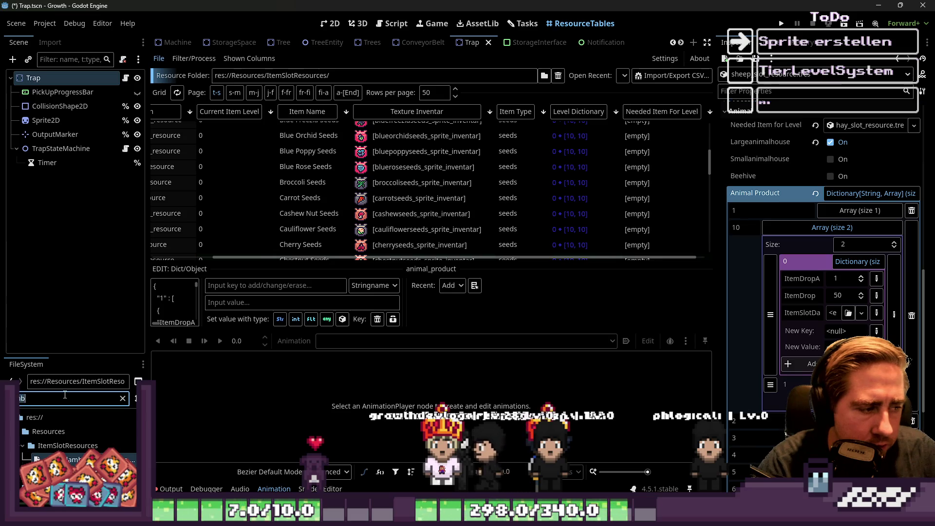
pyautogui.moveTo(73, 473); pyautogui.dragTo(837, 314)
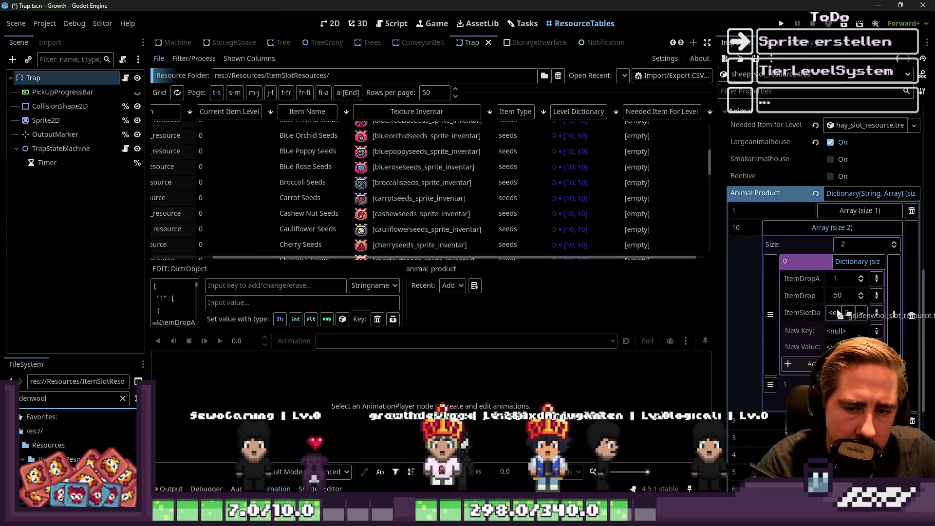
pyautogui.click(833, 228)
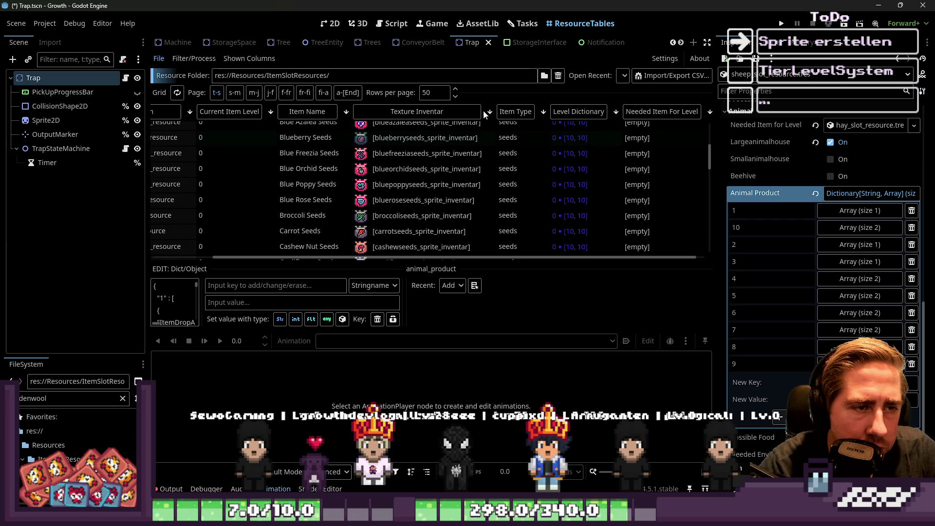
pyautogui.click(515, 112)
# Step: Open the Pig resource from the table and check its level 1 to 3 product drops
pyautogui.scroll(-3, 560, 187)
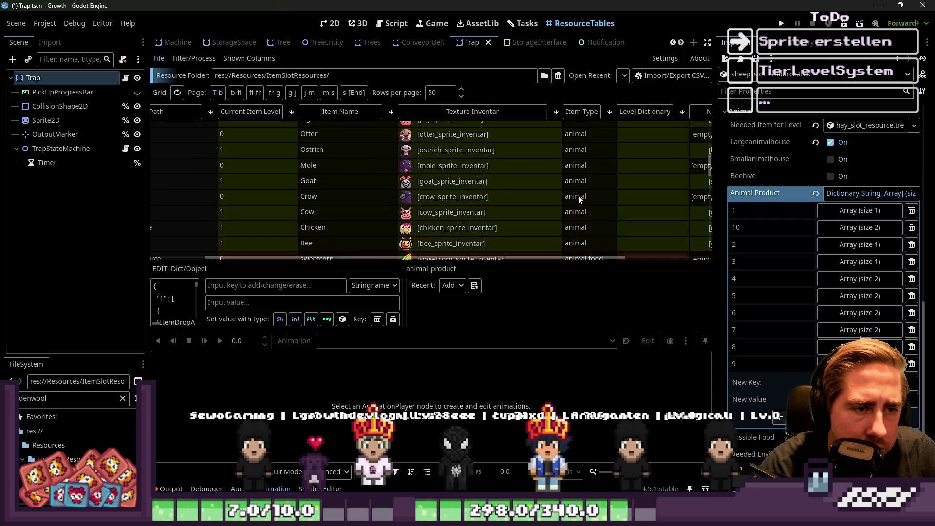
pyautogui.moveTo(567, 257); pyautogui.dragTo(626, 258)
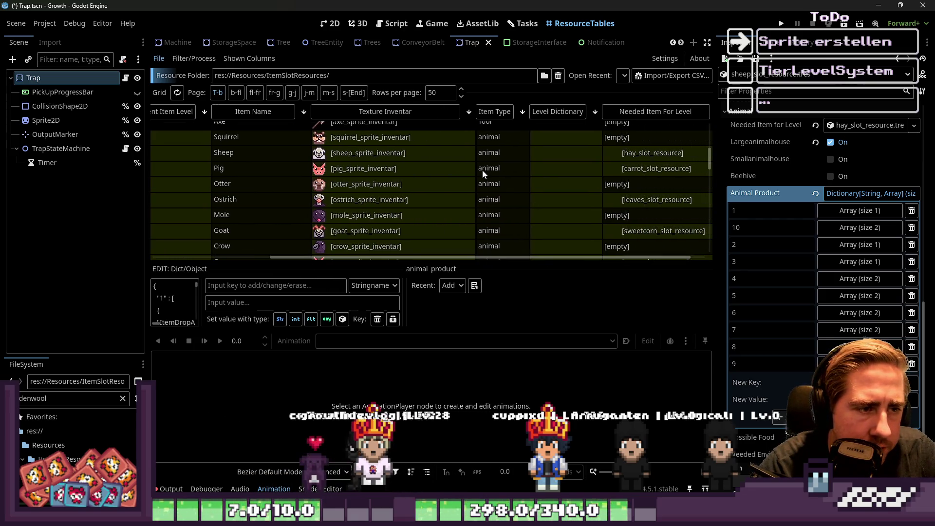
pyautogui.click(472, 169)
pyautogui.click(856, 232)
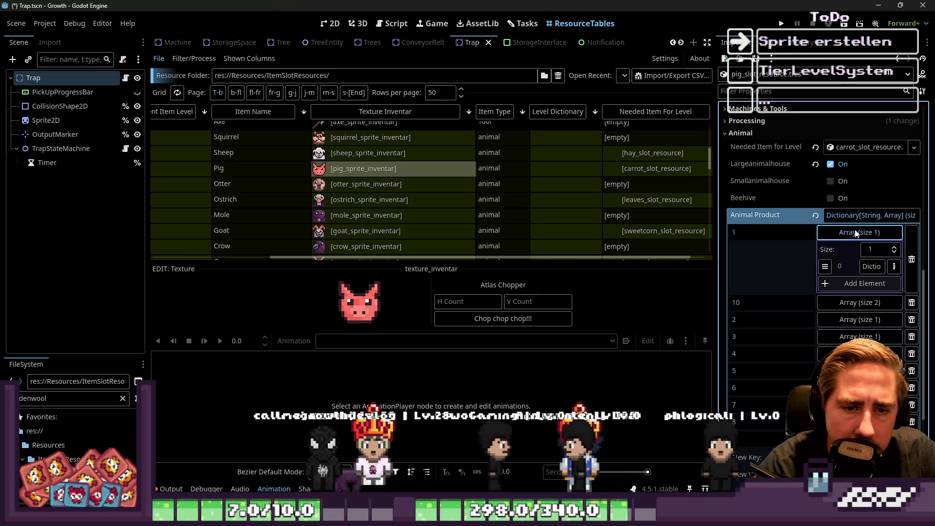
pyautogui.click(856, 232)
pyautogui.click(859, 267)
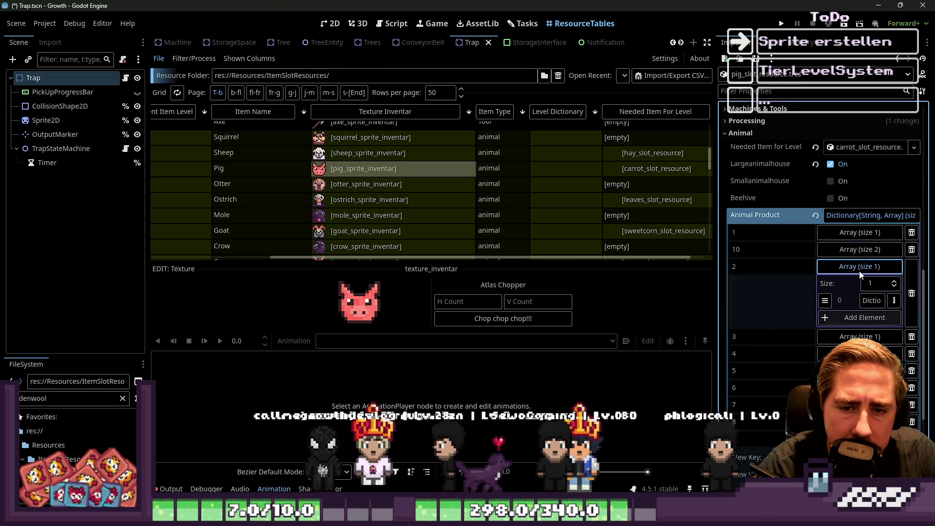
pyautogui.click(859, 271)
pyautogui.click(860, 283)
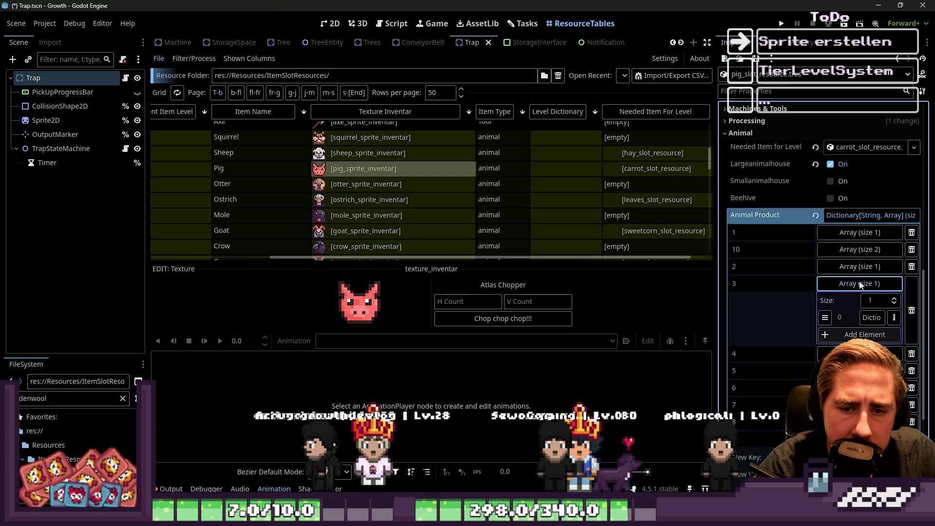
pyautogui.click(872, 318)
pyautogui.click(859, 285)
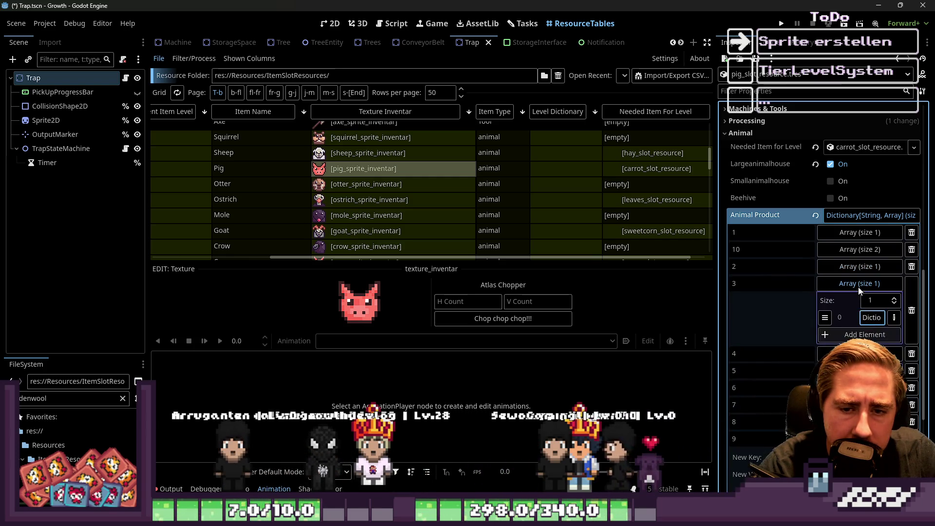
# Step: Set the field type of the Pig's first level 4 drop to Object
pyautogui.click(859, 301)
pyautogui.click(869, 335)
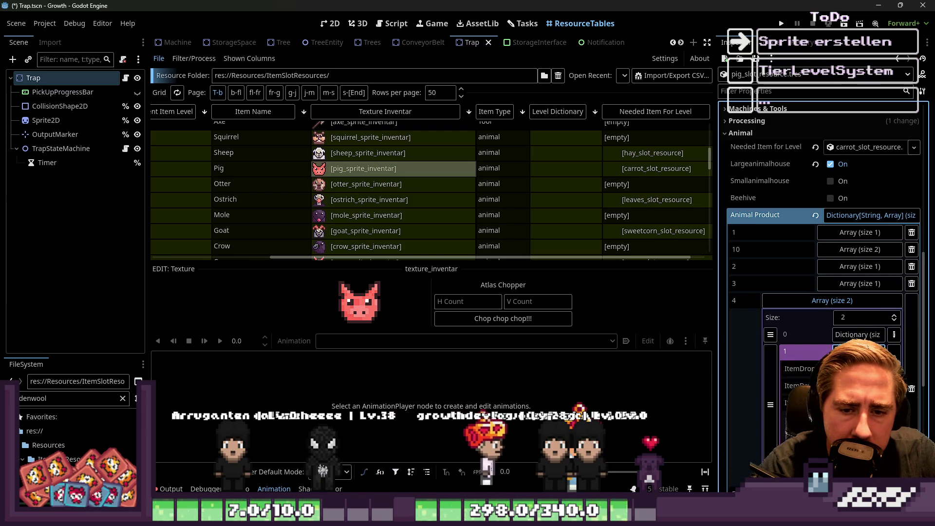
pyautogui.click(882, 351)
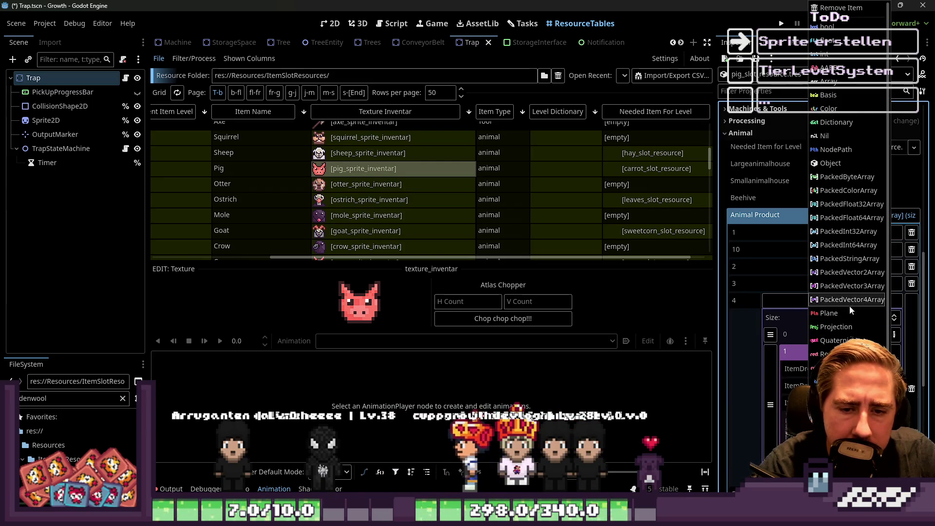
pyautogui.click(848, 162)
pyautogui.click(40, 394)
pyautogui.write('fle')
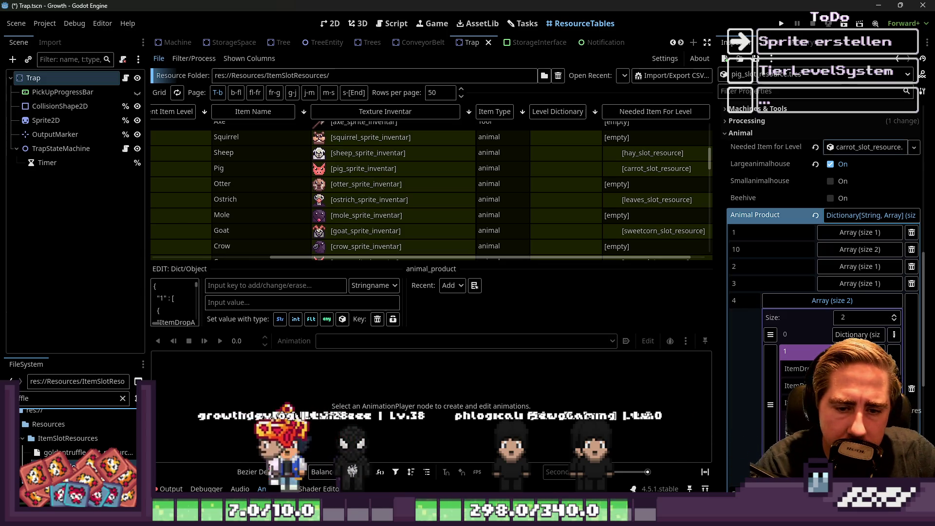
pyautogui.click(848, 302)
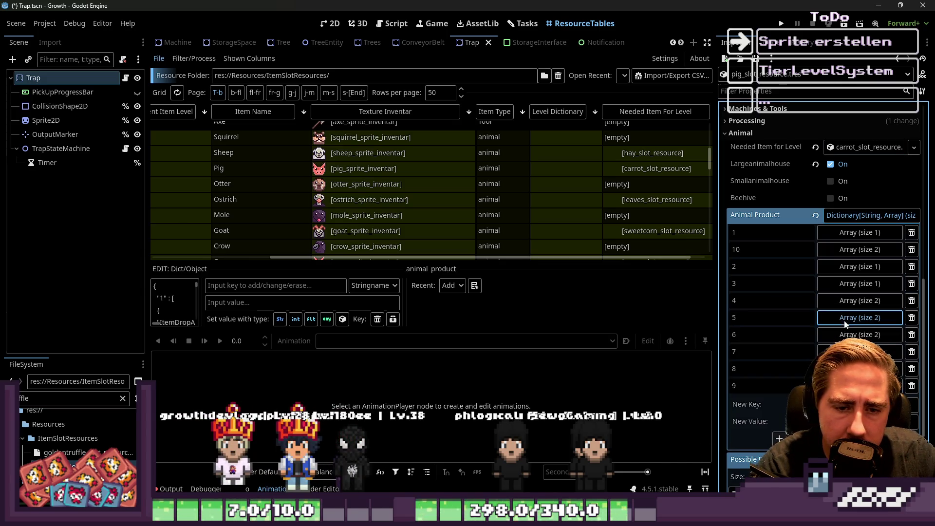
# Step: Set level 5's slot data type to Object, then move on to the level 6 drop array
pyautogui.click(845, 319)
pyautogui.scroll(-1, 848, 335)
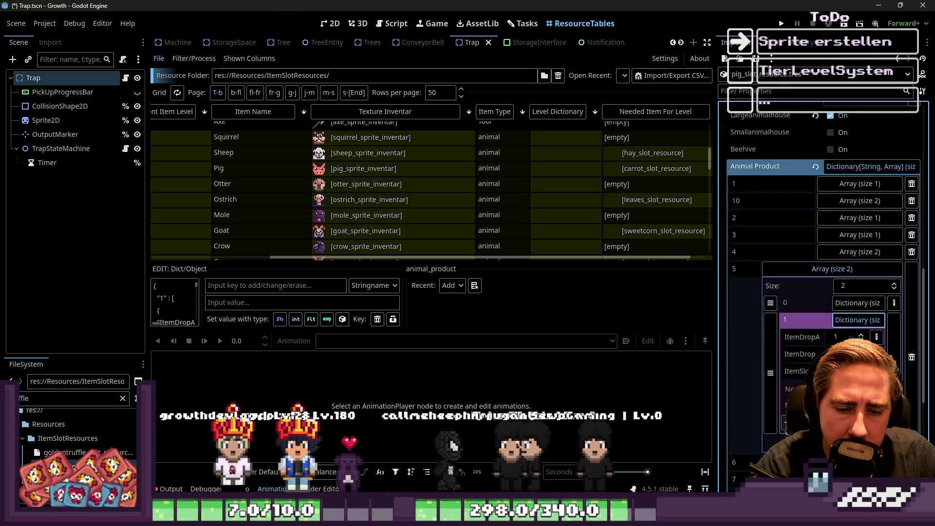
pyautogui.click(876, 337)
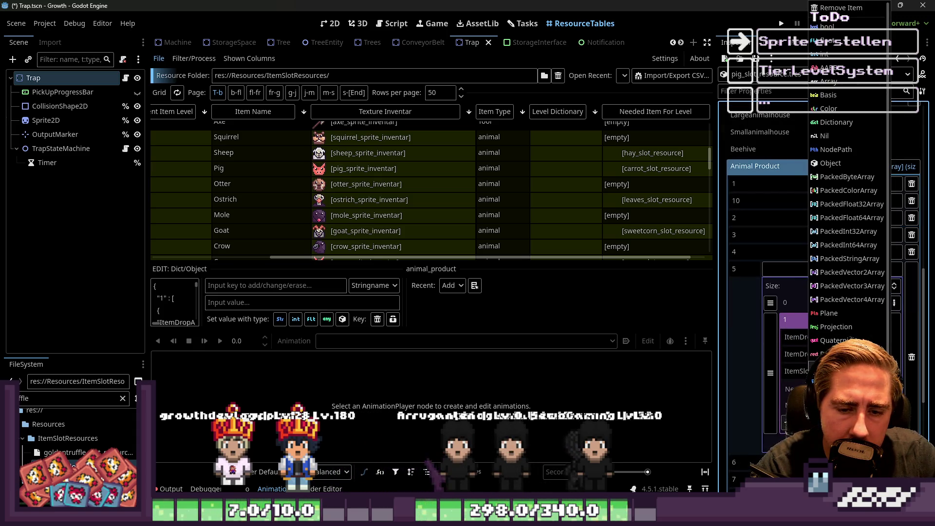
pyautogui.click(844, 168)
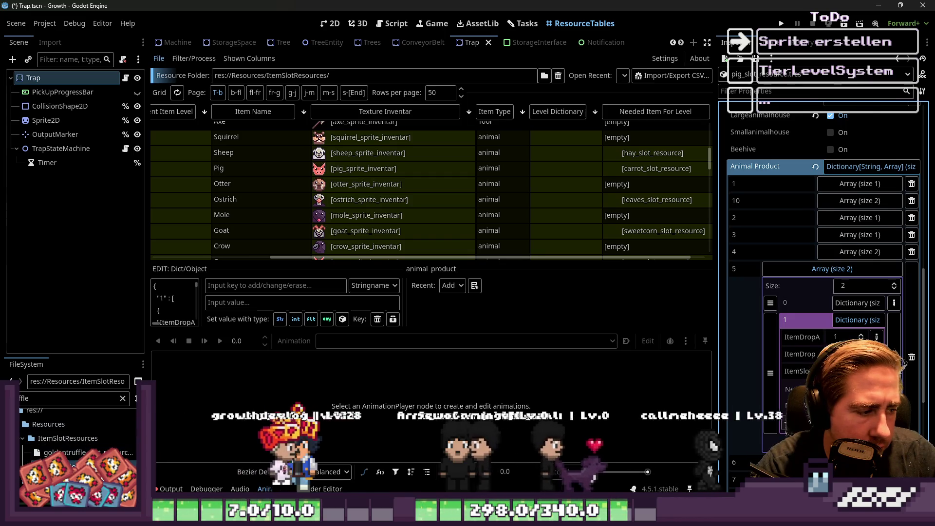
pyautogui.click(851, 270)
pyautogui.click(859, 286)
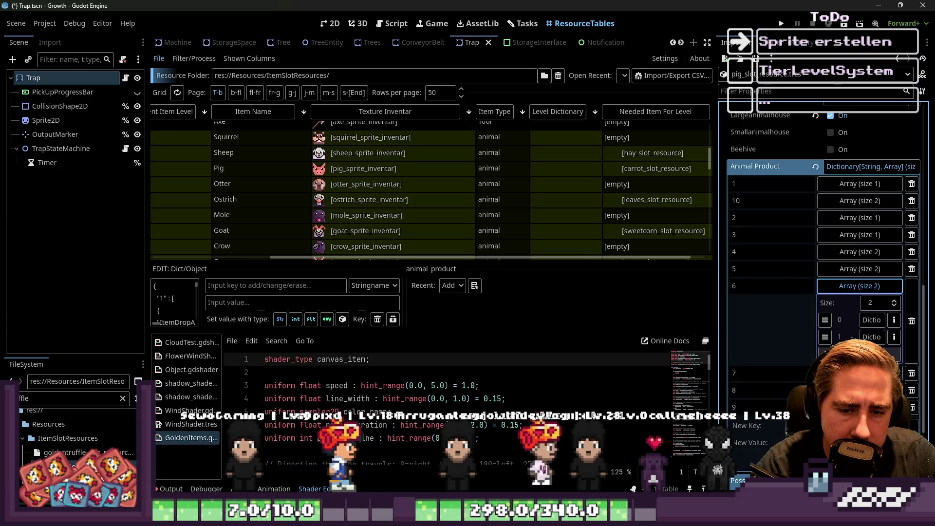
# Step: Check the second drop of the Pig's level 6, then open the level 7 array
pyautogui.click(873, 336)
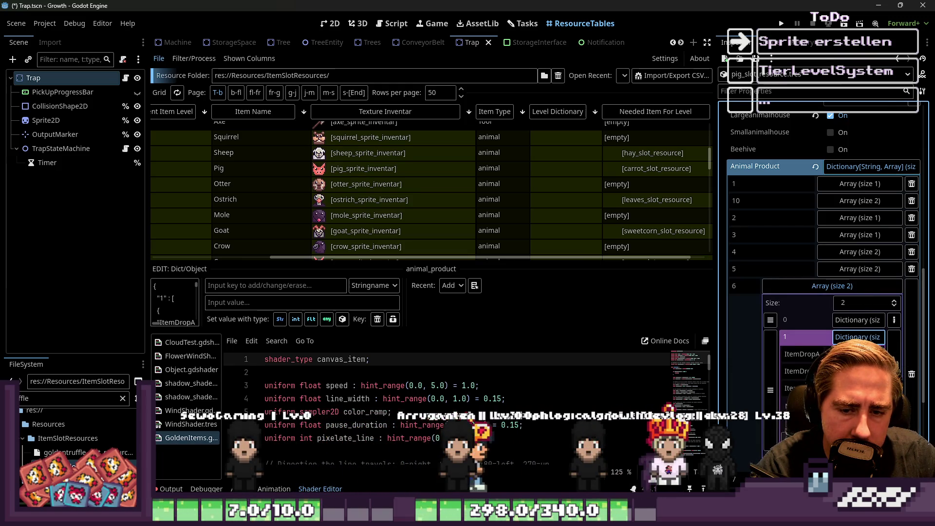
pyautogui.scroll(-5, 857, 337)
pyautogui.scroll(5, 857, 337)
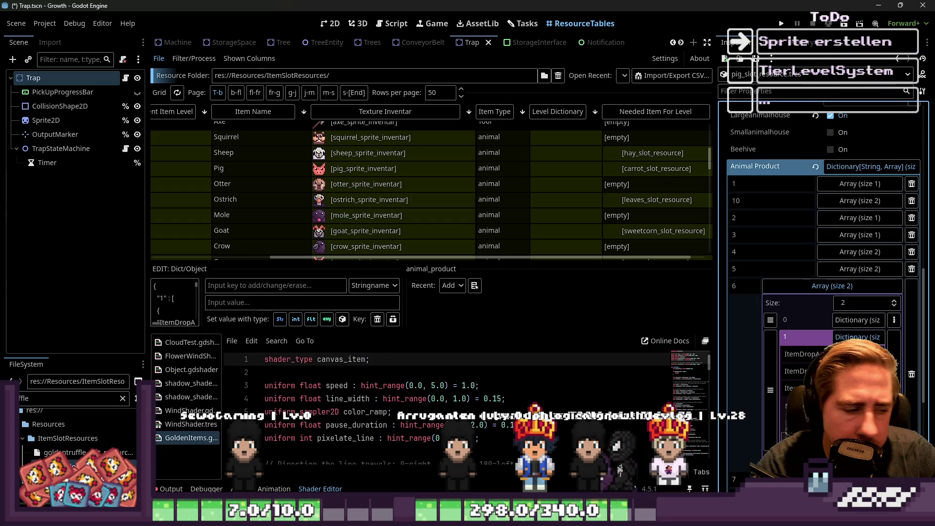
pyautogui.click(843, 286)
pyautogui.click(852, 302)
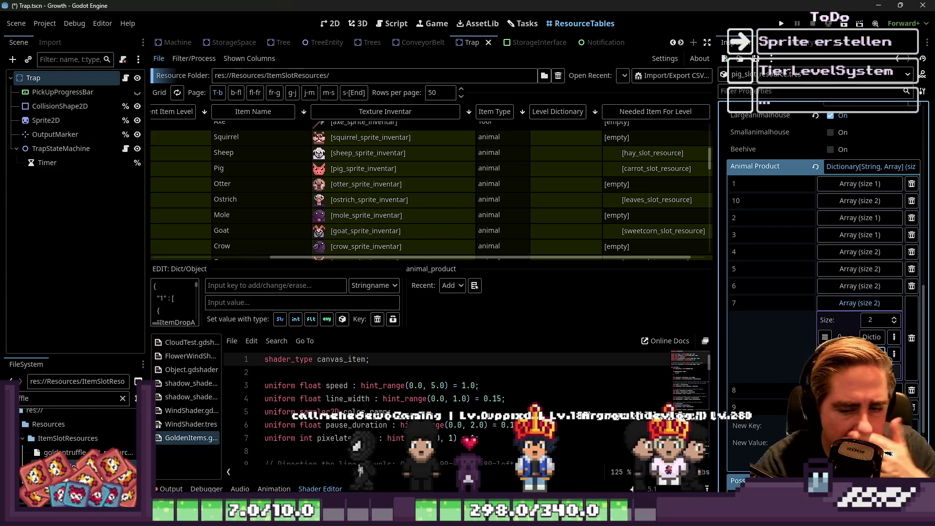
# Step: Inspect level 7's second drop without changing its type, then step through levels 8 and 9
pyautogui.click(871, 337)
pyautogui.click(894, 336)
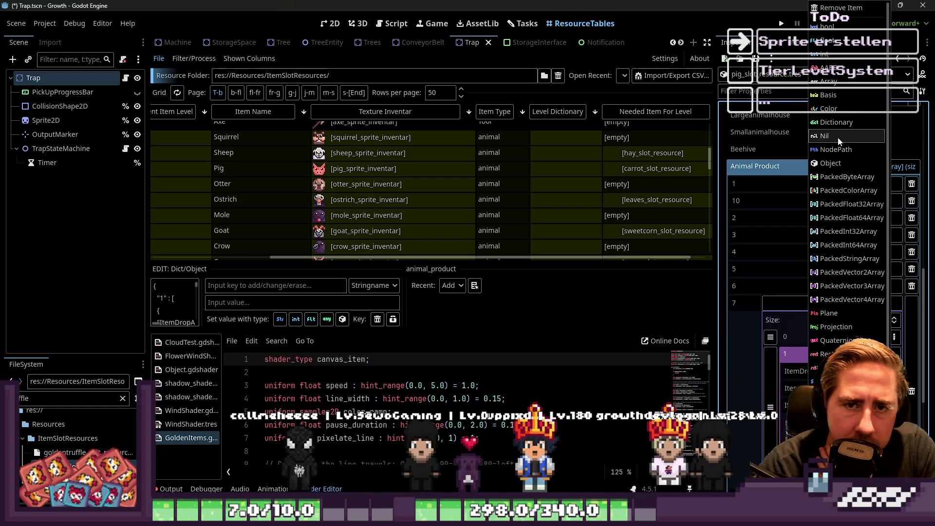
pyautogui.press('Escape')
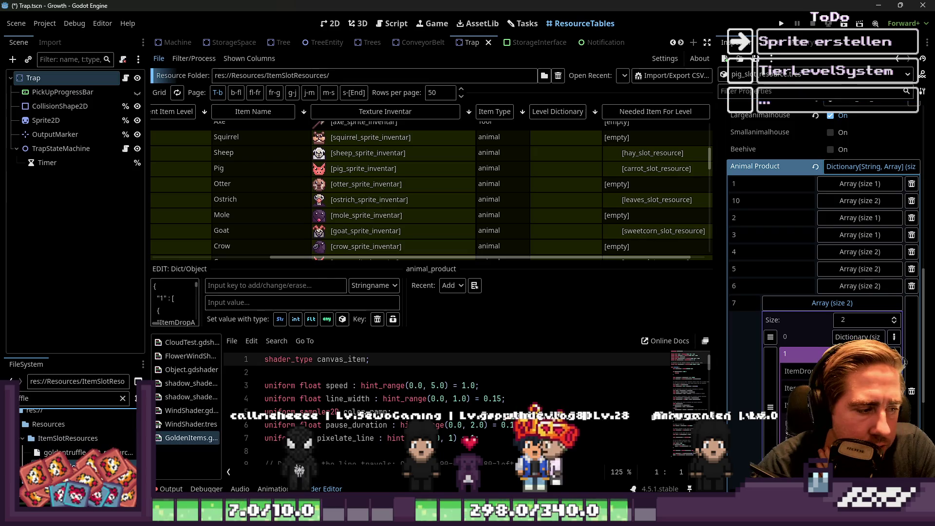
pyautogui.click(848, 304)
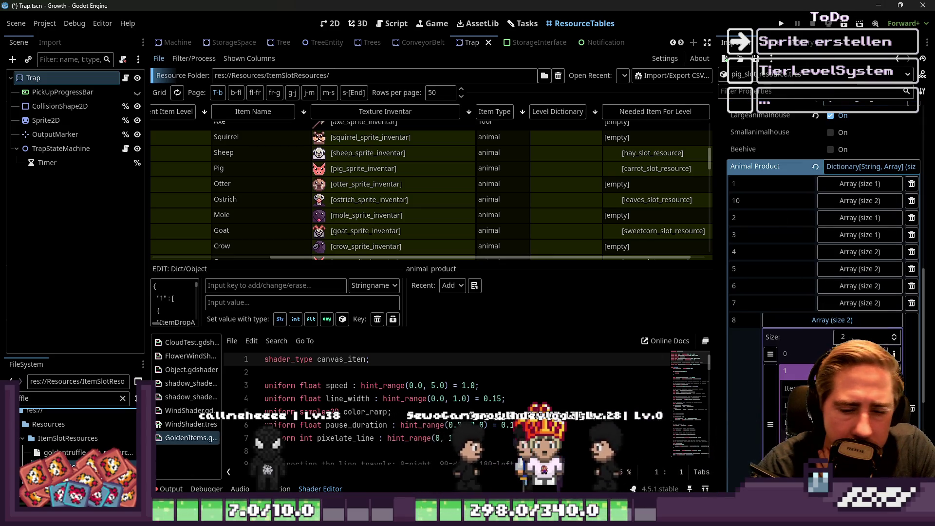
pyautogui.click(839, 322)
pyautogui.click(859, 336)
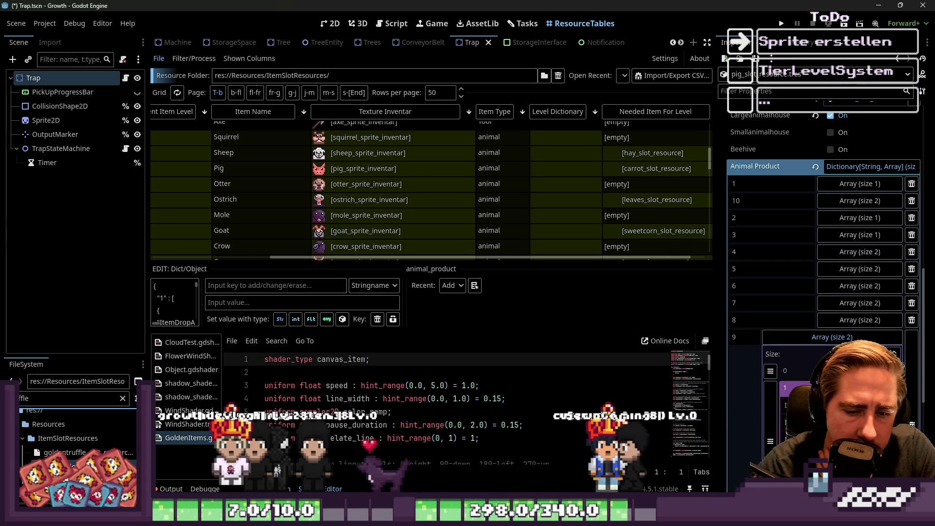
pyautogui.click(874, 337)
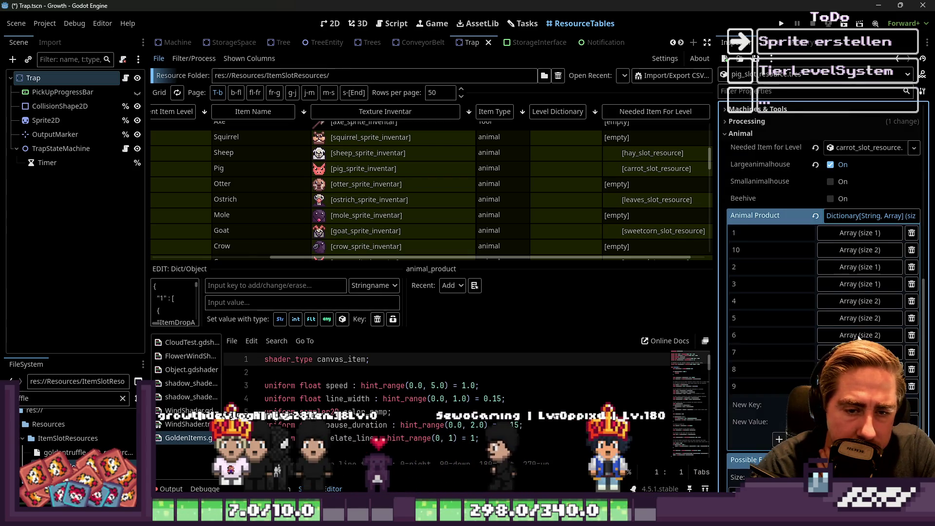
# Step: Expand the Pig's level 10 drops and set the second entry's slot data type to Object
pyautogui.click(834, 250)
pyautogui.click(872, 285)
pyautogui.click(872, 286)
pyautogui.click(872, 285)
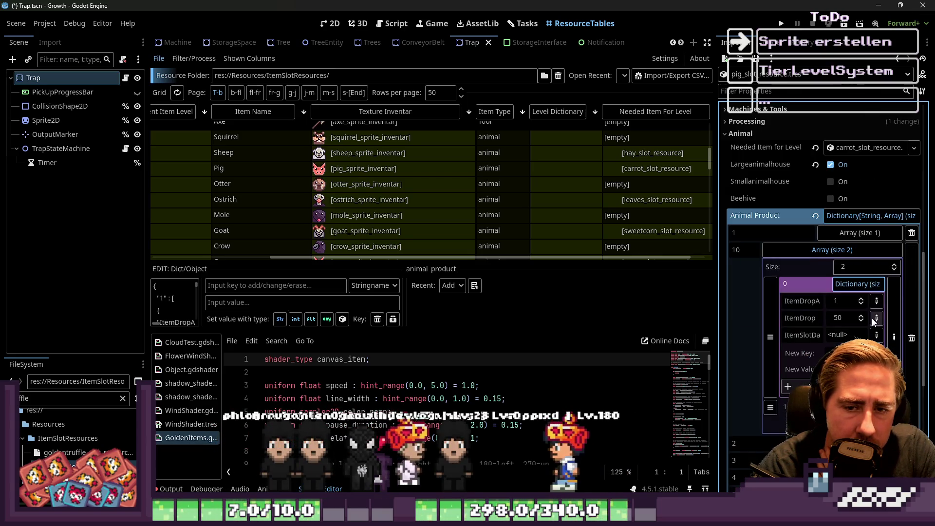
pyautogui.click(894, 336)
pyautogui.press('Escape')
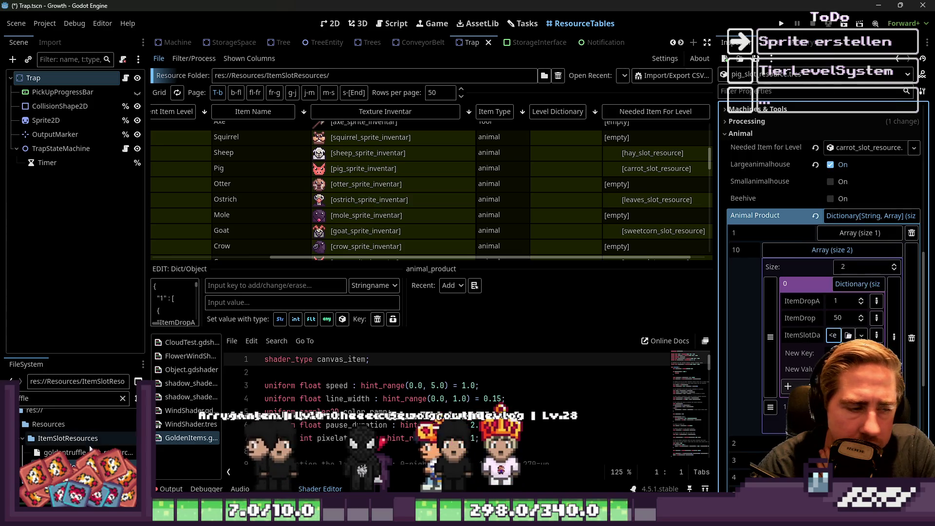
pyautogui.click(871, 284)
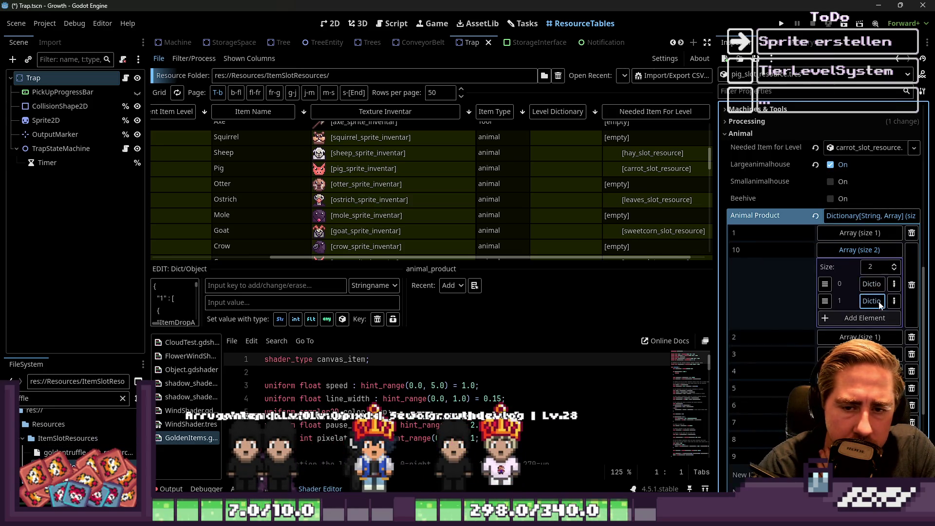
pyautogui.click(878, 302)
pyautogui.click(893, 353)
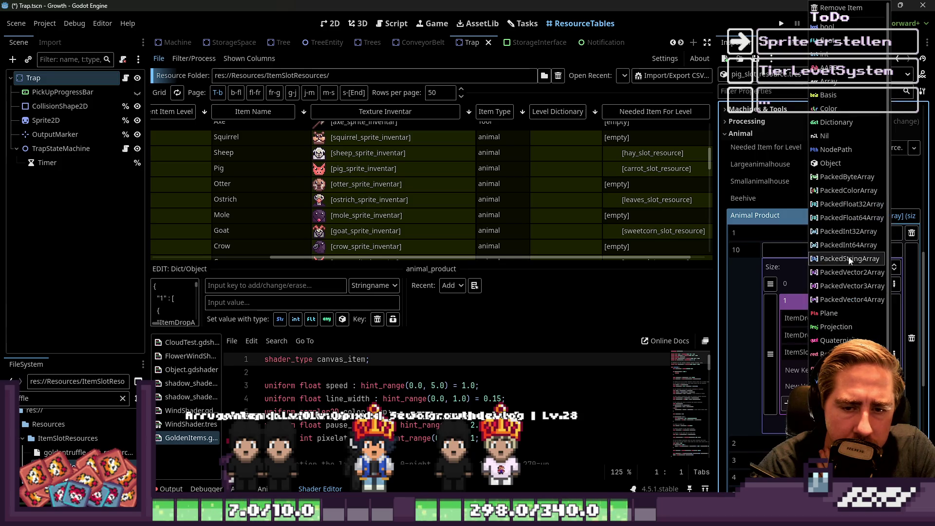
pyautogui.click(826, 164)
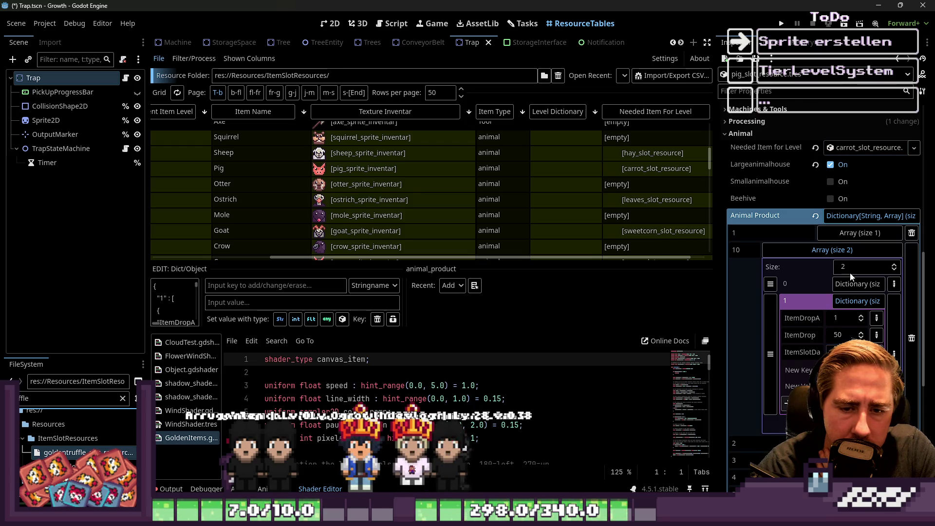
# Step: Assign the golden pork slot resource to level 10's slot data, then open the Ostrich resource
pyautogui.click(841, 284)
pyautogui.click(833, 335)
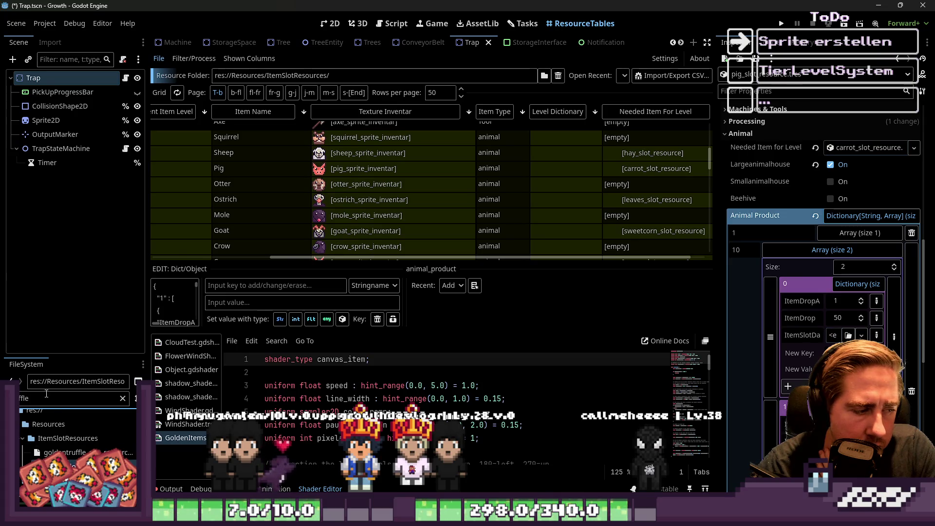
pyautogui.hotkey('ctrl', 'a')
pyautogui.press('BackSpace')
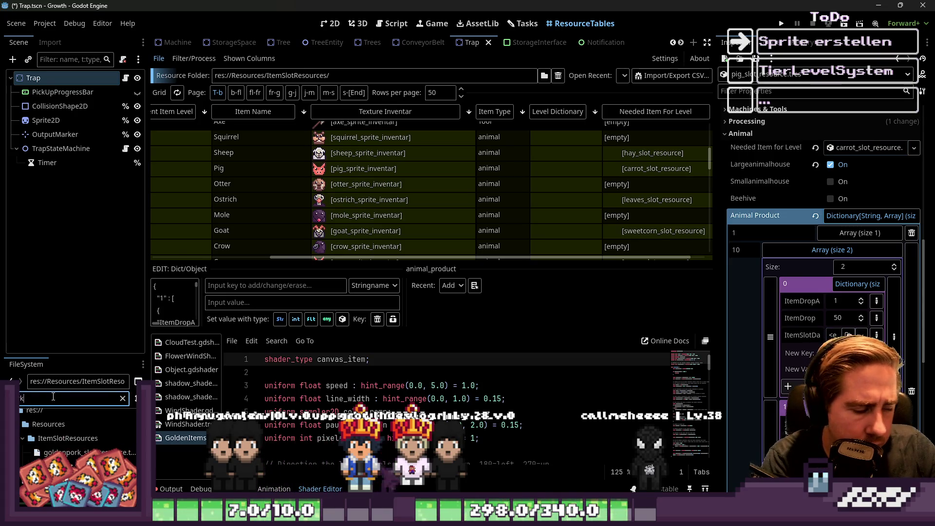
pyautogui.moveTo(78, 453); pyautogui.dragTo(850, 335)
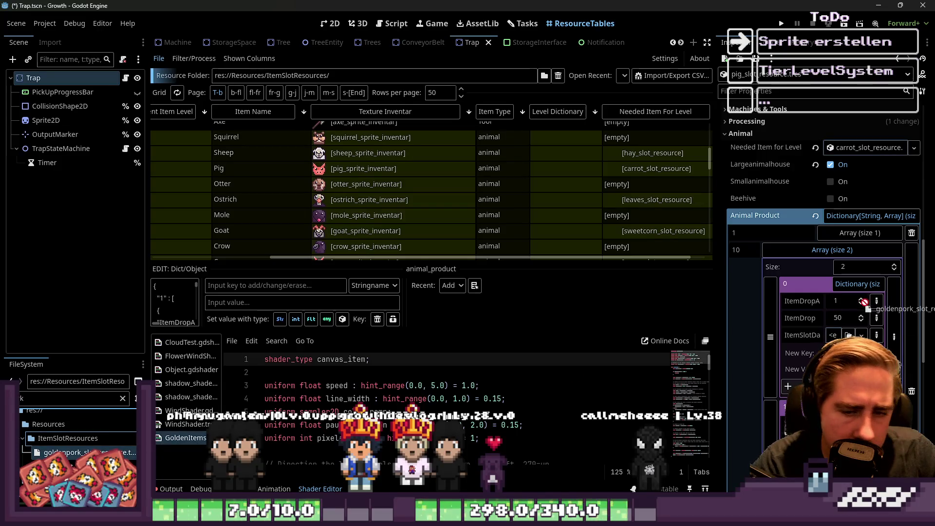
pyautogui.click(846, 253)
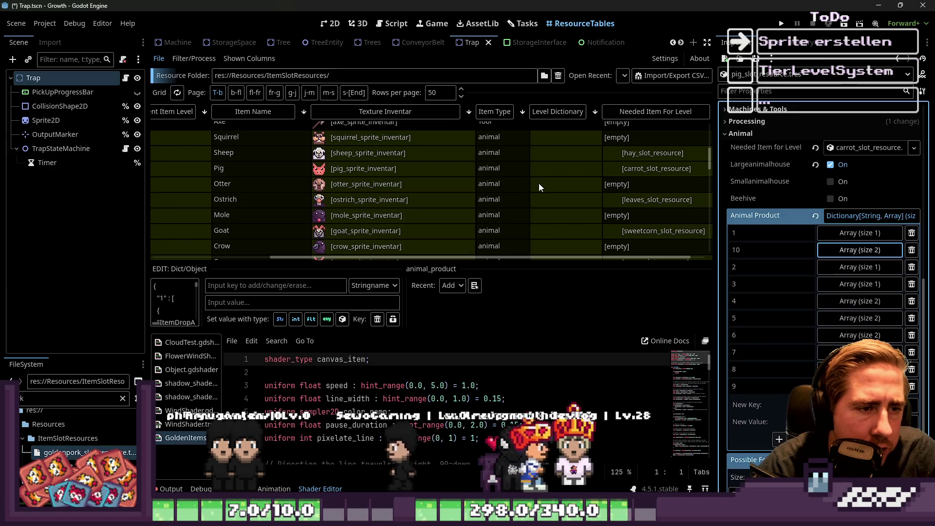
pyautogui.click(540, 197)
pyautogui.scroll(-10, 828, 253)
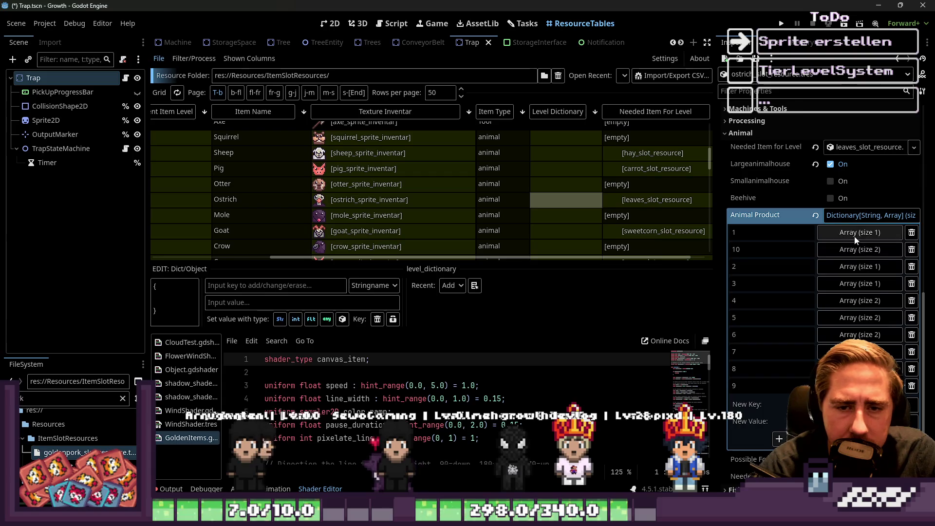
# Step: Set the Ostrich's level 1 slot data to Object and assign the ostrich egg slot resource, filtering files for 'ostrich'
pyautogui.click(855, 234)
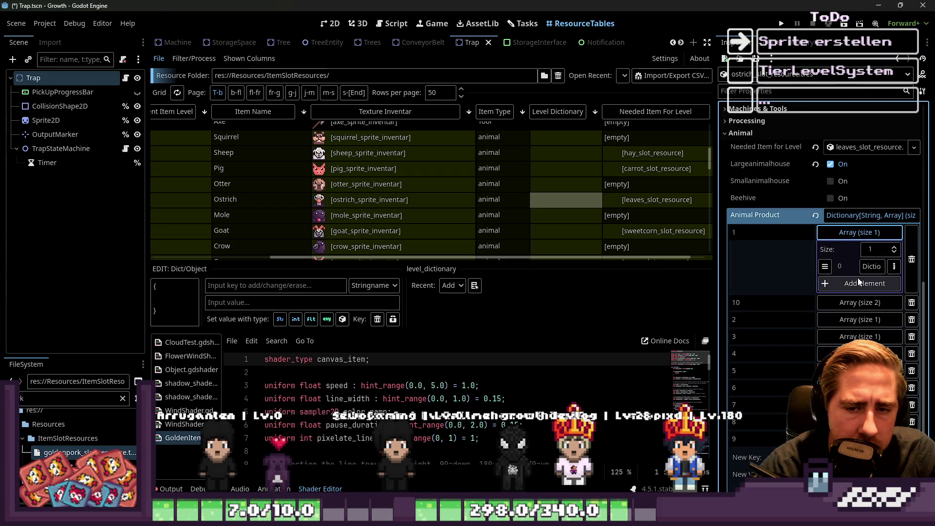
pyautogui.click(869, 267)
pyautogui.click(875, 317)
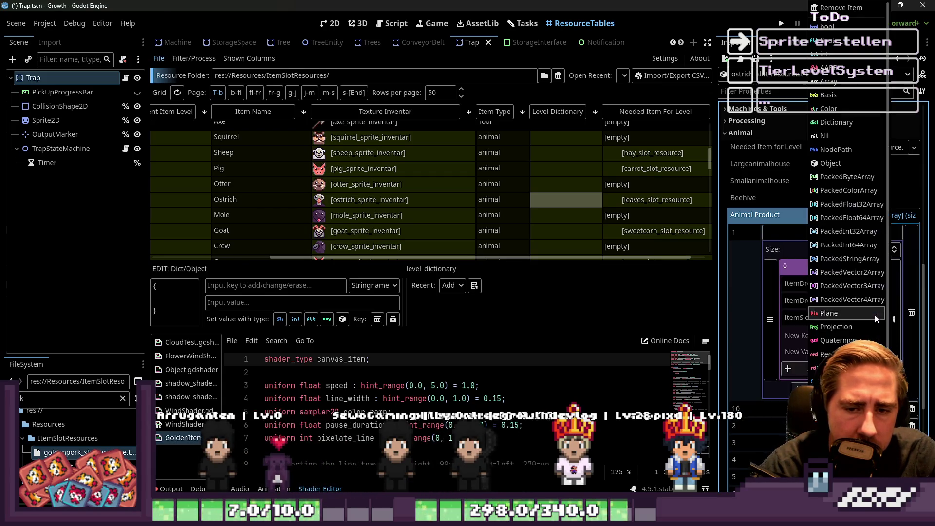
pyautogui.click(827, 163)
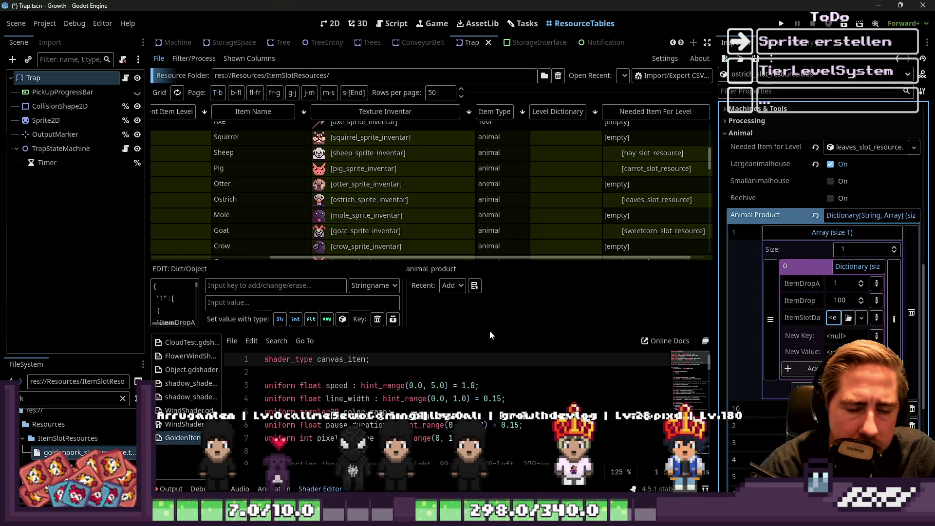
pyautogui.press('BackSpace')
pyautogui.press('BackSpace')
pyautogui.press('BackSpace')
pyautogui.write('ostrich')
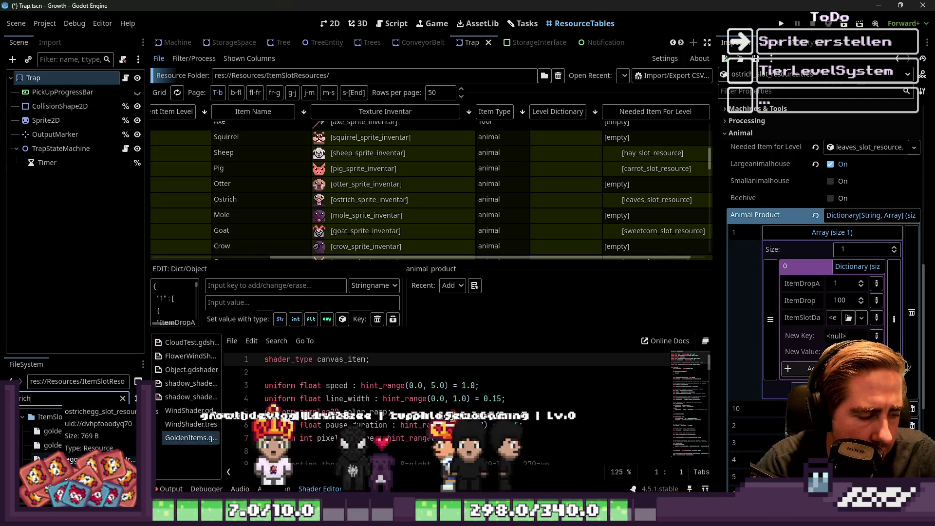
pyautogui.moveTo(54, 459); pyautogui.dragTo(836, 314)
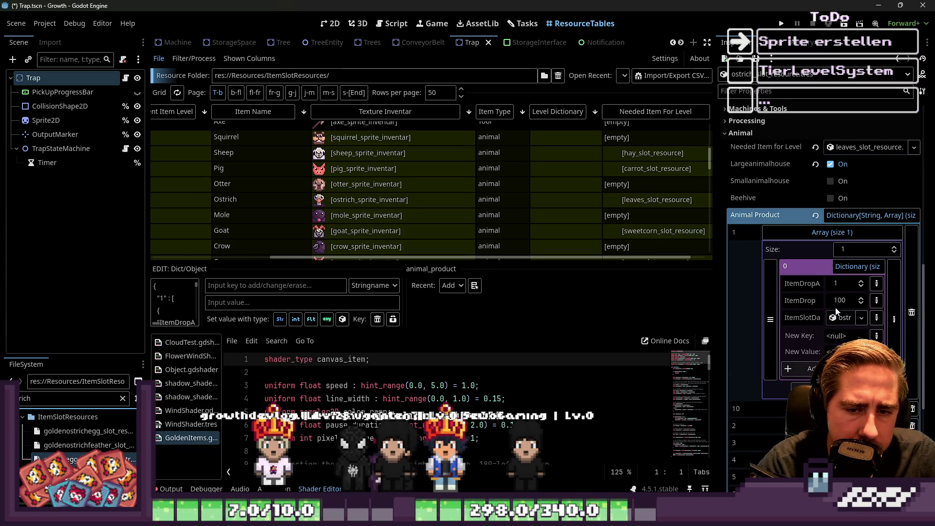
pyautogui.rightClick(806, 320)
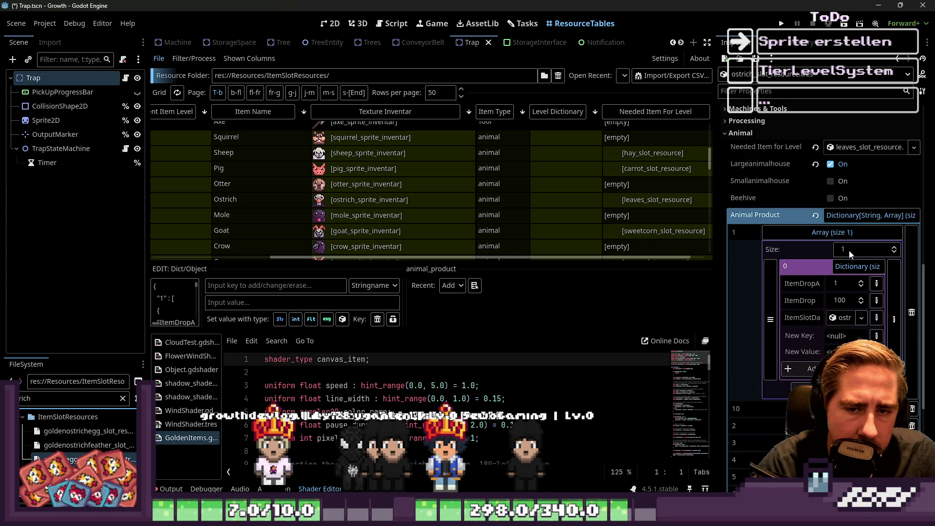
pyautogui.rightClick(802, 317)
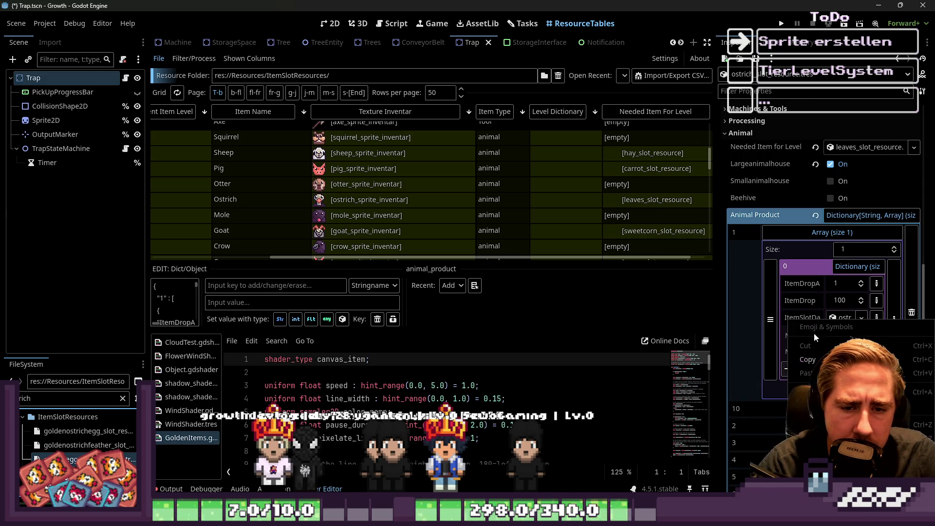
pyautogui.click(849, 264)
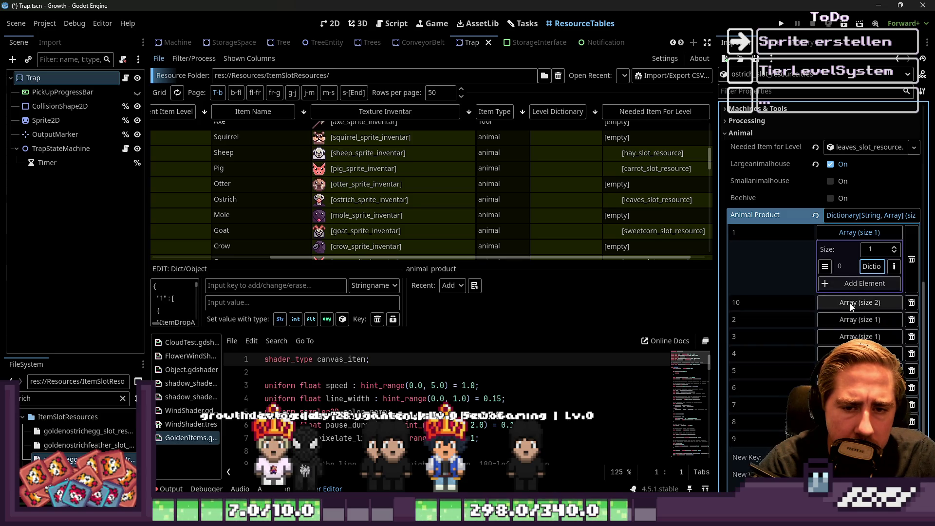
# Step: Set the Ostrich's level 2 ItemSlotData to Object and drop in an ostrich slot resource
pyautogui.click(843, 320)
pyautogui.scroll(-1, 843, 321)
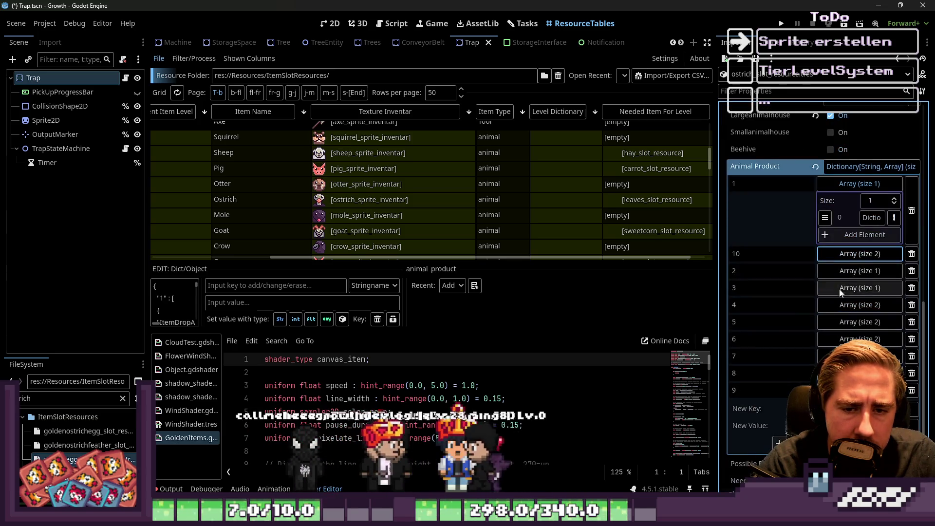
pyautogui.click(868, 305)
pyautogui.rightClick(788, 325)
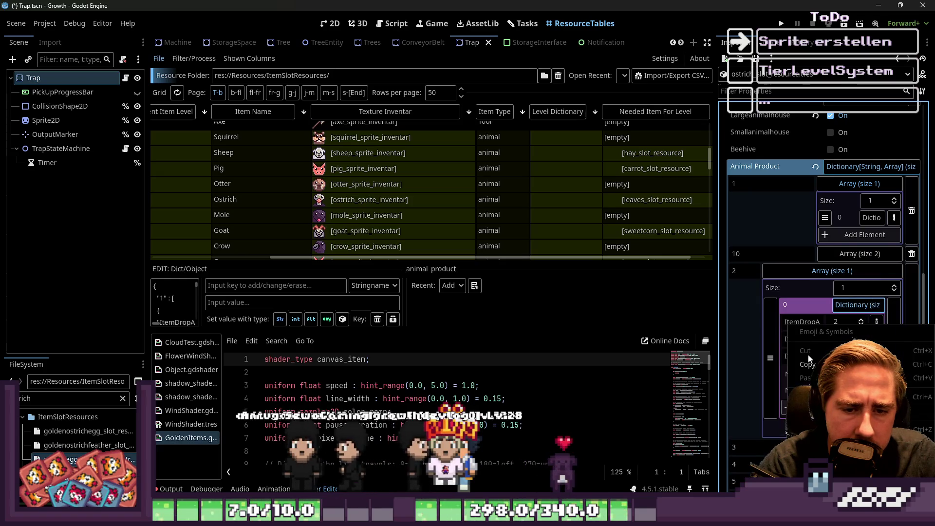
pyautogui.click(782, 377)
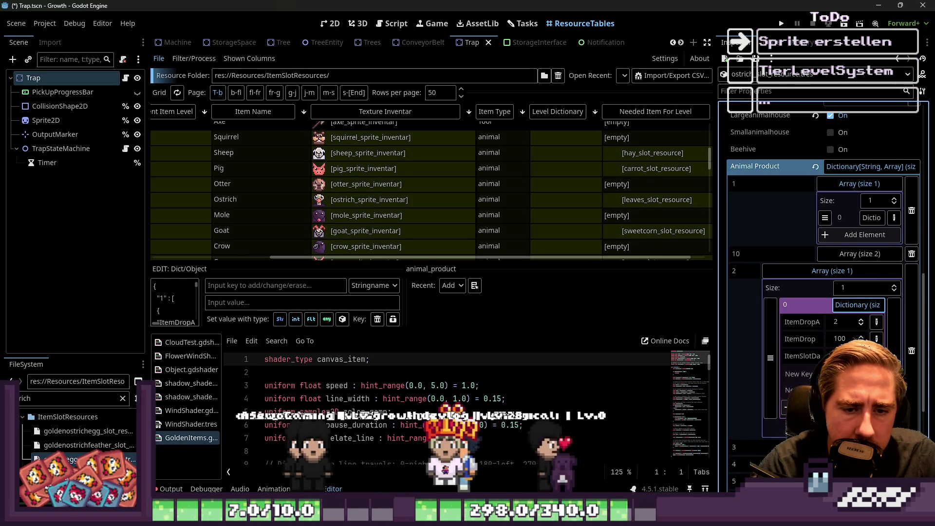
pyautogui.click(857, 356)
pyautogui.click(785, 351)
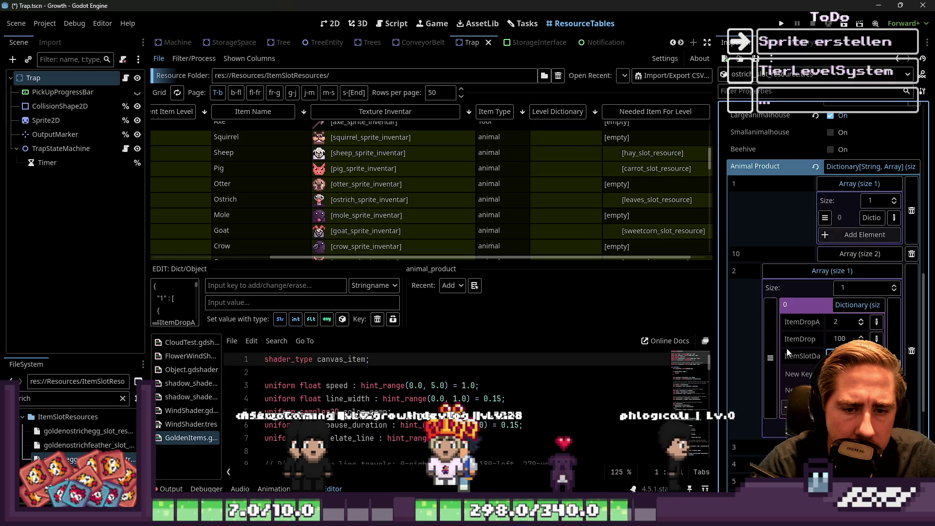
pyautogui.rightClick(791, 325)
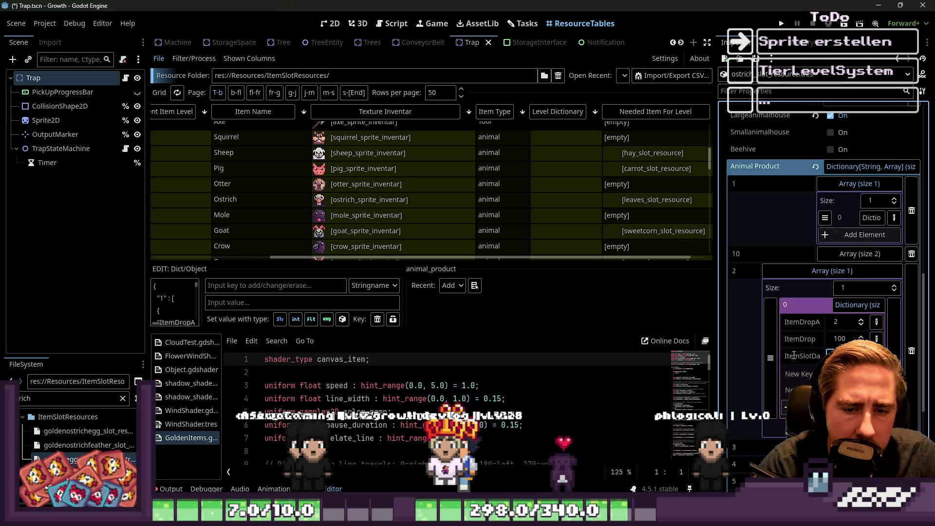
pyautogui.moveTo(756, 390); pyautogui.dragTo(833, 281)
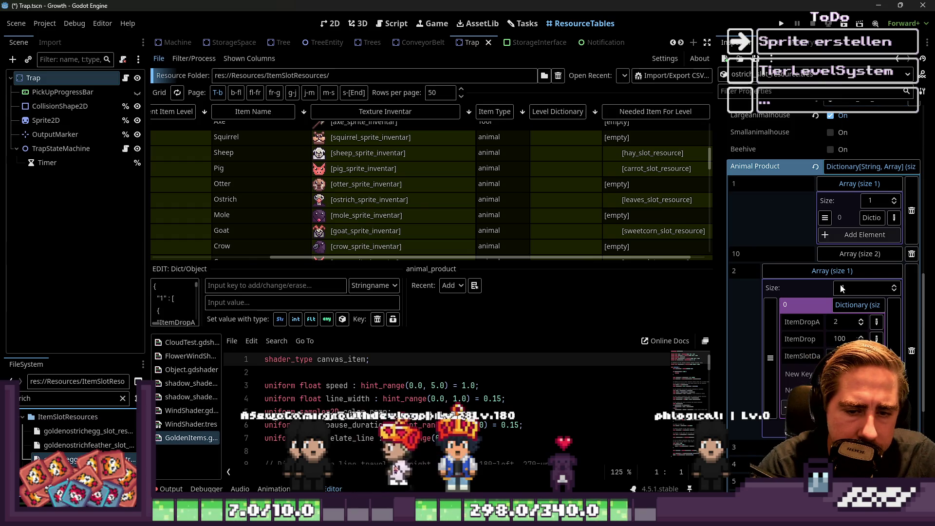
pyautogui.click(844, 303)
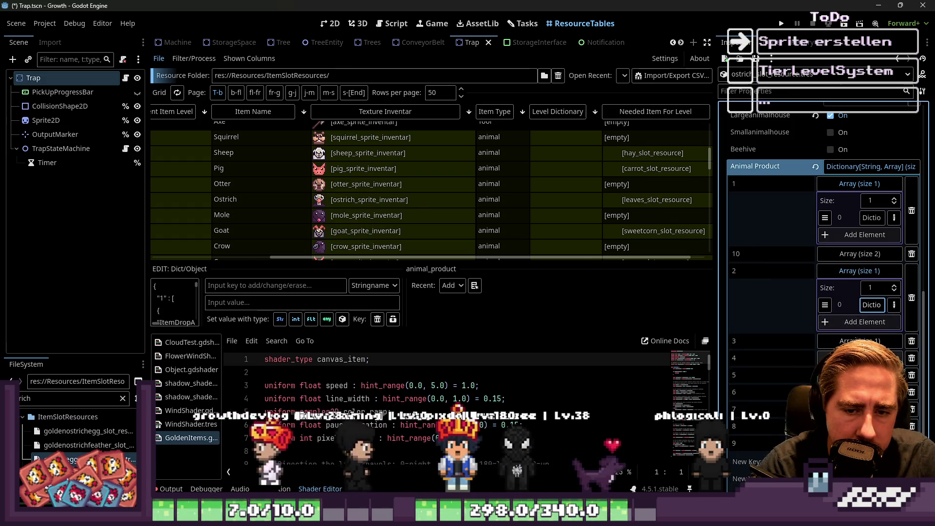
# Step: Set a level 3 entry to Object and assign a slot resource to level 4's second drop
pyautogui.click(859, 340)
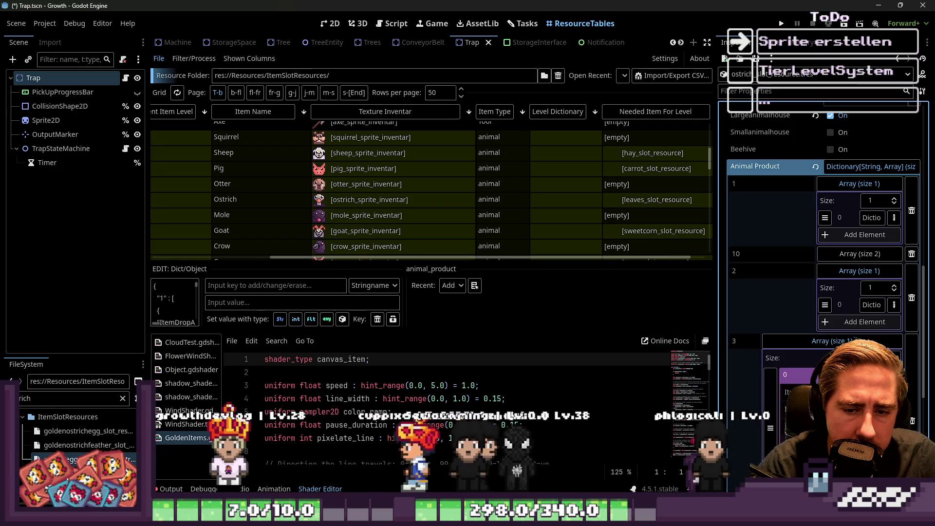
pyautogui.click(894, 392)
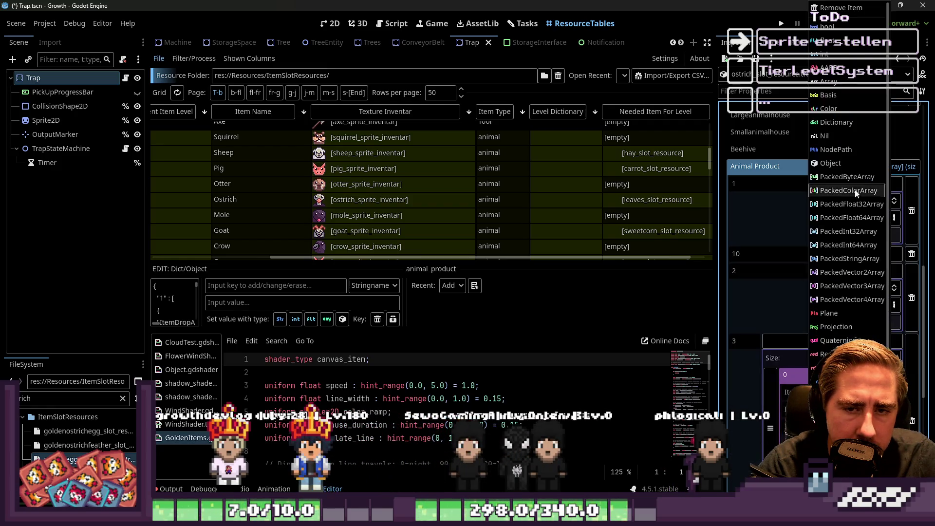
pyautogui.click(851, 165)
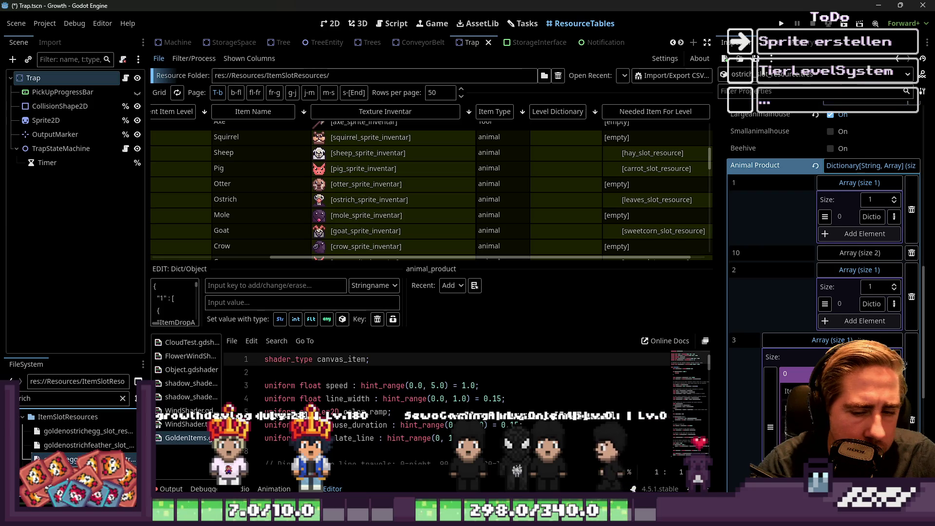
pyautogui.scroll(-5, 738, 268)
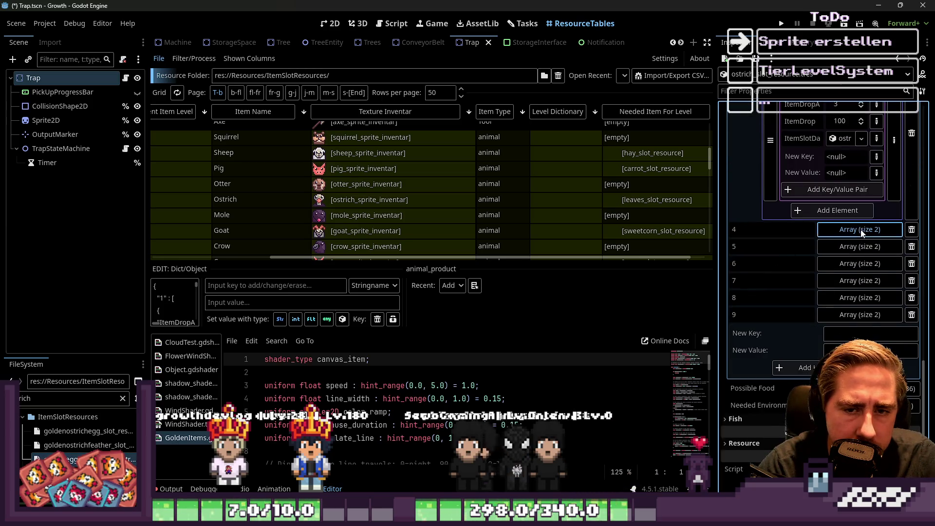
pyautogui.click(861, 233)
pyautogui.click(857, 280)
pyautogui.click(876, 331)
pyautogui.click(851, 243)
pyautogui.moveTo(82, 459)
pyautogui.mouseDown()
pyautogui.moveTo(770, 425)
pyautogui.moveTo(832, 335)
pyautogui.mouseUp()
pyautogui.click(851, 280)
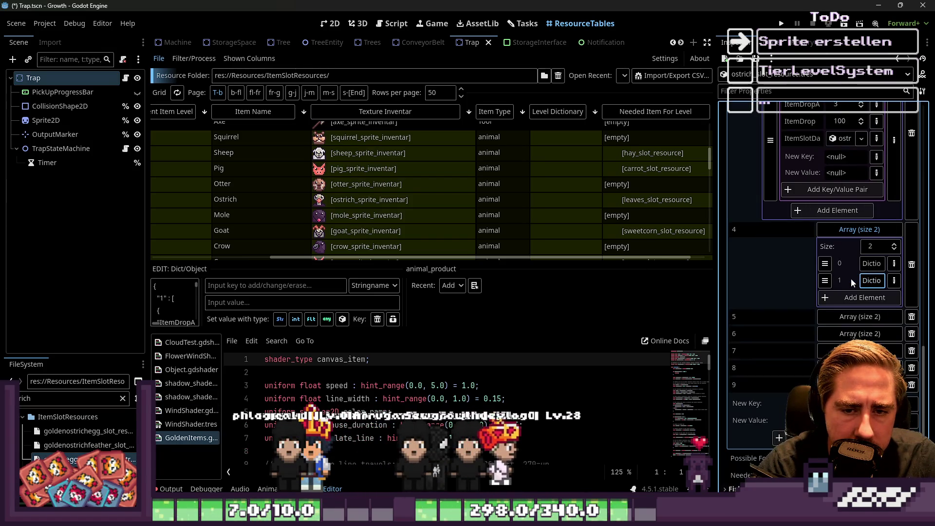
# Step: Give level 4's first drop the ostrich egg slot and its second drop the ostrich feather slot
pyautogui.click(871, 263)
pyautogui.click(894, 316)
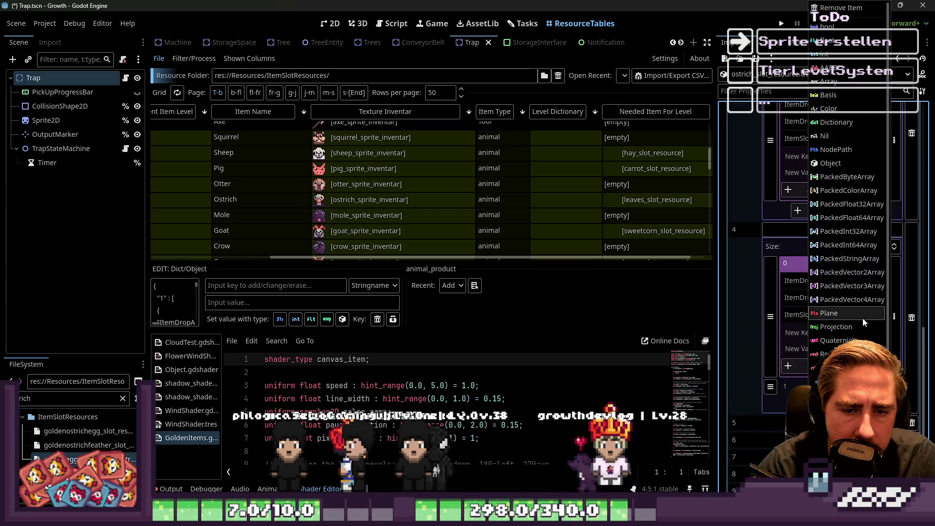
pyautogui.click(838, 163)
pyautogui.moveTo(78, 459); pyautogui.dragTo(814, 319)
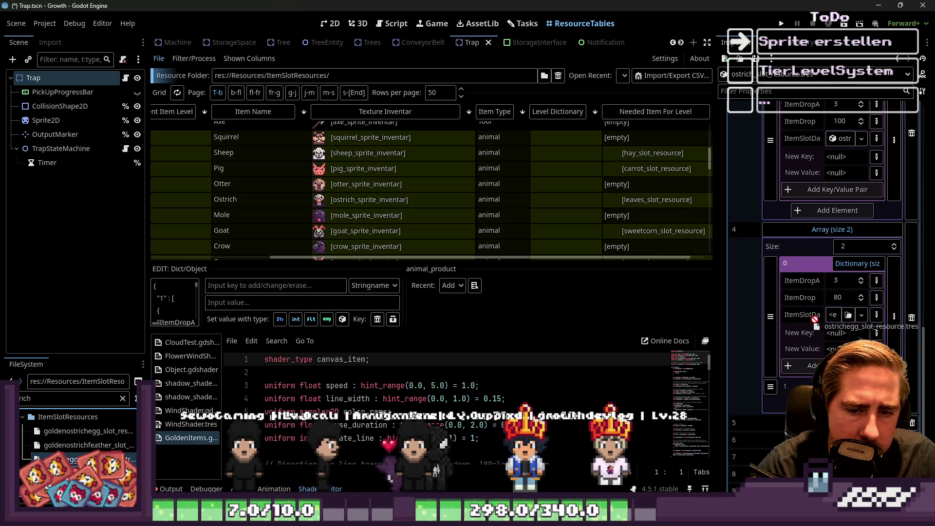
pyautogui.click(858, 263)
pyautogui.click(868, 282)
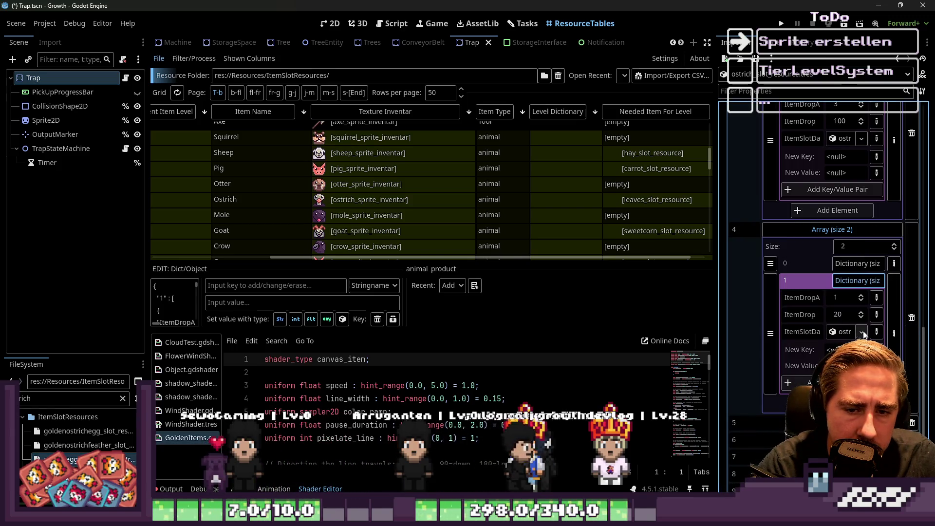
pyautogui.moveTo(130, 443); pyautogui.dragTo(846, 339)
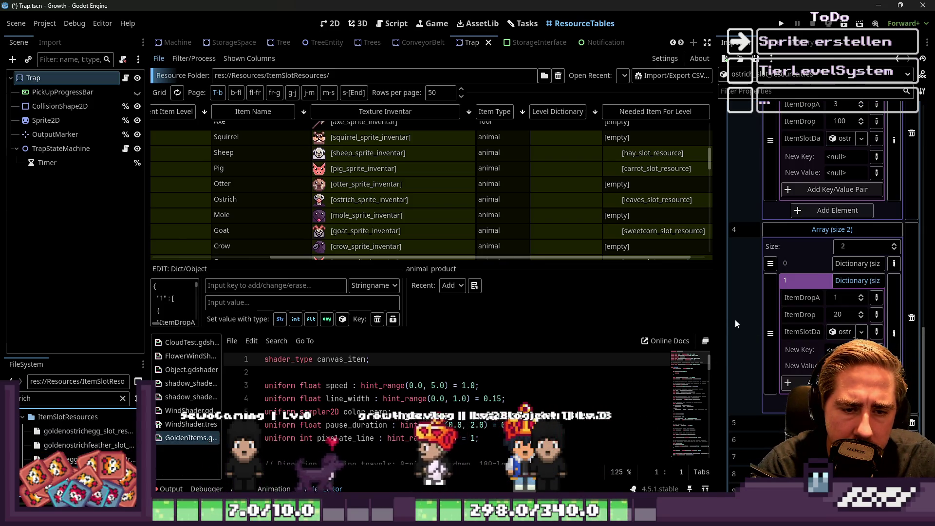
pyautogui.moveTo(713, 314); pyautogui.dragTo(354, 319)
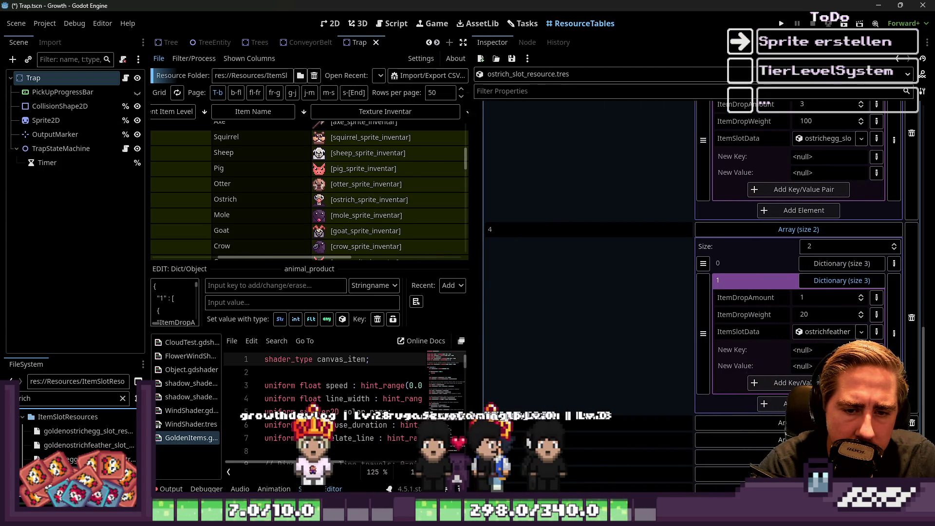
# Step: Collapse level 4, then assign the ostrich egg resource to level 5's first drop entry
pyautogui.click(828, 262)
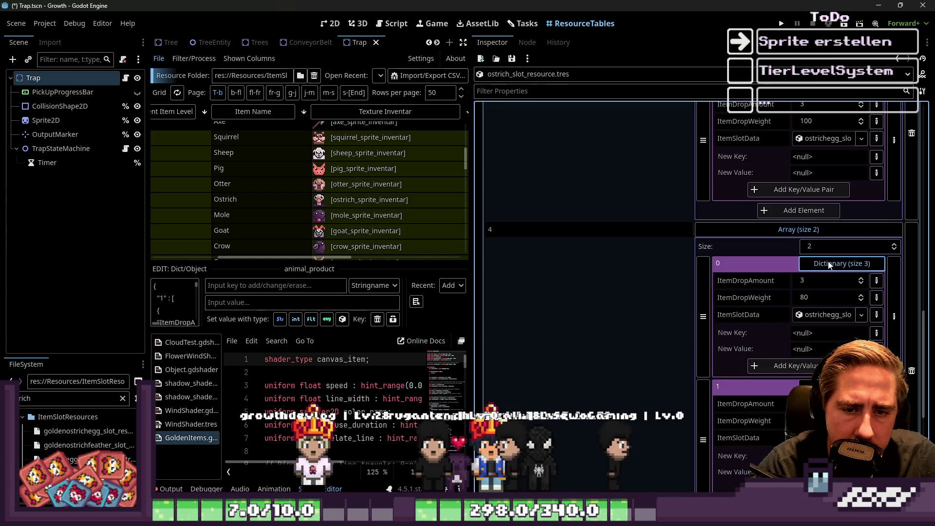
pyautogui.click(829, 264)
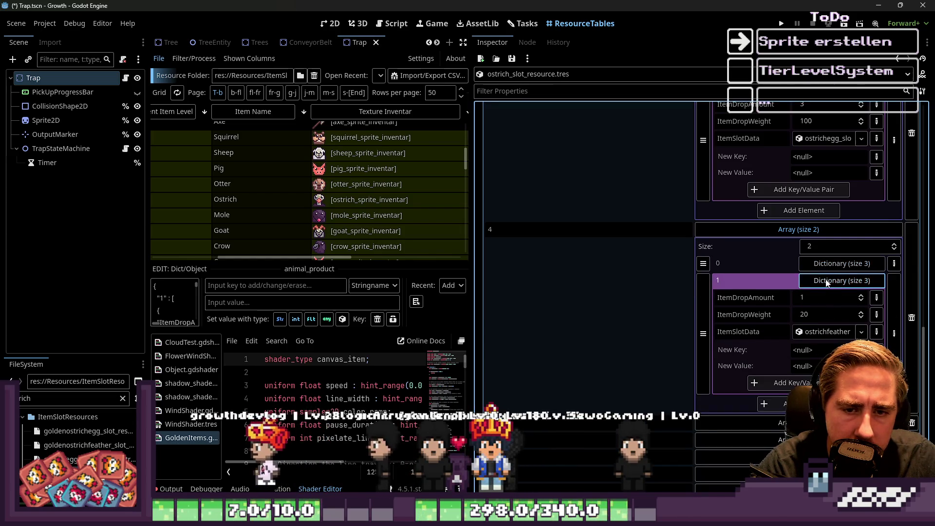
pyautogui.click(828, 281)
pyautogui.click(809, 230)
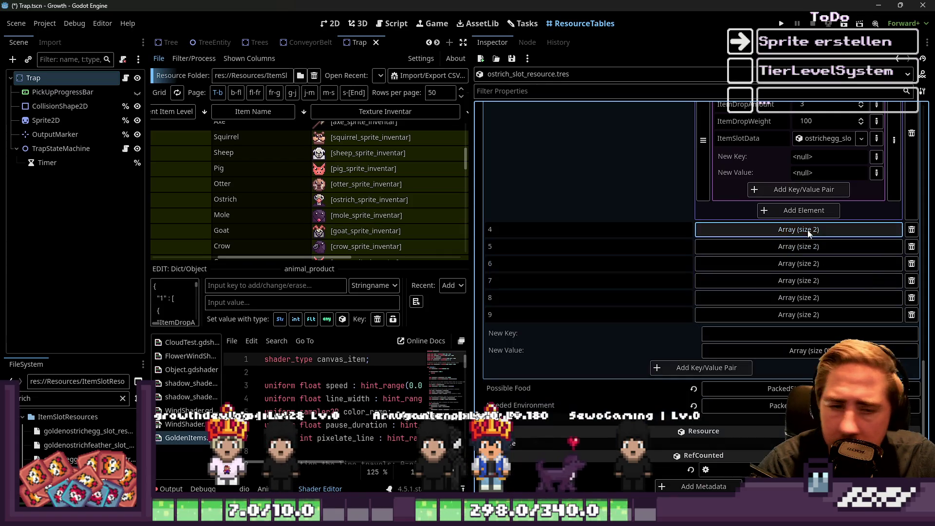
pyautogui.click(803, 247)
pyautogui.click(834, 281)
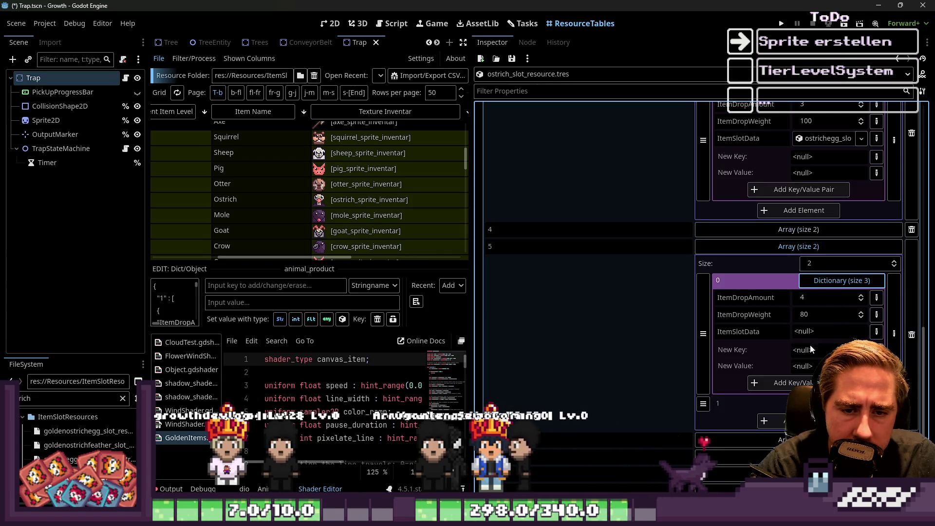
pyautogui.click(876, 333)
pyautogui.click(827, 163)
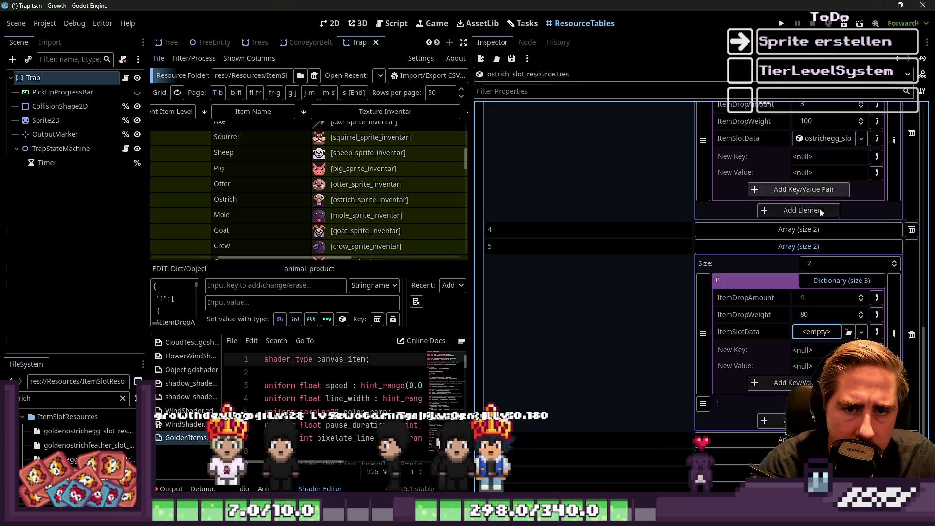
pyautogui.moveTo(97, 460); pyautogui.dragTo(800, 335)
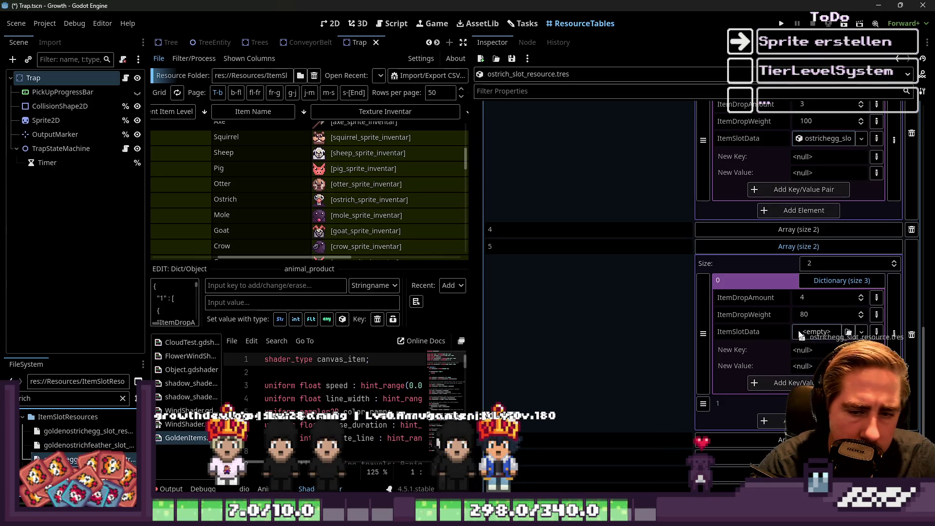
# Step: Make level 5's second drop ItemSlotData an empty resource slot, then collapse level 5
pyautogui.click(841, 280)
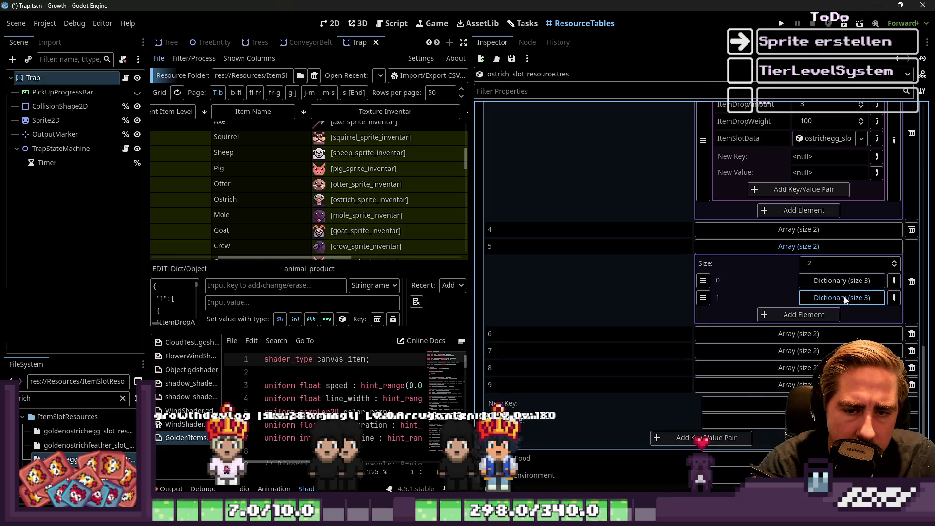
pyautogui.click(842, 297)
pyautogui.click(876, 348)
pyautogui.click(834, 164)
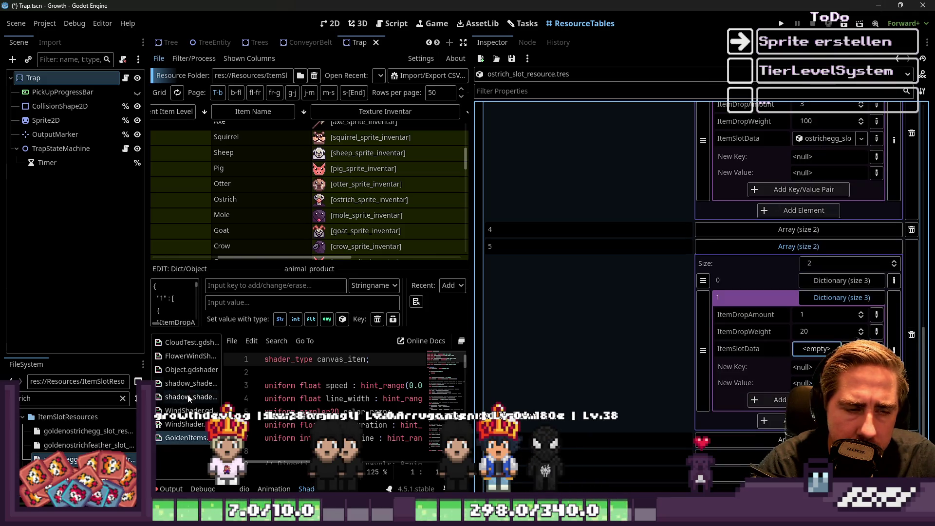
pyautogui.click(828, 300)
pyautogui.click(794, 246)
# Step: Set both level 6 drop slots to resources and assign the ostrich egg and feather items
pyautogui.click(788, 264)
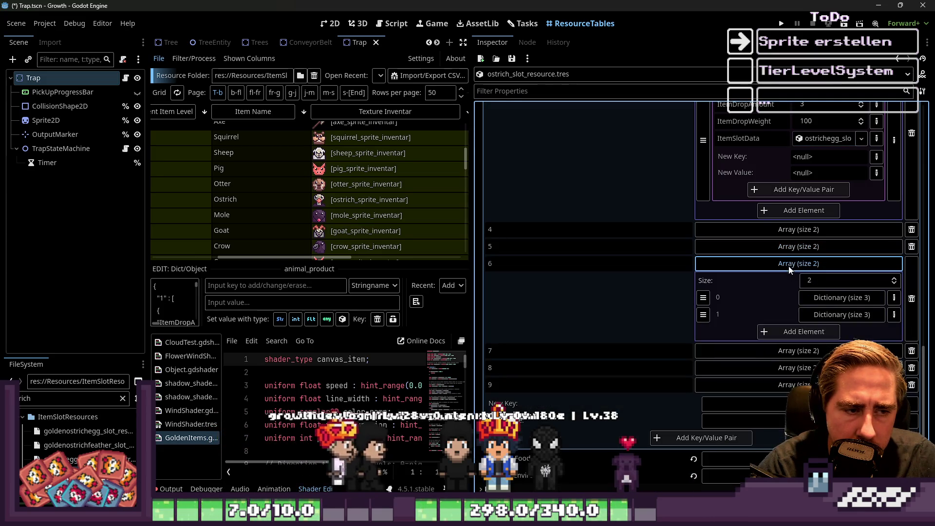
pyautogui.click(894, 298)
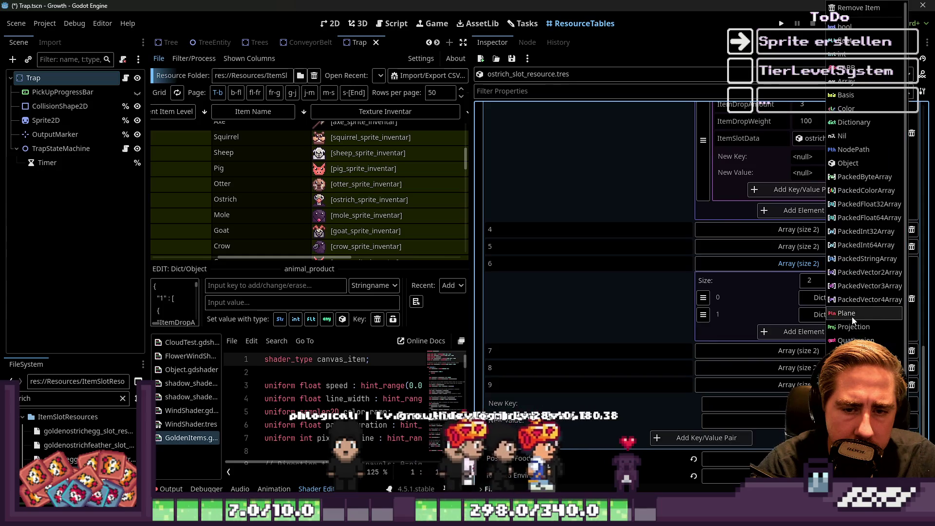
pyautogui.click(841, 298)
pyautogui.click(894, 349)
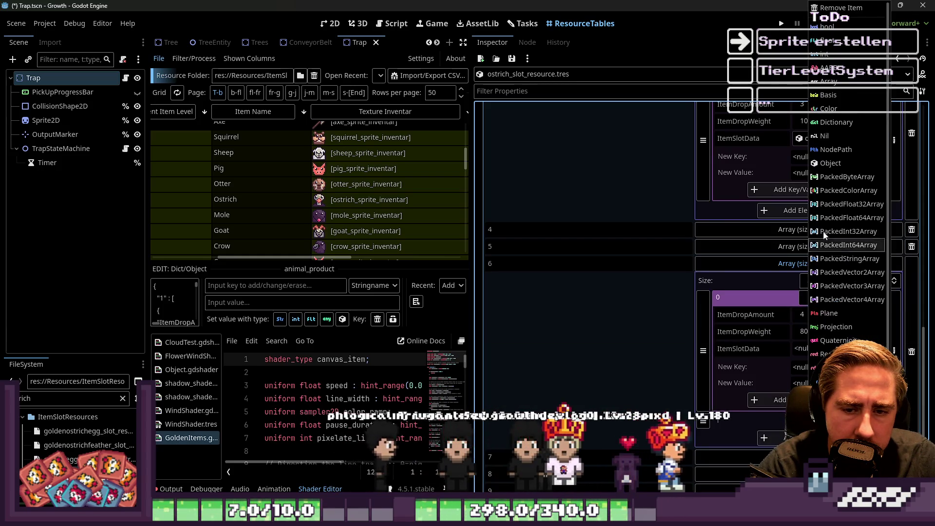
pyautogui.click(850, 170)
pyautogui.scroll(-3, 766, 327)
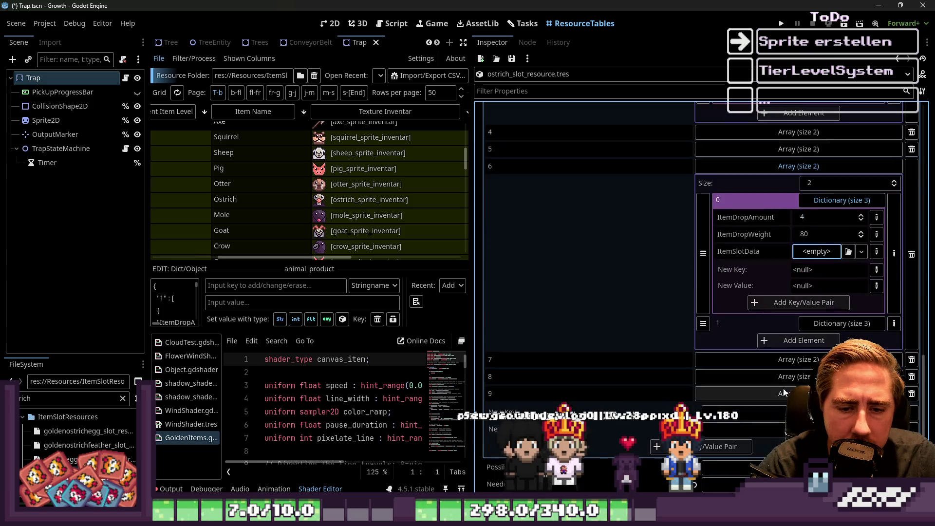
pyautogui.click(824, 325)
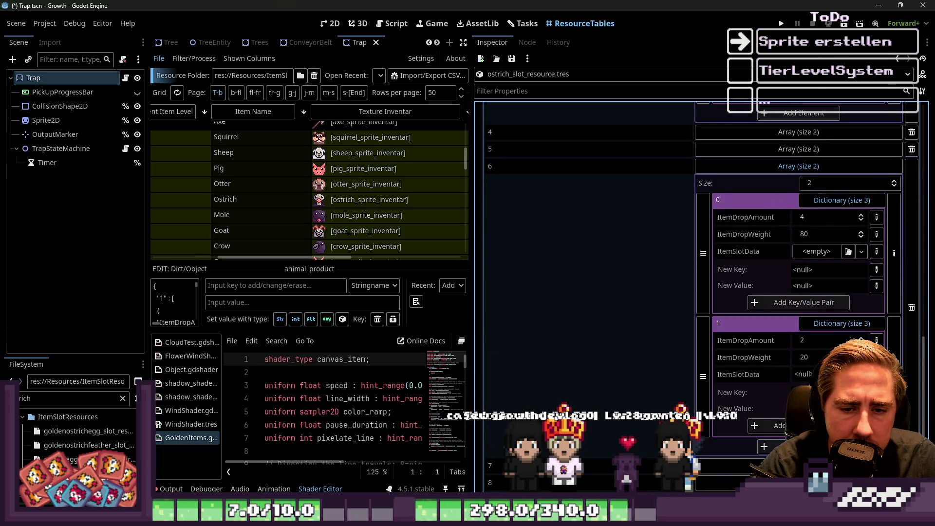
pyautogui.click(876, 374)
pyautogui.click(847, 170)
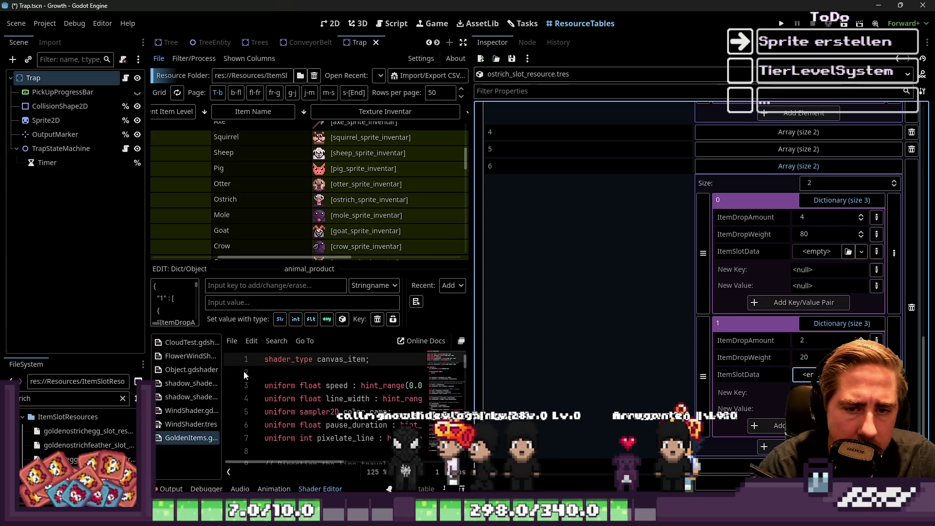
pyautogui.moveTo(73, 459)
pyautogui.mouseDown()
pyautogui.moveTo(487, 317)
pyautogui.moveTo(809, 266)
pyautogui.mouseUp()
pyautogui.moveTo(695, 299); pyautogui.dragTo(69, 451)
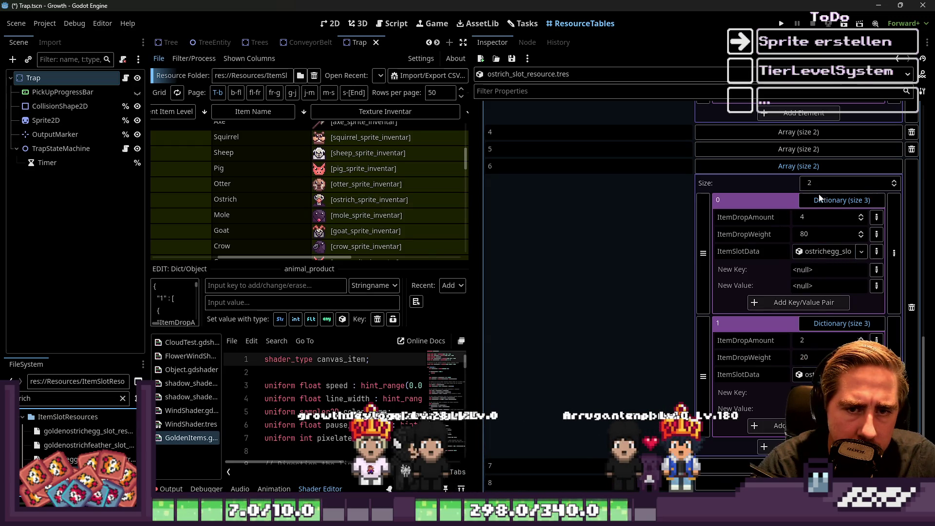
pyautogui.click(795, 168)
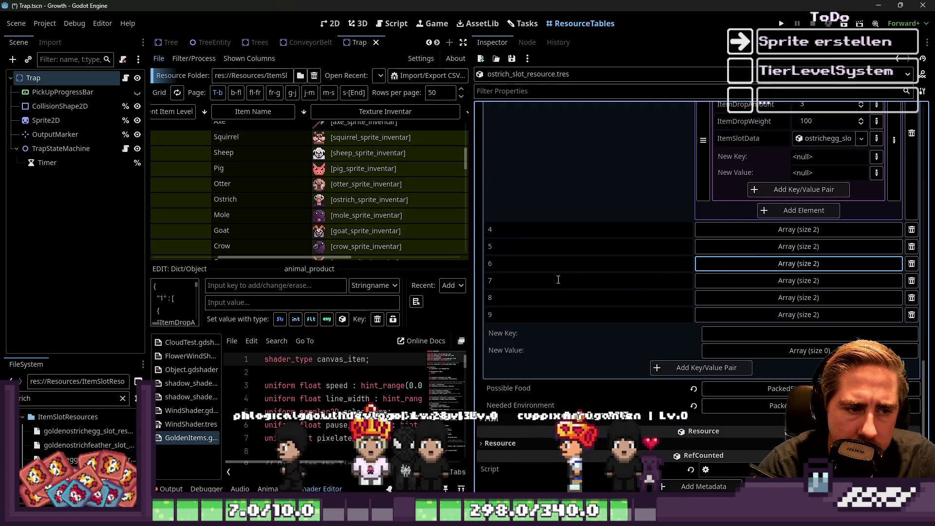
# Step: Skip past level 7 and make level 8's first drop item slot a resource
pyautogui.scroll(-2, 559, 279)
pyautogui.click(799, 210)
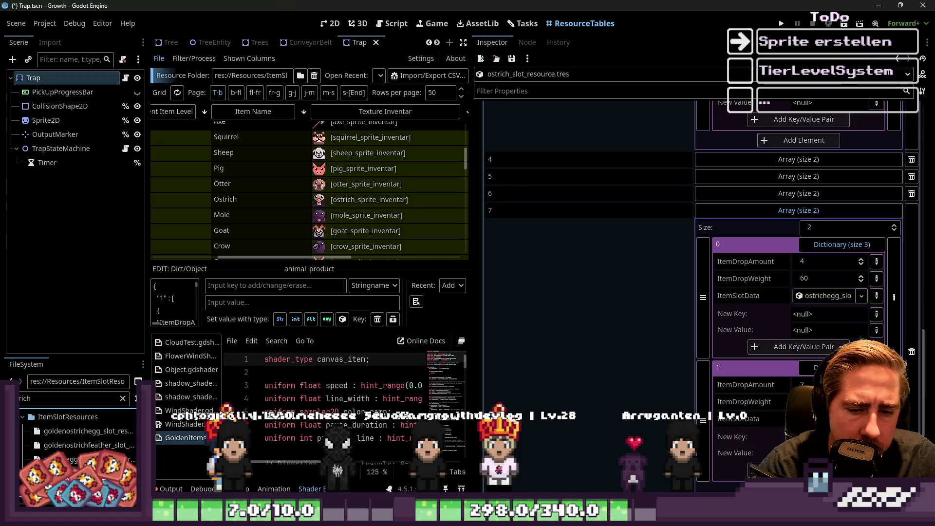
pyautogui.click(801, 210)
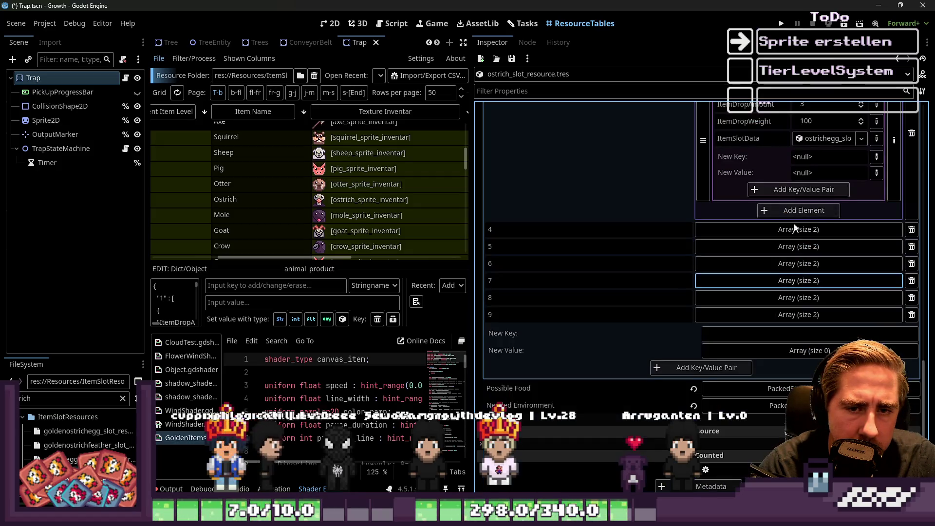
pyautogui.click(764, 289)
pyautogui.scroll(-1, 852, 336)
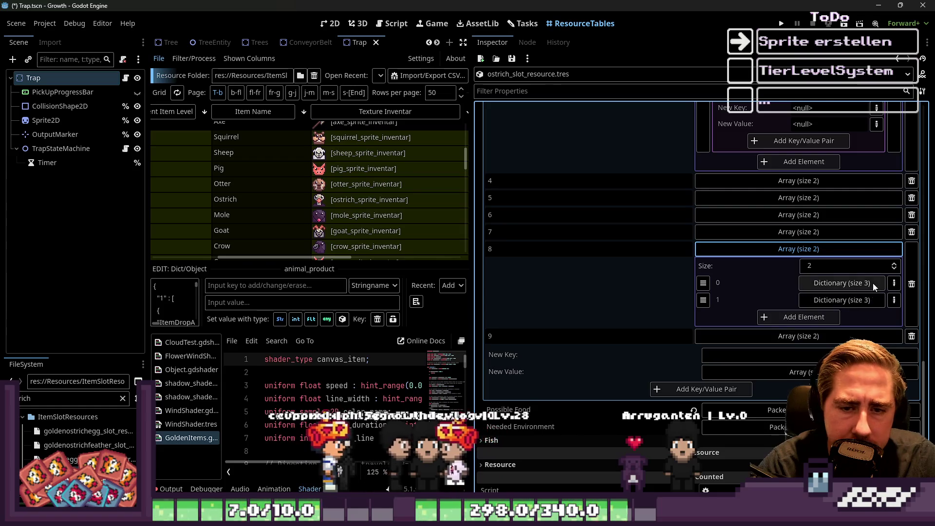
pyautogui.click(871, 284)
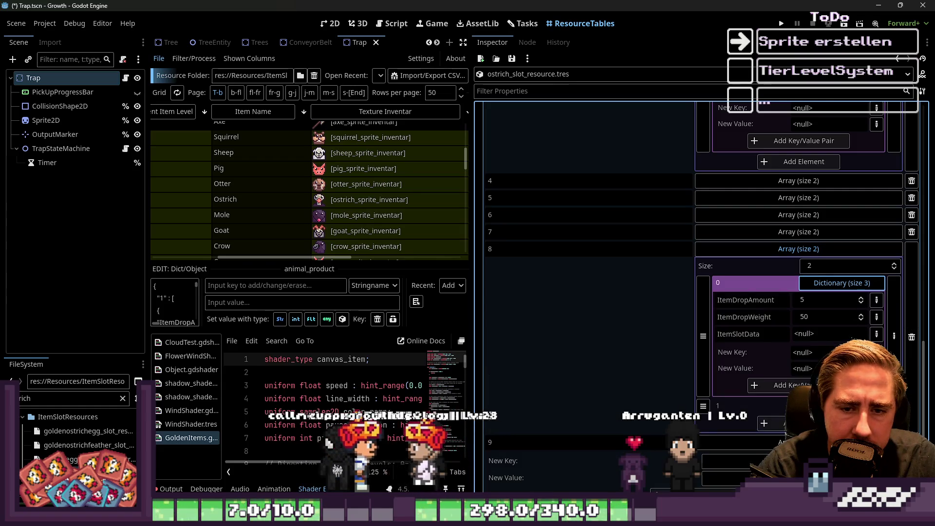
pyautogui.click(861, 336)
pyautogui.click(869, 308)
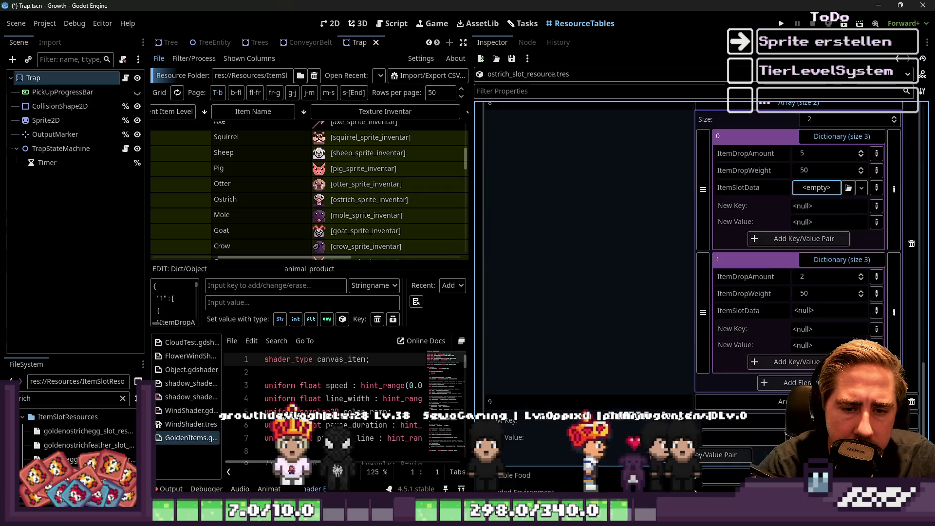
# Step: Make level 8's second drop slot a resource and assign the ostrich egg to its first drop
pyautogui.scroll(-3, 869, 308)
pyautogui.click(876, 310)
pyautogui.click(835, 164)
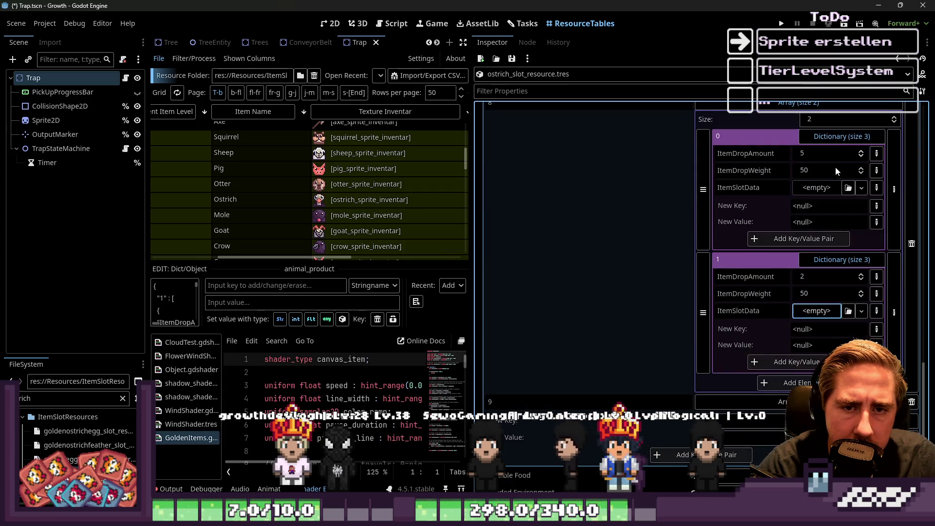
pyautogui.scroll(1, 679, 317)
pyautogui.moveTo(75, 464)
pyautogui.mouseDown()
pyautogui.moveTo(769, 268)
pyautogui.moveTo(817, 235)
pyautogui.mouseUp()
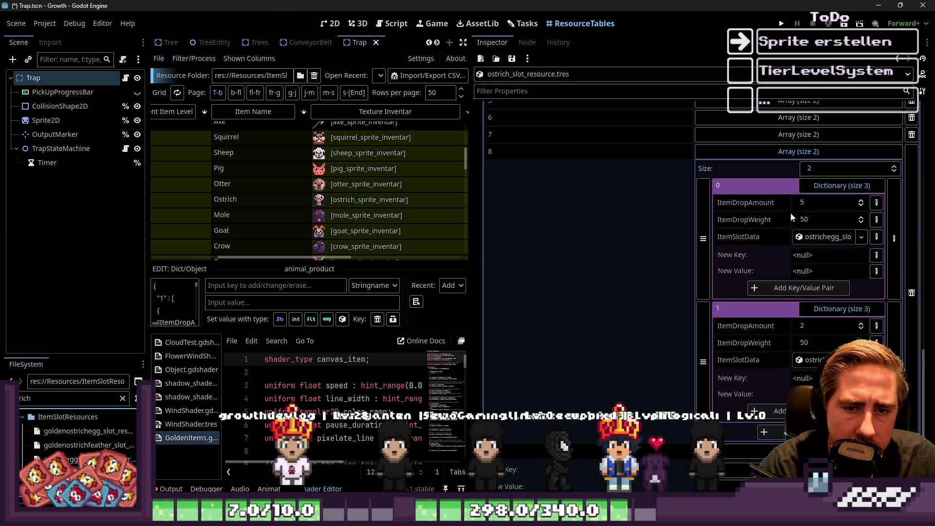
pyautogui.click(812, 186)
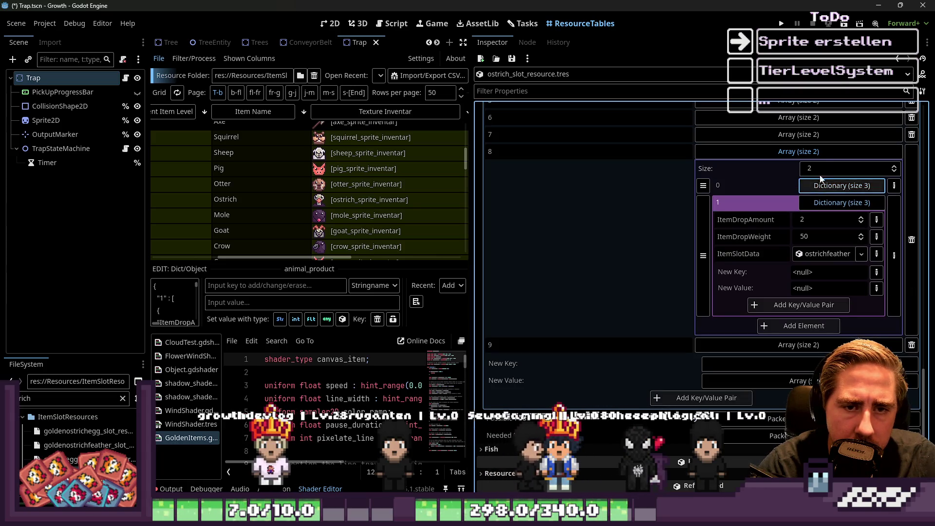
pyautogui.click(821, 150)
# Step: Give level 9 an ostrich egg drop (5, weight 40) and ostrich feather drop (3, weight 60)
pyautogui.click(790, 316)
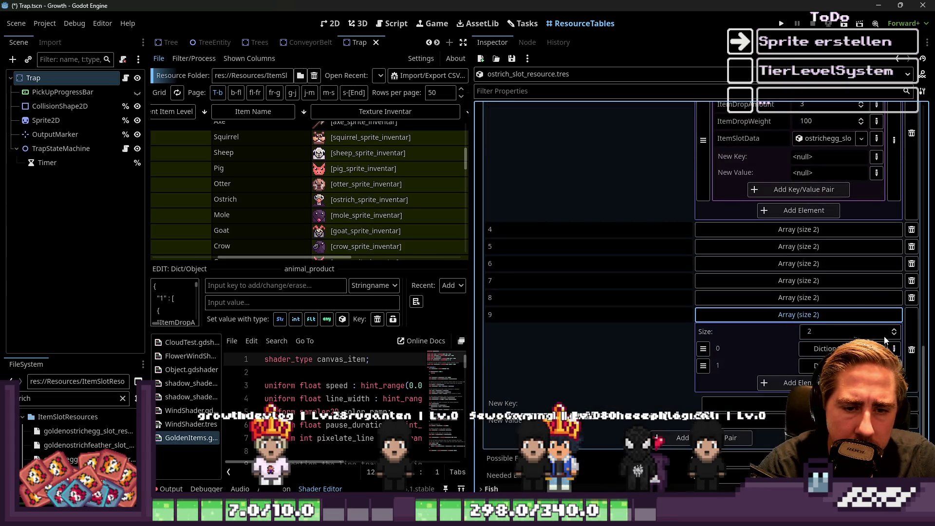
pyautogui.click(823, 348)
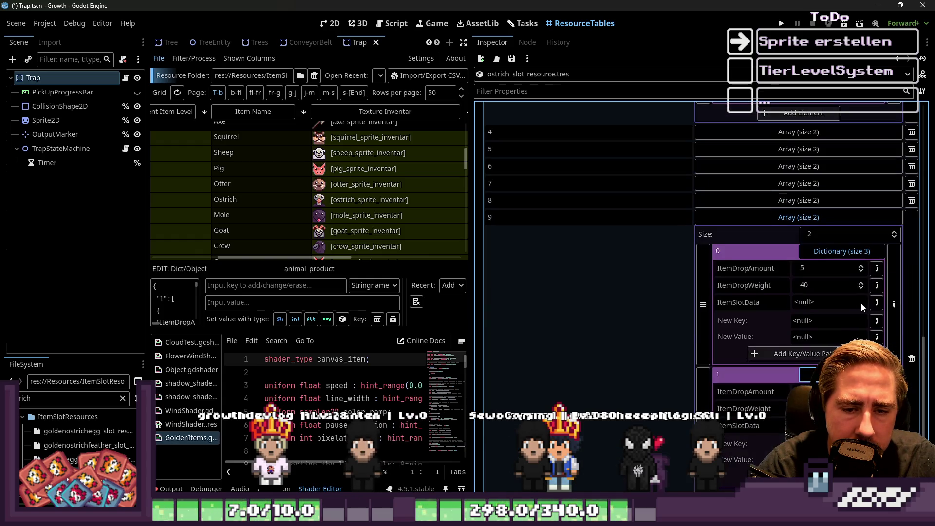
pyautogui.click(875, 302)
pyautogui.click(822, 180)
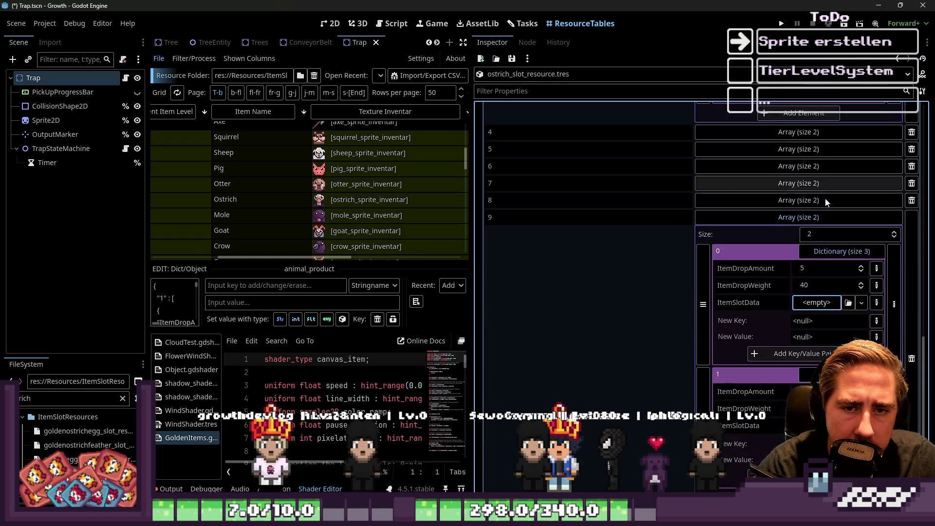
pyautogui.click(875, 329)
pyautogui.click(828, 207)
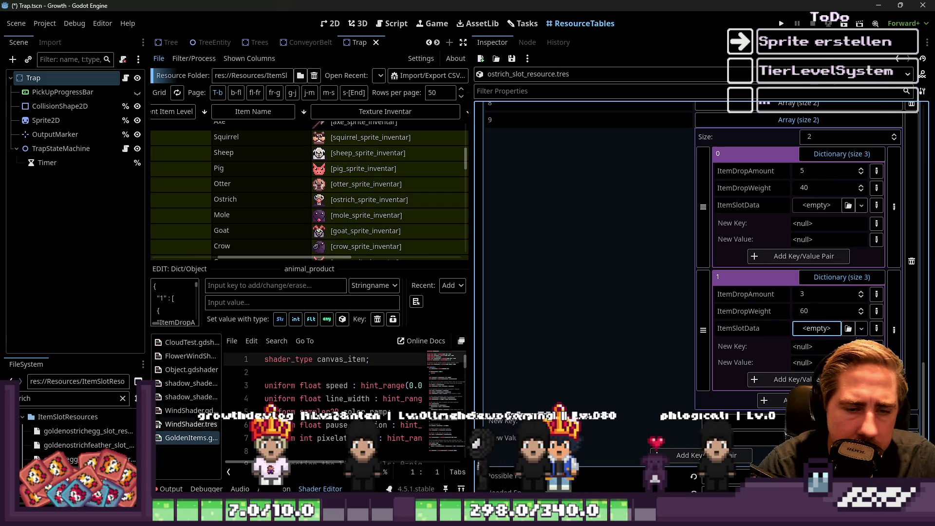
pyautogui.moveTo(73, 459)
pyautogui.mouseDown()
pyautogui.moveTo(838, 292)
pyautogui.moveTo(817, 204)
pyautogui.mouseUp()
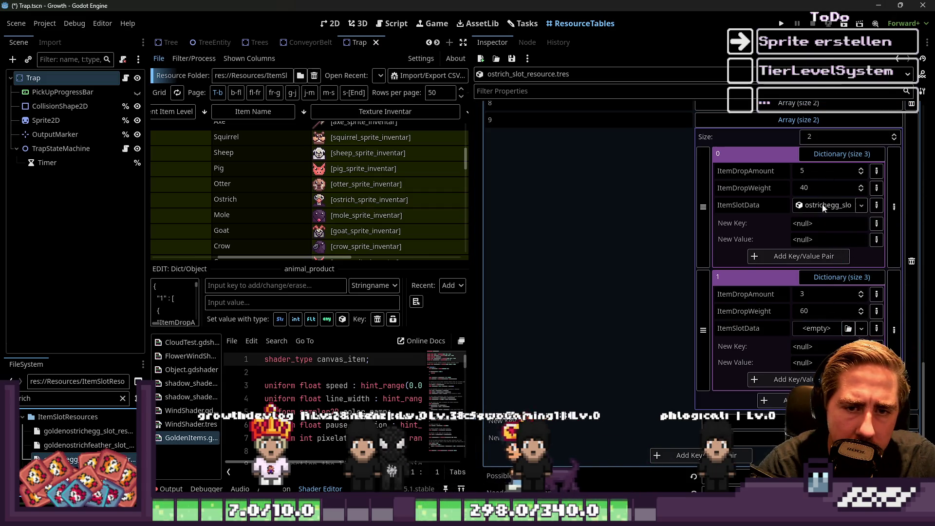
pyautogui.moveTo(73, 459); pyautogui.dragTo(820, 332)
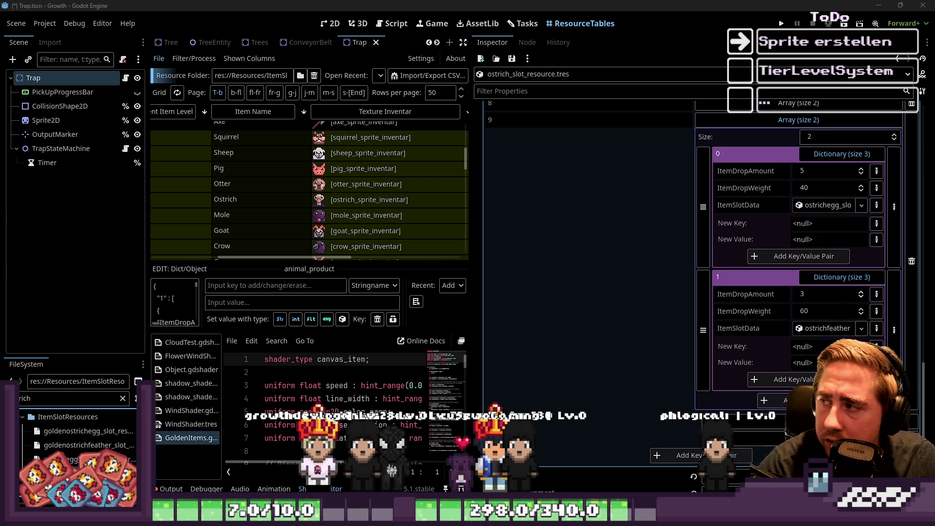
pyautogui.scroll(5, 770, 280)
pyautogui.click(784, 241)
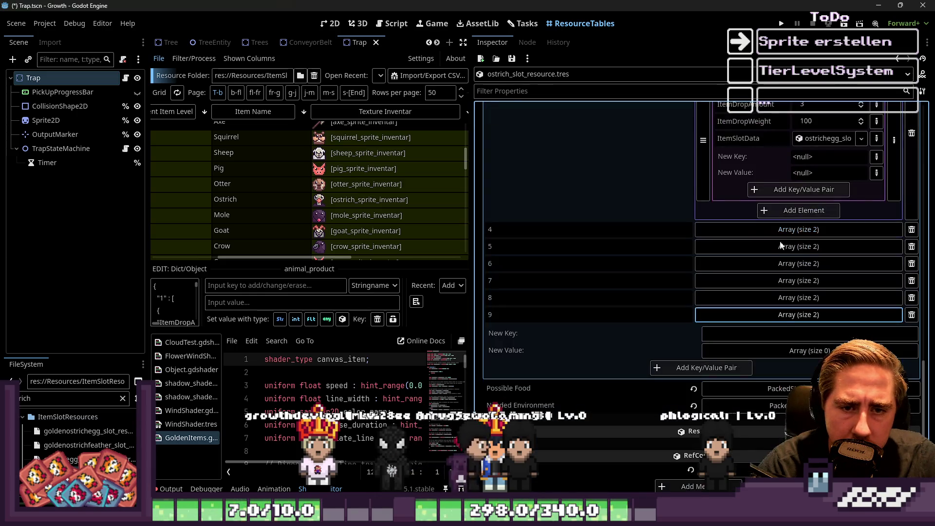
pyautogui.scroll(6, 767, 253)
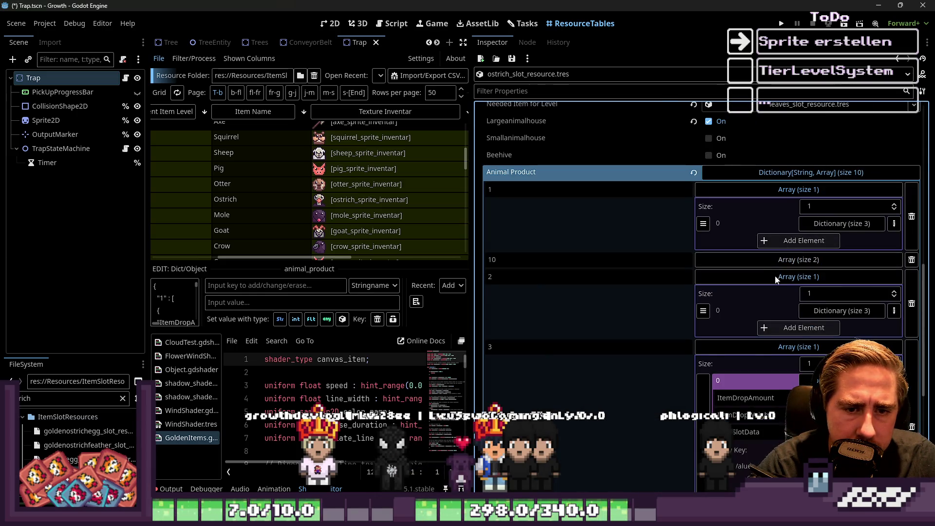
# Step: Expand the level 10 drops and make the first drop's item slot a resource
pyautogui.click(775, 276)
pyautogui.click(746, 293)
pyautogui.doubleClick(752, 260)
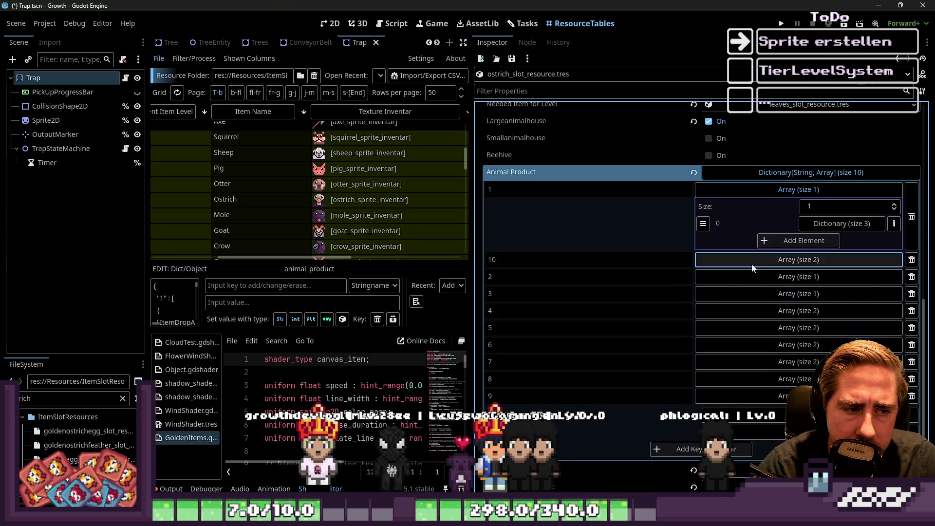
pyautogui.click(759, 192)
pyautogui.click(789, 207)
pyautogui.click(842, 240)
pyautogui.click(876, 291)
pyautogui.click(827, 305)
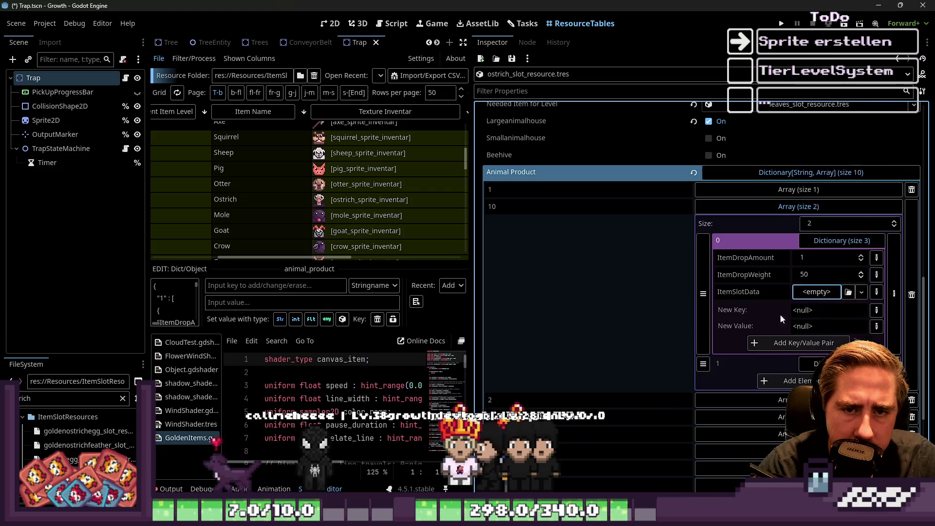
# Step: Assign the golden ostrich egg and golden ostrich feather to level 10's drops, then widen the Inspector
pyautogui.scroll(-2, 779, 384)
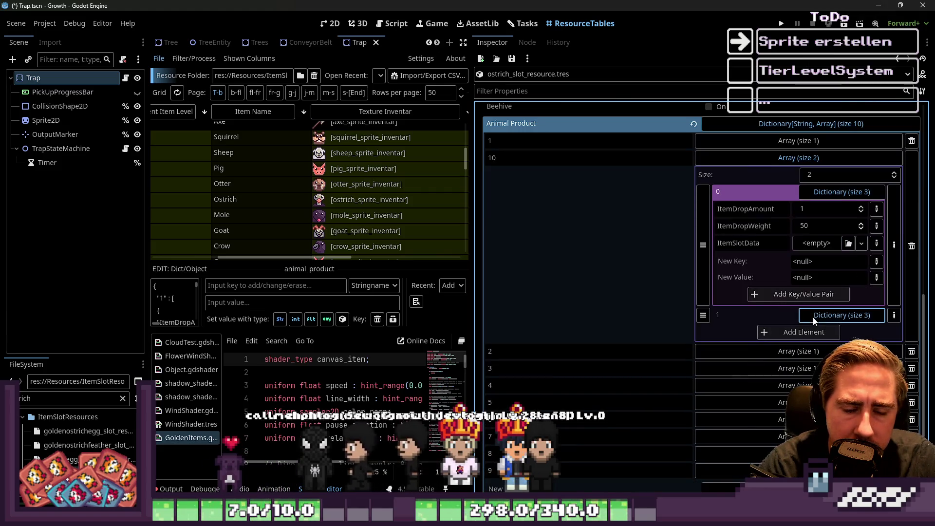
pyautogui.click(828, 315)
pyautogui.click(876, 366)
pyautogui.press('Escape')
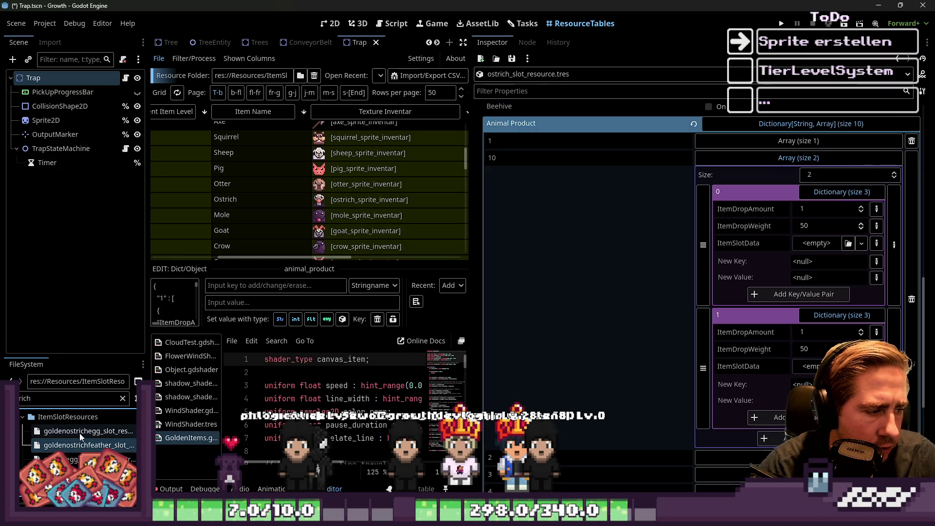
pyautogui.moveTo(269, 406); pyautogui.dragTo(823, 243)
pyautogui.moveTo(83, 445)
pyautogui.mouseDown()
pyautogui.moveTo(782, 385)
pyautogui.moveTo(802, 375)
pyautogui.mouseUp()
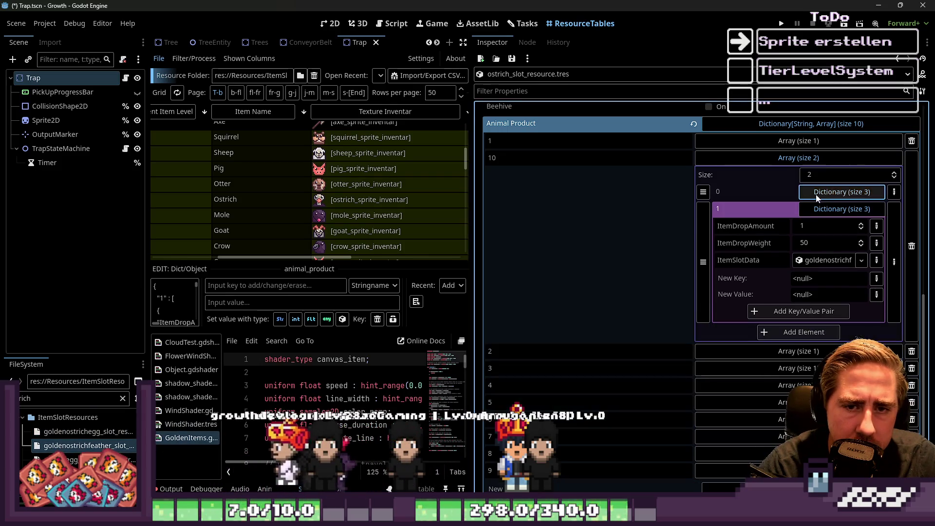
pyautogui.click(785, 158)
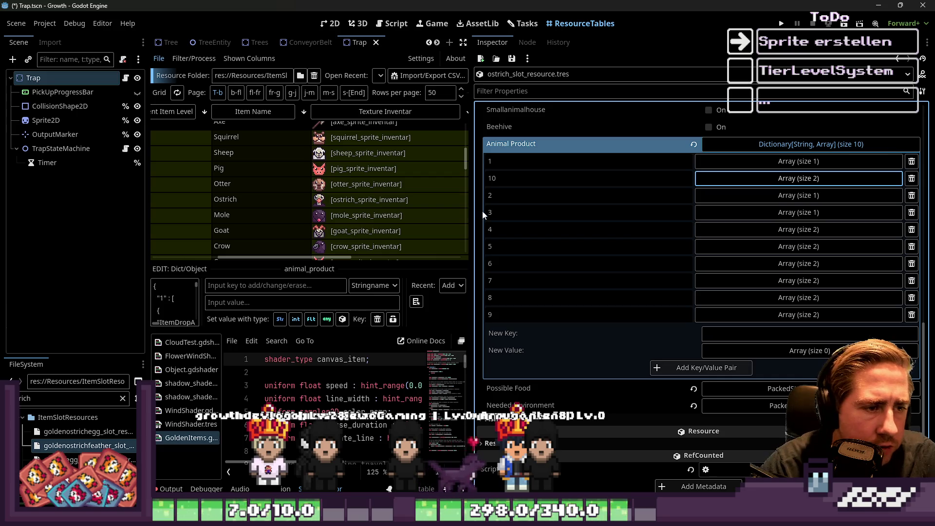
pyautogui.moveTo(469, 211); pyautogui.dragTo(676, 211)
pyautogui.scroll(-3, 457, 212)
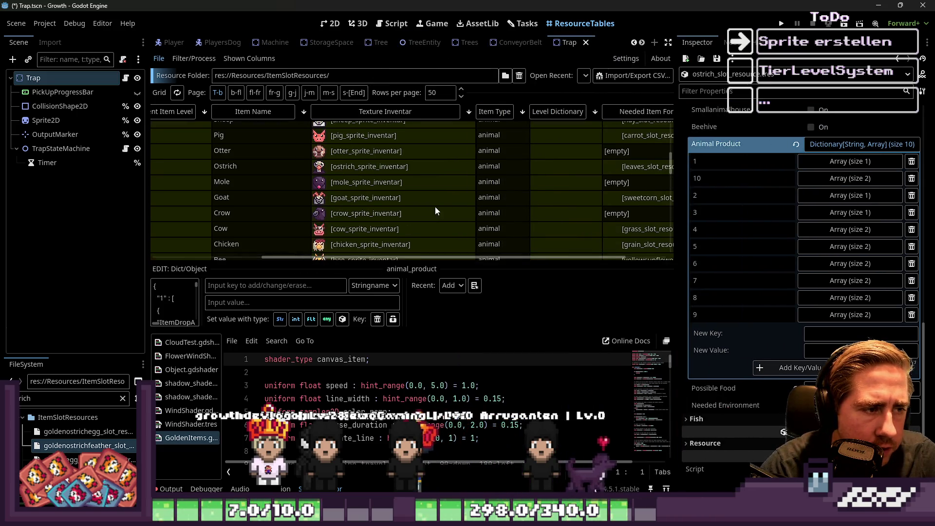
# Step: Open the Goat resource and make level 1's first drop item slot hold an object
pyautogui.click(542, 175)
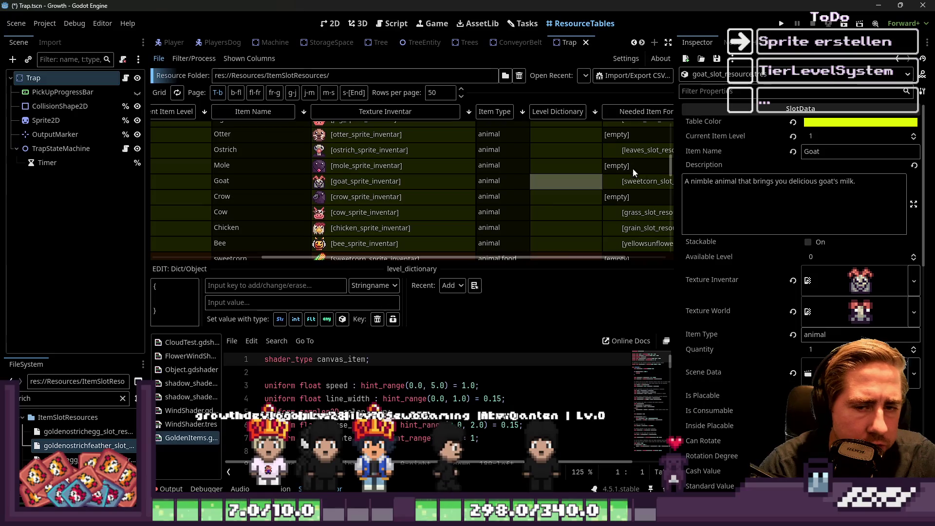
pyautogui.scroll(-10, 804, 227)
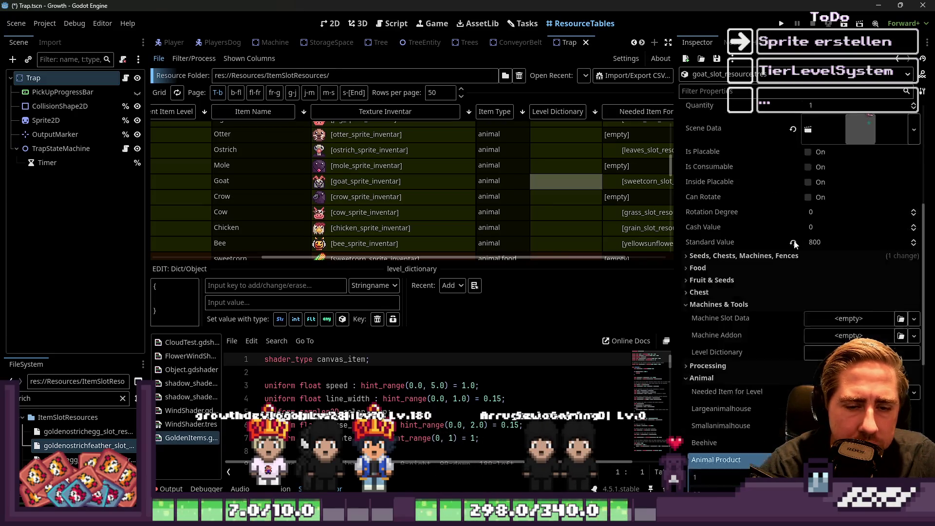
pyautogui.scroll(-2, 828, 242)
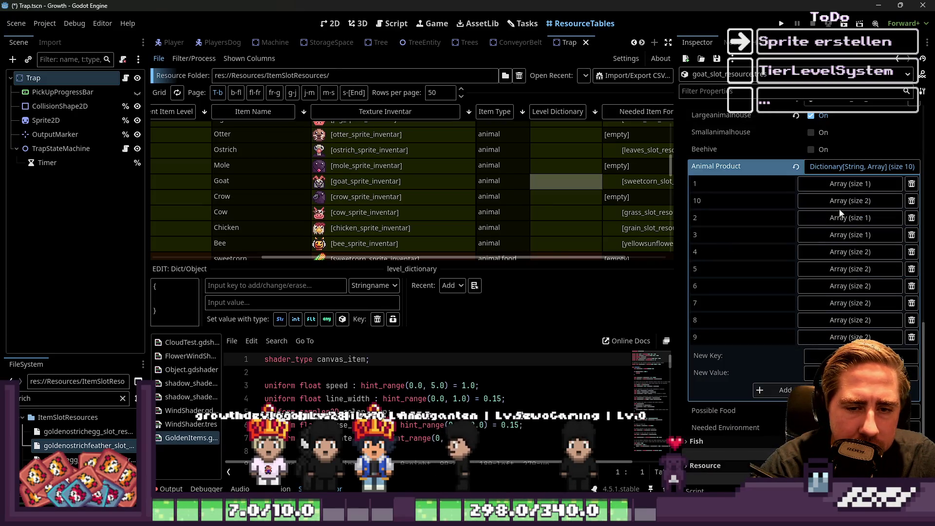
pyautogui.click(831, 184)
pyautogui.click(867, 218)
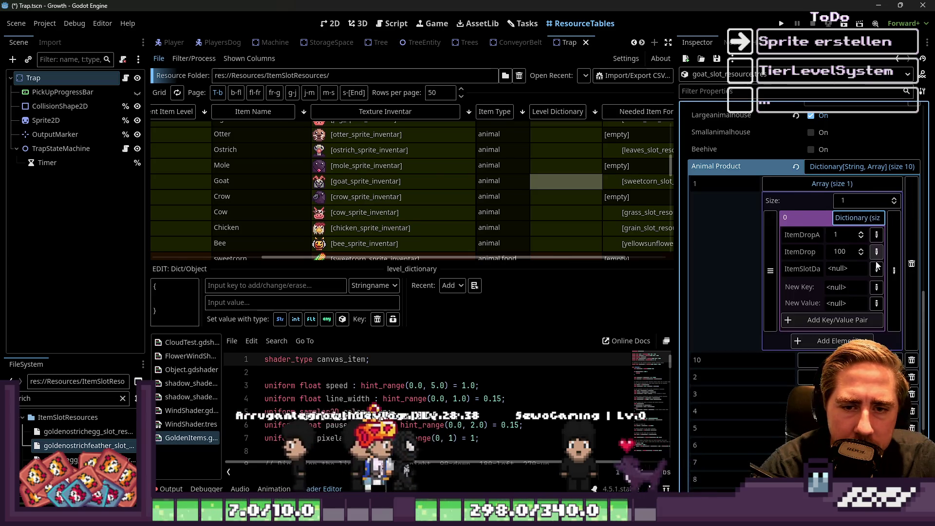
pyautogui.click(893, 270)
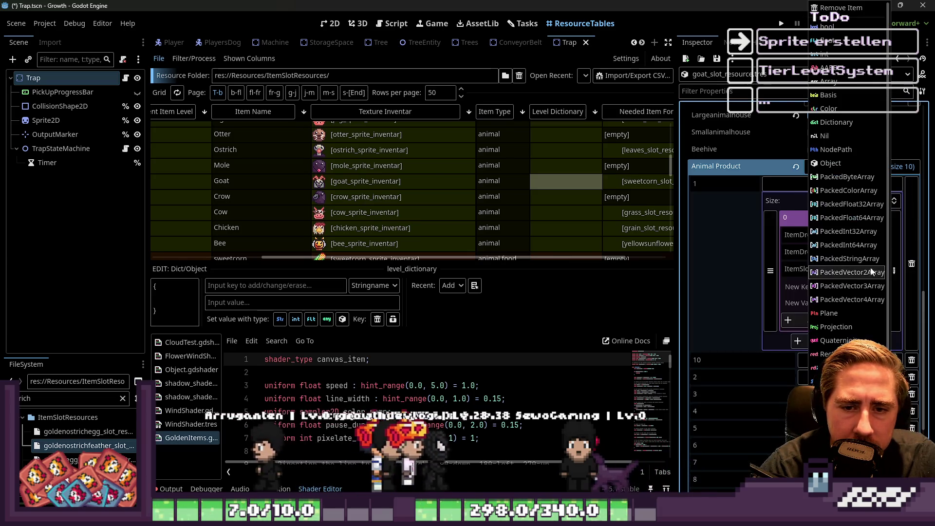
pyautogui.click(827, 162)
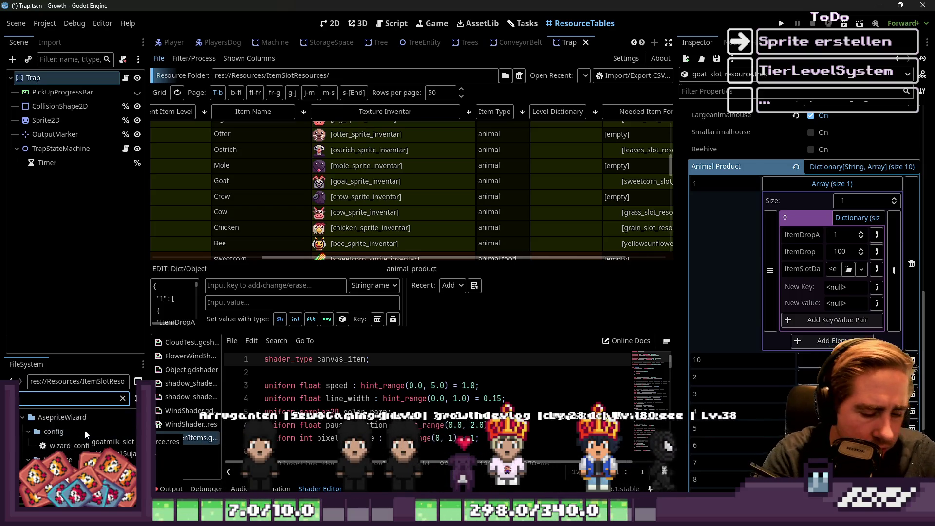
# Step: Filter FileSystem for 'goatm' and assign goatmilk_slot_resource.tres to level 1's drop
pyautogui.write('wool')
pyautogui.moveTo(80, 444)
pyautogui.mouseDown()
pyautogui.moveTo(234, 427)
pyautogui.moveTo(78, 455)
pyautogui.mouseUp()
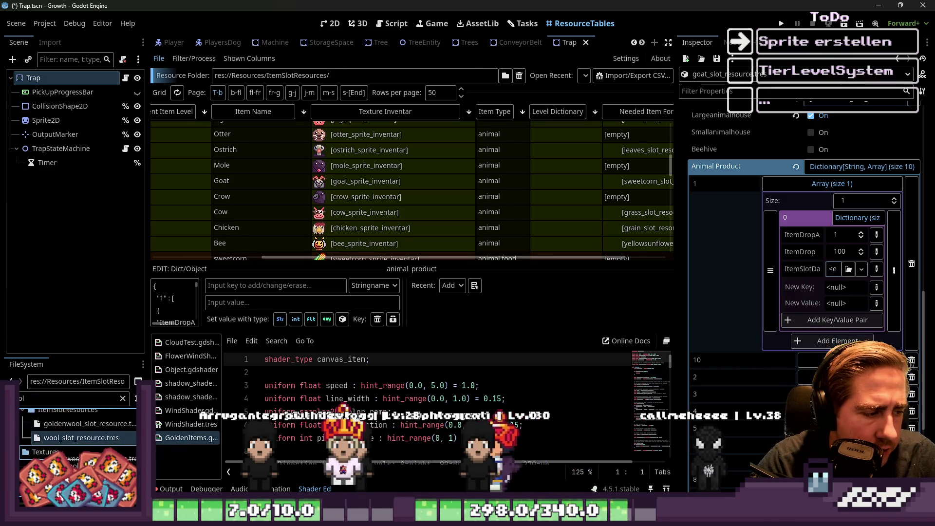
pyautogui.press('BackSpace')
pyautogui.press('BackSpace')
pyautogui.press('BackSpace')
pyautogui.write('goatm')
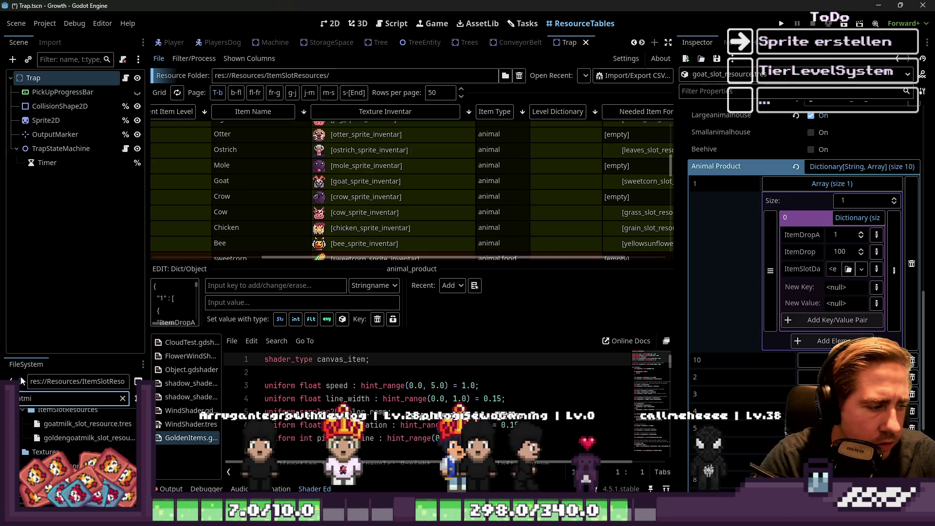
pyautogui.scroll(1, 72, 441)
pyautogui.moveTo(57, 438)
pyautogui.mouseDown()
pyautogui.moveTo(818, 292)
pyautogui.moveTo(829, 274)
pyautogui.mouseUp()
pyautogui.click(853, 218)
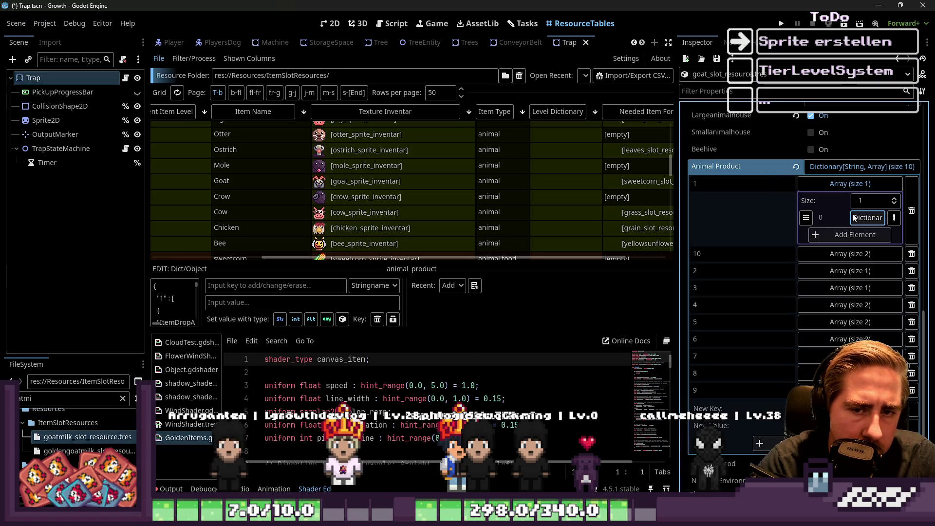
# Step: Check level 10's drop entries, then collapse them along with level 1's list
pyautogui.click(847, 183)
pyautogui.click(849, 201)
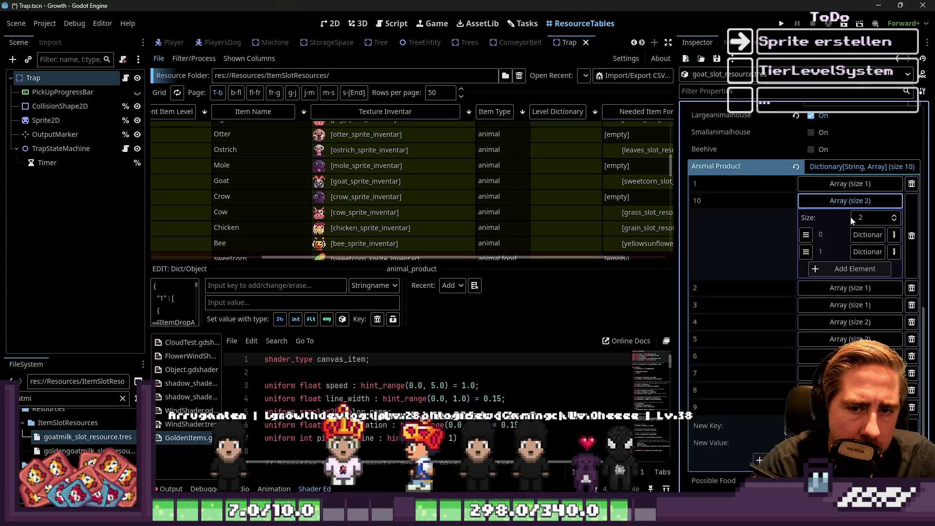
pyautogui.click(862, 237)
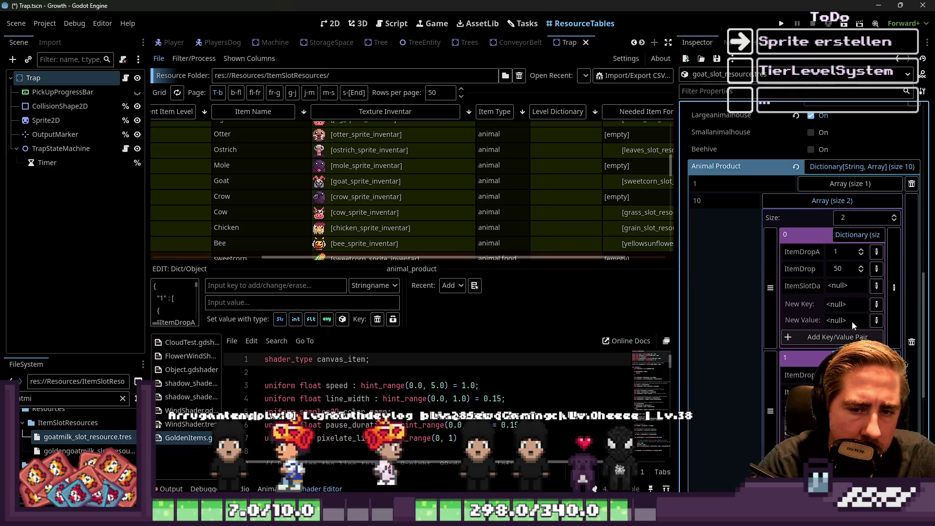
pyautogui.click(844, 235)
pyautogui.click(848, 253)
pyautogui.click(849, 200)
# Step: Make level 2's first drop item slot an object and assign goatmilk_slot_resource.tres
pyautogui.click(849, 217)
pyautogui.click(862, 255)
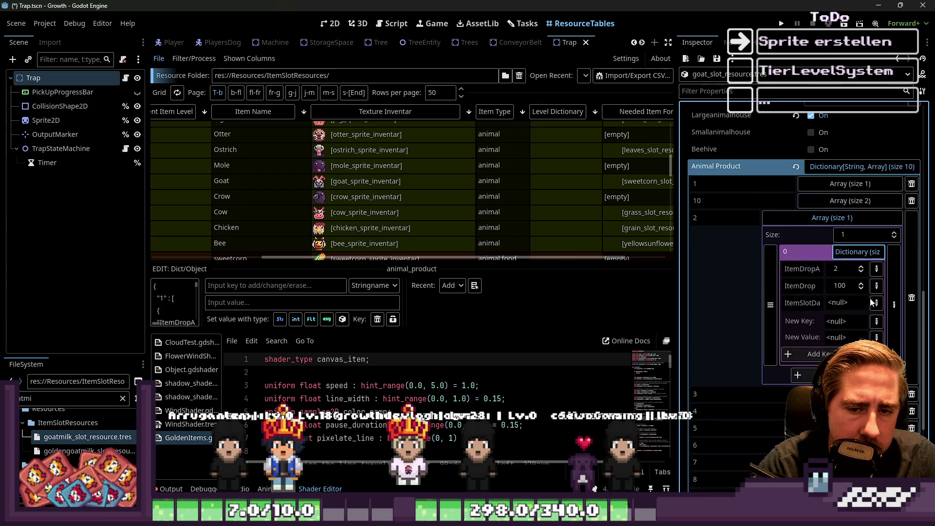
pyautogui.click(894, 304)
pyautogui.click(826, 176)
pyautogui.click(876, 303)
pyautogui.click(826, 119)
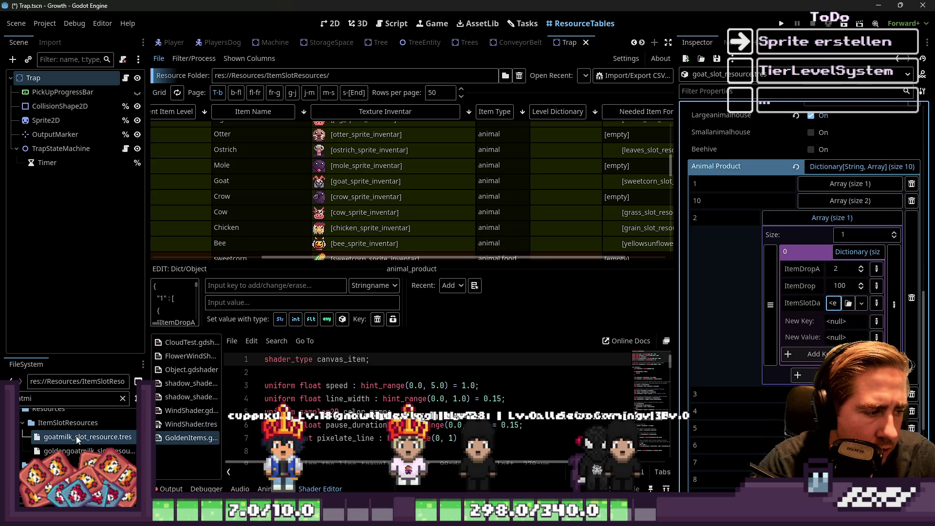
pyautogui.moveTo(78, 440); pyautogui.dragTo(833, 303)
# Step: Expand the level 9, 8 and 7 drop lists and check their first entries' types
pyautogui.scroll(-4, 817, 285)
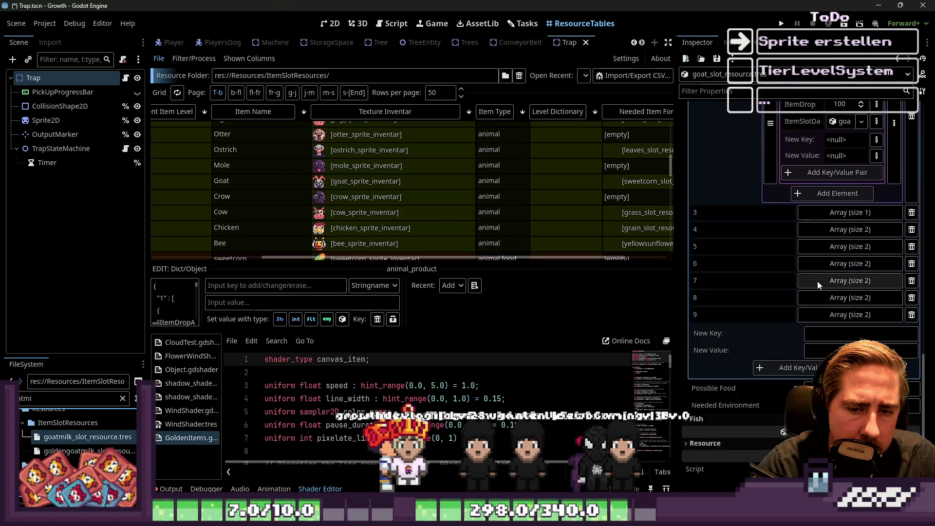
pyautogui.click(828, 315)
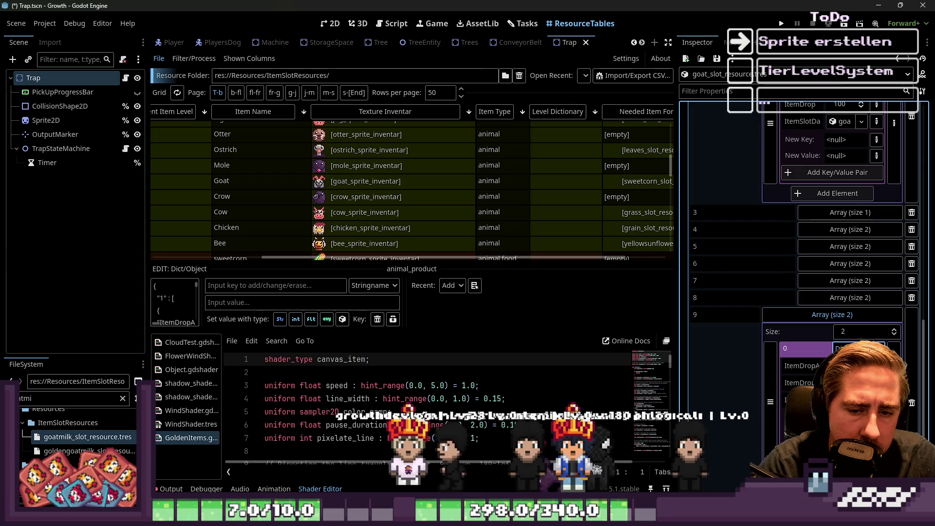
pyautogui.click(893, 348)
pyautogui.click(817, 223)
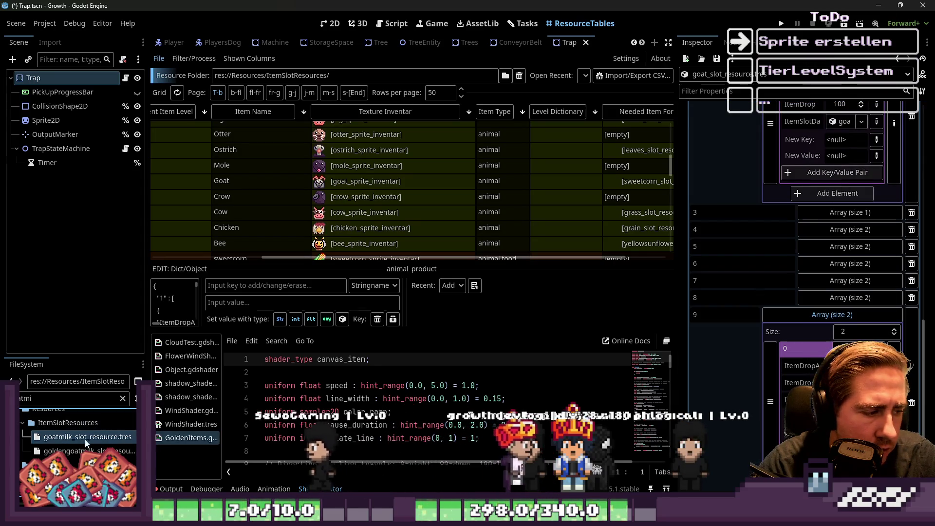
pyautogui.click(850, 297)
pyautogui.click(890, 335)
pyautogui.click(816, 329)
pyautogui.click(868, 333)
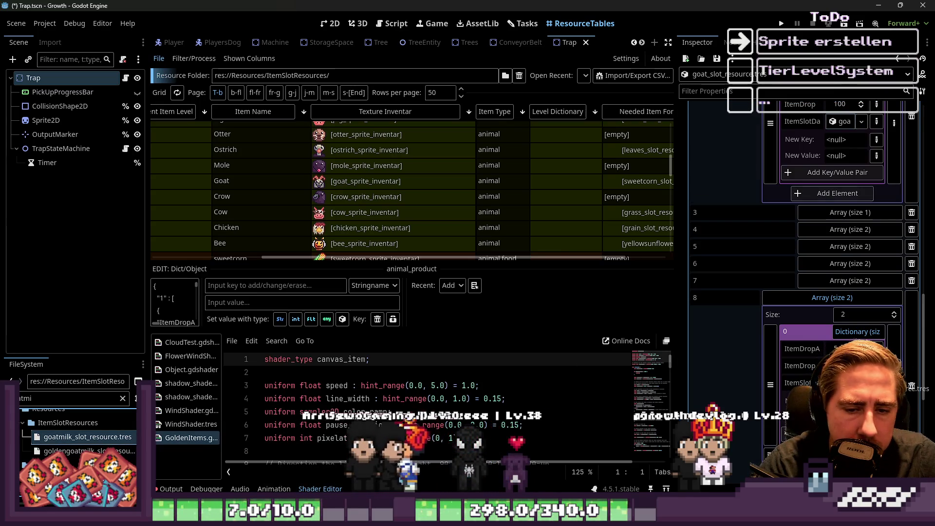
pyautogui.click(830, 281)
pyautogui.click(894, 315)
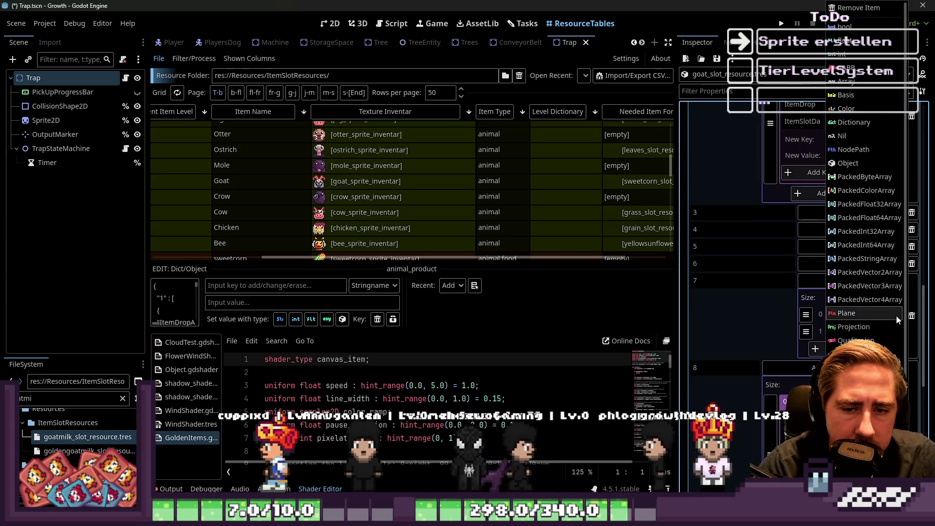
# Step: Assign goatmilk_slot_resource.tres to level 7's first drop
pyautogui.click(816, 301)
pyautogui.click(857, 314)
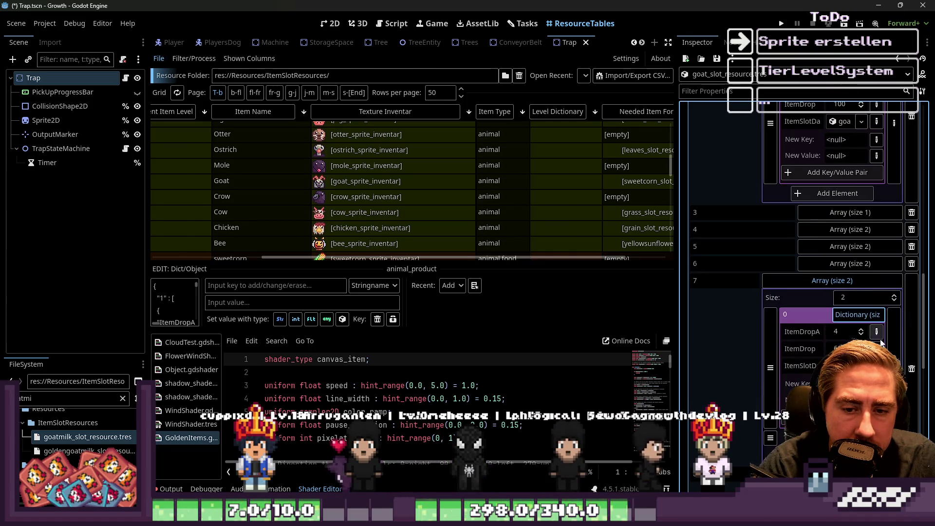
pyautogui.click(847, 155)
pyautogui.press('Escape')
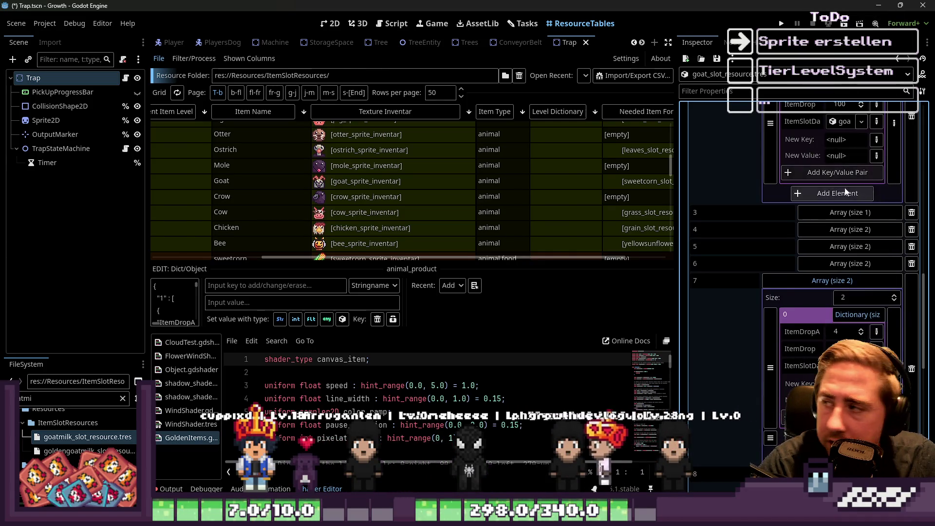
pyautogui.moveTo(43, 436); pyautogui.dragTo(827, 373)
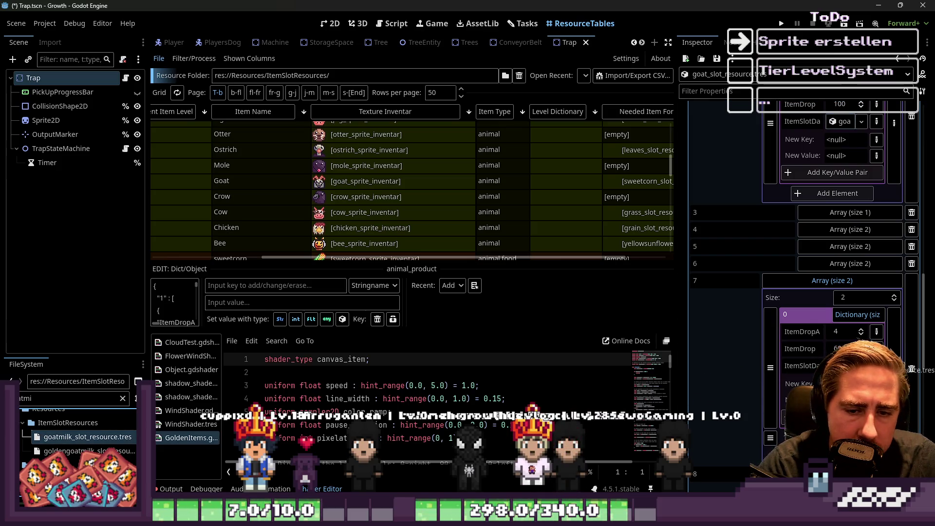
# Step: Make level 6's first drop item slot an object and assign goatmilk_slot_resource.tres
pyautogui.click(817, 264)
pyautogui.click(894, 298)
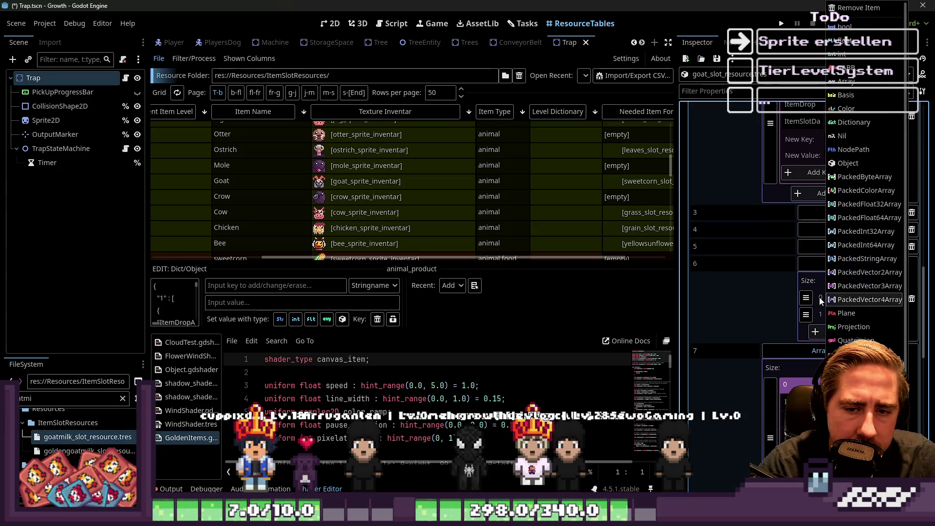
pyautogui.press('Escape')
pyautogui.click(838, 297)
pyautogui.click(894, 349)
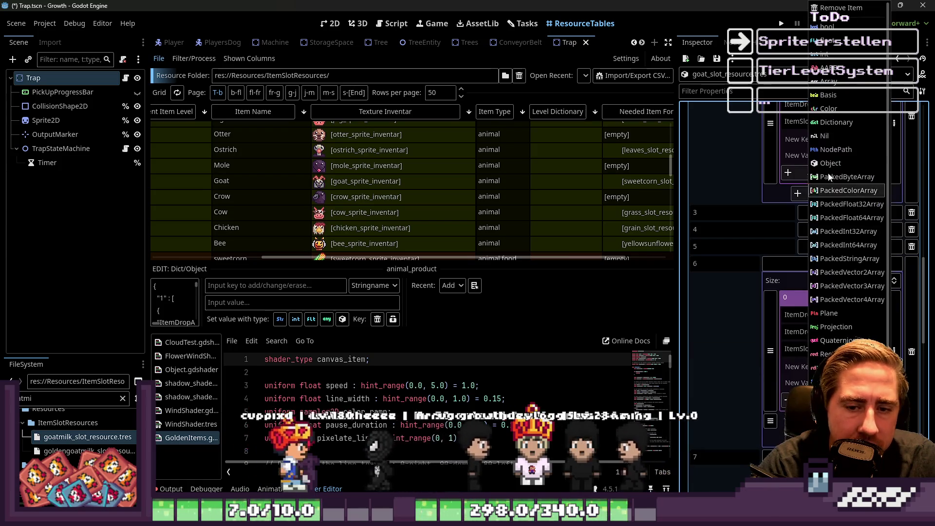
pyautogui.click(856, 341)
pyautogui.moveTo(104, 435); pyautogui.dragTo(849, 352)
# Step: Set level 5 and 4 drop item slots to objects, assigning goat milk to level 4
pyautogui.click(843, 245)
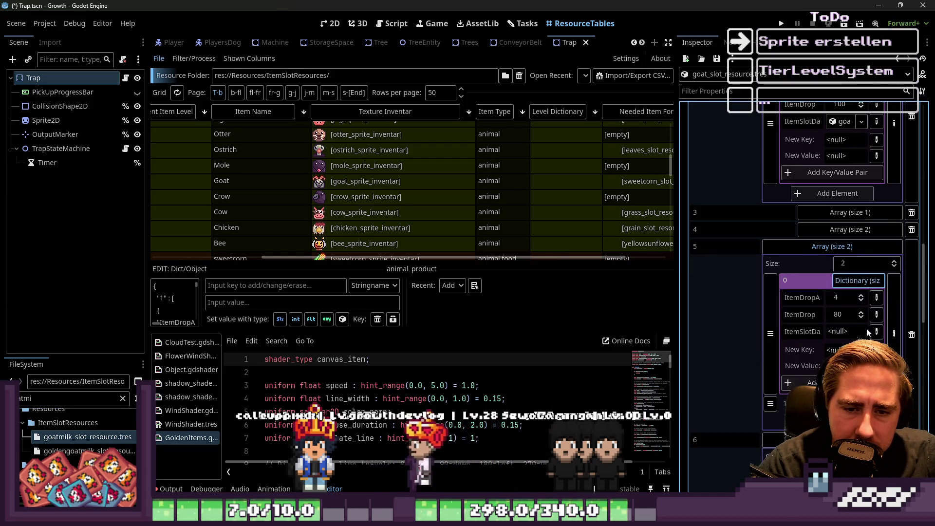
pyautogui.click(876, 331)
pyautogui.click(829, 173)
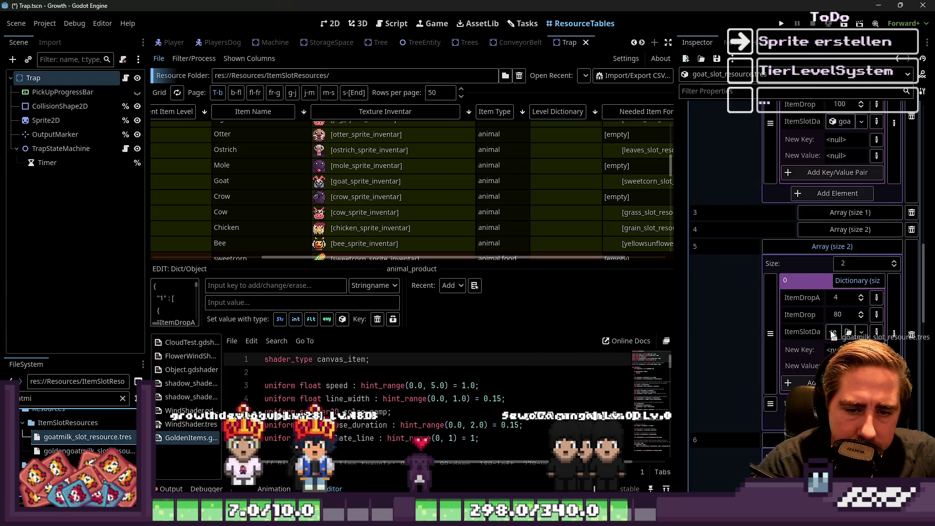
pyautogui.click(838, 235)
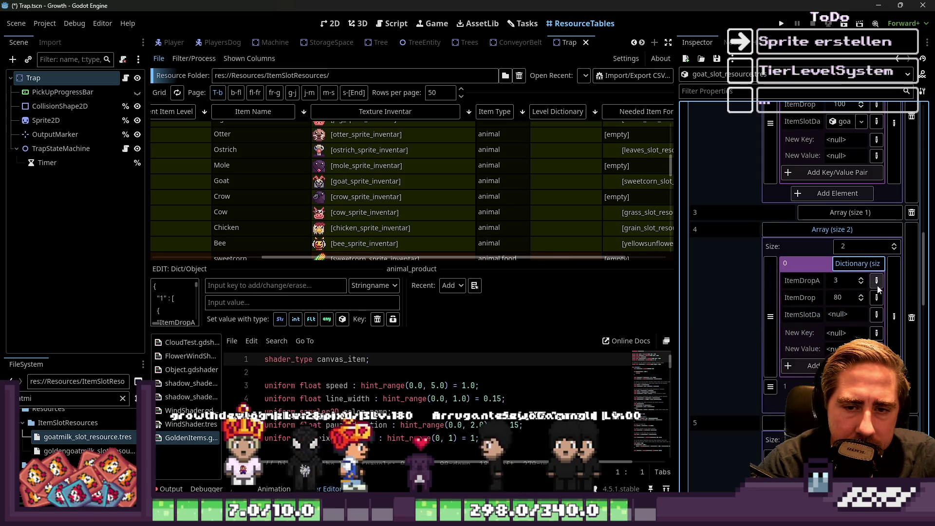
pyautogui.click(876, 314)
pyautogui.click(829, 168)
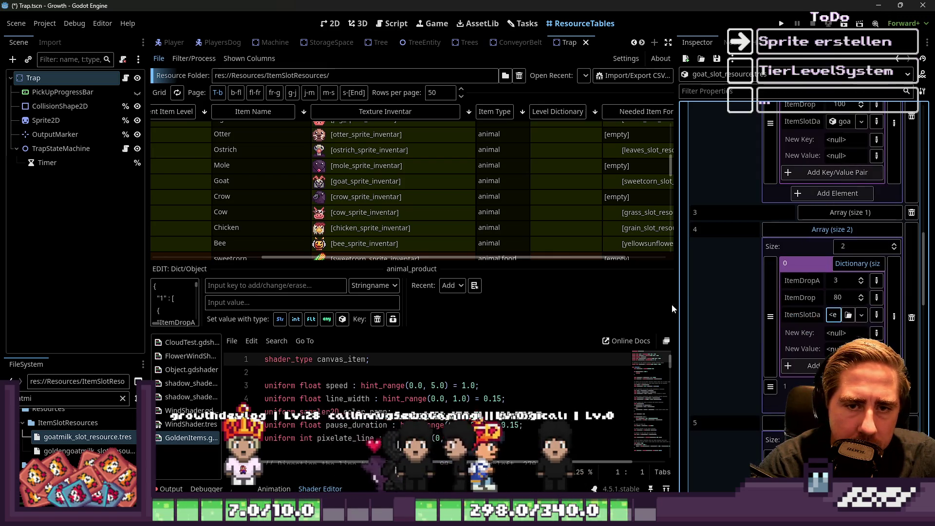
pyautogui.moveTo(73, 436)
pyautogui.mouseDown()
pyautogui.moveTo(487, 341)
pyautogui.moveTo(836, 324)
pyautogui.mouseUp()
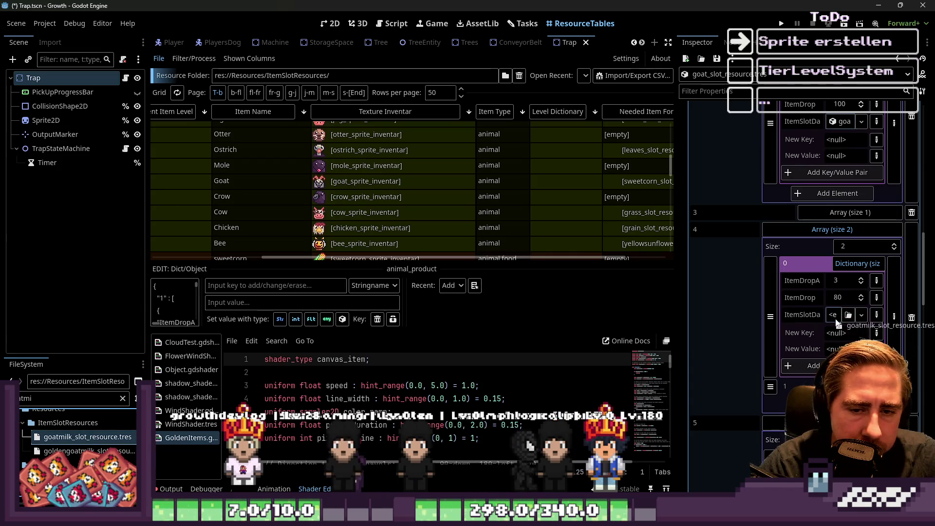
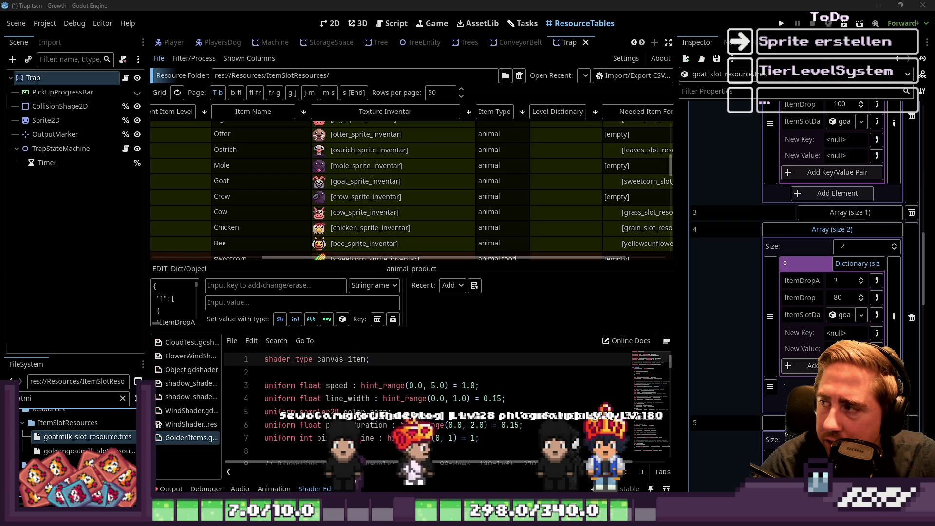
# Step: Make level 3's first drop slot an Object and assign goatmilk_slot_resource.tres to it
pyautogui.click(839, 215)
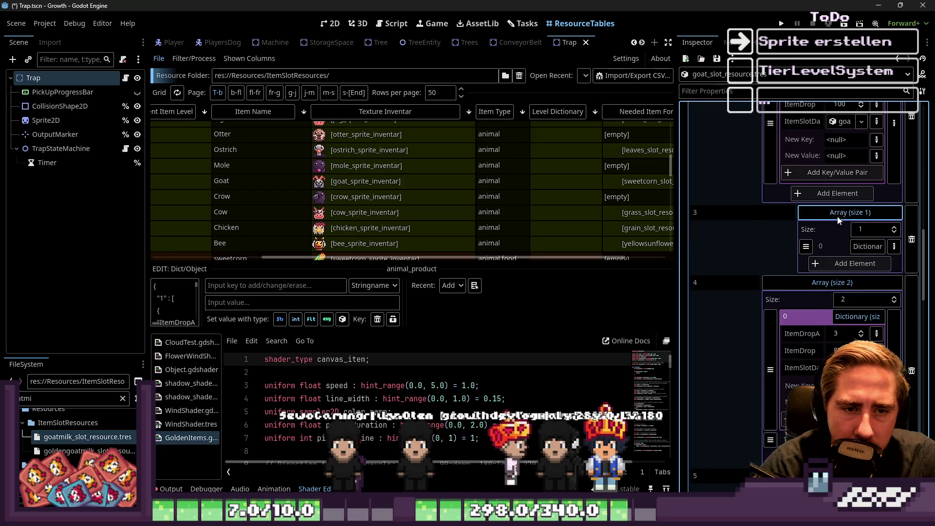
pyautogui.click(864, 248)
pyautogui.click(872, 297)
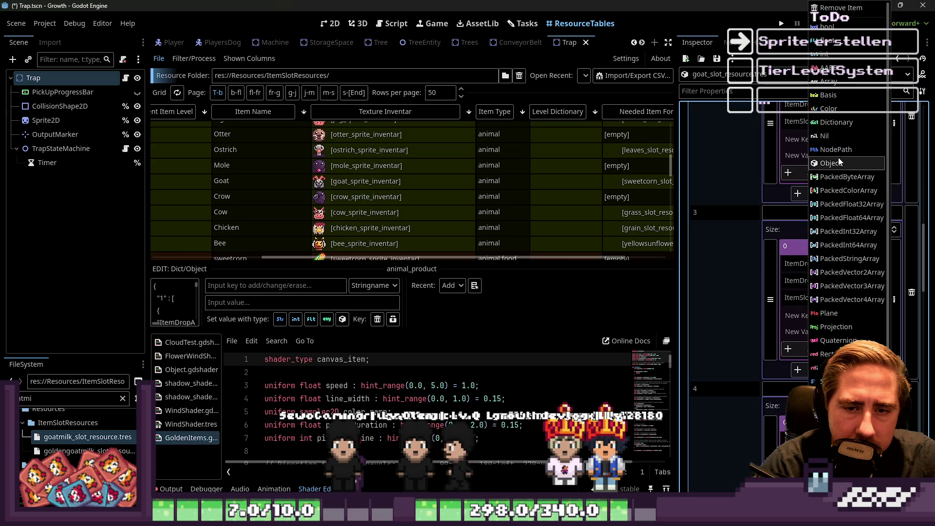
pyautogui.click(835, 169)
pyautogui.moveTo(87, 441)
pyautogui.mouseDown()
pyautogui.moveTo(536, 341)
pyautogui.moveTo(849, 302)
pyautogui.mouseUp()
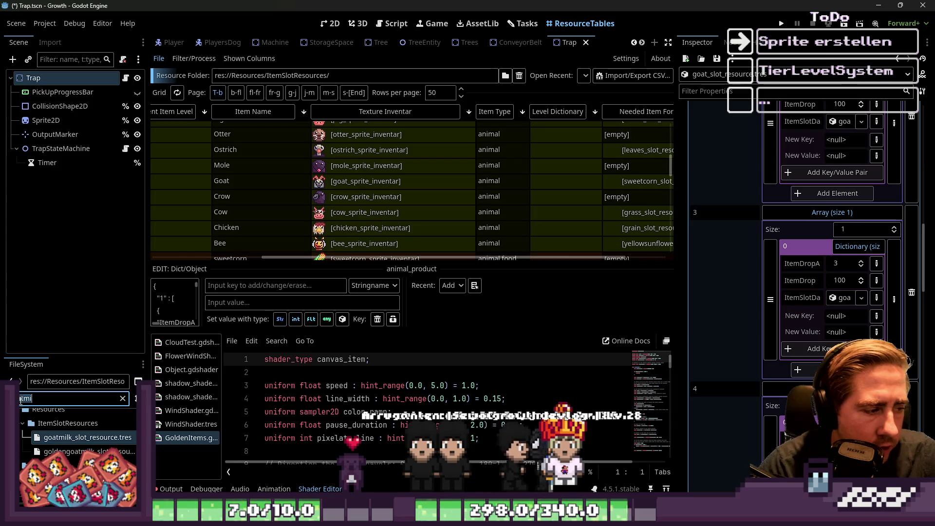
# Step: Assign wool_slot_resource.tres to level 4's second drop as an Object resource
pyautogui.write('wool')
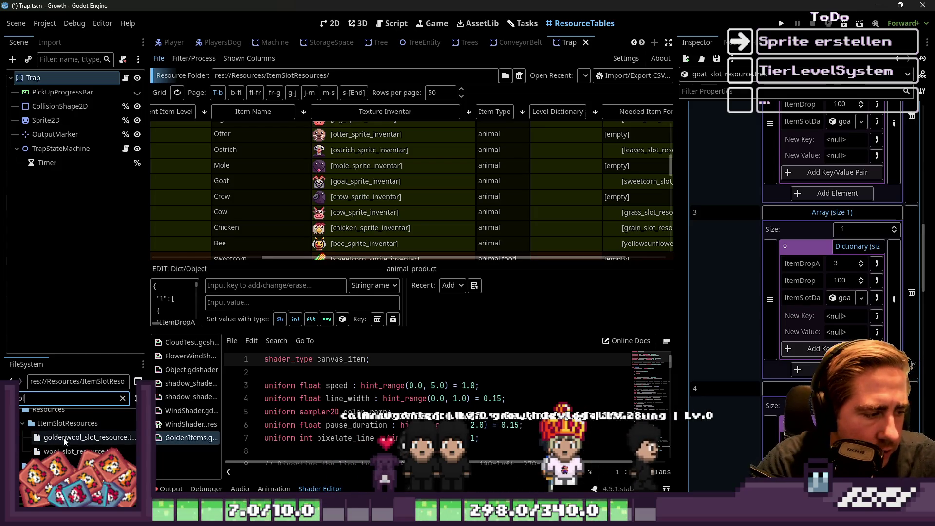
pyautogui.click(73, 451)
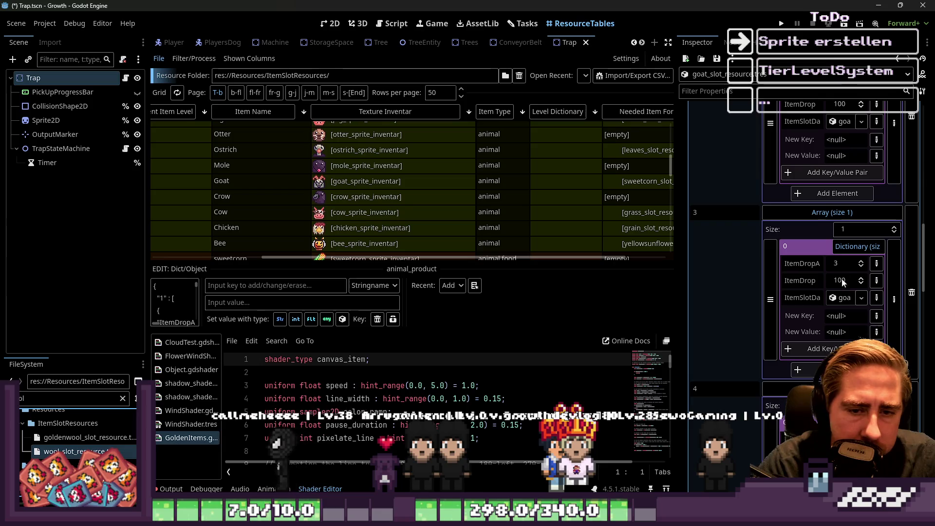
pyautogui.click(852, 248)
pyautogui.click(824, 213)
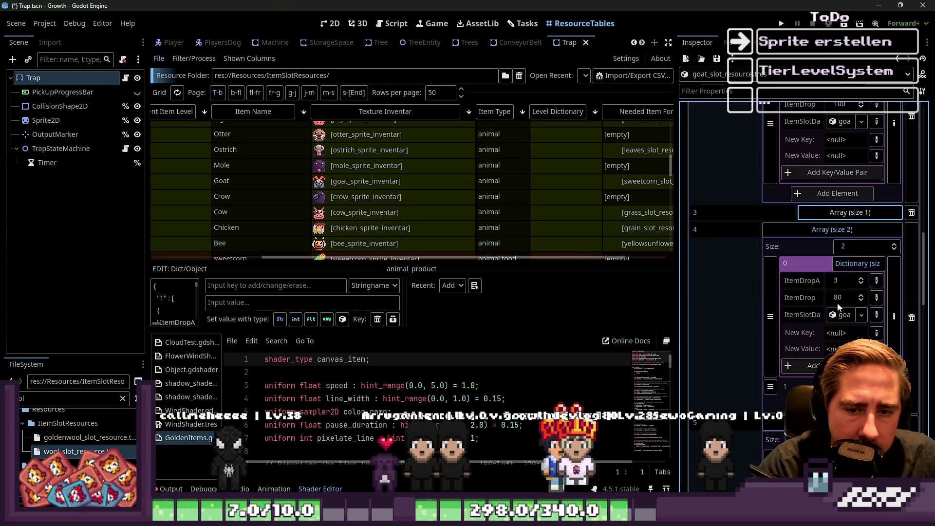
pyautogui.click(837, 263)
pyautogui.click(858, 282)
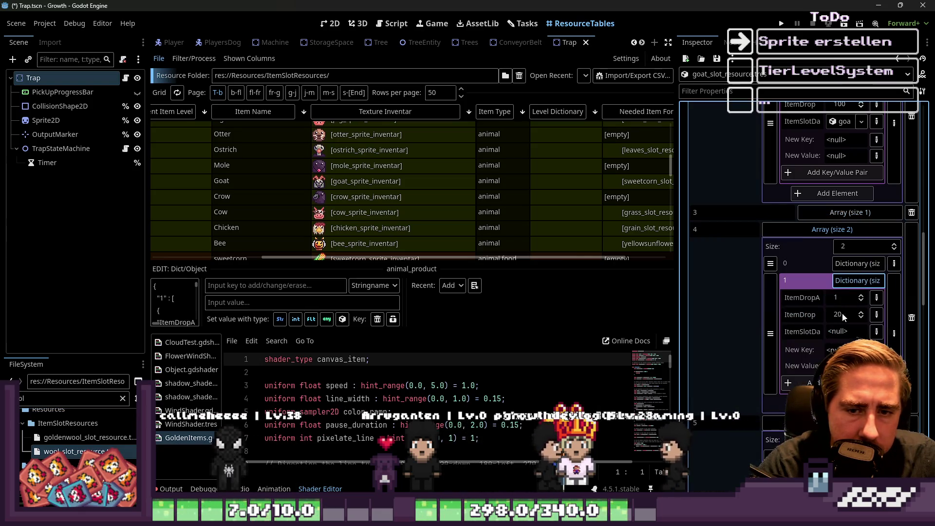
pyautogui.click(875, 331)
pyautogui.click(779, 351)
pyautogui.moveTo(83, 451)
pyautogui.mouseDown()
pyautogui.moveTo(711, 392)
pyautogui.moveTo(843, 334)
pyautogui.mouseUp()
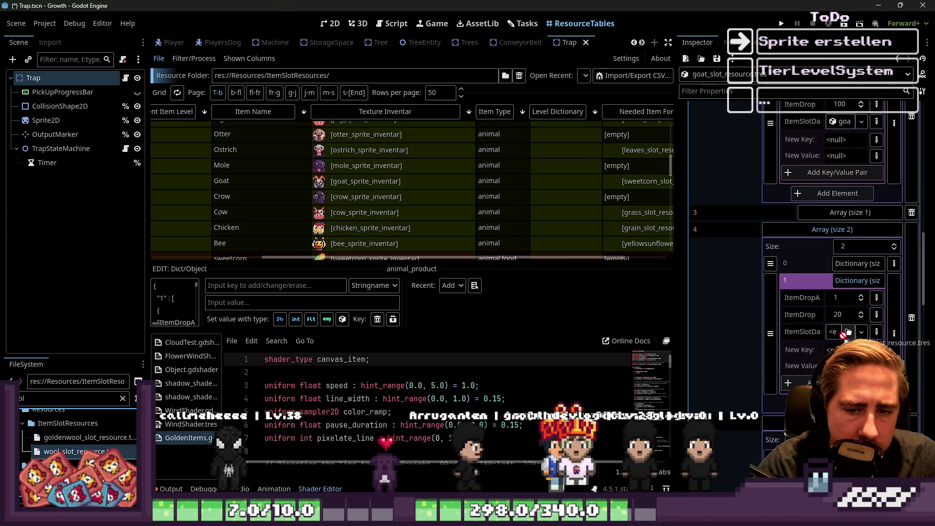
# Step: Check the value types for level 5's second drop without changing anything, then collapse the levels
pyautogui.click(786, 230)
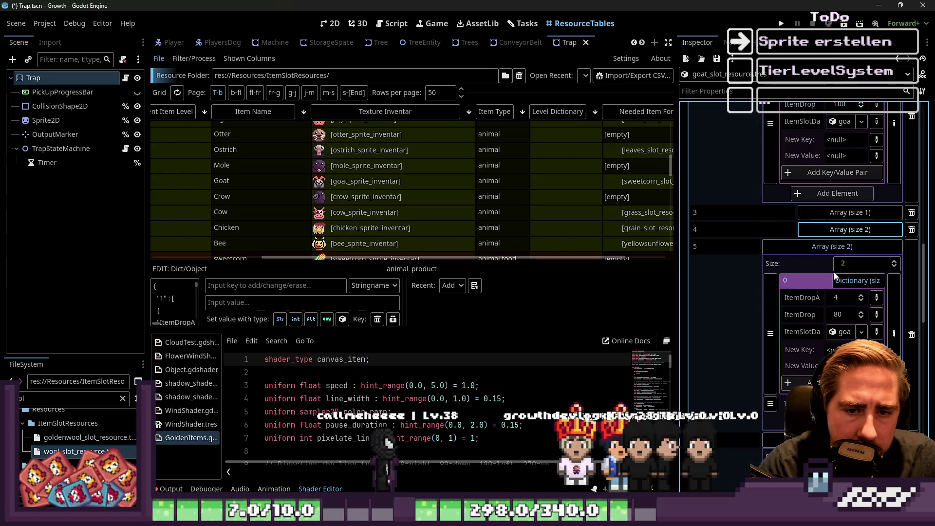
pyautogui.click(847, 280)
pyautogui.click(868, 298)
pyautogui.click(894, 297)
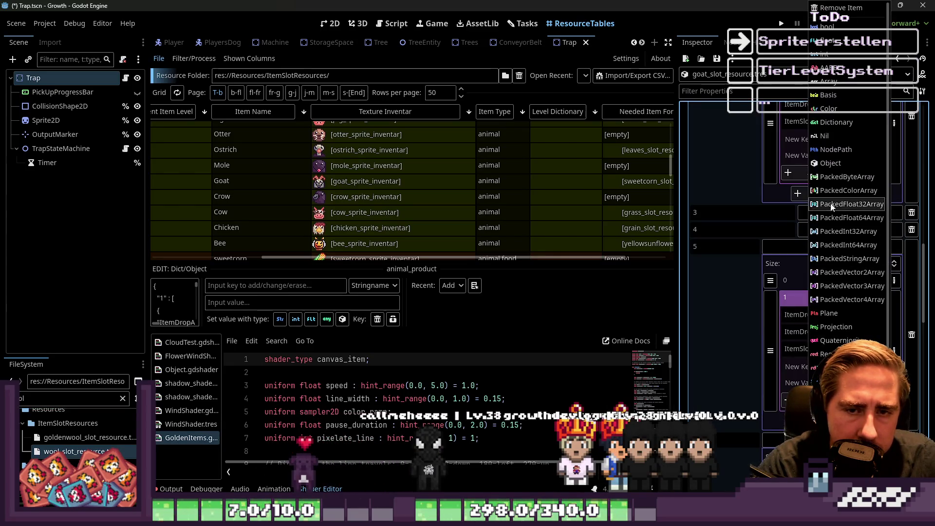
pyautogui.click(697, 199)
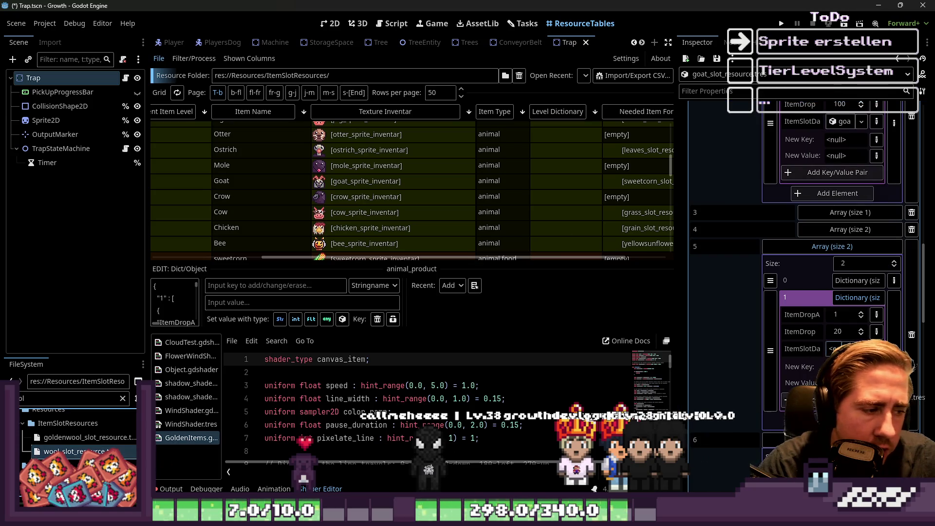
pyautogui.click(832, 246)
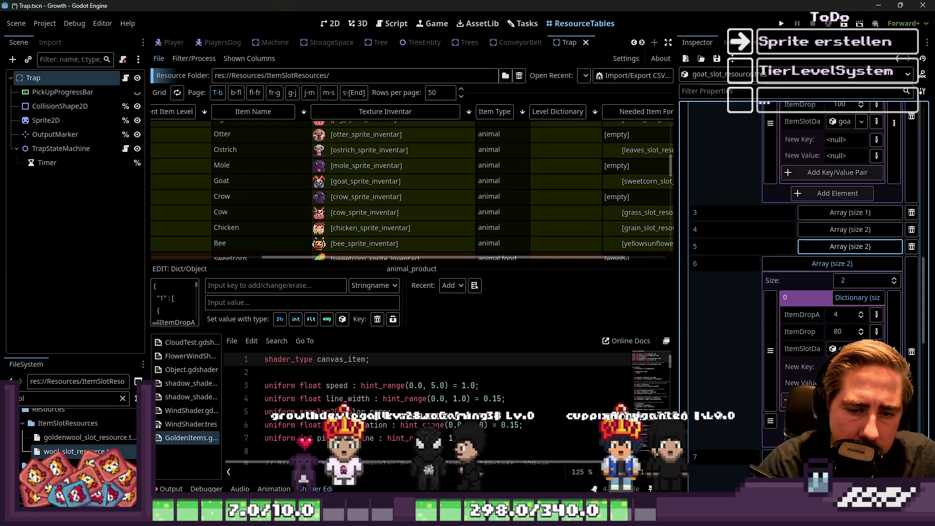
# Step: Set the item slot data of the second drops for levels 6 and 7 to Object
pyautogui.scroll(-2, 860, 297)
pyautogui.click(868, 199)
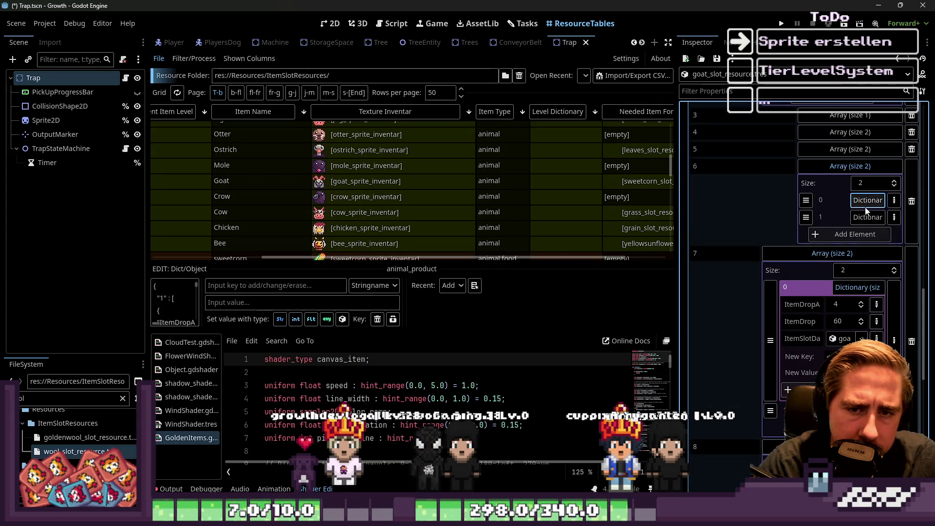
pyautogui.click(862, 217)
pyautogui.click(876, 268)
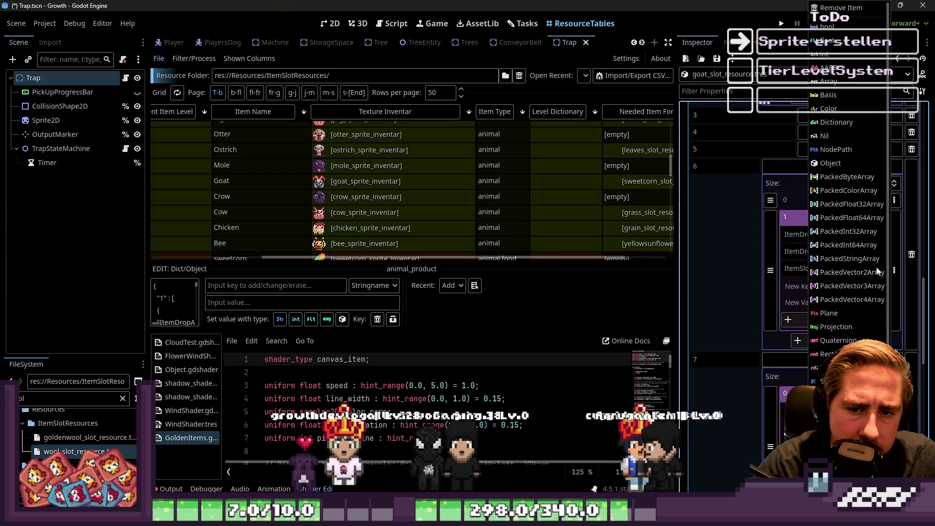
pyautogui.click(824, 165)
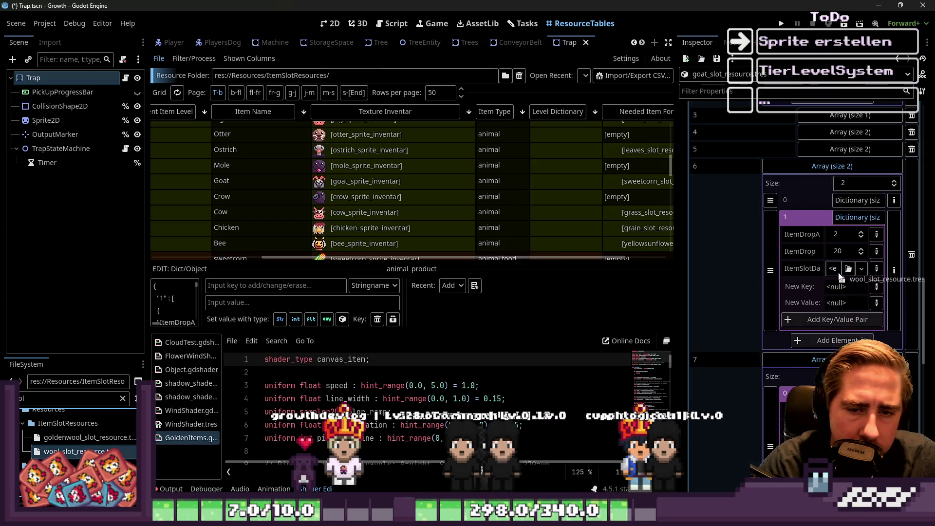
pyautogui.click(857, 217)
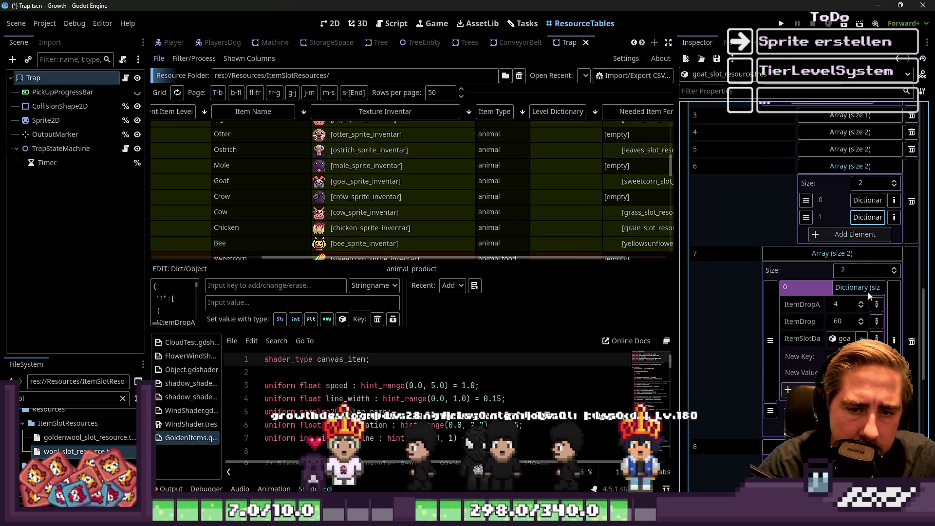
pyautogui.scroll(-3, 869, 296)
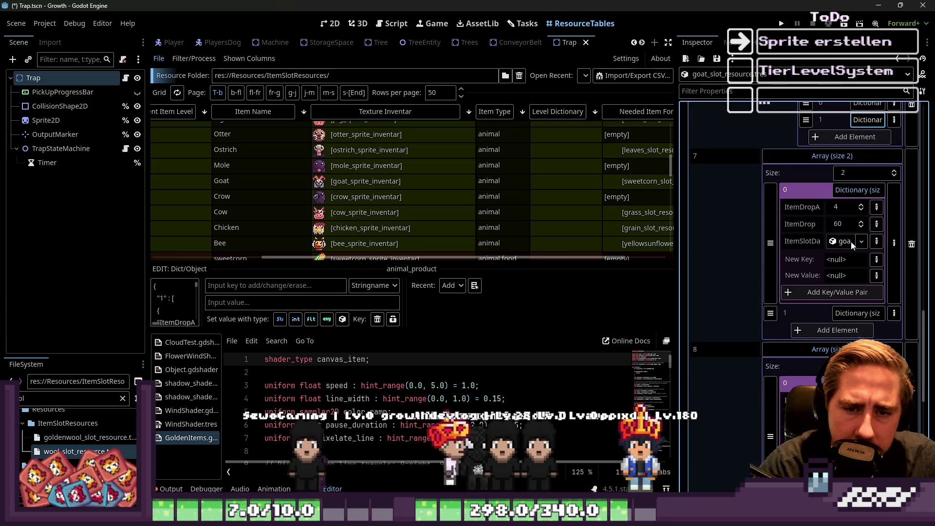
pyautogui.click(858, 192)
pyautogui.click(858, 206)
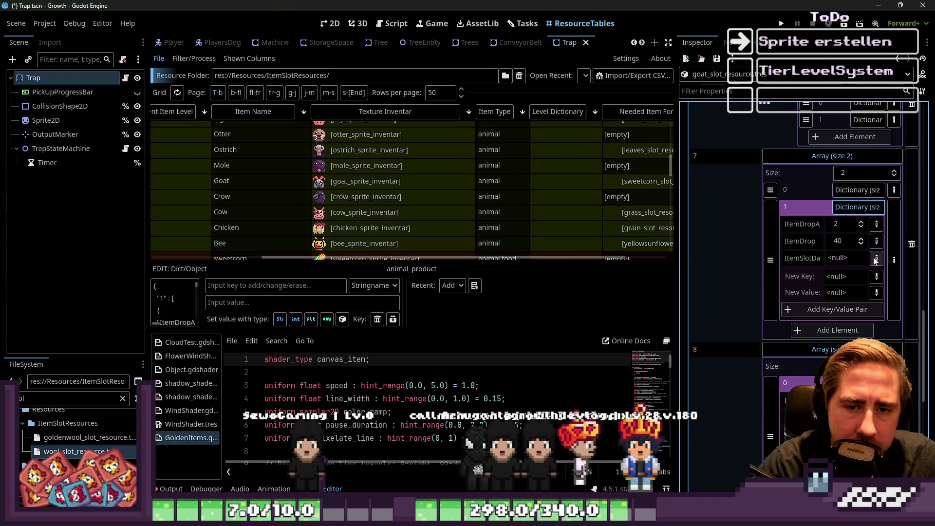
pyautogui.click(874, 261)
pyautogui.click(830, 168)
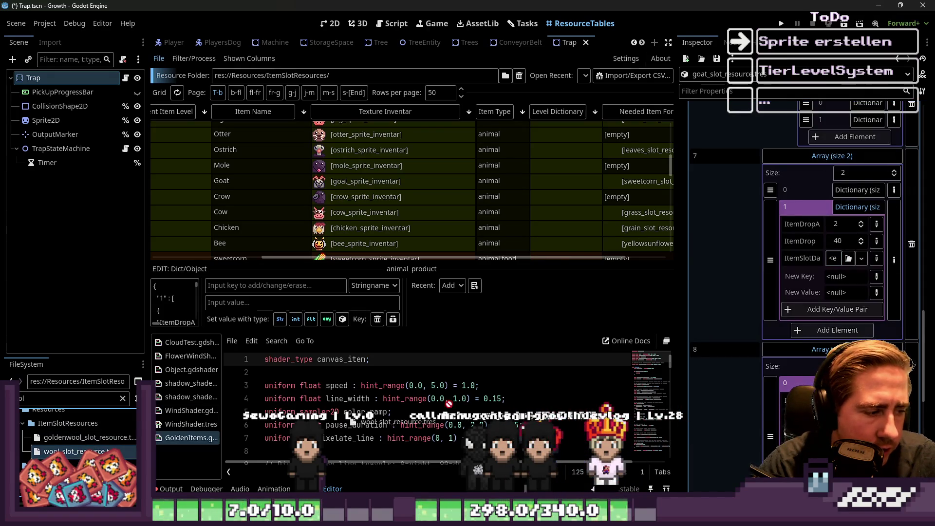
# Step: Assign wool_slot_resource.tres to level 8's second drop as an Object resource
pyautogui.scroll(-4, 844, 255)
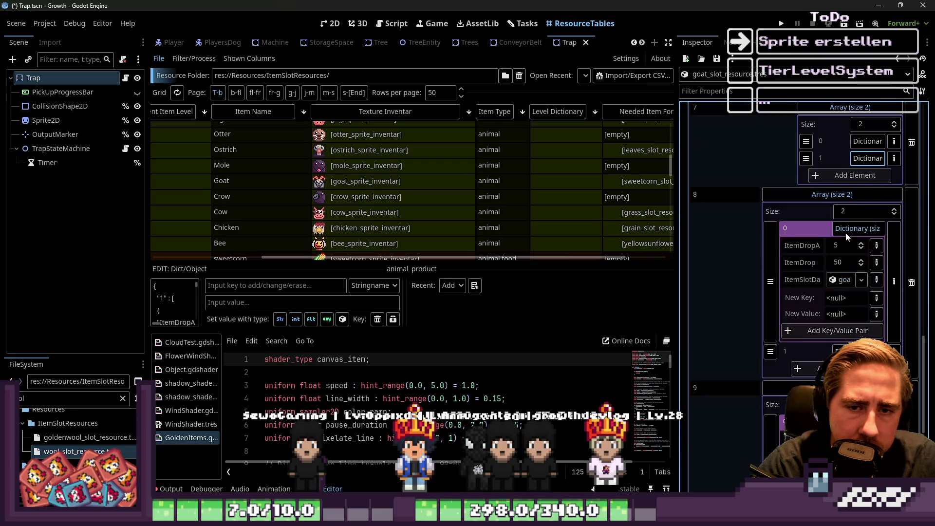
pyautogui.click(858, 179)
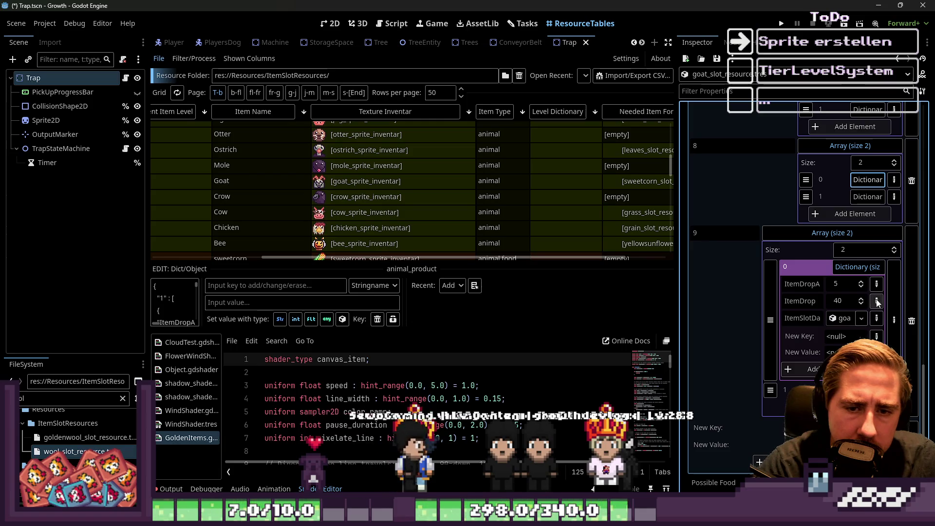
pyautogui.click(864, 196)
pyautogui.click(877, 249)
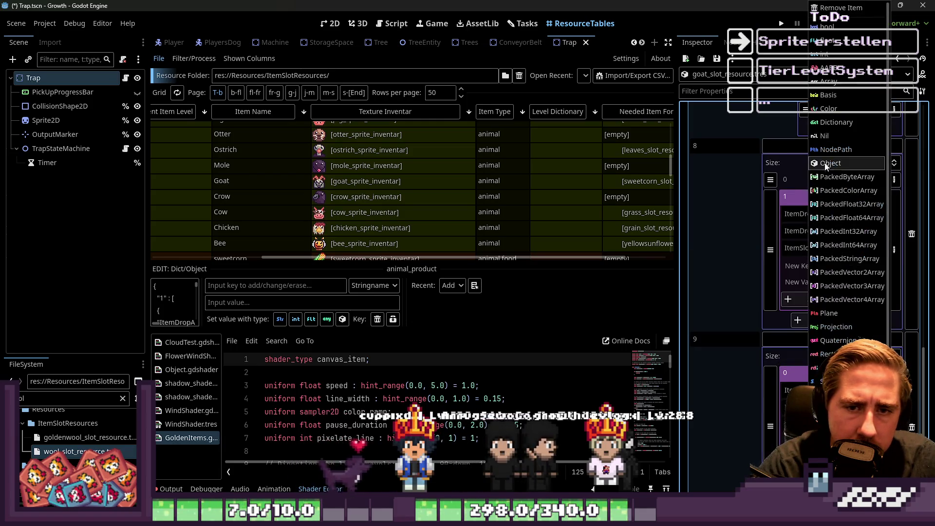
pyautogui.click(825, 165)
pyautogui.moveTo(86, 448)
pyautogui.mouseDown()
pyautogui.moveTo(720, 317)
pyautogui.moveTo(834, 248)
pyautogui.mouseUp()
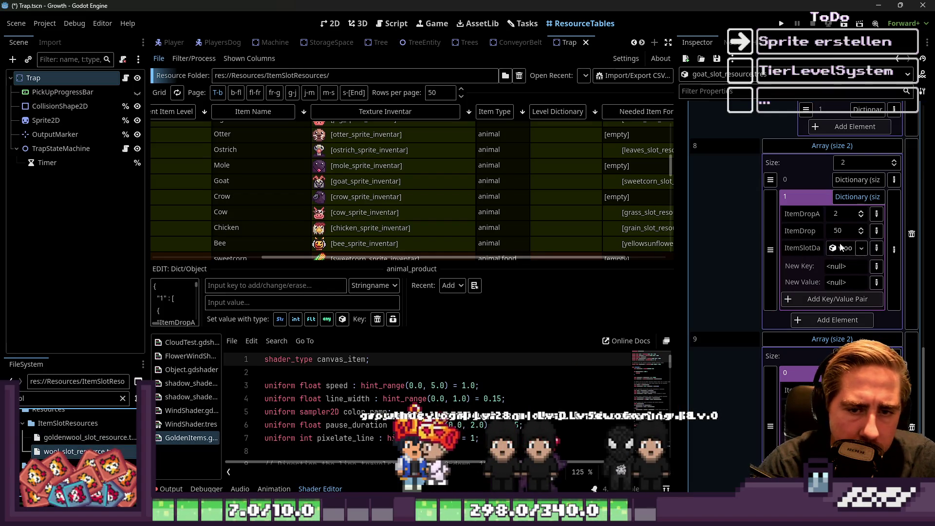
pyautogui.click(866, 197)
# Step: Assign wool_slot_resource.tres to level 9's second drop as an Object resource
pyautogui.scroll(-2, 836, 243)
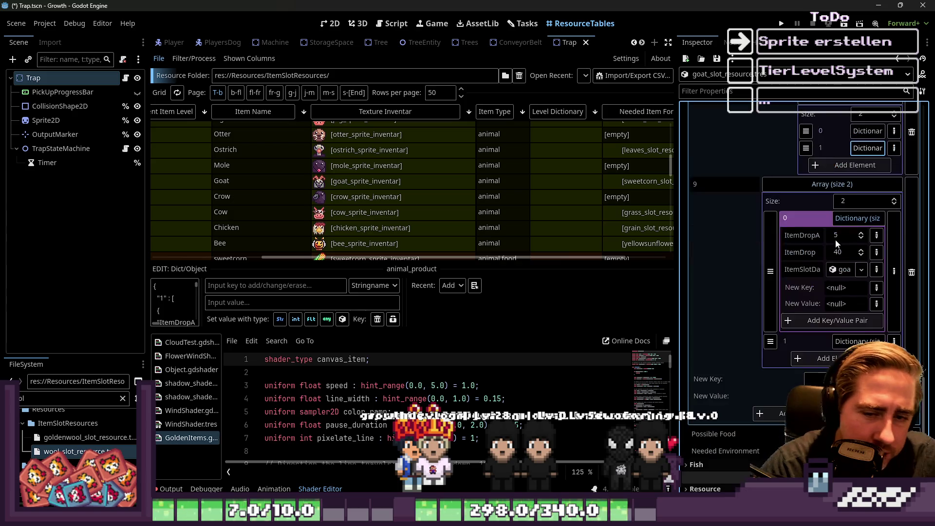
pyautogui.click(865, 222)
pyautogui.click(867, 295)
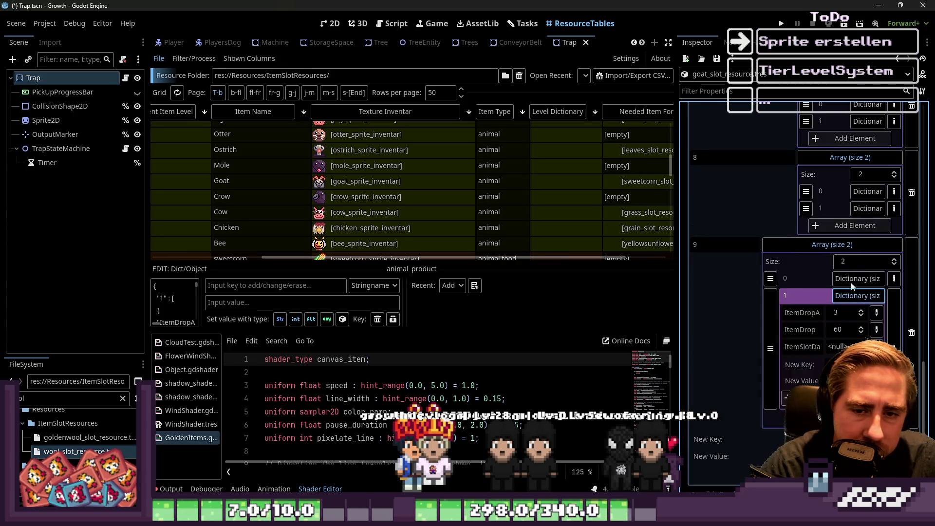
pyautogui.click(876, 250)
pyautogui.click(794, 243)
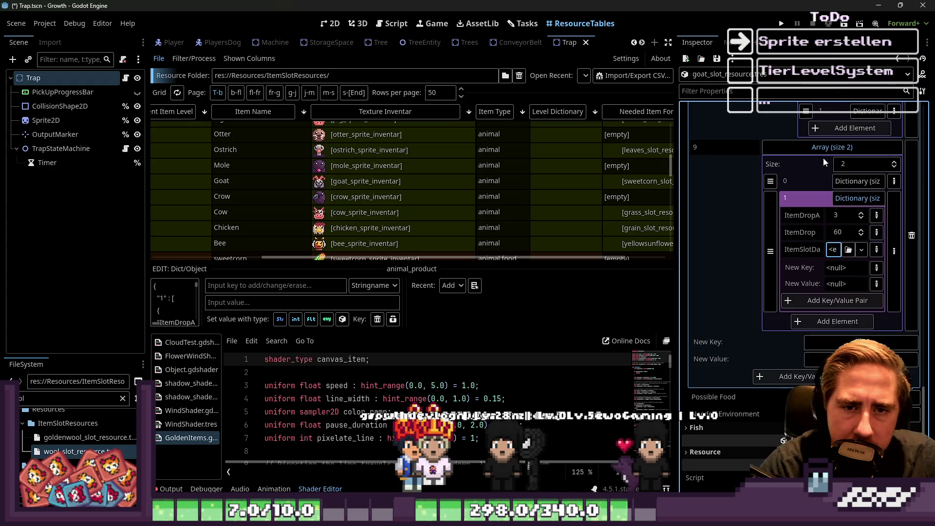
pyautogui.moveTo(75, 451); pyautogui.dragTo(842, 250)
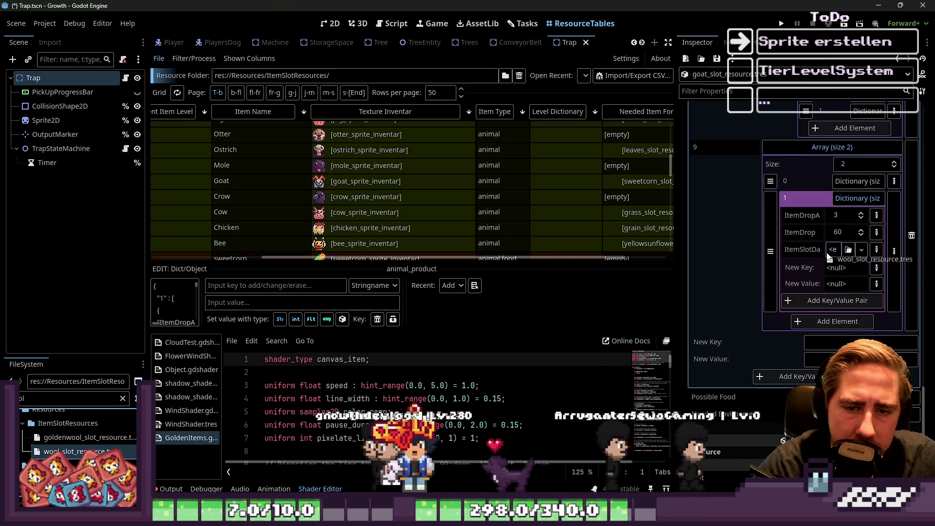
pyautogui.click(836, 147)
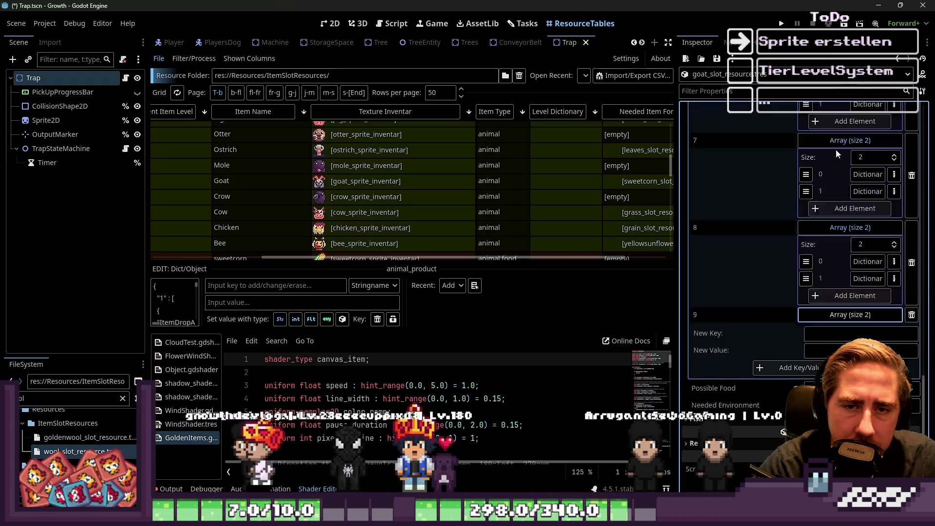
# Step: Review the second item drops of levels 7, 8 and 9
pyautogui.click(866, 278)
pyautogui.click(866, 278)
pyautogui.click(859, 279)
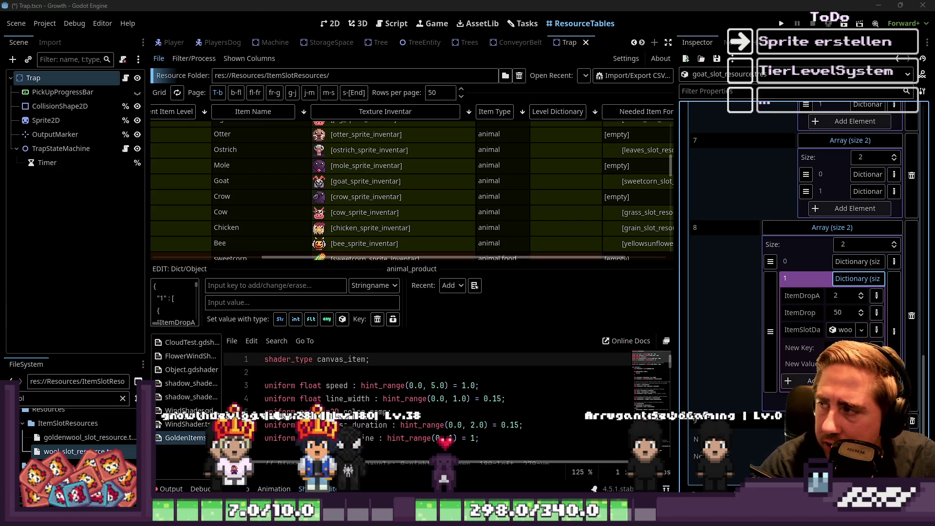
pyautogui.click(809, 229)
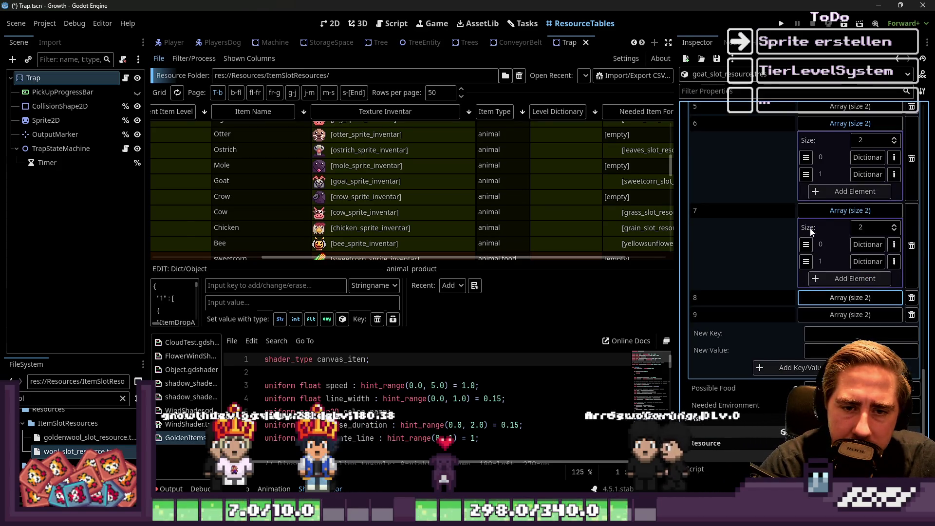
pyautogui.click(856, 263)
pyautogui.click(856, 263)
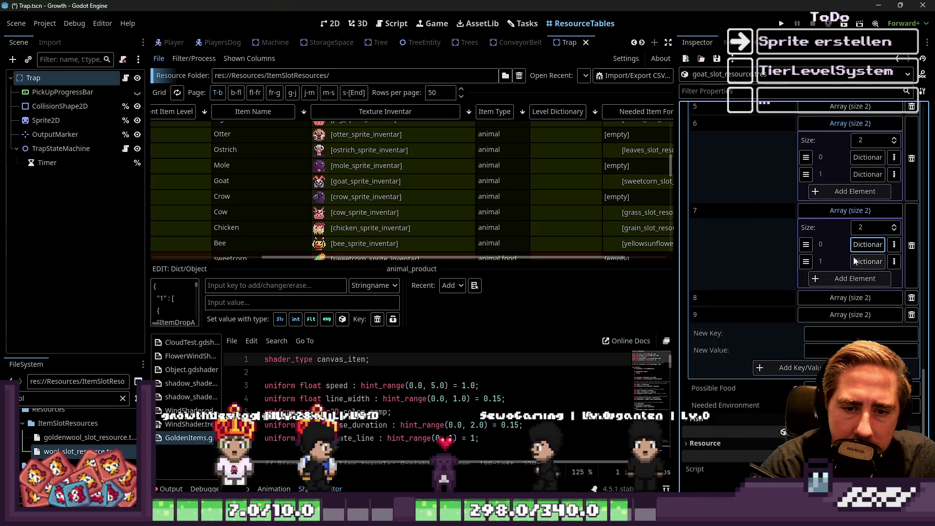
pyautogui.click(857, 263)
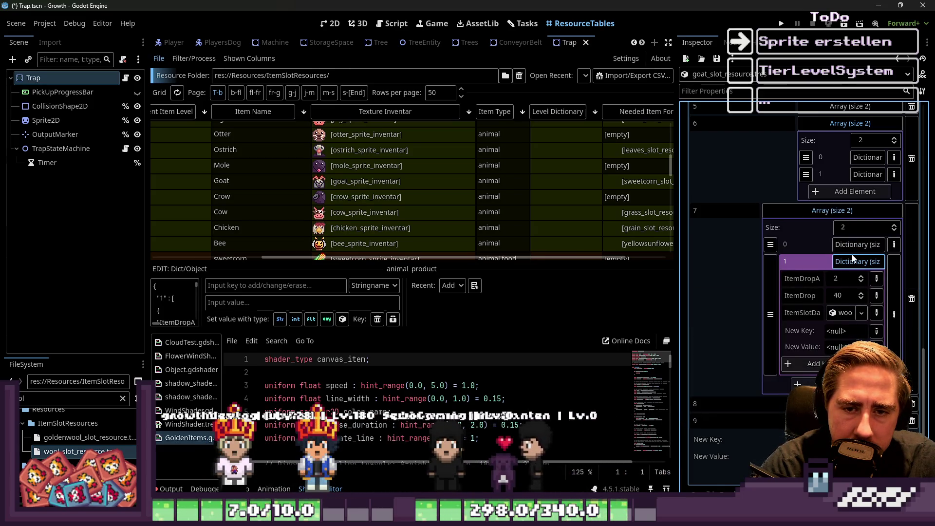
pyautogui.click(838, 210)
pyautogui.click(839, 210)
pyautogui.click(843, 315)
pyautogui.click(844, 315)
pyautogui.click(843, 297)
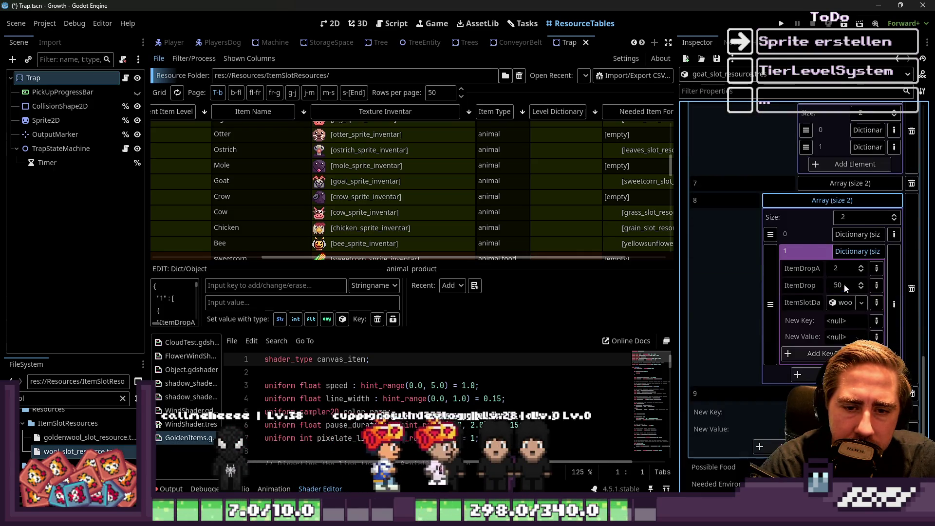
pyautogui.click(847, 251)
pyautogui.click(848, 247)
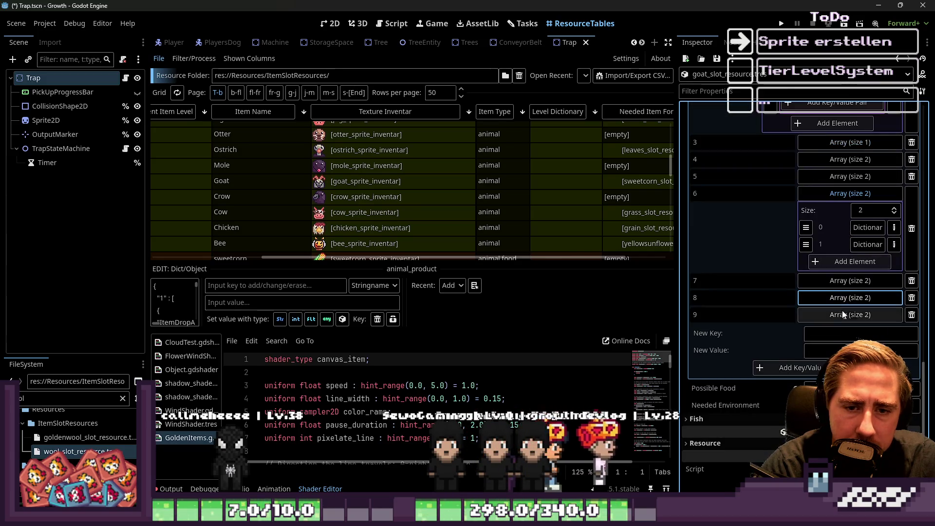
# Step: Recheck the drops for levels 8 and 9, then show the value types for level 10's second drop
pyautogui.scroll(-3, 834, 252)
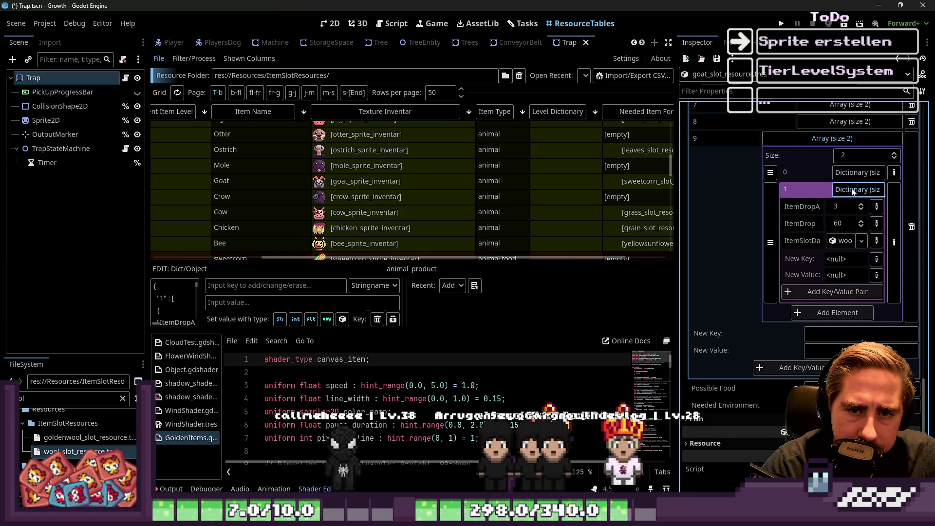
pyautogui.click(853, 192)
pyautogui.click(843, 243)
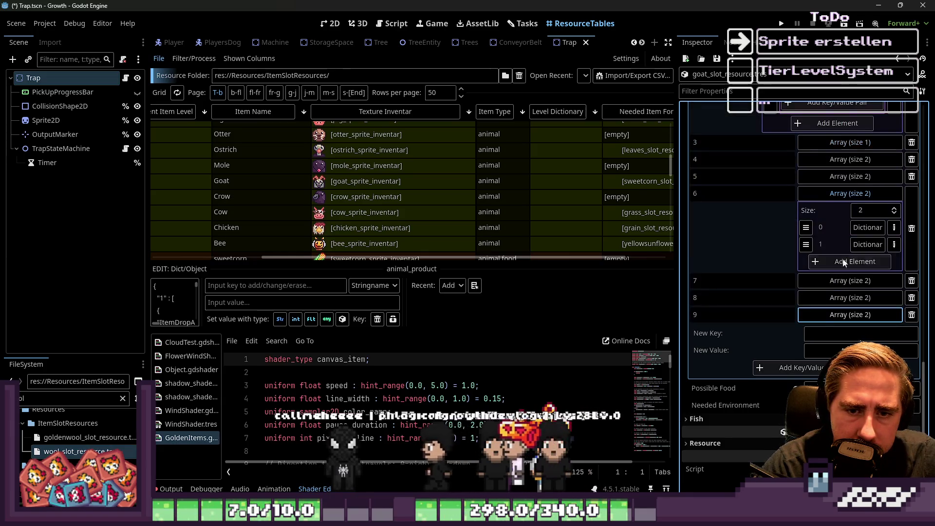
pyautogui.click(850, 298)
pyautogui.click(867, 349)
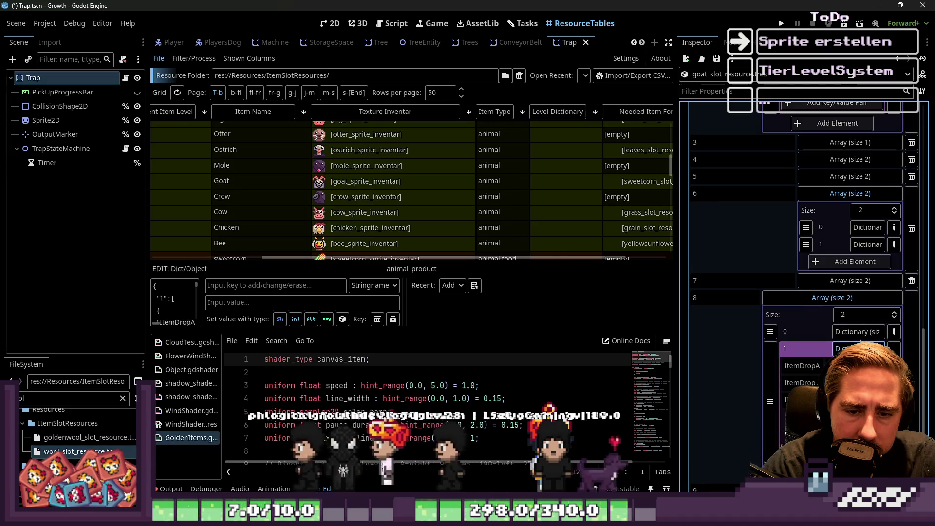
pyautogui.click(859, 348)
pyautogui.click(865, 333)
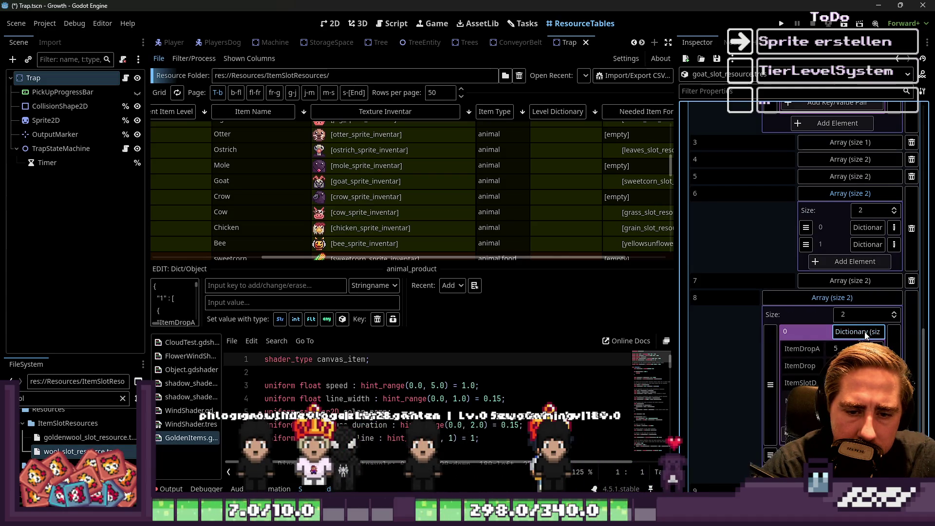
pyautogui.scroll(2, 843, 299)
pyautogui.scroll(3, 829, 261)
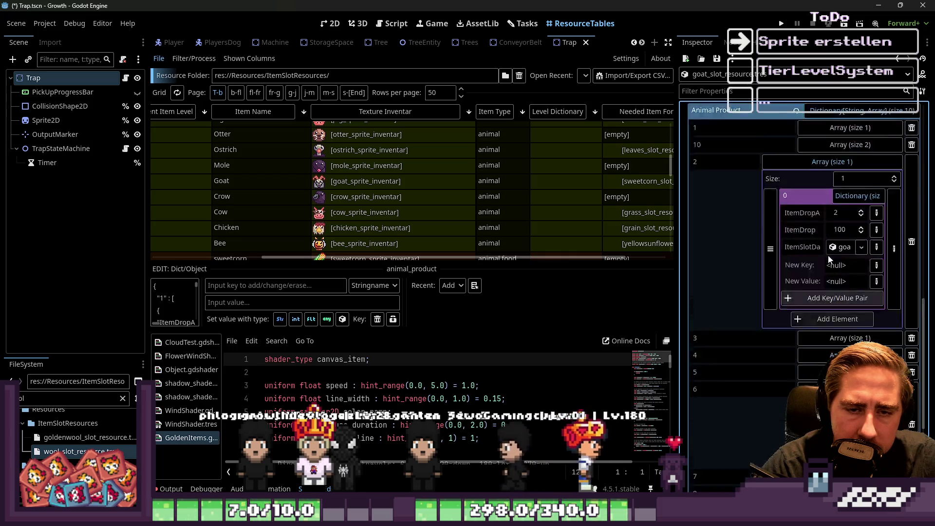
pyautogui.scroll(3, 829, 262)
pyautogui.click(849, 242)
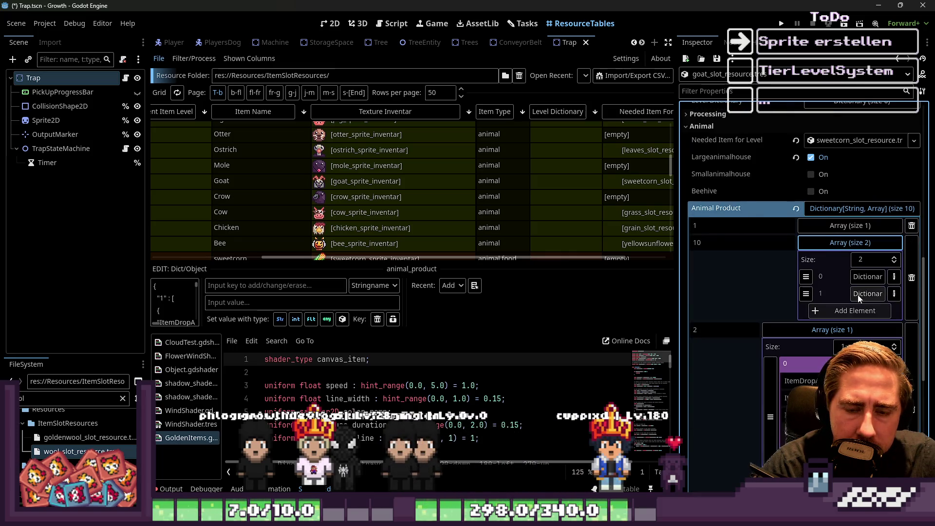
pyautogui.click(857, 294)
pyautogui.click(894, 346)
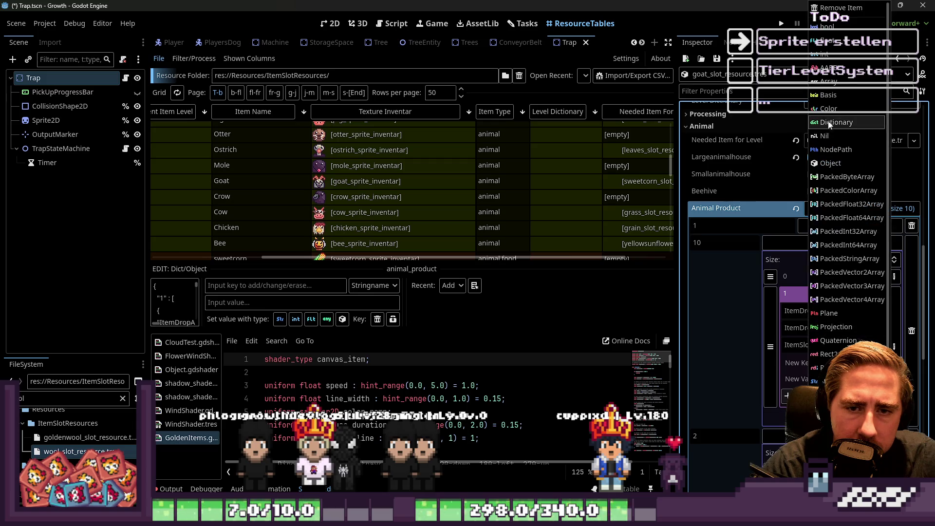
# Step: Make level 10's second drop slot an Object holding goldenwool_slot_resource.tres
pyautogui.click(832, 163)
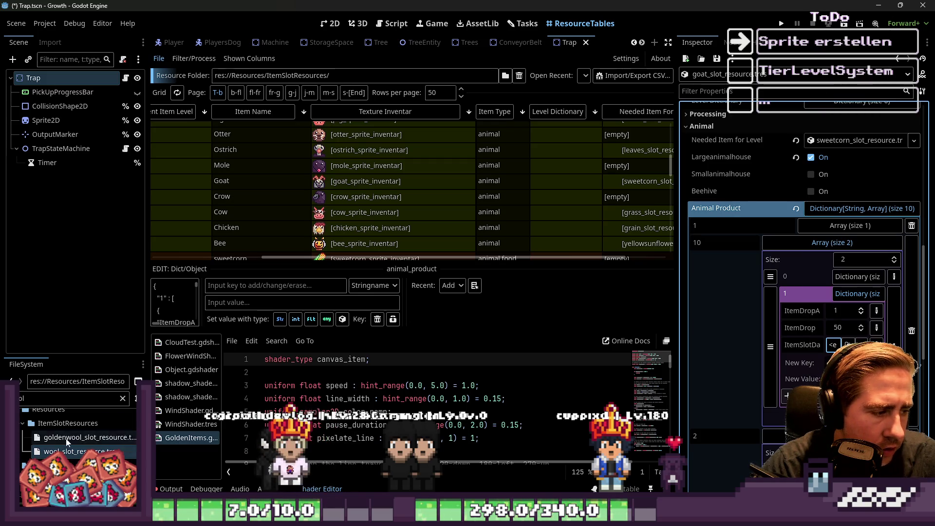
pyautogui.click(54, 440)
pyautogui.moveTo(54, 440); pyautogui.dragTo(831, 351)
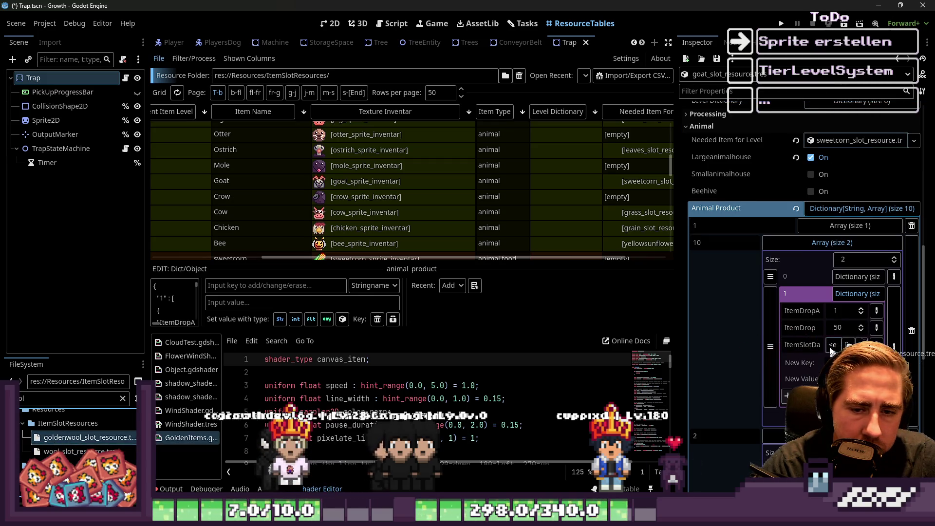
pyautogui.click(821, 243)
pyautogui.click(830, 328)
pyautogui.click(830, 329)
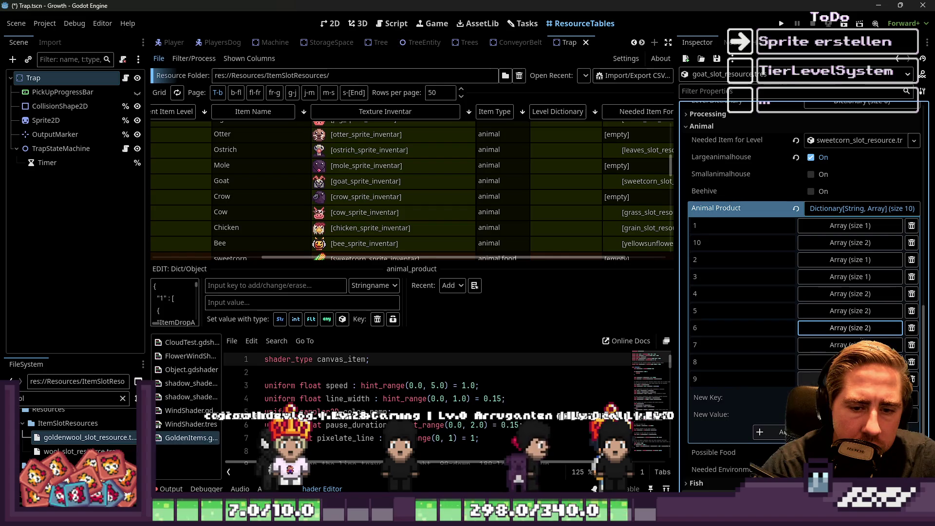
# Step: Filter the files for 'goldengoat' and assign the golden goat milk resource to level 10's first drop
pyautogui.click(833, 243)
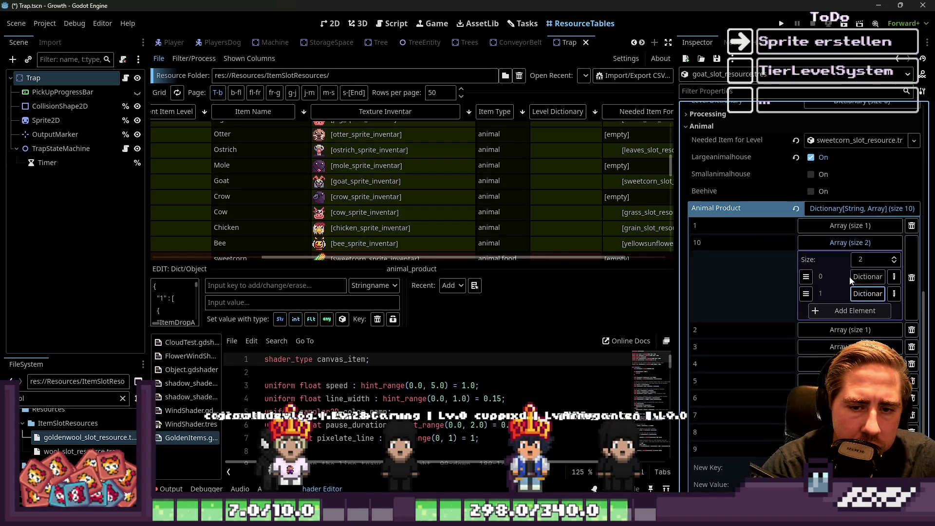
pyautogui.click(860, 277)
pyautogui.click(876, 329)
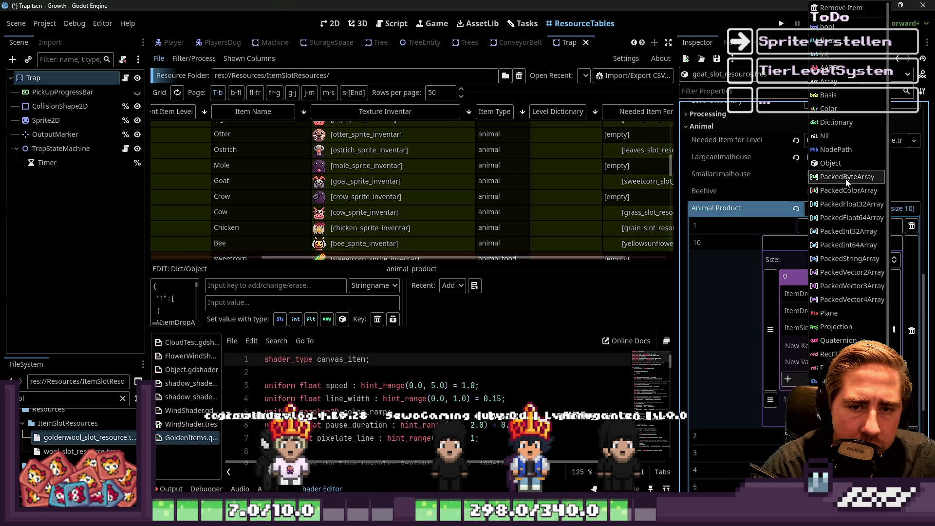
pyautogui.click(830, 163)
pyautogui.doubleClick(51, 399)
pyautogui.press('BackSpace')
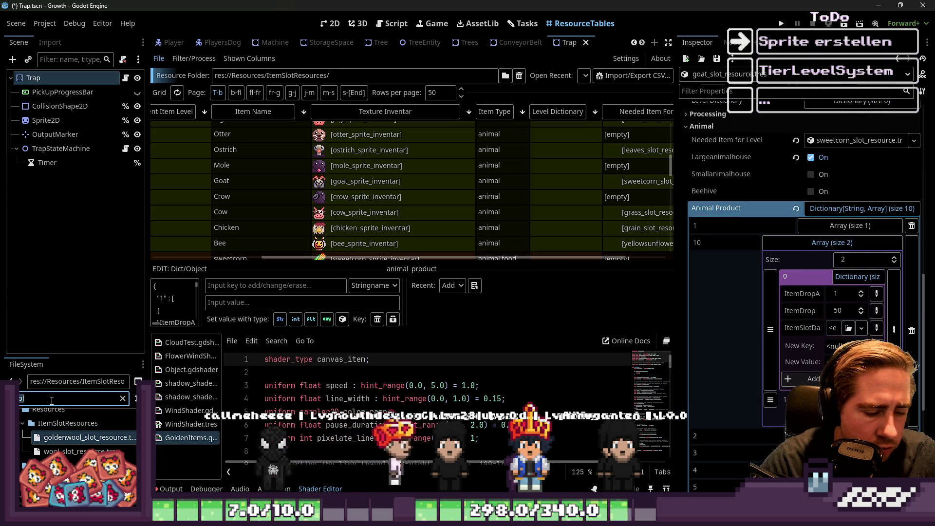
pyautogui.write('goldengoat')
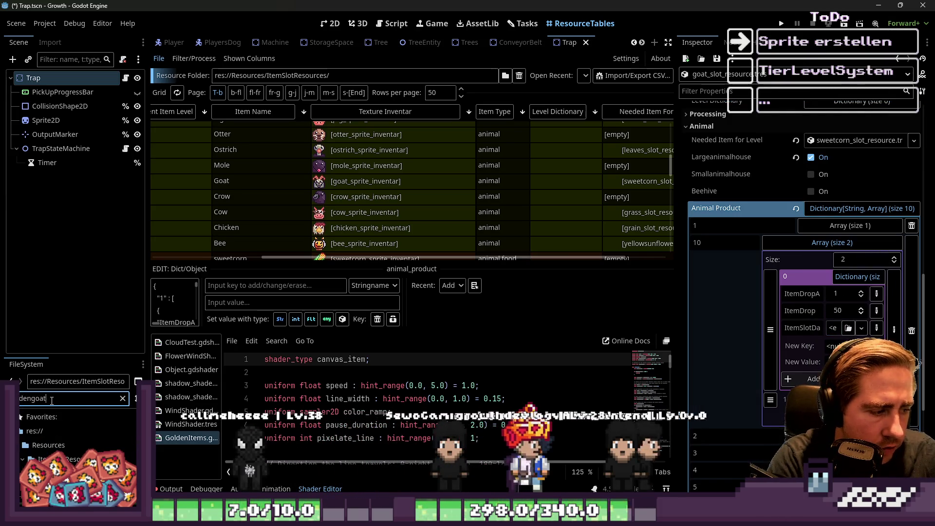
pyautogui.moveTo(74, 473); pyautogui.dragTo(218, 459)
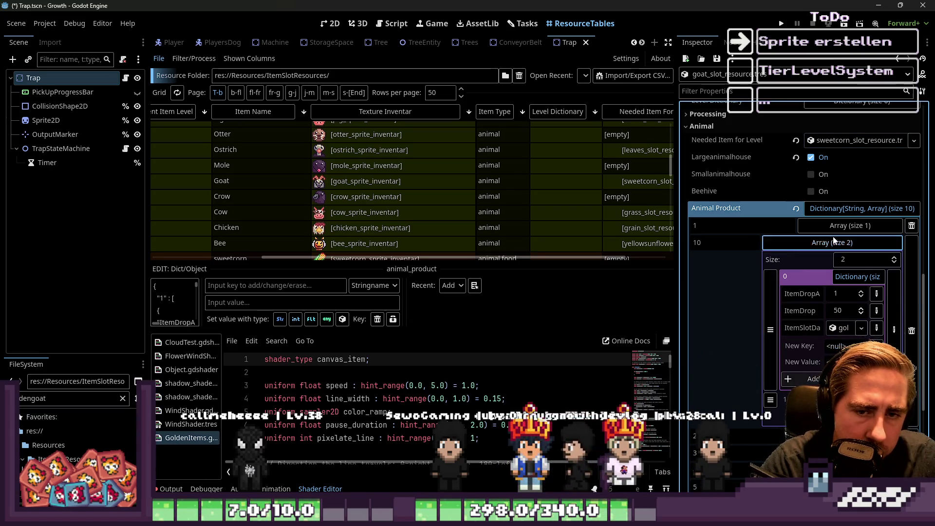
# Step: Collapse level 10's drops and bring up the Goat row's level dictionary
pyautogui.click(786, 244)
pyautogui.scroll(-1, 546, 179)
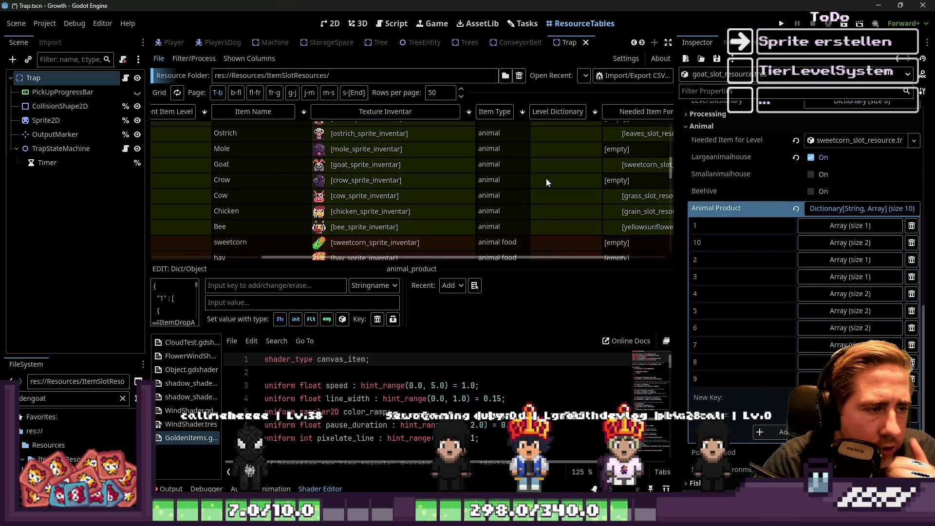
pyautogui.scroll(2, 417, 162)
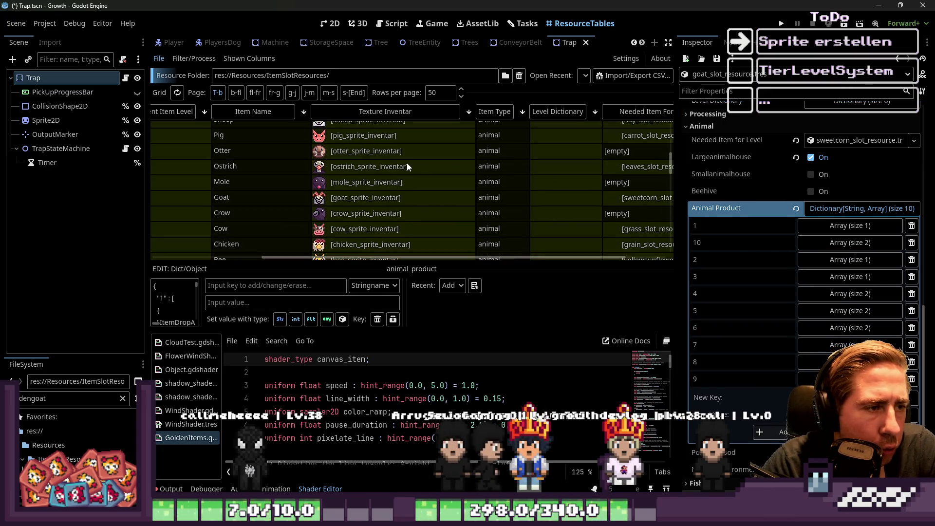
pyautogui.scroll(-1, 407, 166)
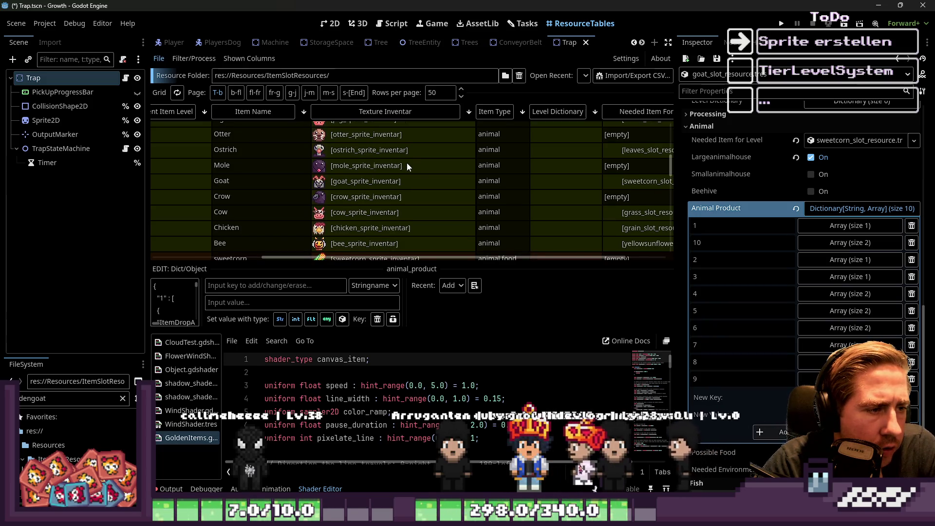
pyautogui.click(556, 185)
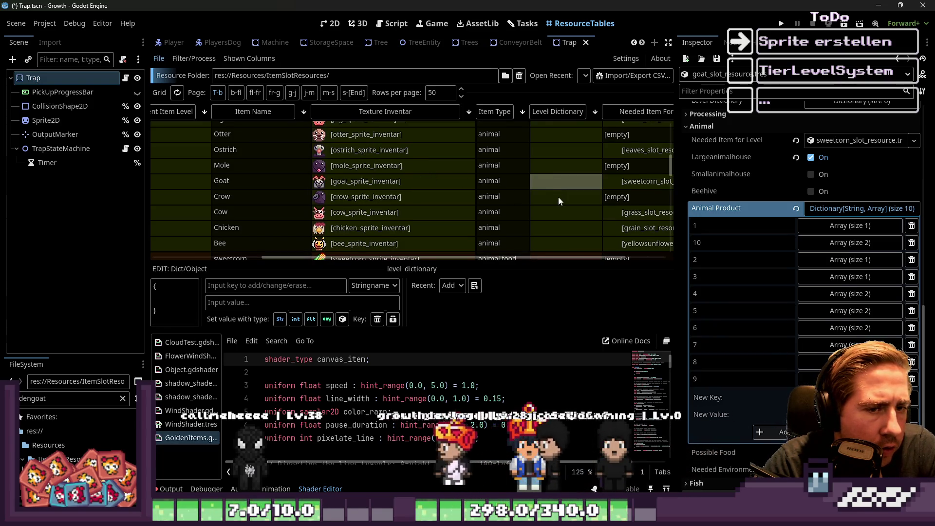
# Step: Switch to the Cow resource and expand its Animal Product dictionary
pyautogui.scroll(10, 758, 224)
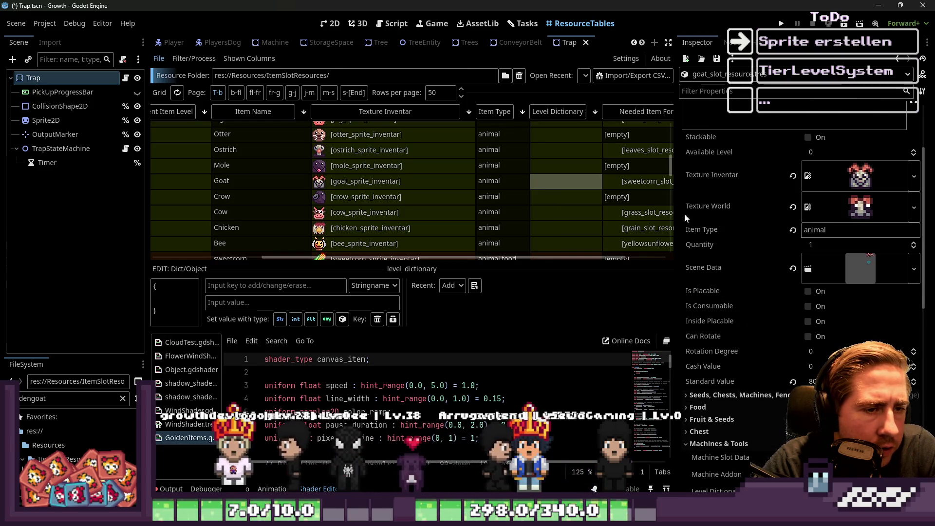
pyautogui.click(561, 211)
pyautogui.scroll(-10, 755, 324)
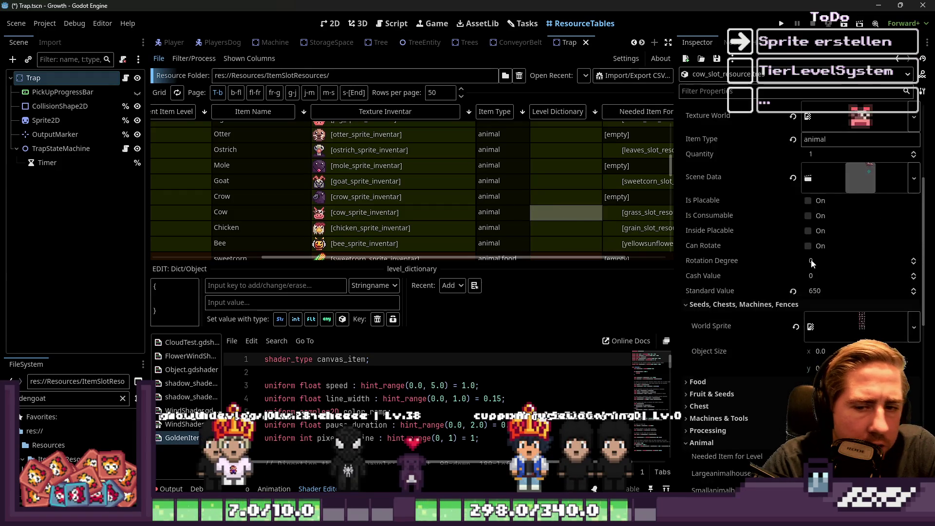
pyautogui.scroll(-3, 755, 325)
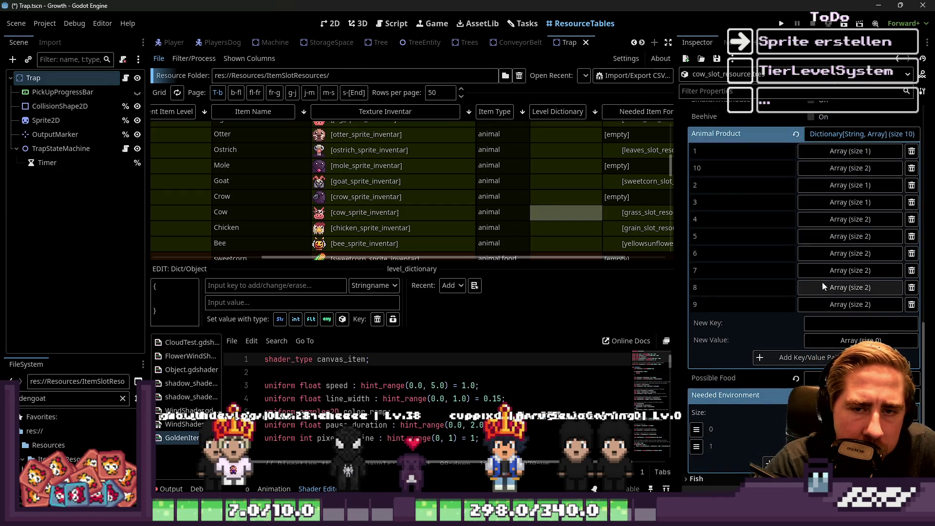
pyautogui.click(854, 153)
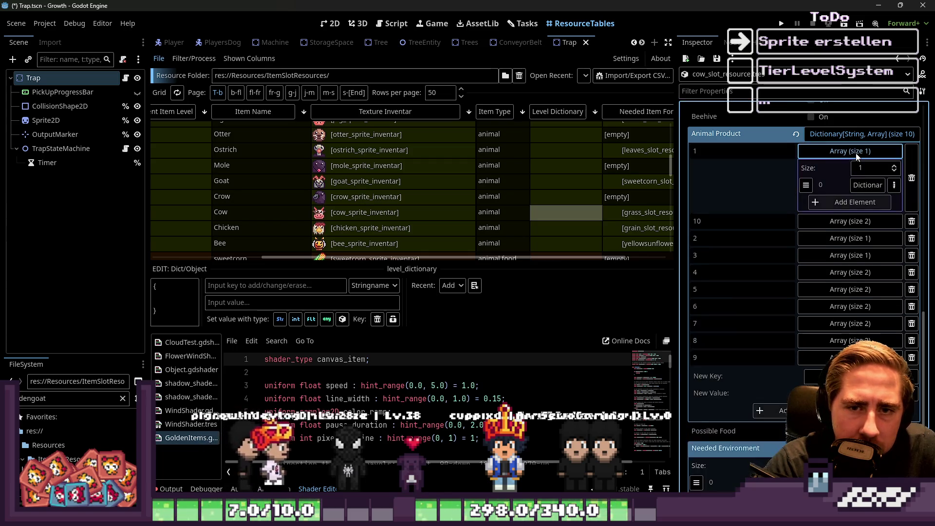
pyautogui.click(855, 152)
pyautogui.click(855, 152)
pyautogui.click(865, 184)
pyautogui.click(865, 185)
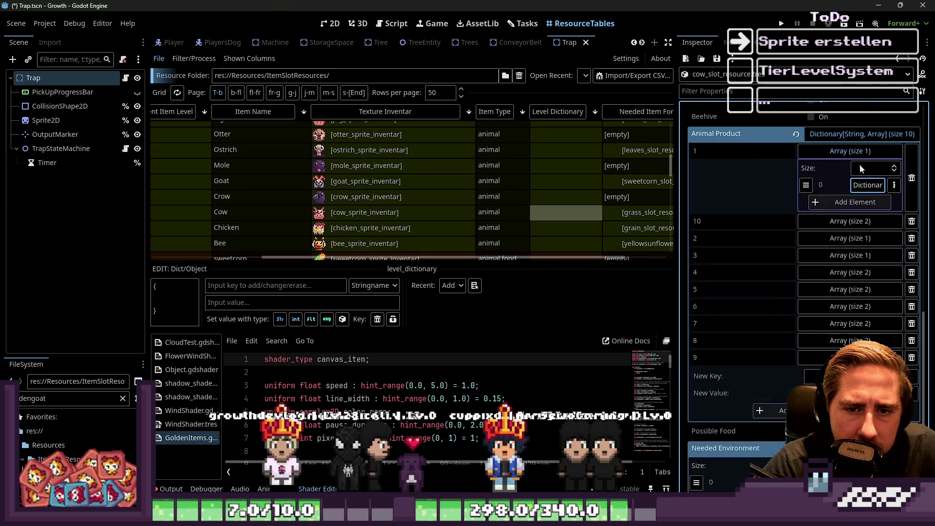
pyautogui.click(857, 134)
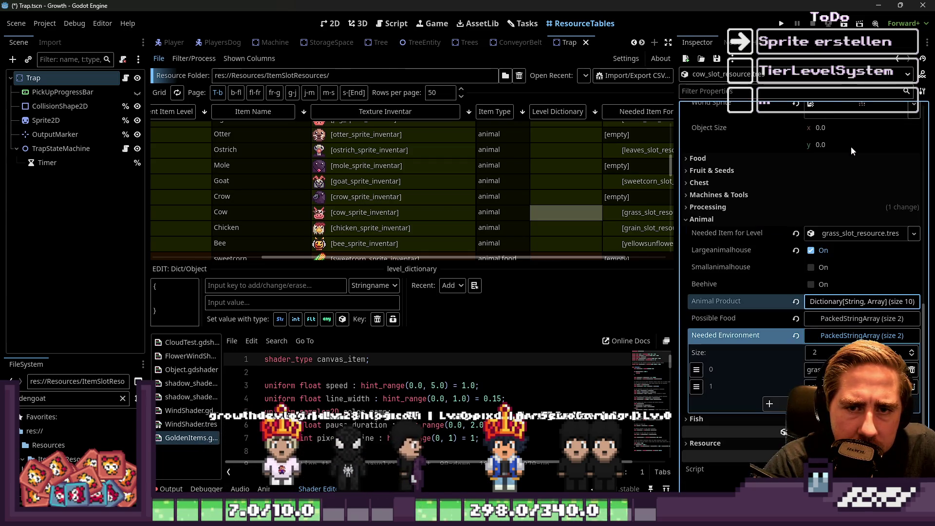
pyautogui.click(831, 330)
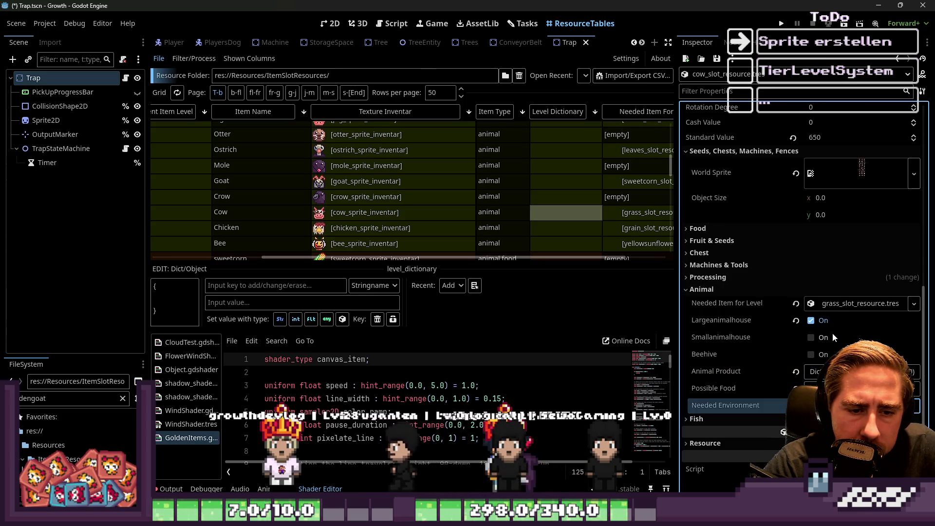
pyautogui.click(818, 371)
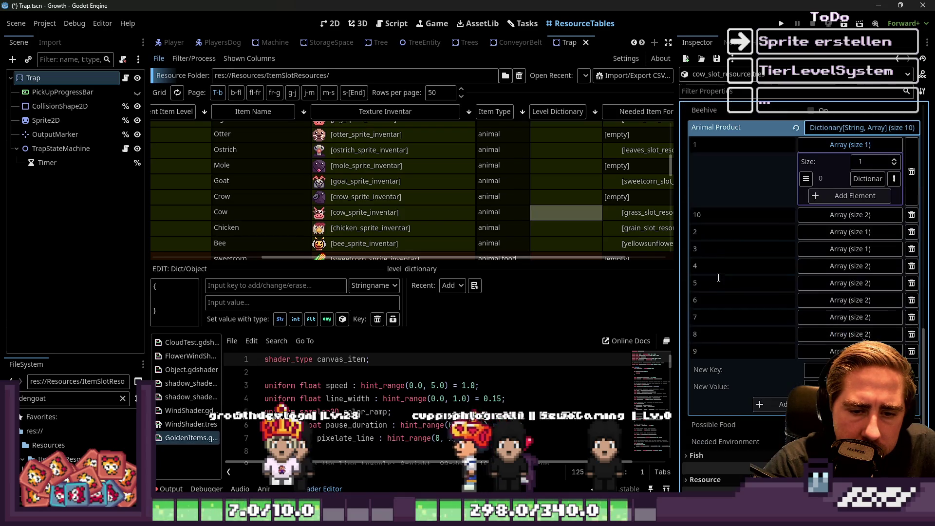
# Step: Assign the golden item resource to the cow's first level 10 drop as an Object
pyautogui.click(860, 146)
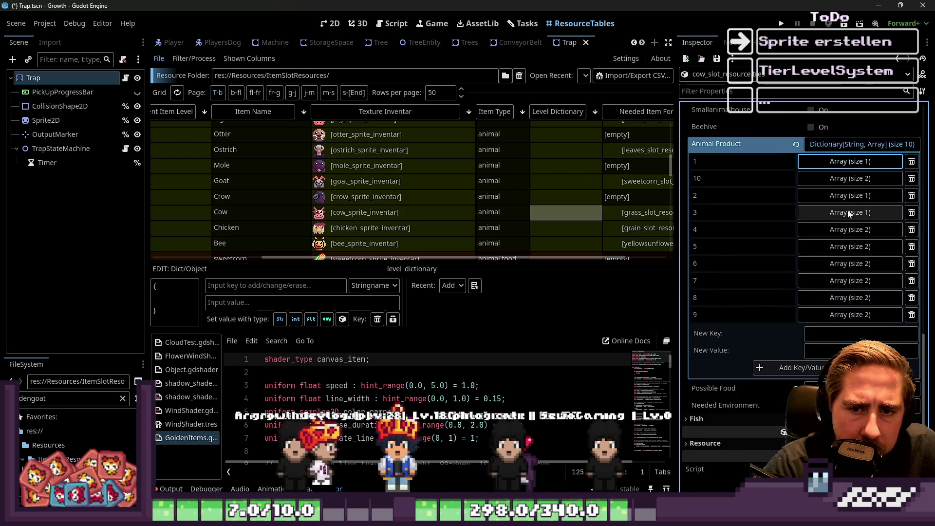
pyautogui.click(851, 179)
pyautogui.click(861, 214)
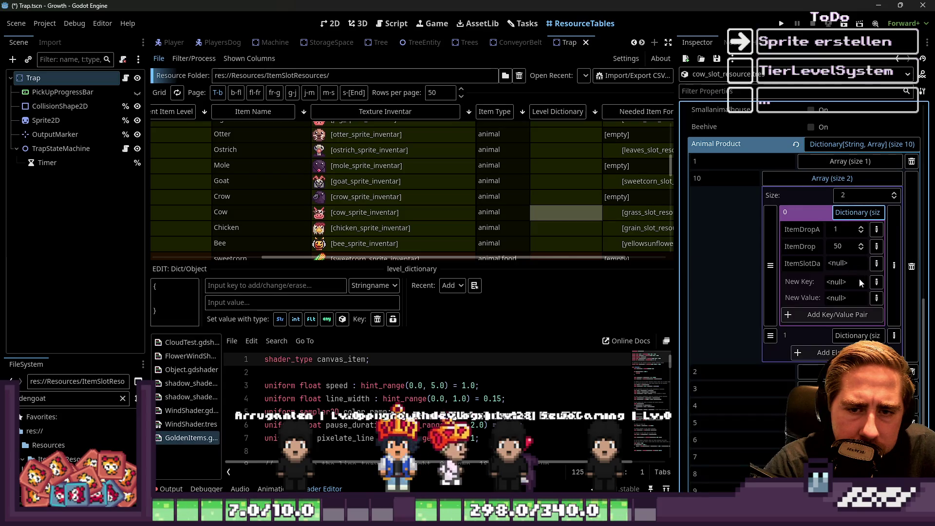
pyautogui.click(875, 264)
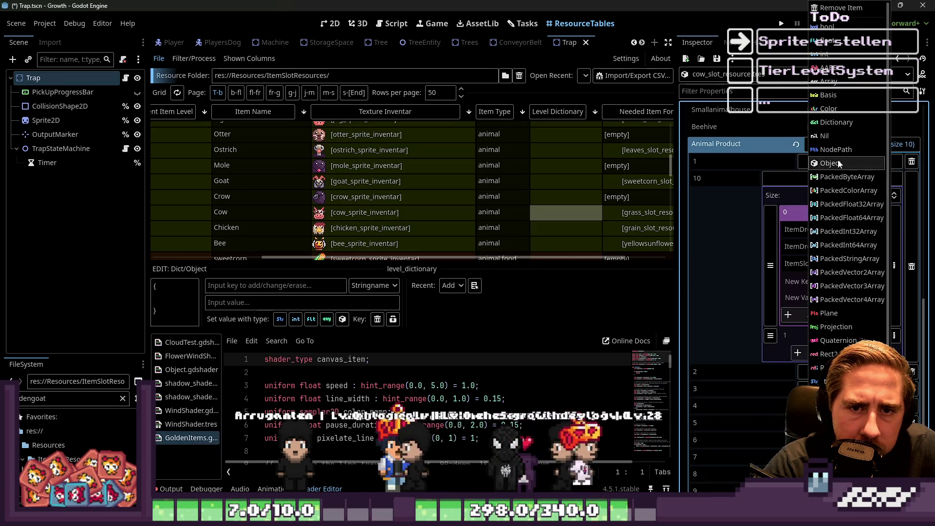
pyautogui.click(837, 270)
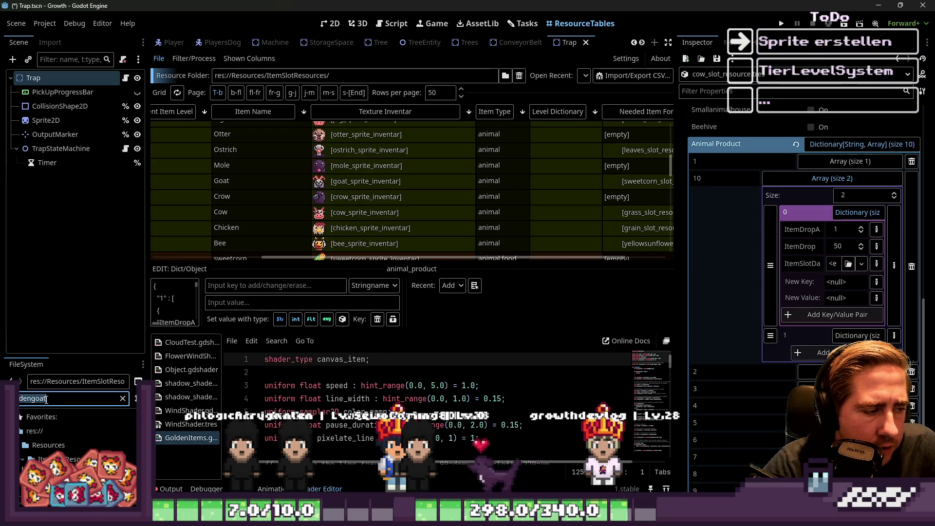
pyautogui.write('k')
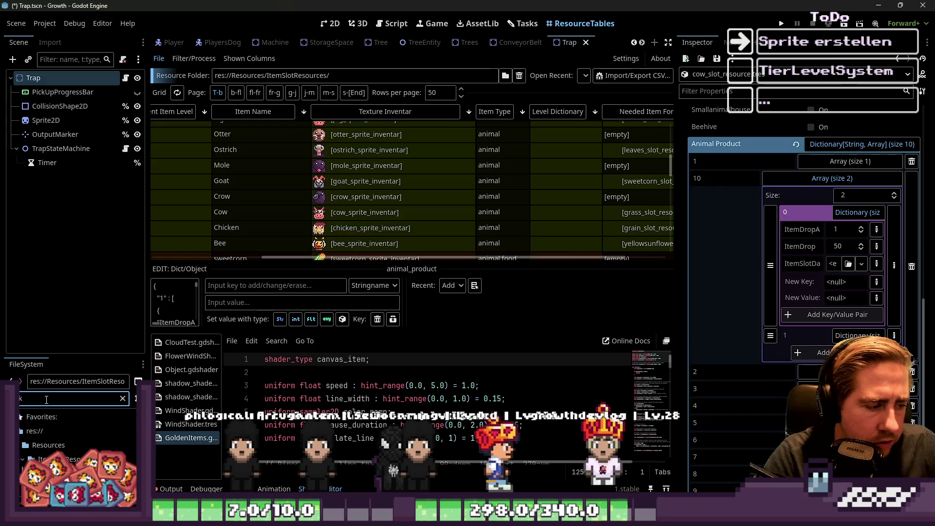
pyautogui.moveTo(88, 441); pyautogui.dragTo(845, 263)
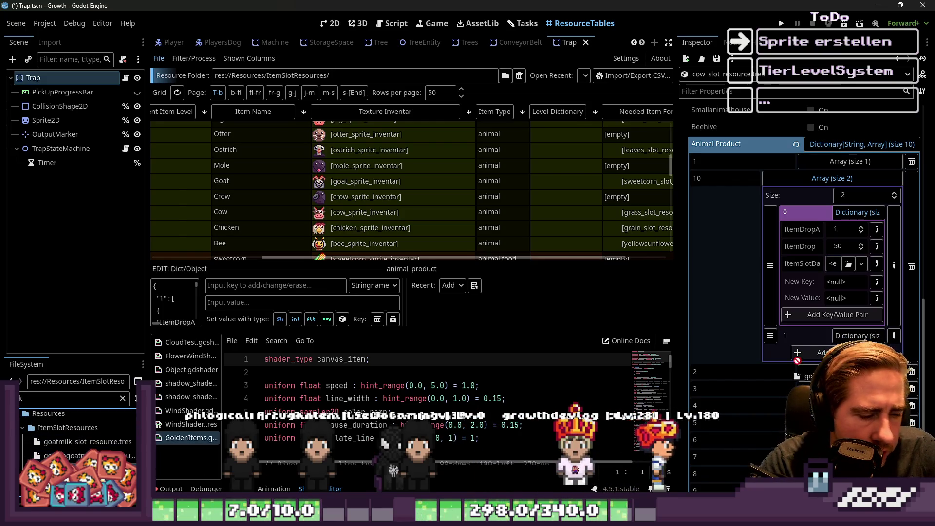
# Step: Make the cow's second level 10 drop slot an Object, then select the Chicken item
pyautogui.click(841, 218)
pyautogui.click(849, 229)
pyautogui.click(876, 281)
pyautogui.click(847, 164)
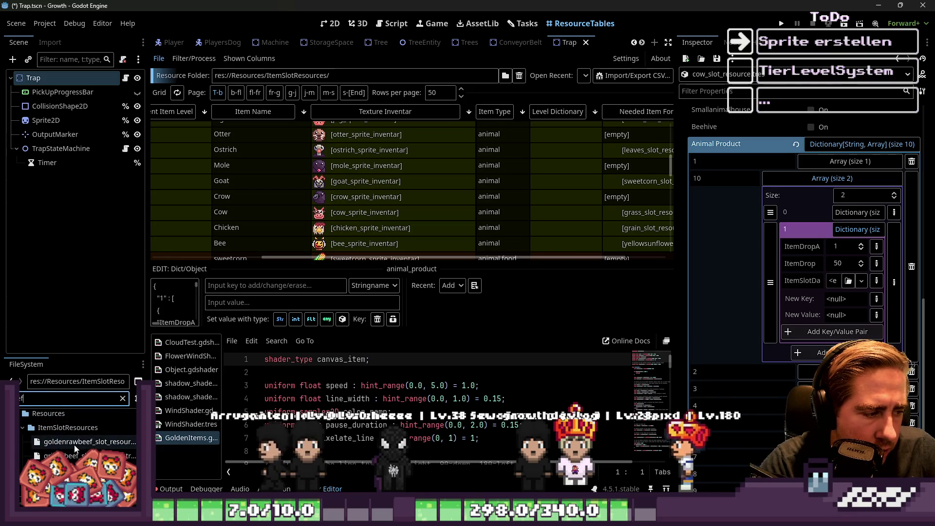
pyautogui.click(853, 231)
pyautogui.scroll(-1, 398, 179)
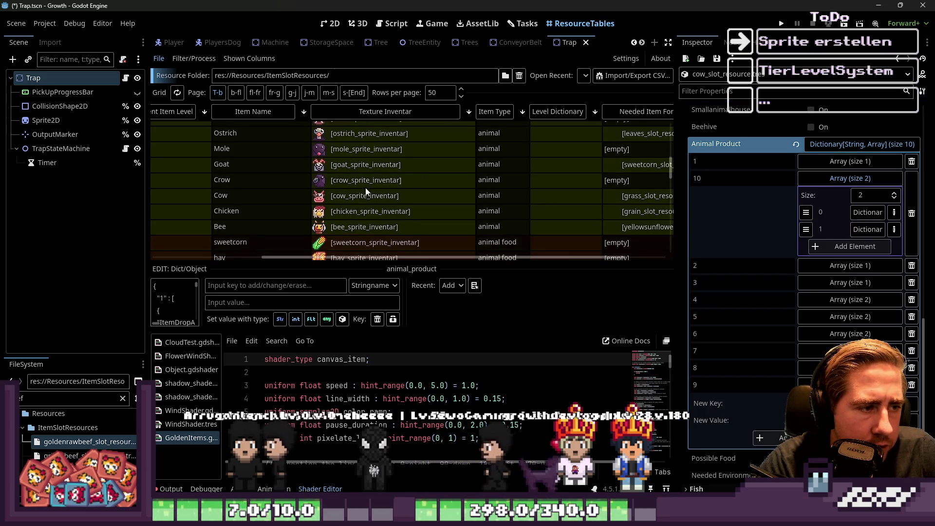
pyautogui.click(540, 214)
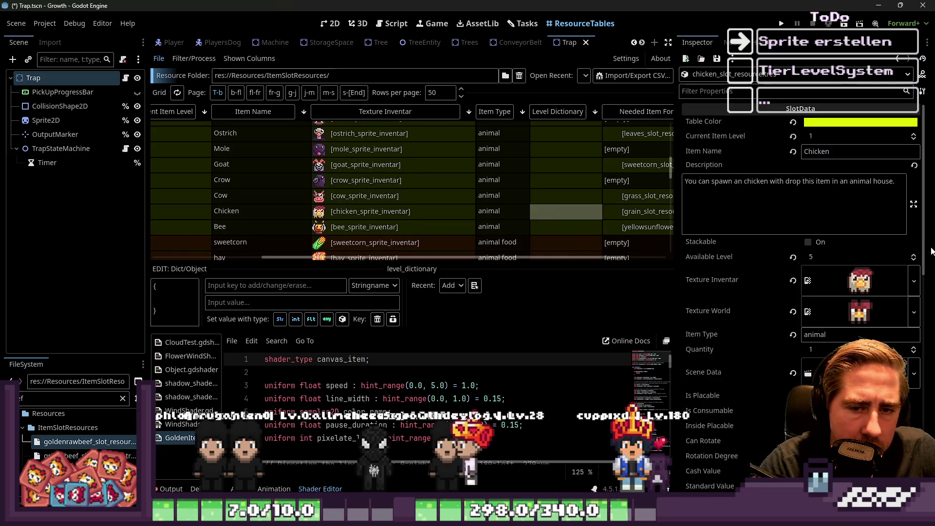
# Step: Inspect the chicken's level 1 drops and expand the first level 10 drop's item slot options
pyautogui.scroll(-10, 824, 266)
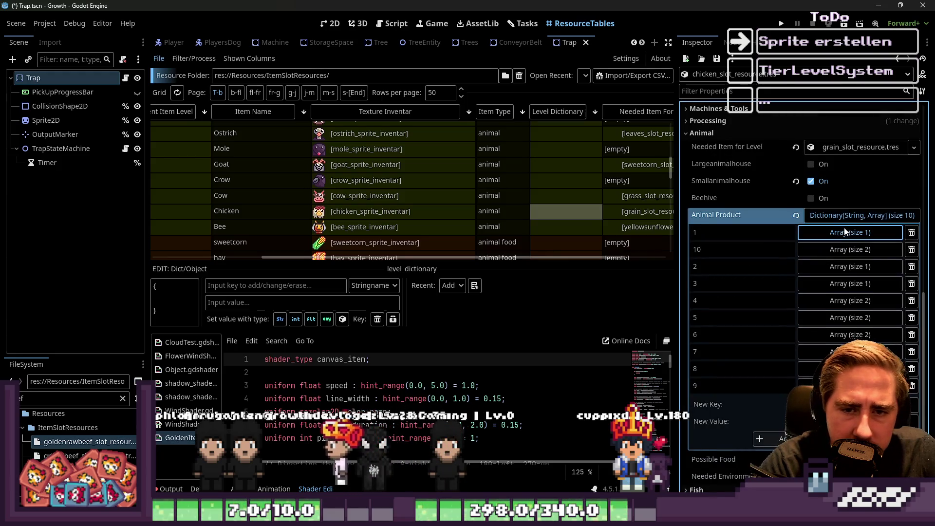
pyautogui.click(850, 232)
pyautogui.click(857, 266)
pyautogui.click(849, 232)
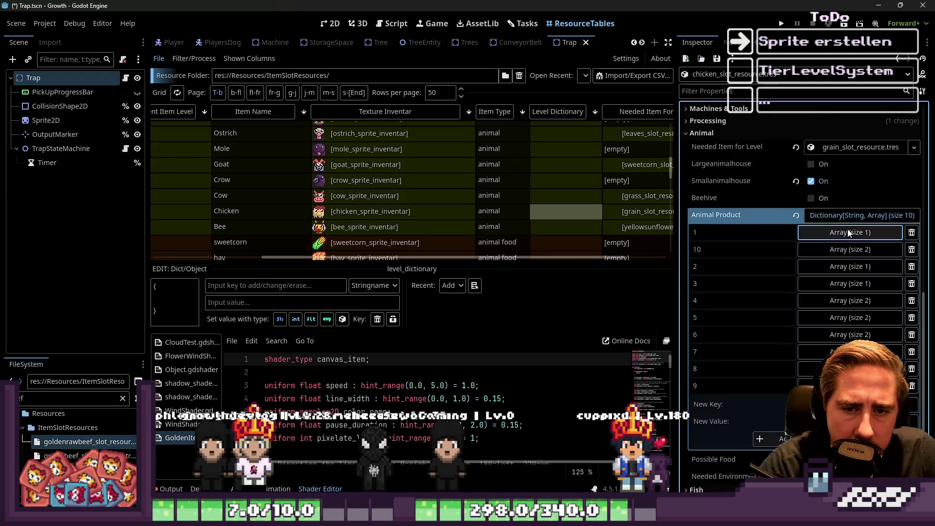
pyautogui.scroll(-2, 830, 286)
pyautogui.click(846, 207)
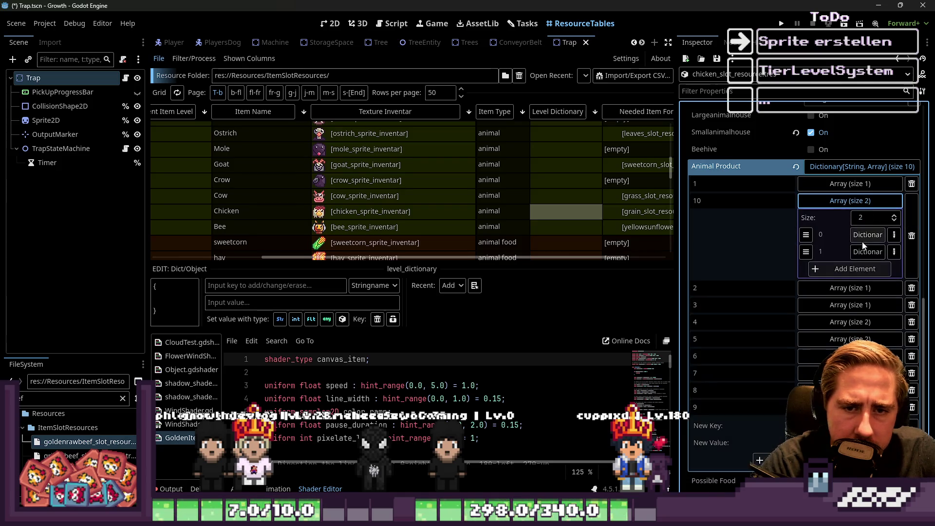
pyautogui.click(858, 235)
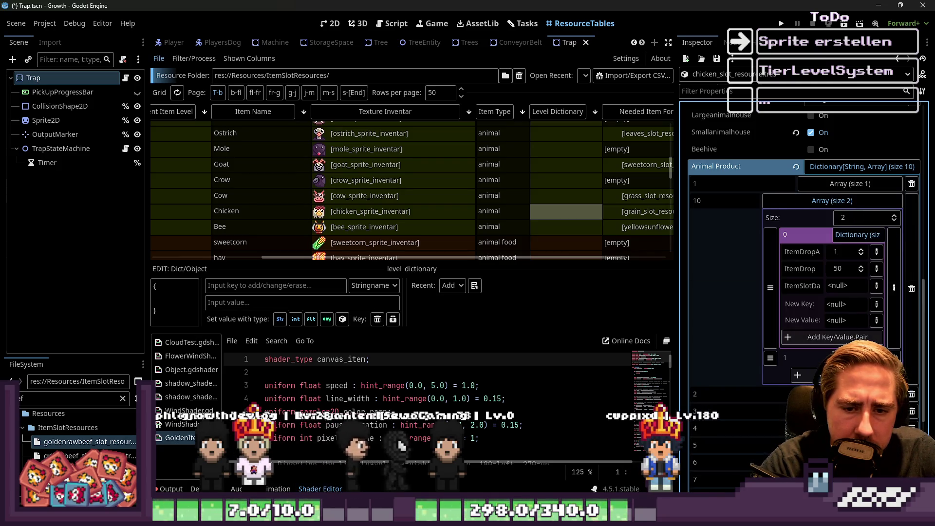
pyautogui.click(858, 284)
pyautogui.press('Escape')
pyautogui.click(858, 284)
pyautogui.press('Escape')
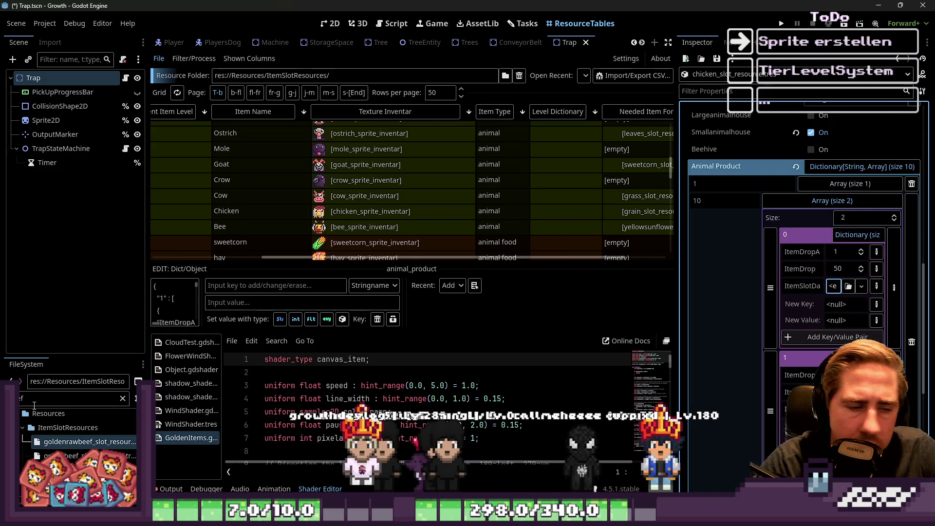
# Step: Filter for 'egg' and 'rawch', assign goldenrawchicken to level 10's second drop, then select Bee
pyautogui.hotkey('ctrl', 'a')
pyautogui.write('egg')
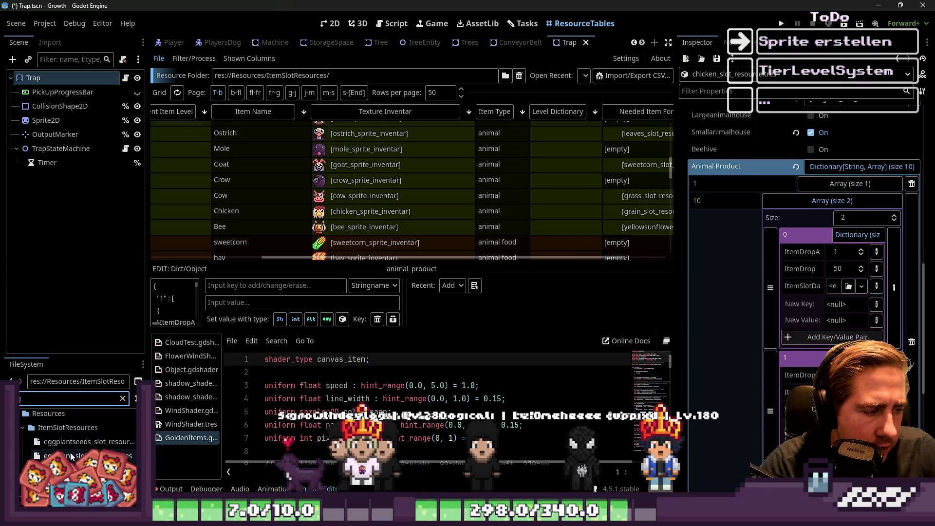
pyautogui.scroll(-2, 71, 456)
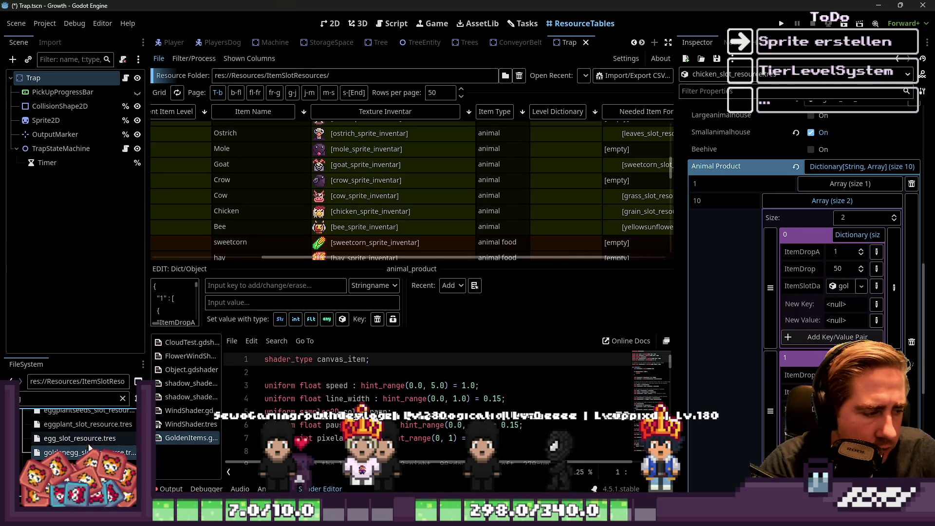
pyautogui.hotkey('ctrl', 'a')
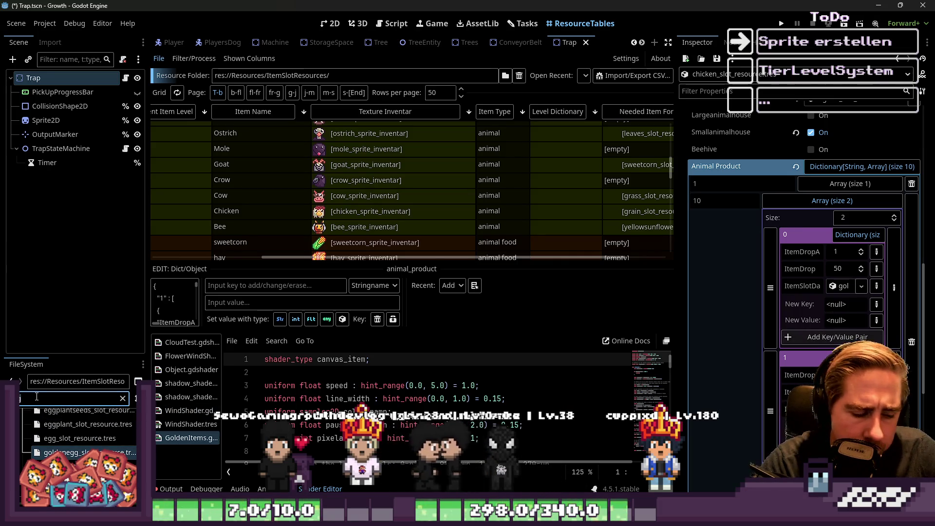
pyautogui.write('rawch')
pyautogui.moveTo(87, 430)
pyautogui.mouseDown()
pyautogui.moveTo(879, 365)
pyautogui.moveTo(845, 409)
pyautogui.mouseUp()
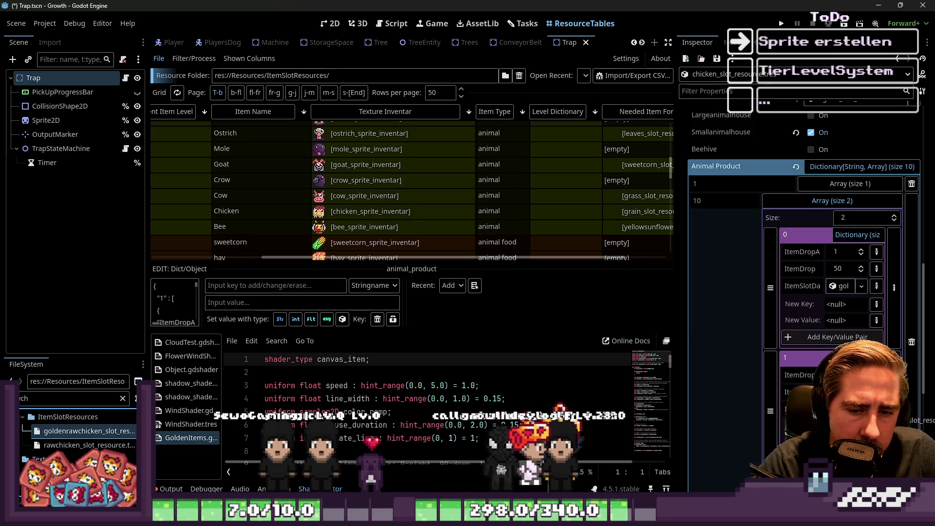
pyautogui.click(842, 201)
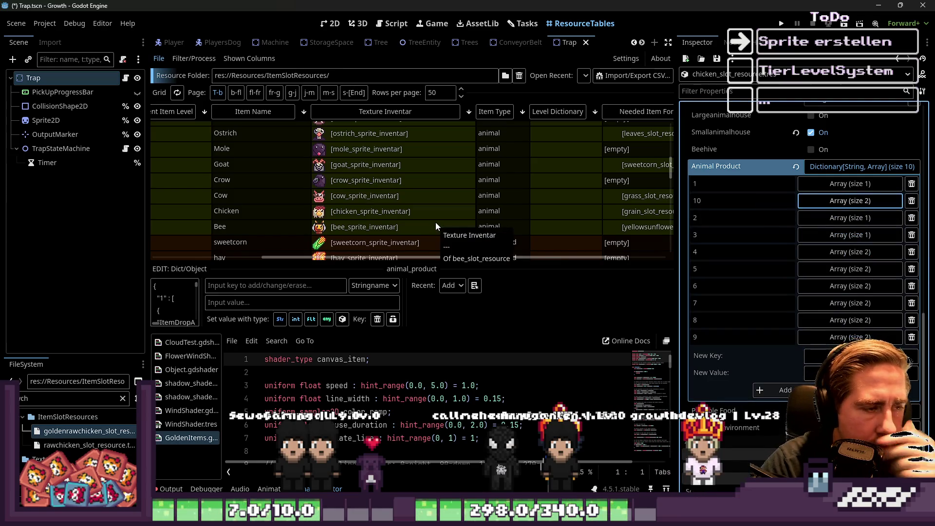
pyautogui.click(500, 229)
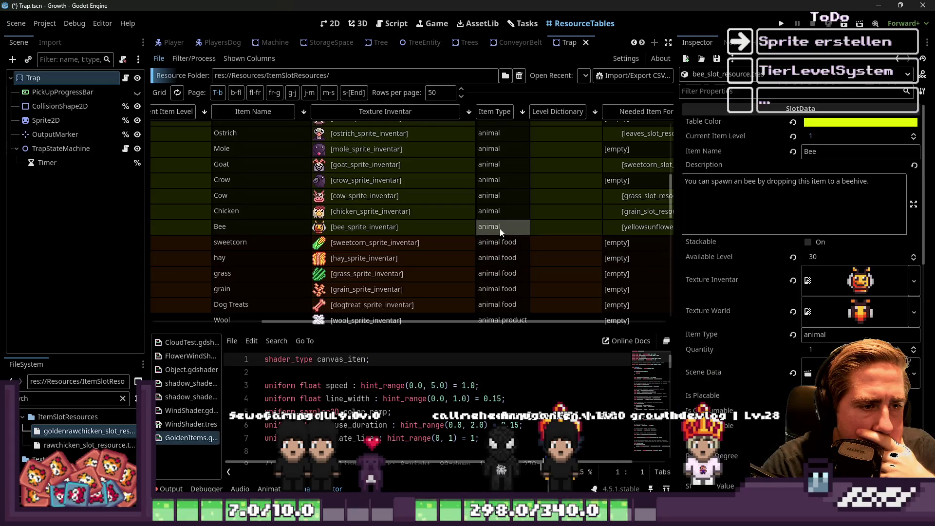
pyautogui.scroll(-10, 789, 265)
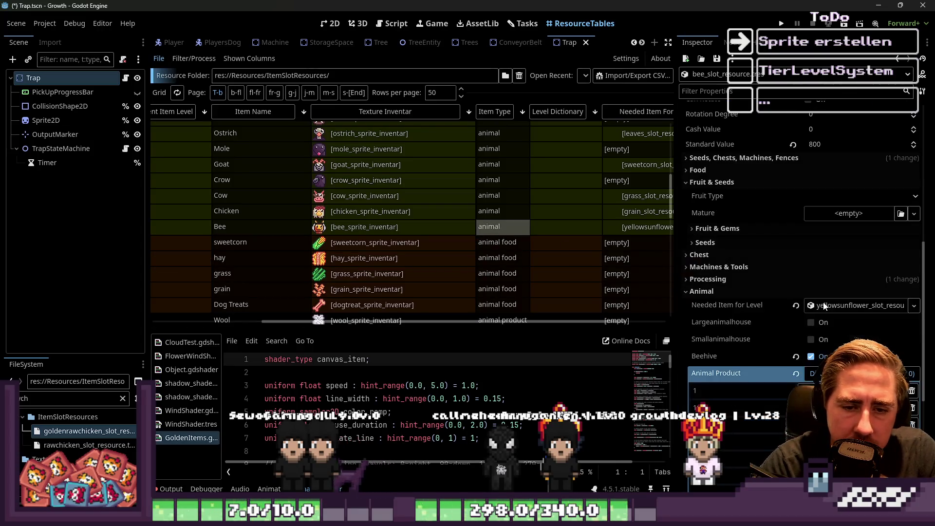
# Step: Make level 4's second drop item a resource and assign wax_slot_resource.tres to it
pyautogui.scroll(-3, 824, 305)
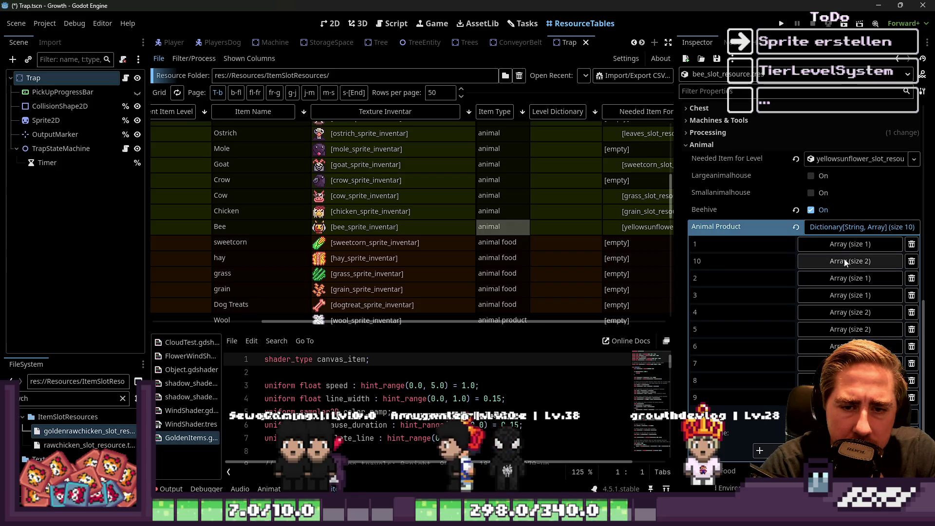
pyautogui.click(844, 310)
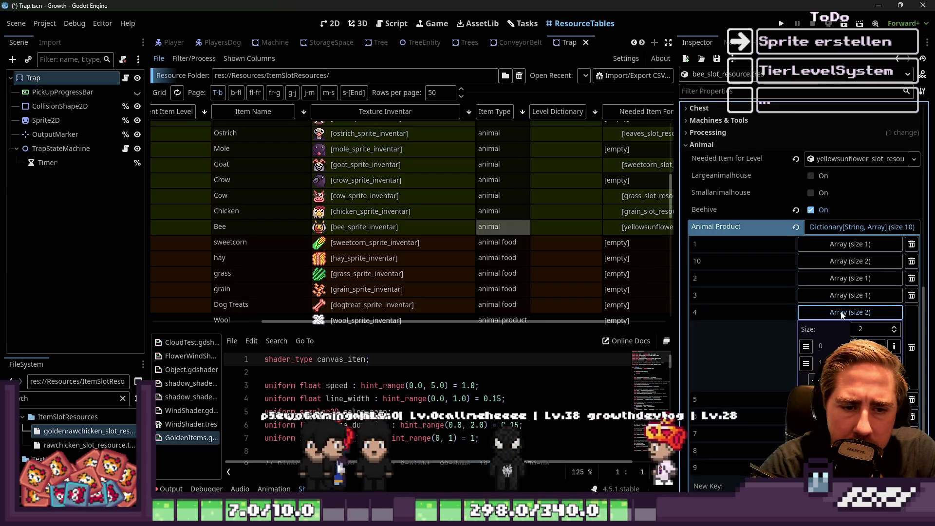
pyautogui.scroll(-3, 844, 307)
pyautogui.click(857, 269)
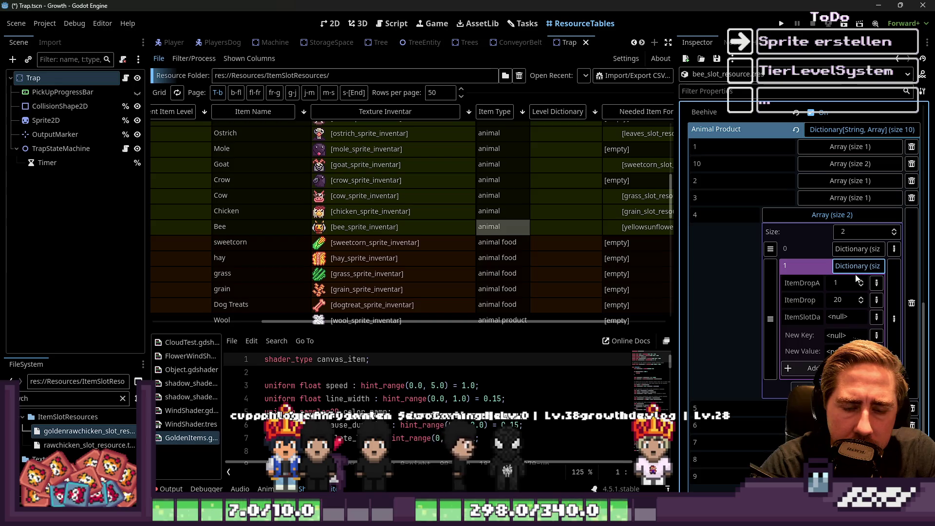
pyautogui.click(876, 317)
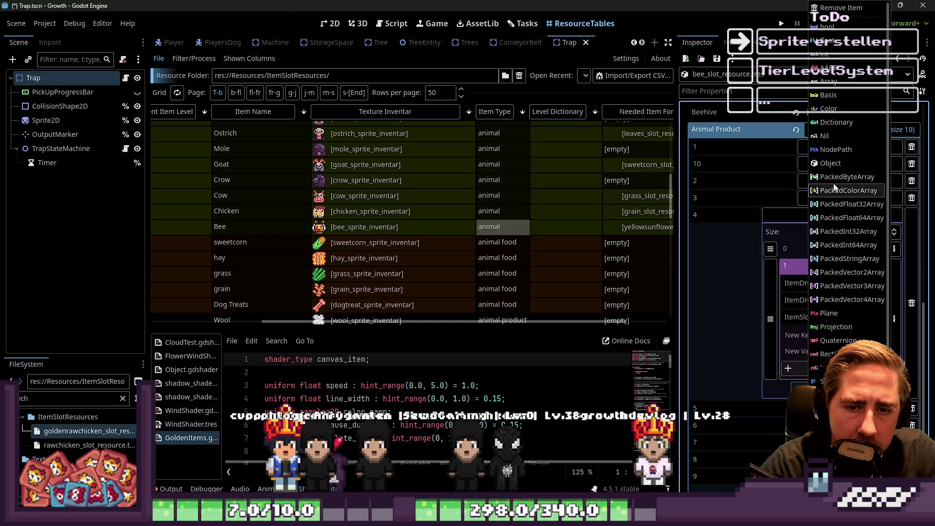
pyautogui.click(827, 166)
pyautogui.click(38, 394)
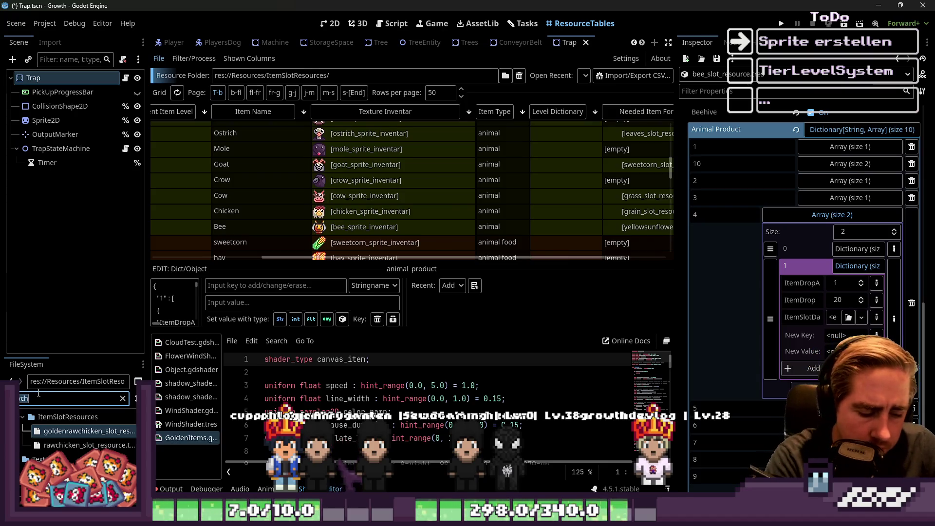
pyautogui.press('BackSpace')
pyautogui.write('wax')
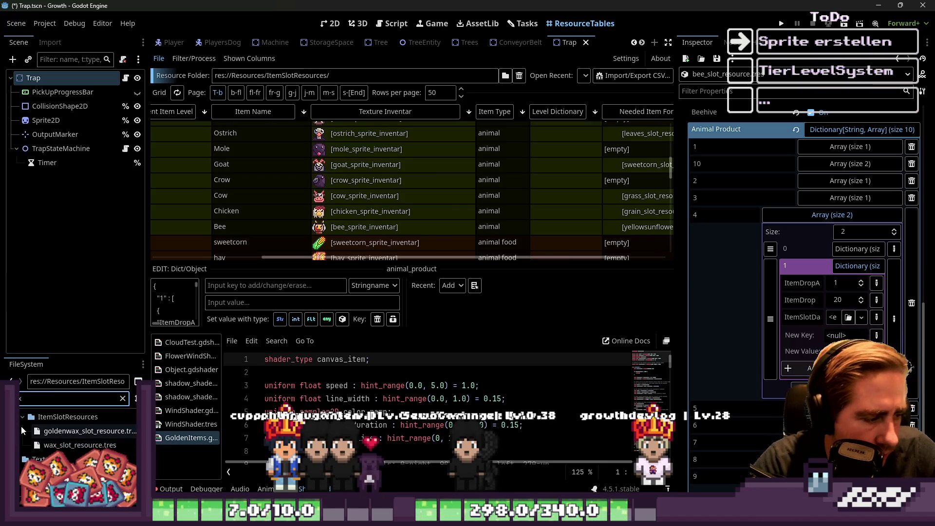
pyautogui.moveTo(59, 450); pyautogui.dragTo(834, 322)
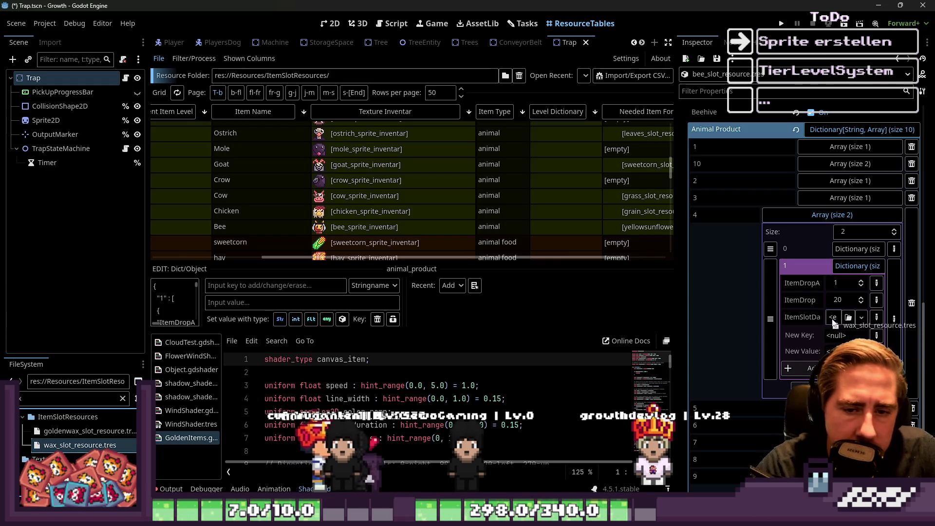
# Step: Give level 5's second drop entry the wax_slot_resource.tres item as well
pyautogui.click(845, 215)
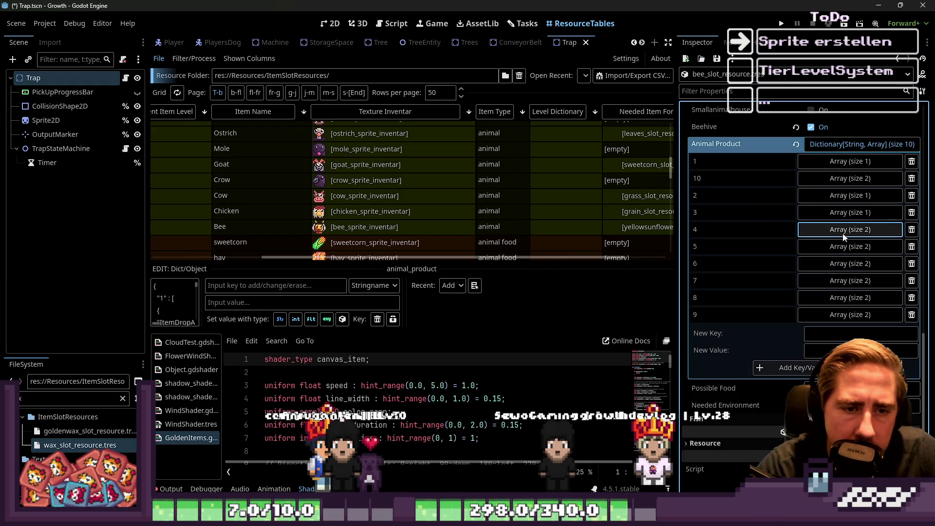
pyautogui.click(847, 245)
pyautogui.scroll(-1, 857, 246)
pyautogui.click(857, 248)
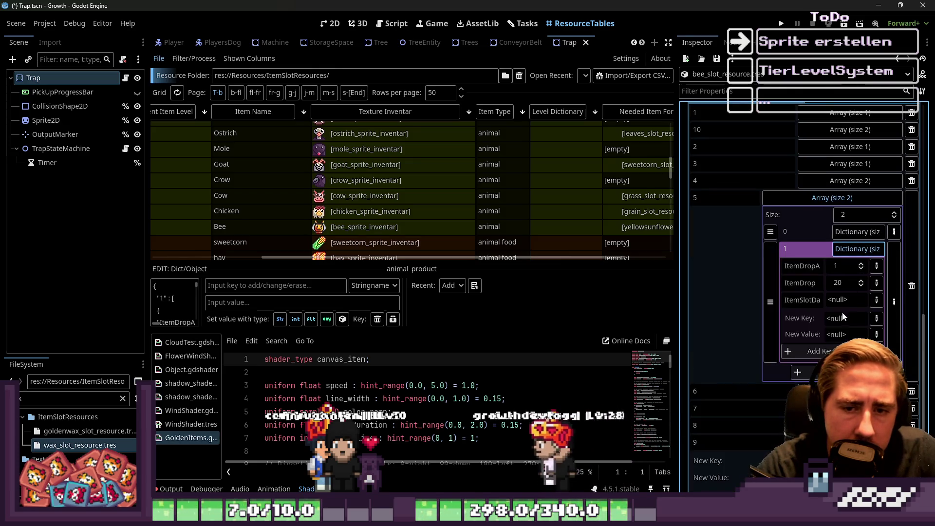
pyautogui.moveTo(828, 360); pyautogui.dragTo(834, 302)
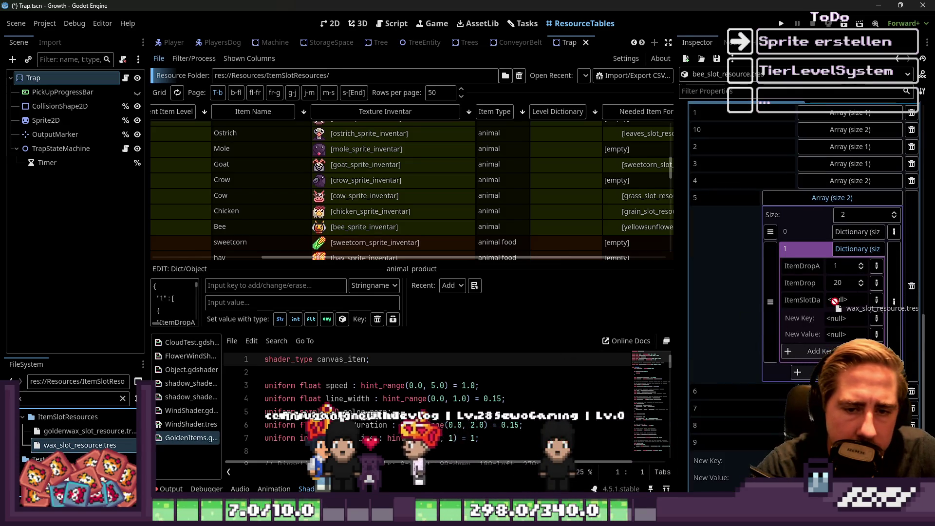
pyautogui.click(876, 299)
pyautogui.click(818, 409)
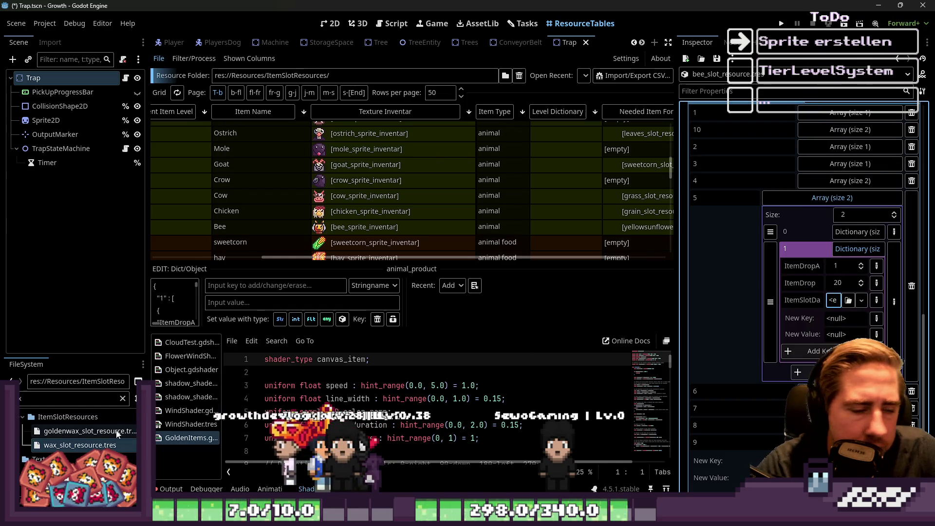
pyautogui.moveTo(55, 447); pyautogui.dragTo(864, 317)
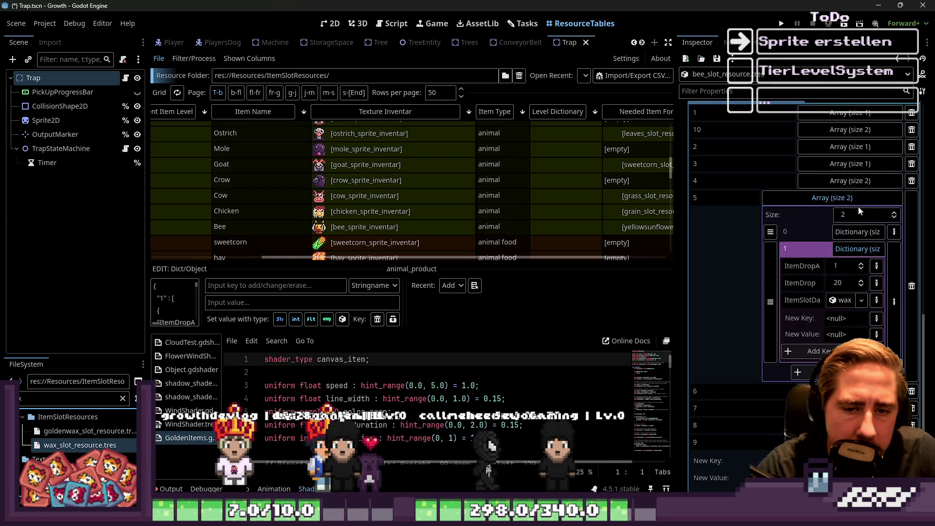
pyautogui.click(832, 198)
pyautogui.click(852, 263)
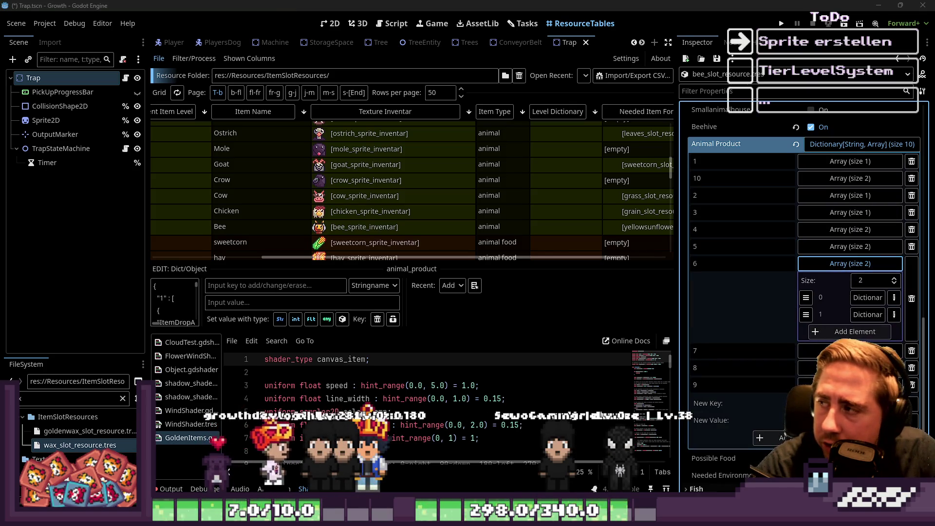
# Step: Set key 6's second drop item slot to a resource value, then expand key 7's second drop
pyautogui.click(856, 314)
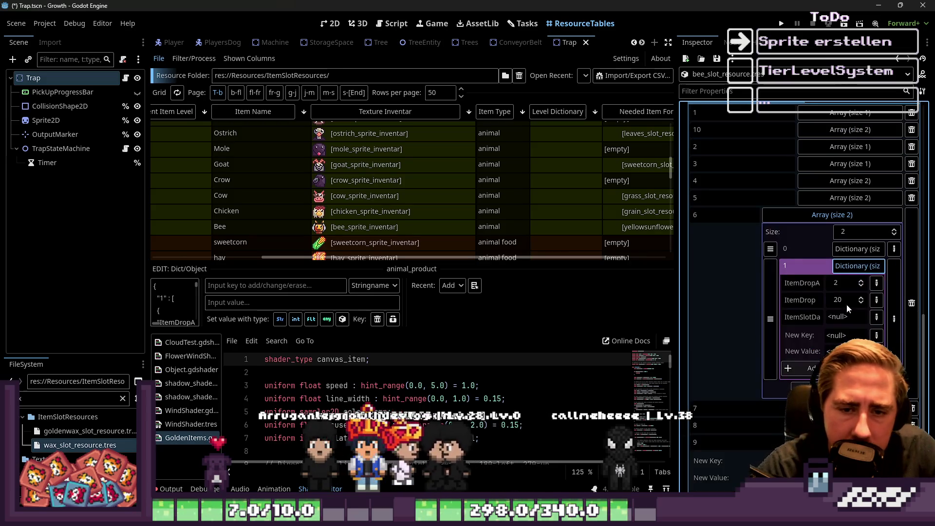
pyautogui.click(876, 317)
pyautogui.click(816, 172)
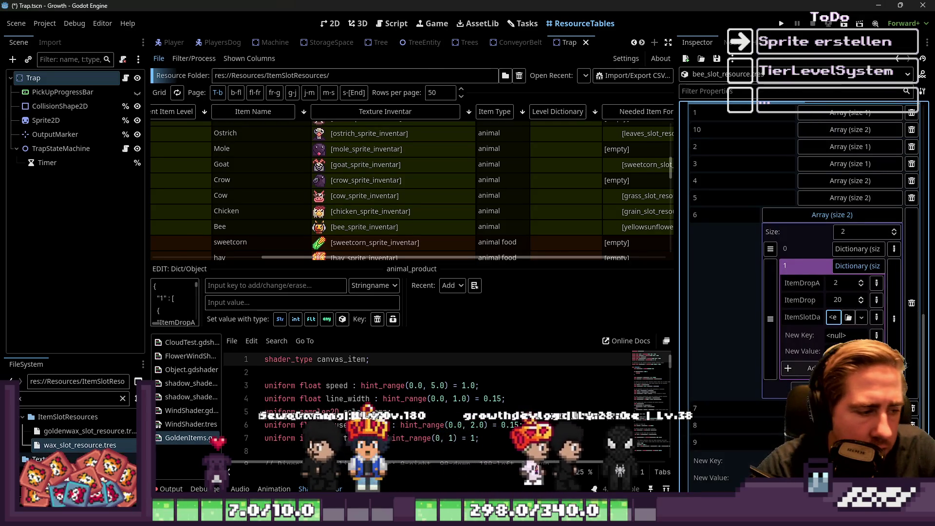
pyautogui.click(845, 216)
pyautogui.click(839, 280)
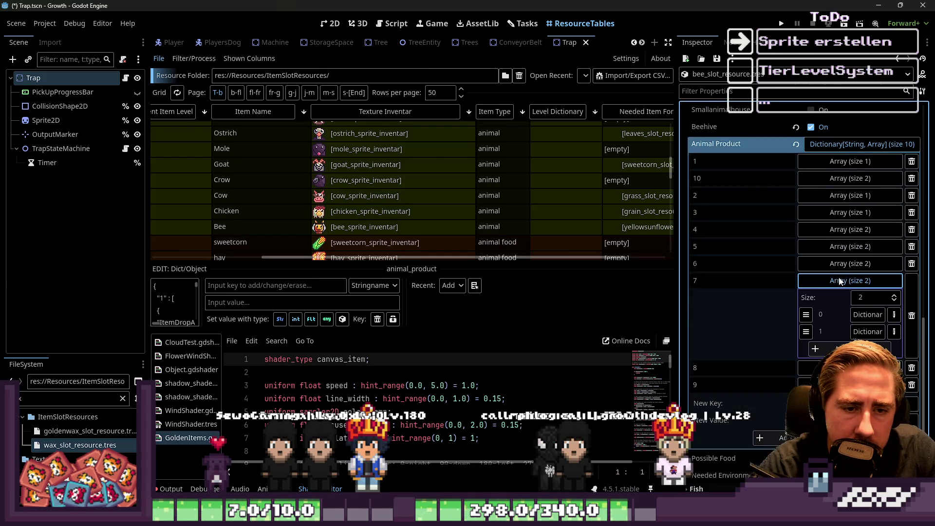
pyautogui.click(872, 332)
pyautogui.click(857, 349)
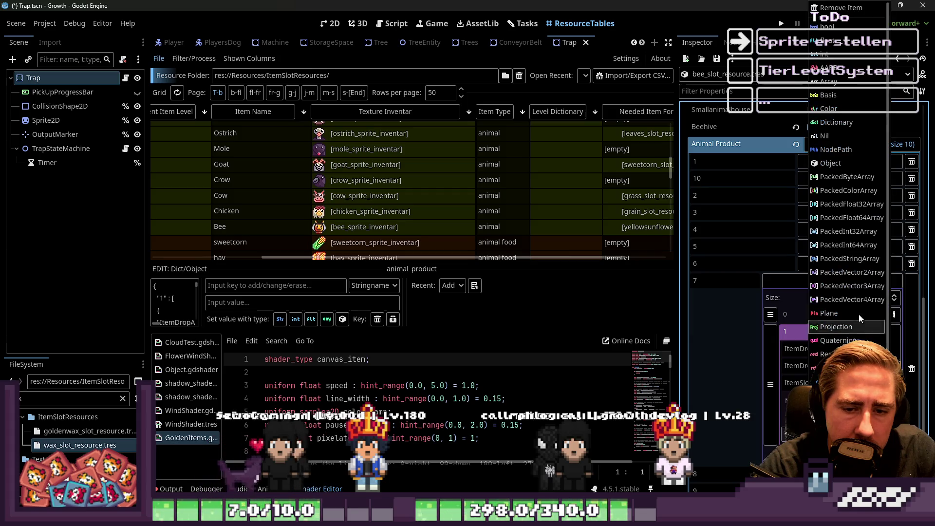
pyautogui.press('Escape')
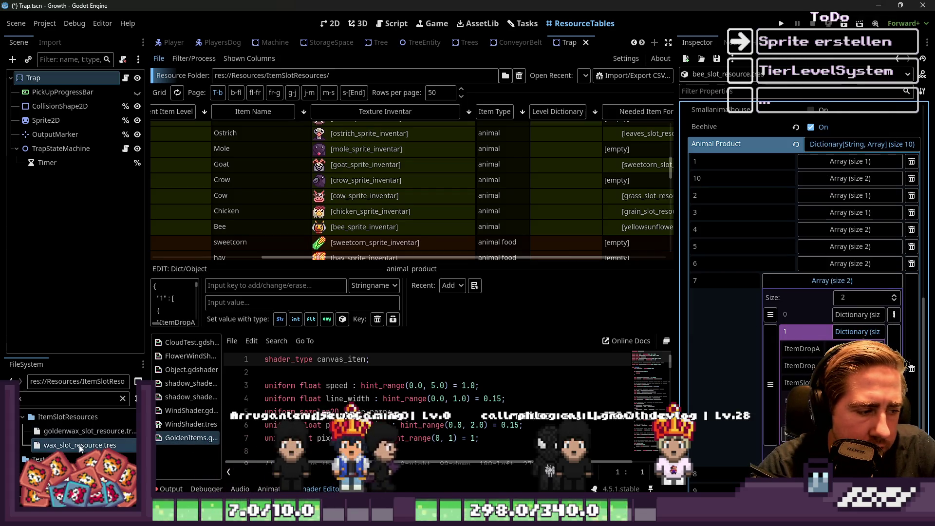
# Step: Set key 8's second drop item slot to a resource type
pyautogui.click(849, 280)
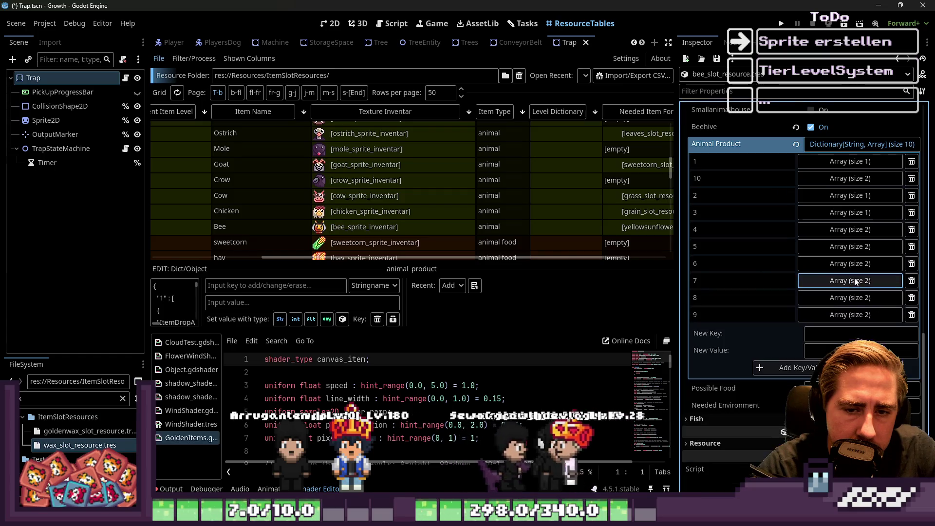
pyautogui.click(850, 297)
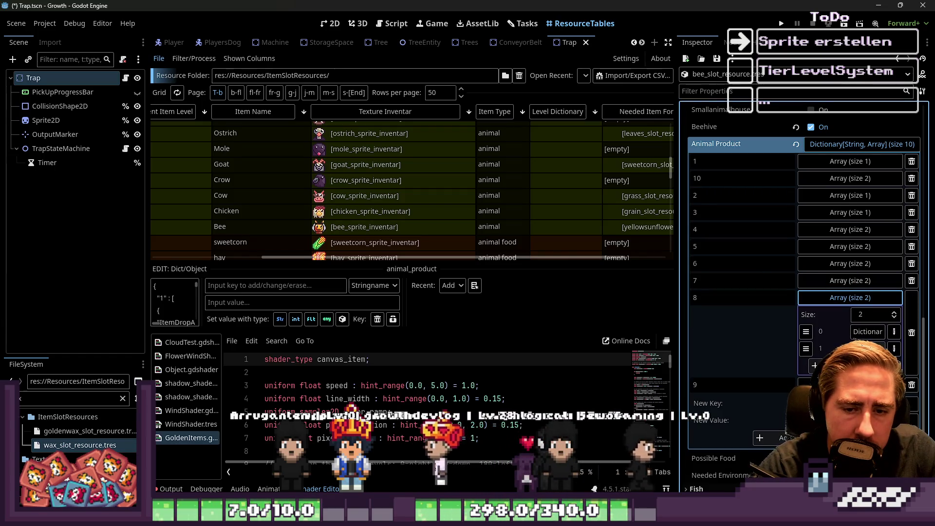
pyautogui.click(867, 349)
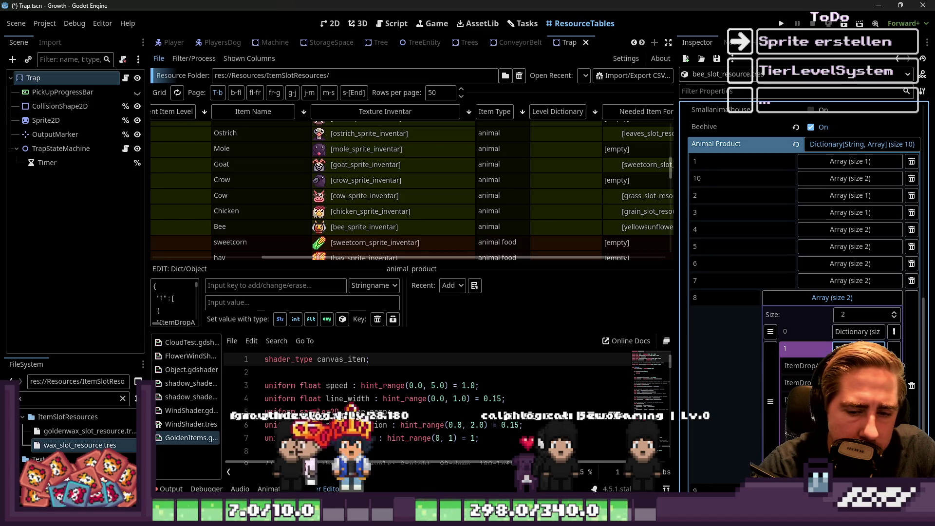
pyautogui.click(892, 349)
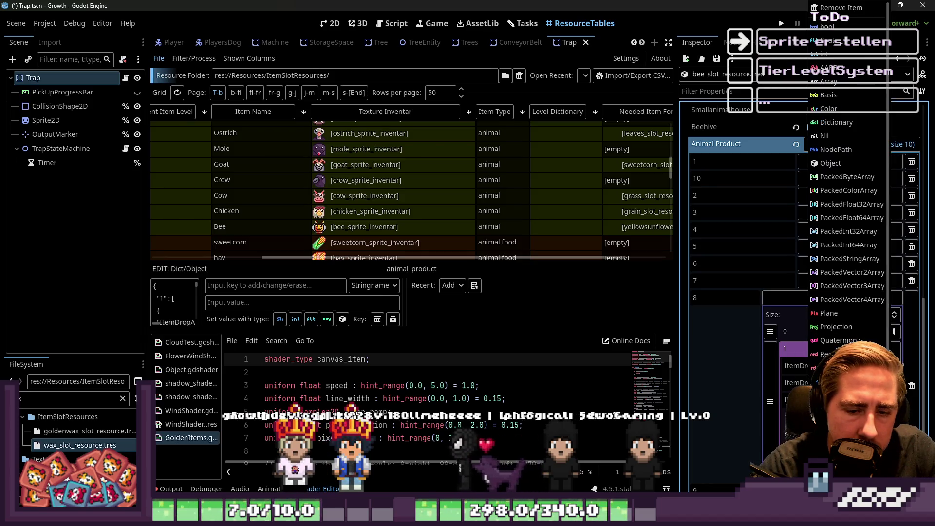
pyautogui.click(876, 349)
pyautogui.click(884, 365)
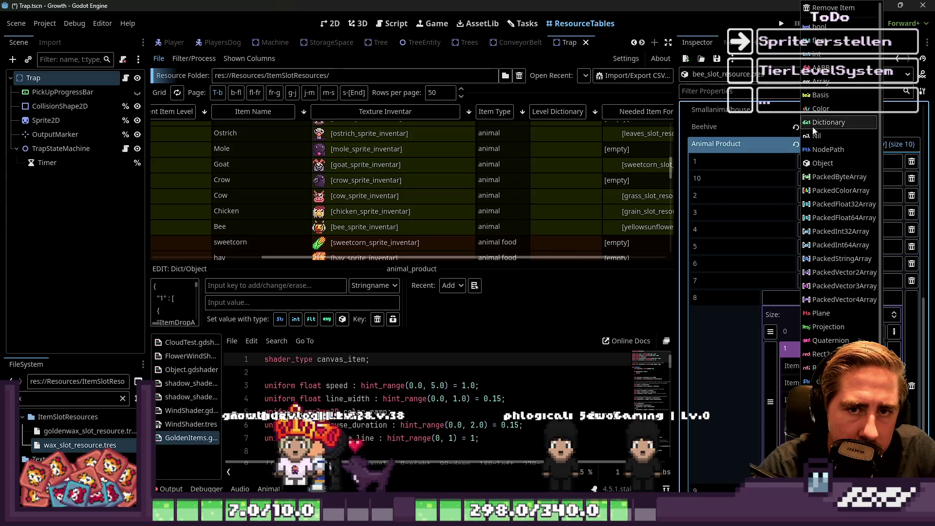
pyautogui.click(822, 163)
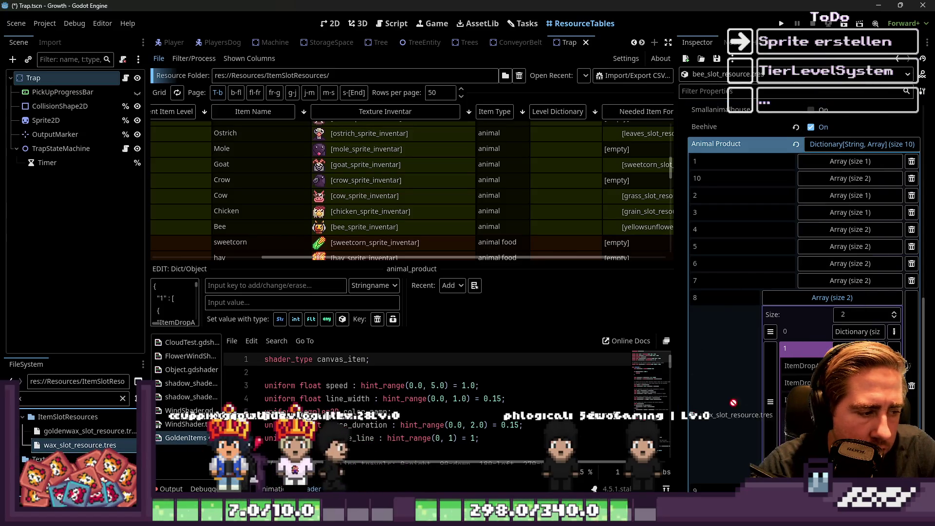
# Step: Set key 9's second drop item slot to a resource value and collapse its entries
pyautogui.click(840, 300)
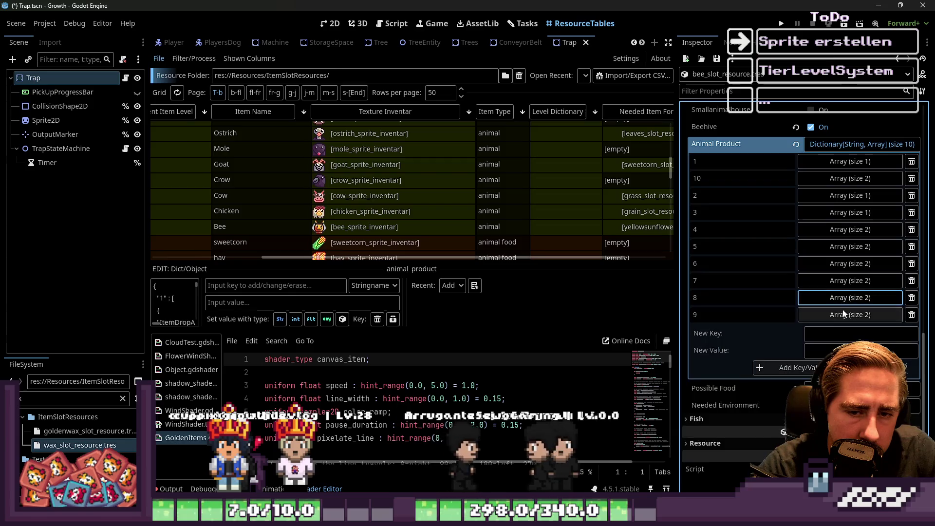
pyautogui.click(832, 314)
pyautogui.scroll(-1, 837, 316)
pyautogui.click(865, 318)
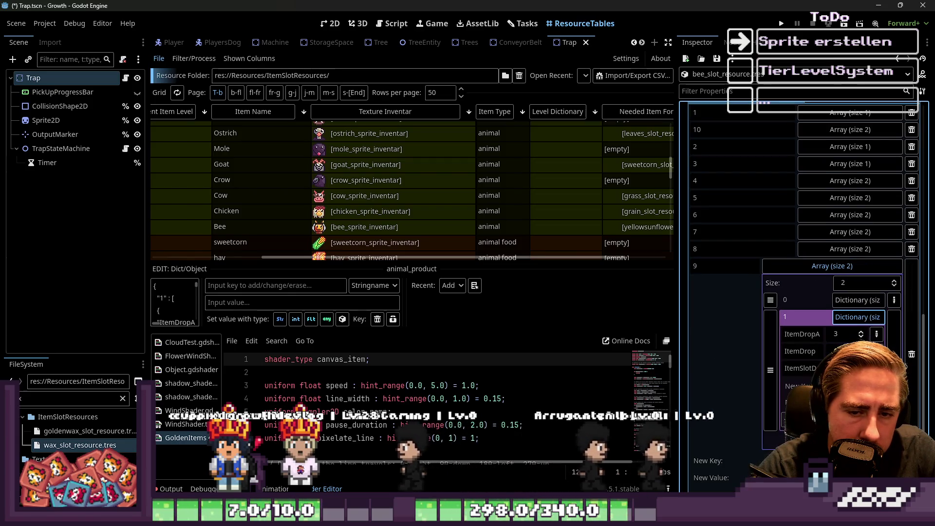
pyautogui.click(876, 333)
pyautogui.click(829, 176)
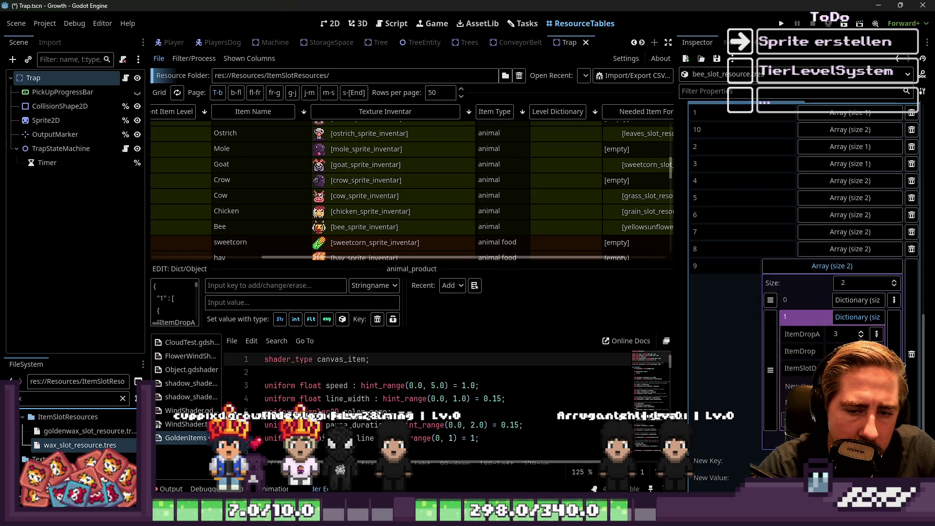
pyautogui.click(853, 315)
pyautogui.scroll(2, 853, 314)
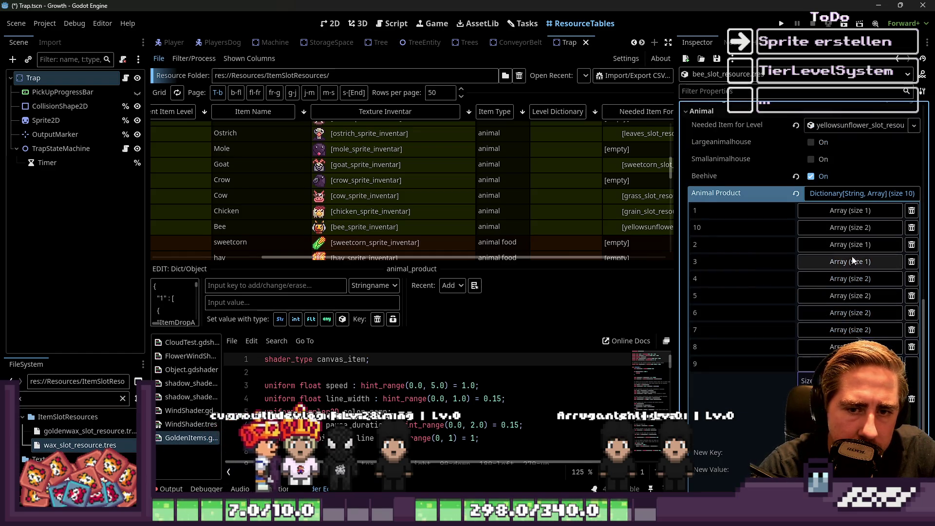
pyautogui.click(850, 363)
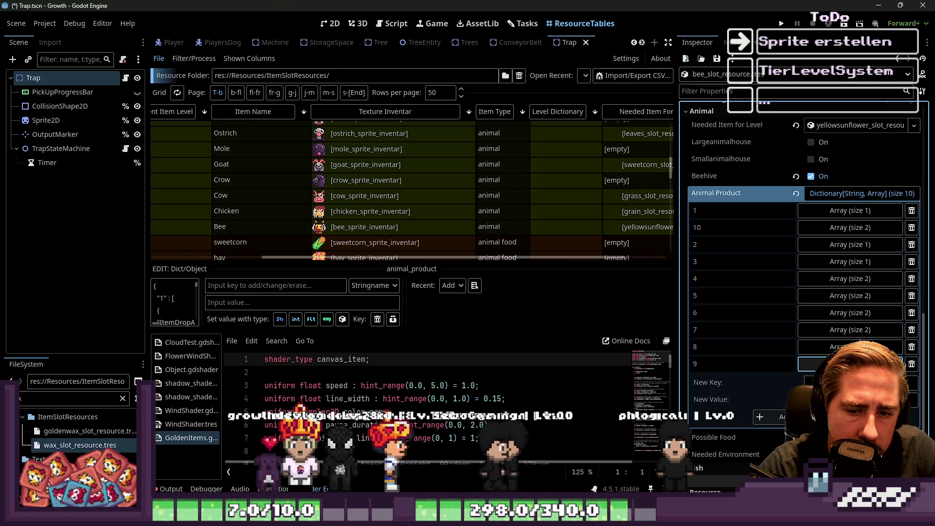
pyautogui.click(827, 228)
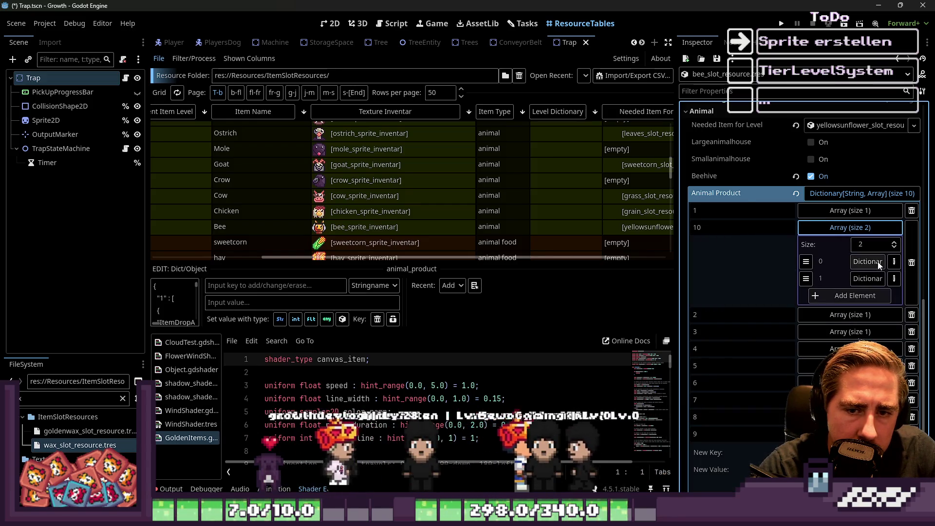
# Step: On key 10, remove an accidental third drop entry and try golden wax on the second drop
pyautogui.click(857, 263)
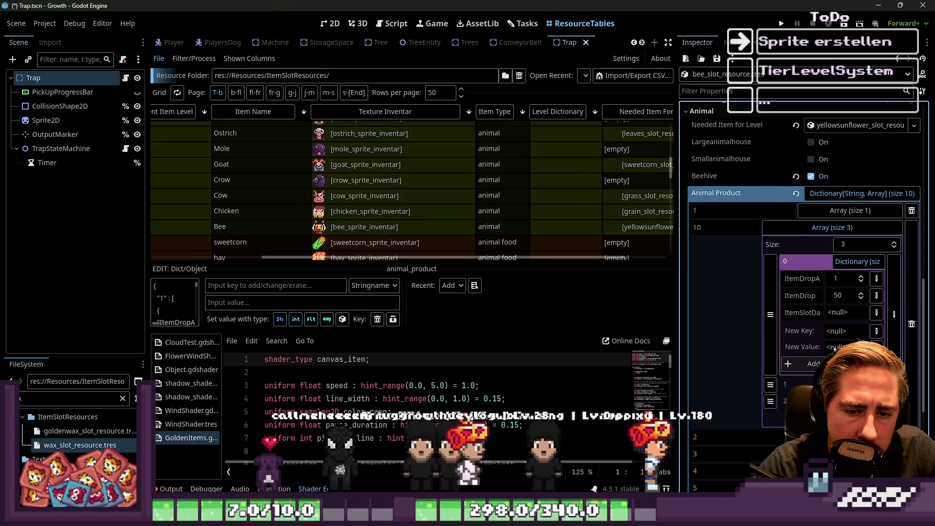
pyautogui.click(799, 401)
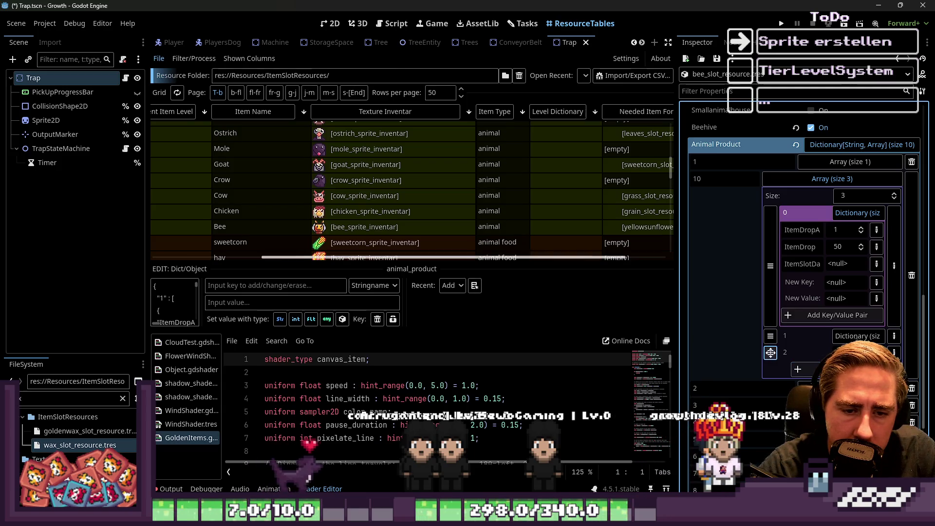
pyautogui.click(894, 352)
pyautogui.click(848, 41)
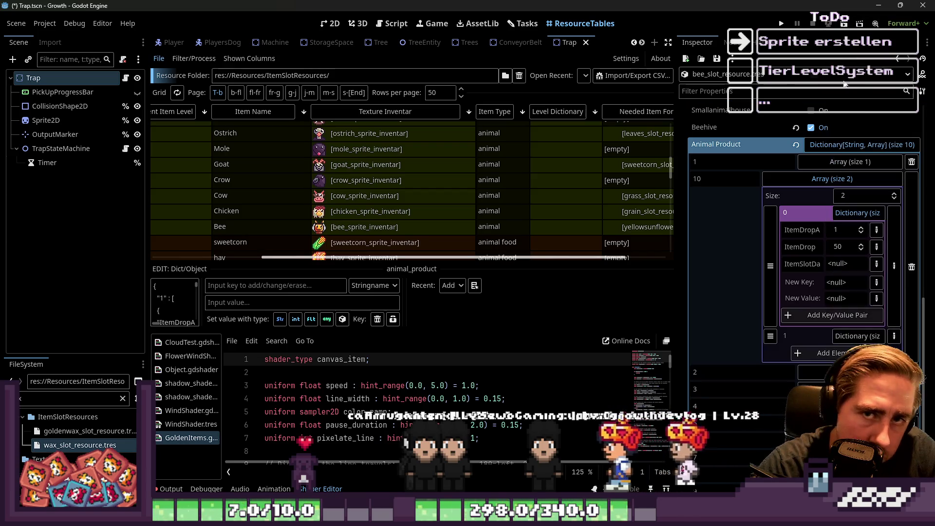
pyautogui.click(857, 336)
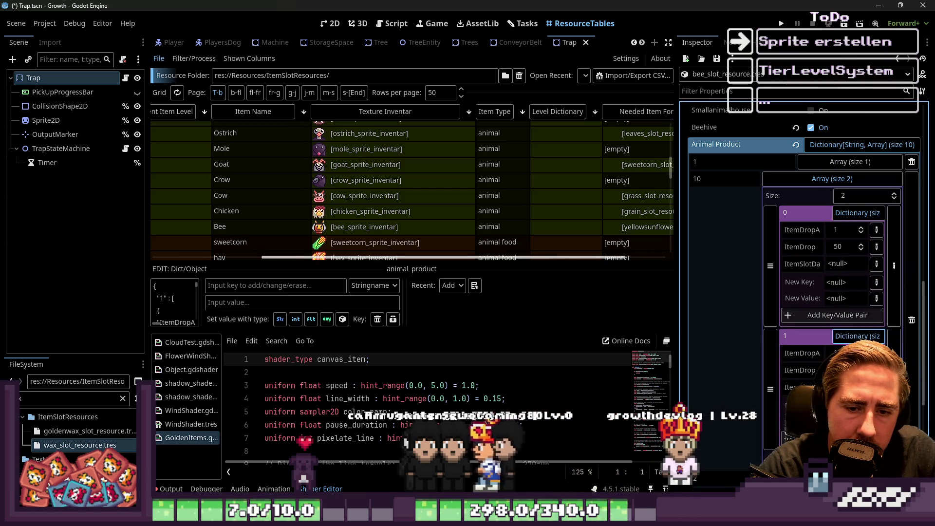
pyautogui.click(894, 265)
pyautogui.click(755, 240)
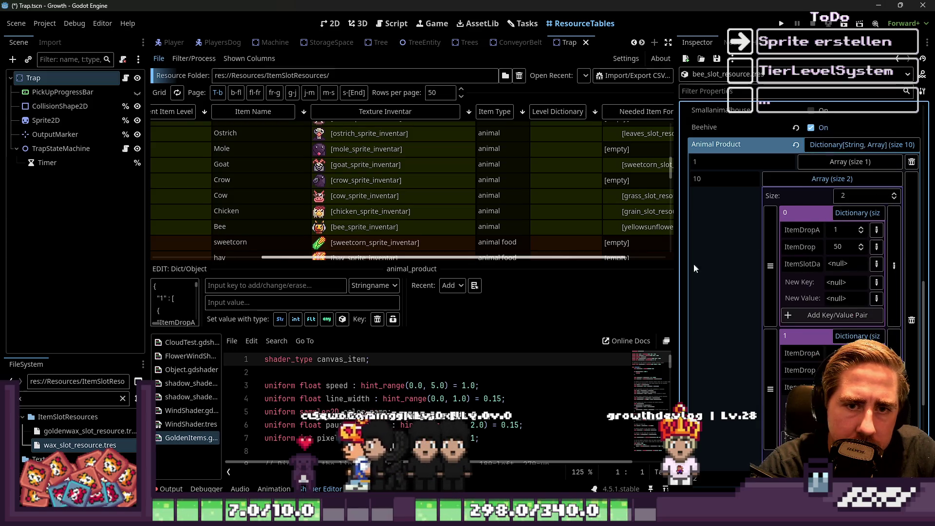
pyautogui.moveTo(90, 430); pyautogui.dragTo(847, 389)
# Step: Assign the golden honey slot resource to key 10's first drop item
pyautogui.click(869, 264)
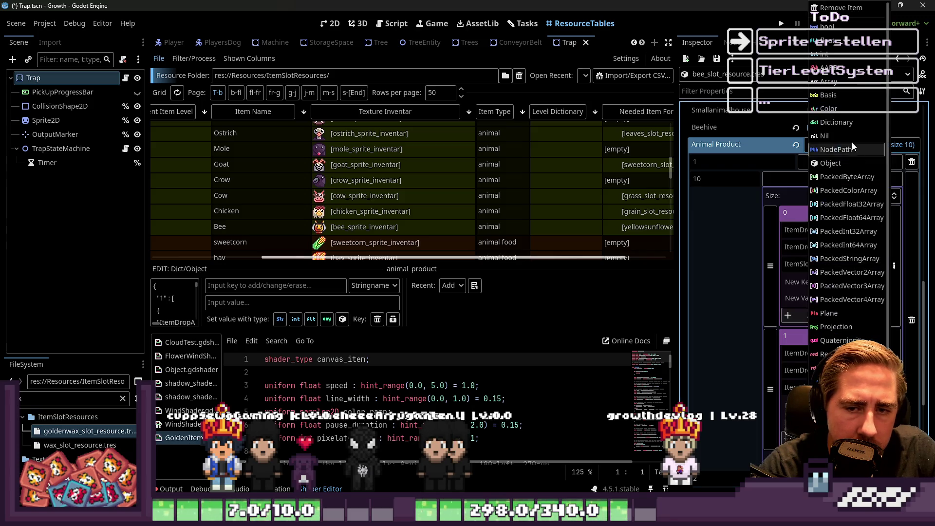
pyautogui.click(28, 402)
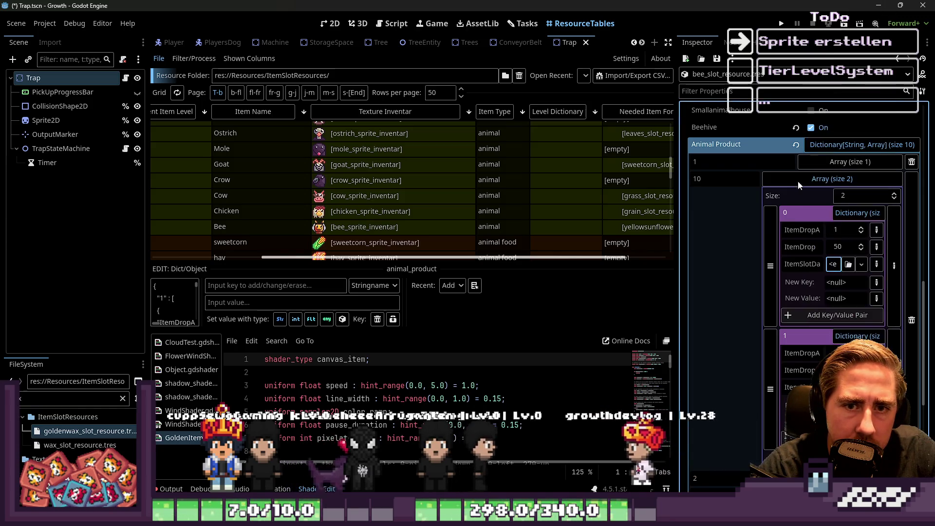
pyautogui.write('gold')
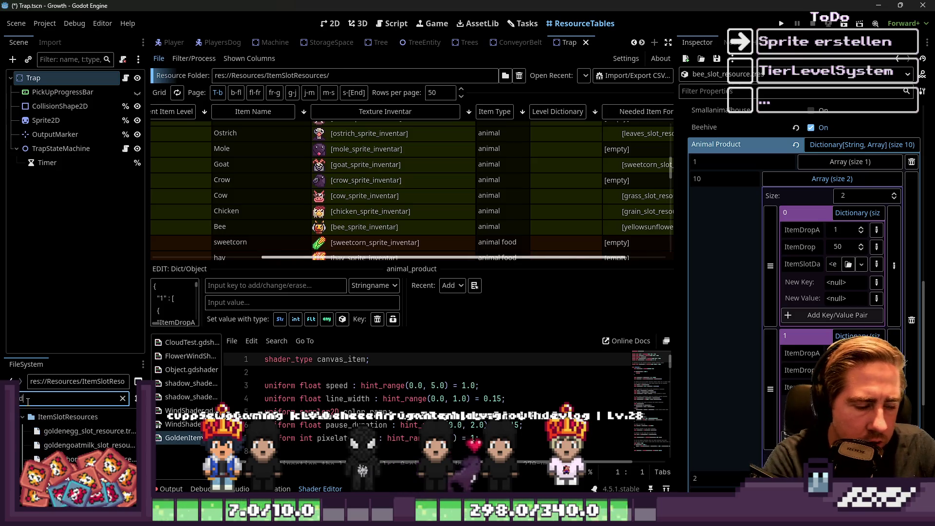
pyautogui.write('h')
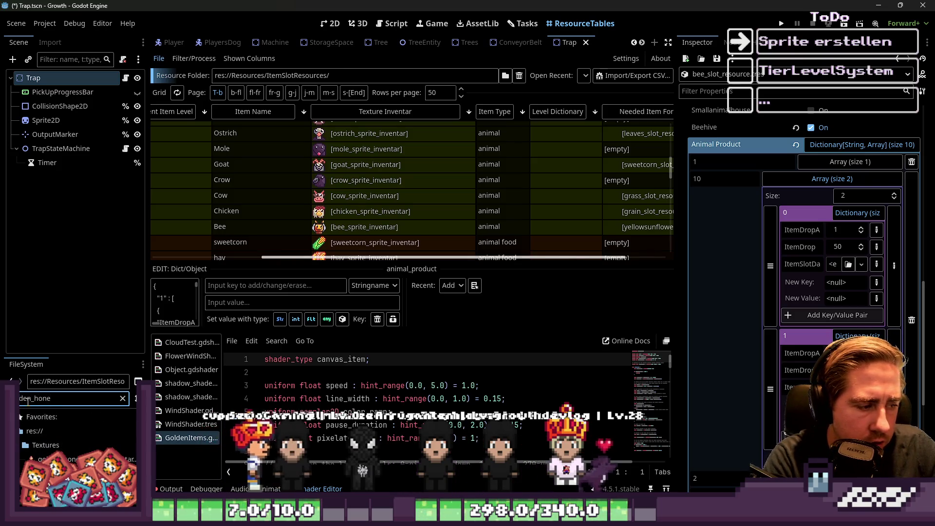
pyautogui.write('oney')
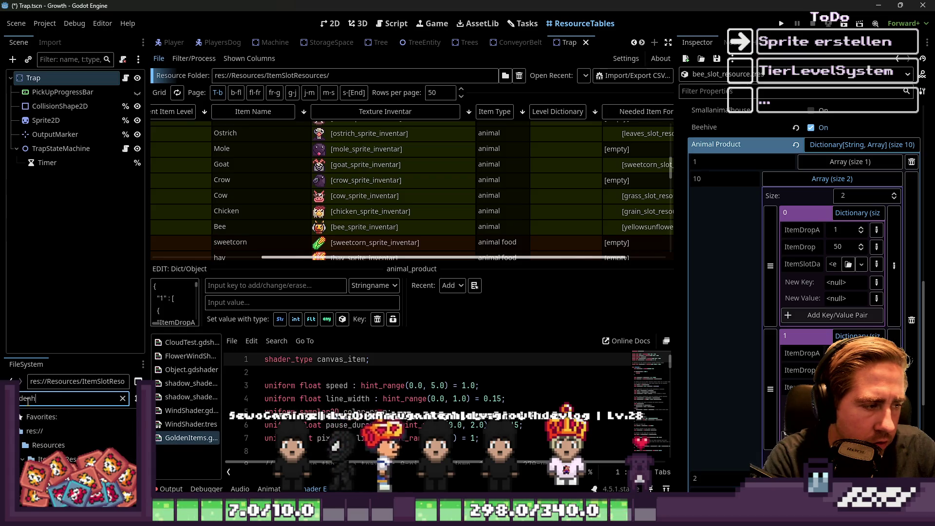
pyautogui.moveTo(64, 473); pyautogui.dragTo(737, 319)
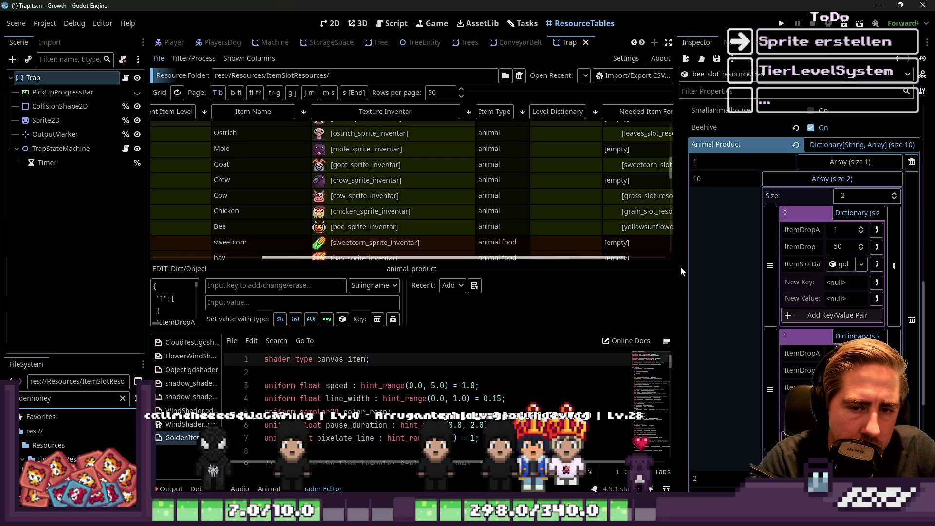
# Step: Collapse the Bee's key 10 product array and bring up the Tasks board
pyautogui.click(551, 226)
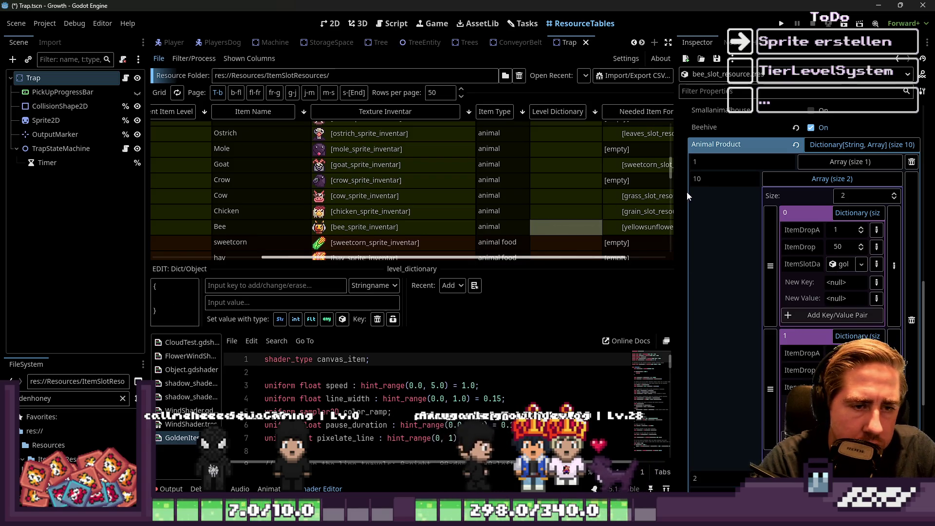
pyautogui.click(830, 179)
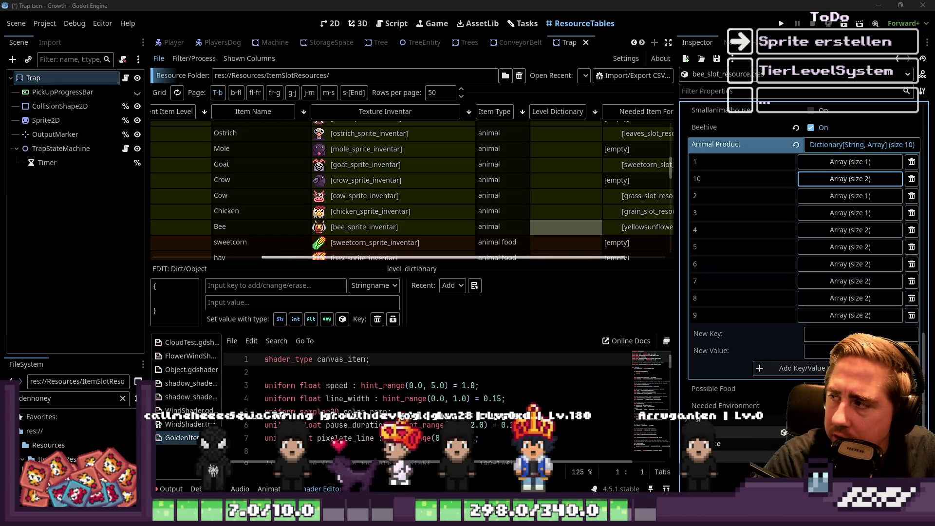
pyautogui.click(376, 23)
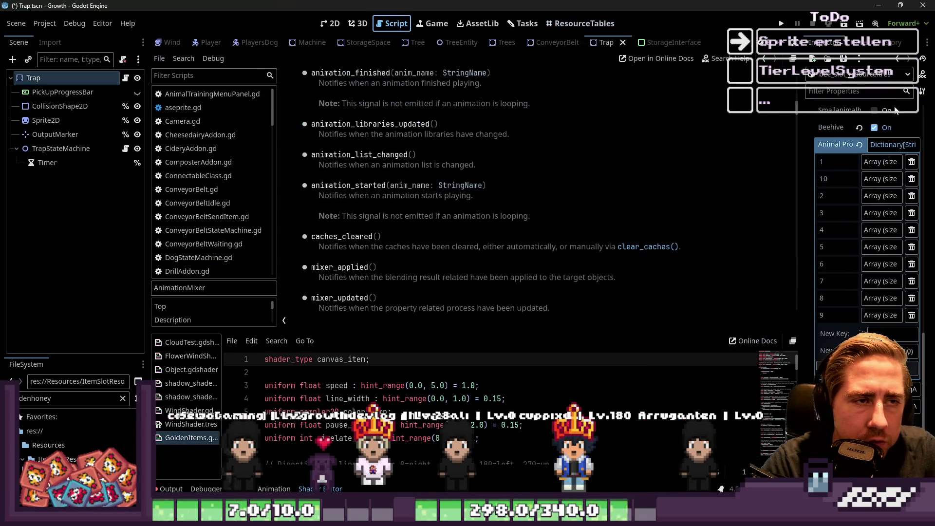
pyautogui.click(523, 24)
# Step: In the Dyra NPC task, tick the Tiere SlotData ItemDrops step and four animal item-drop steps
pyautogui.scroll(-5, 453, 209)
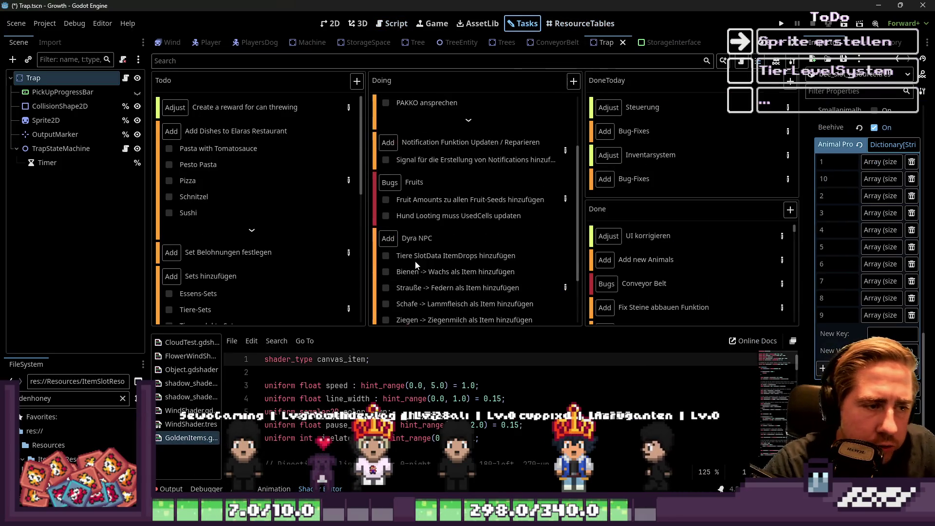
pyautogui.click(559, 215)
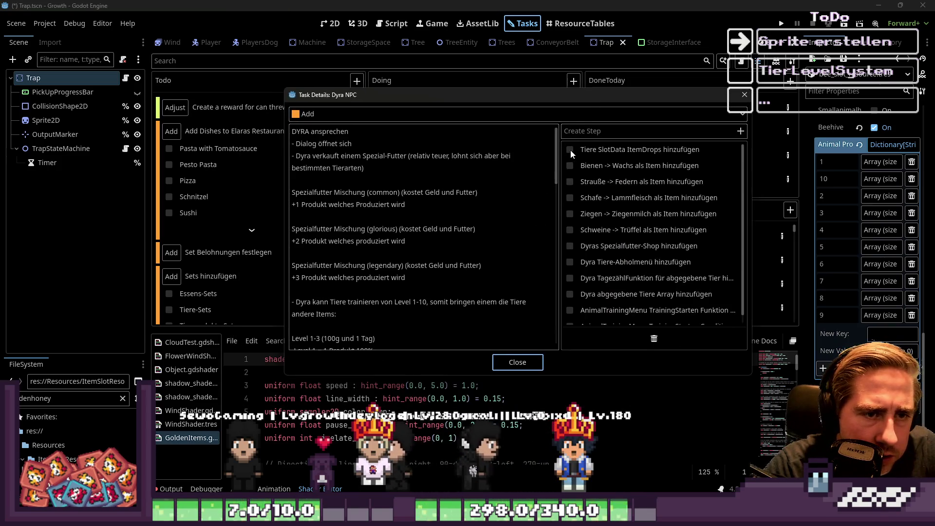
pyautogui.click(569, 148)
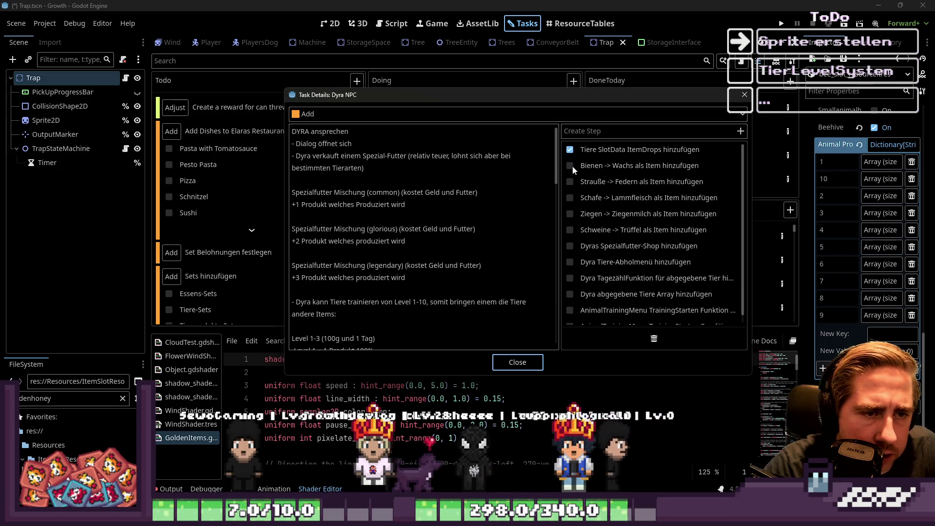
pyautogui.click(570, 182)
pyautogui.click(570, 197)
pyautogui.click(570, 213)
pyautogui.click(568, 229)
# Step: Widen the task details window to read the steps, then close it
pyautogui.scroll(-1, 614, 242)
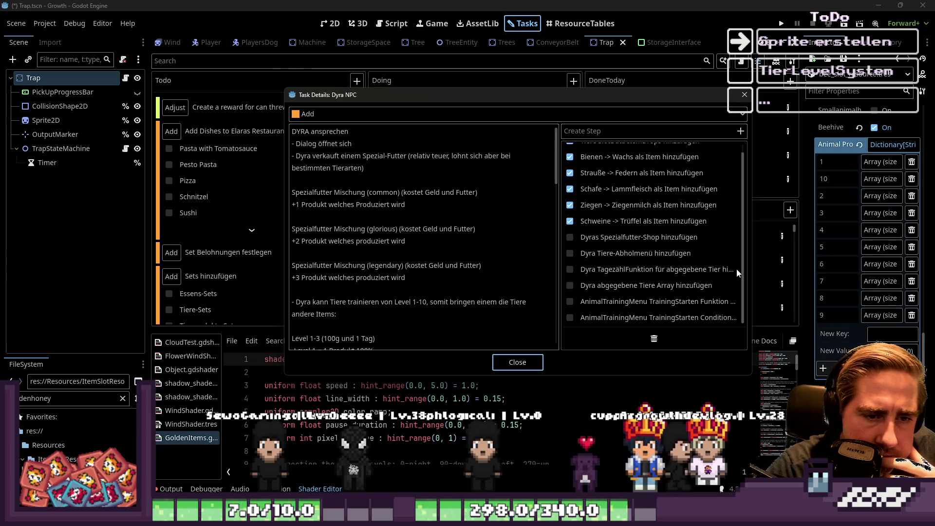
pyautogui.moveTo(750, 276); pyautogui.dragTo(831, 278)
pyautogui.moveTo(642, 276)
pyautogui.mouseDown()
pyautogui.moveTo(511, 275)
pyautogui.moveTo(566, 272)
pyautogui.mouseUp()
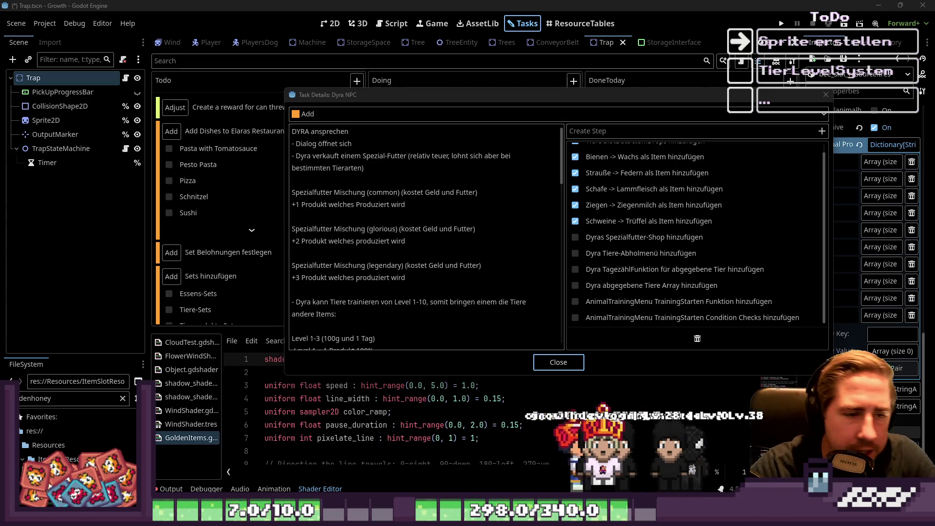
pyautogui.click(544, 361)
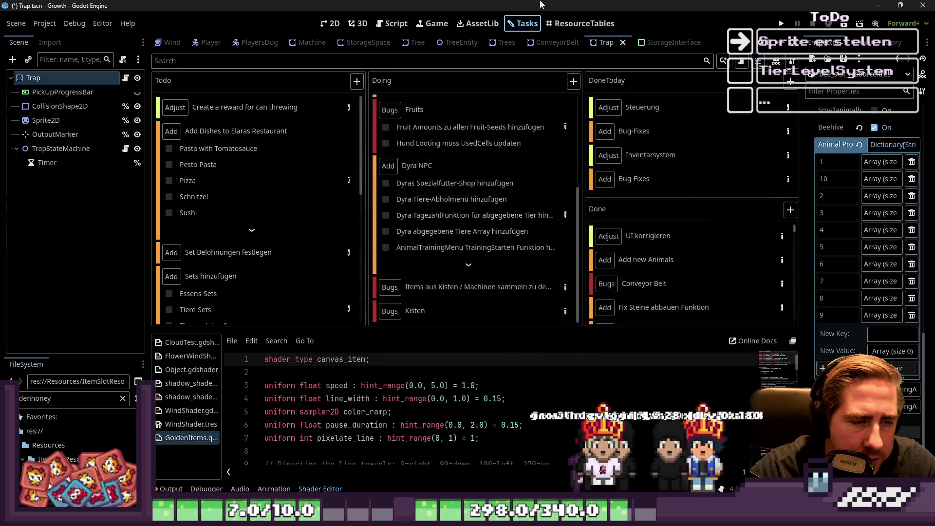
# Step: Look through DrillAddon, NewGameMenu and AnimalTrainingMenuPanel scenes, then open TrainingMenuInterface.gd
pyautogui.click(403, 22)
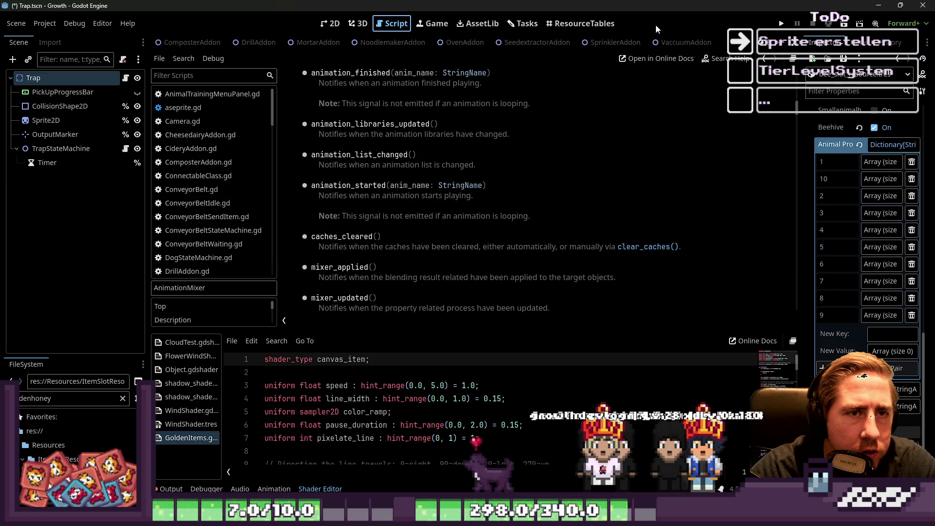
pyautogui.moveTo(319, 44)
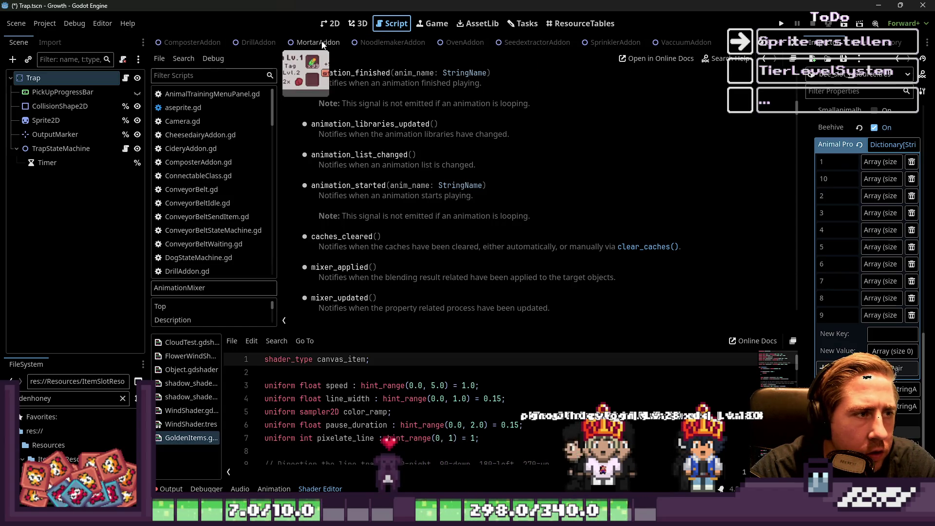
pyautogui.click(251, 48)
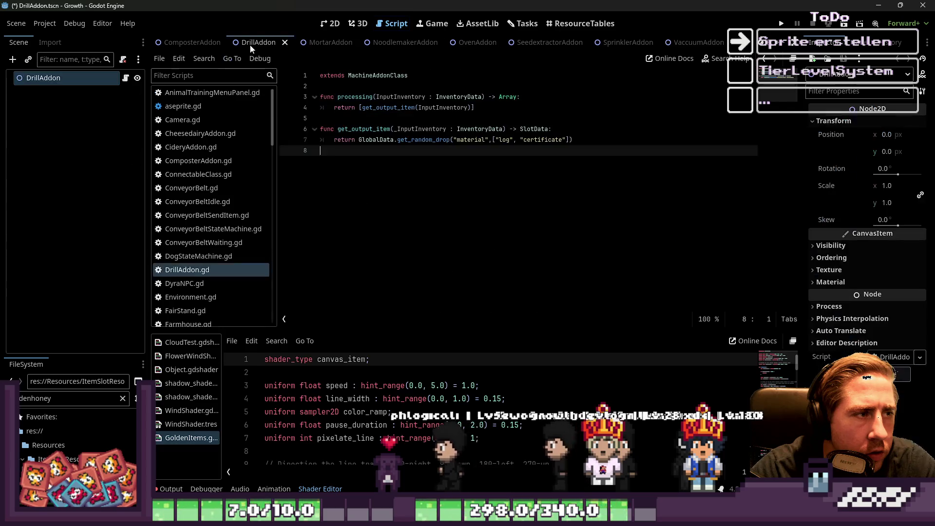
pyautogui.click(332, 24)
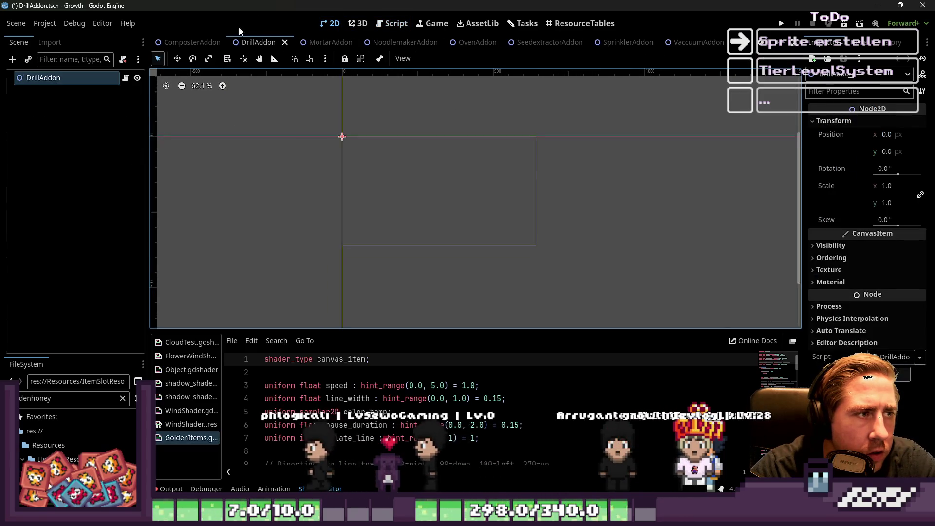
pyautogui.scroll(5, 238, 42)
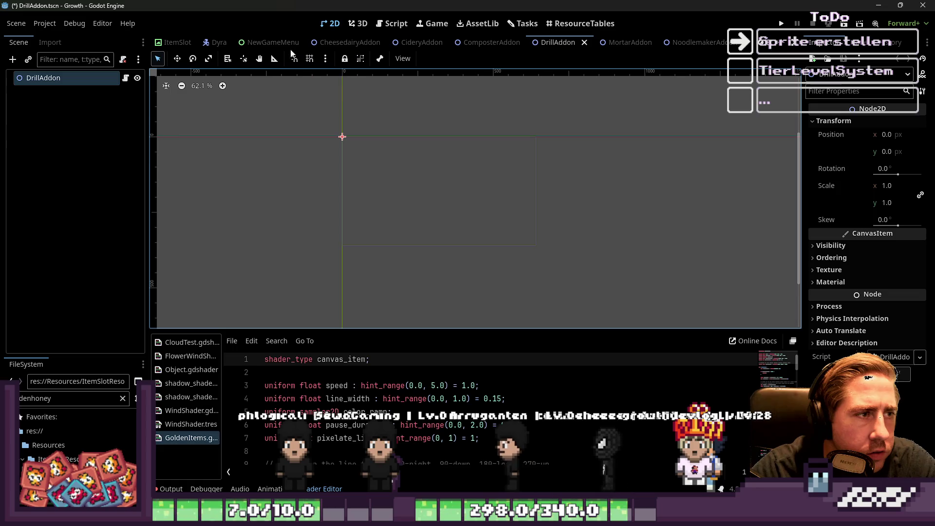
pyautogui.click(273, 43)
pyautogui.scroll(3, 292, 42)
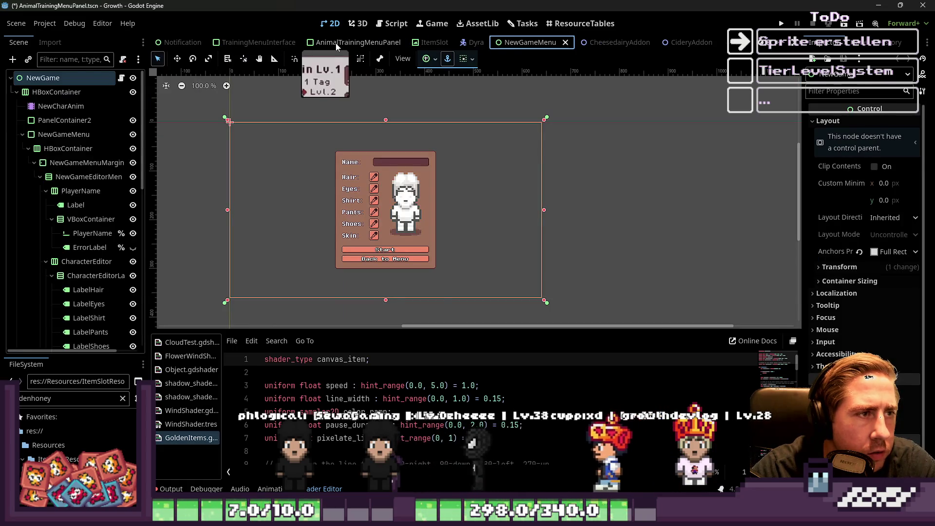
pyautogui.click(336, 44)
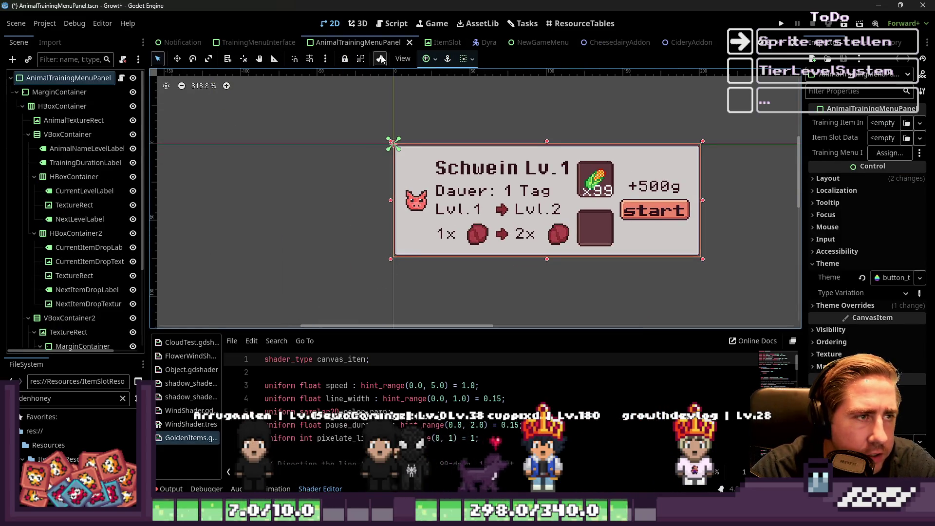
pyautogui.click(252, 46)
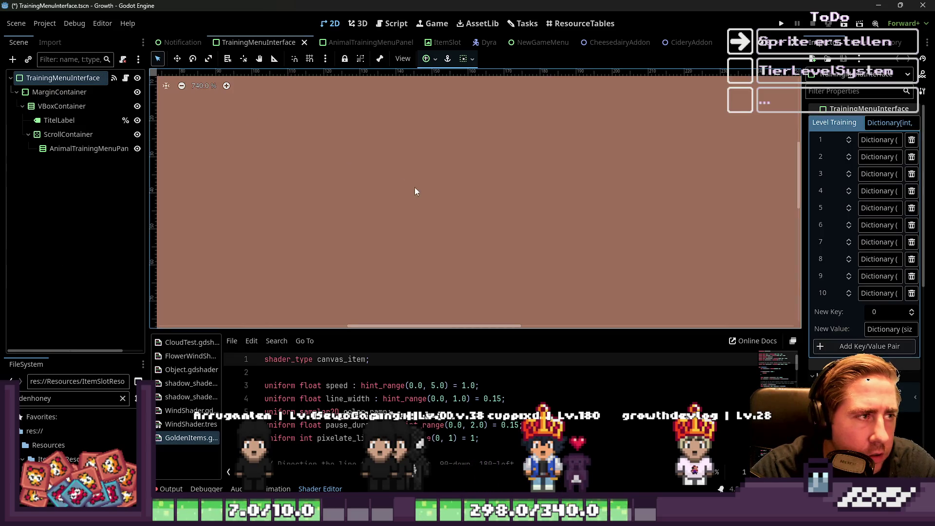
pyautogui.click(115, 78)
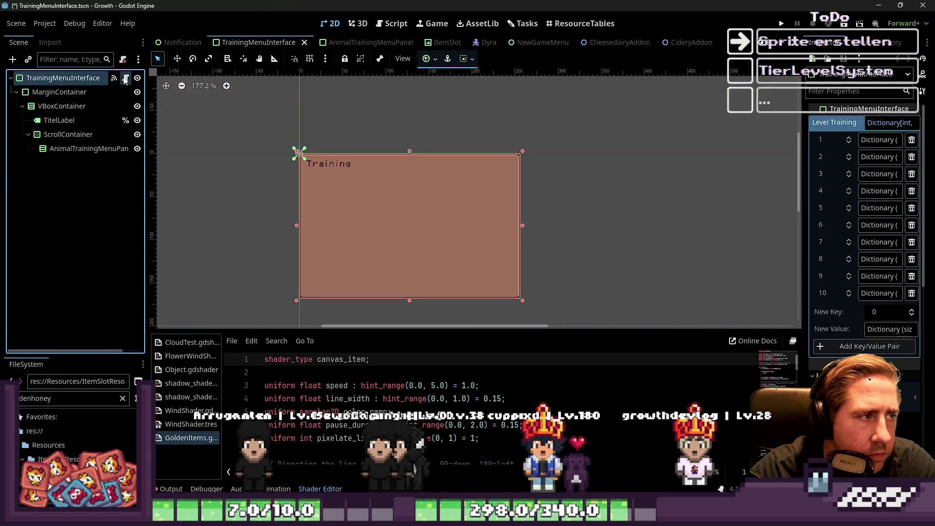
pyautogui.scroll(-5, 534, 87)
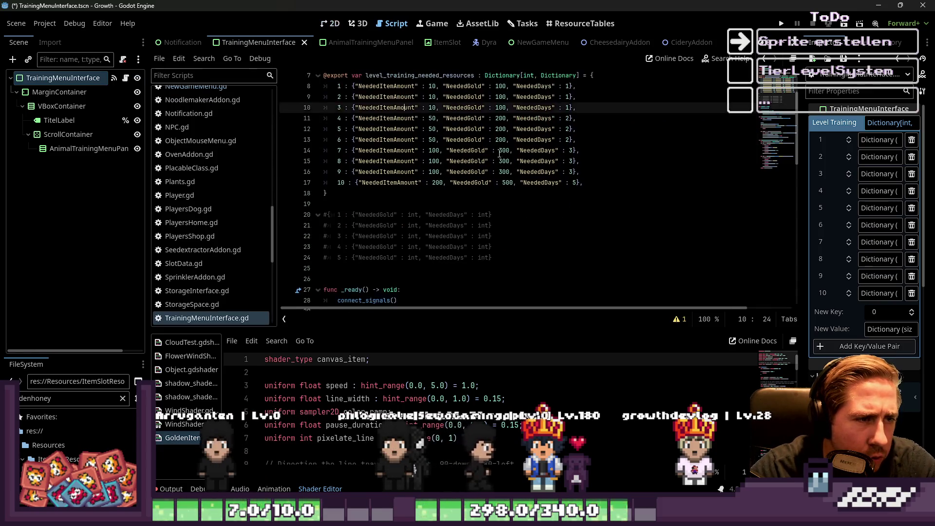
# Step: Open AnimalTrainingMenuPanel.gd from the preload path and review the drop label lines and ItemSlotData
pyautogui.scroll(4, 386, 121)
pyautogui.scroll(1, 386, 120)
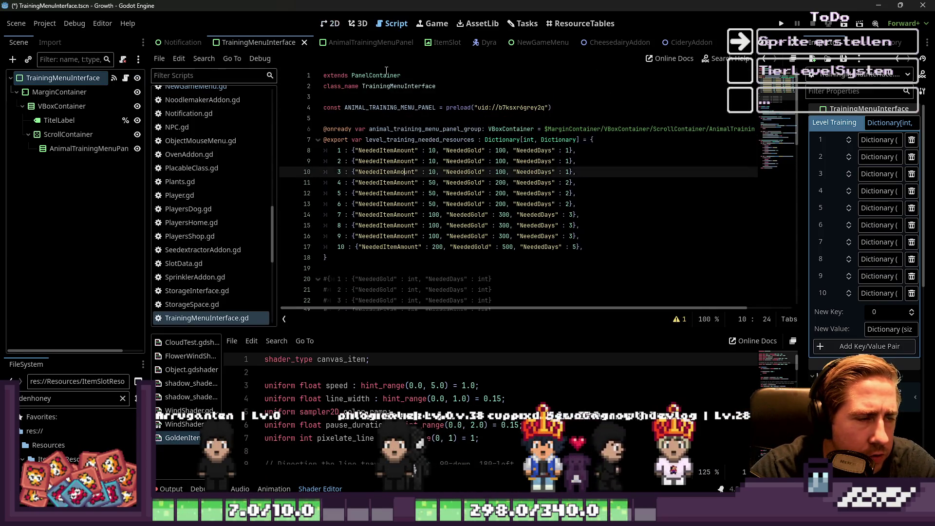
pyautogui.keyDown('ctrl'); pyautogui.click(516, 107); pyautogui.keyUp('ctrl')
pyautogui.scroll(-10, 525, 183)
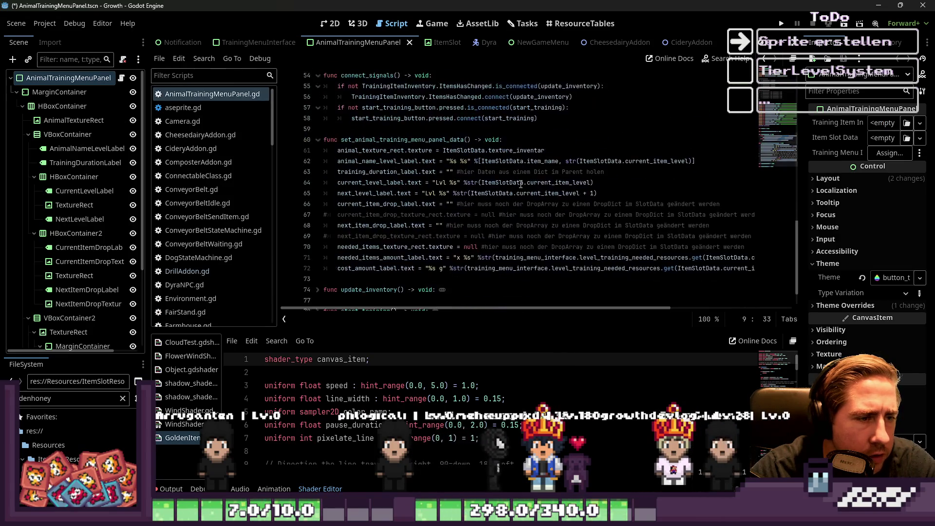
pyautogui.click(485, 214)
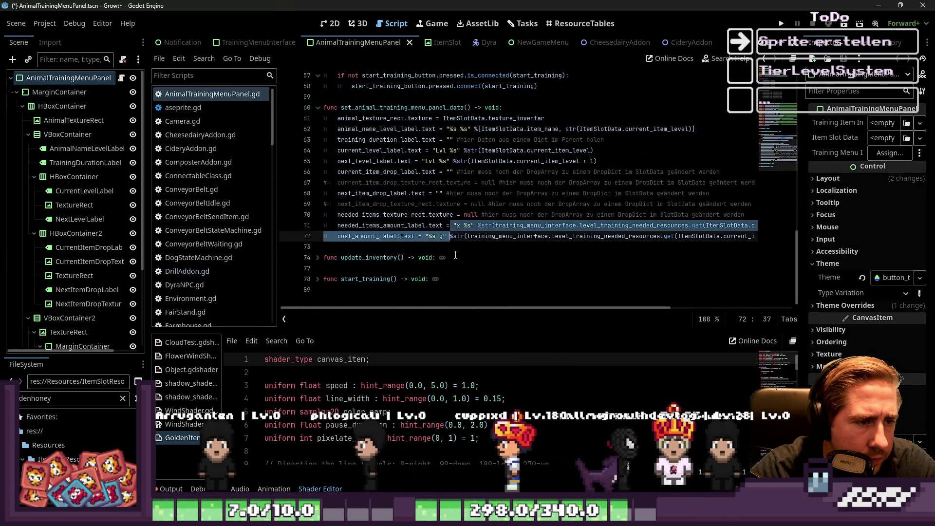
pyautogui.click(348, 193)
pyautogui.click(436, 172)
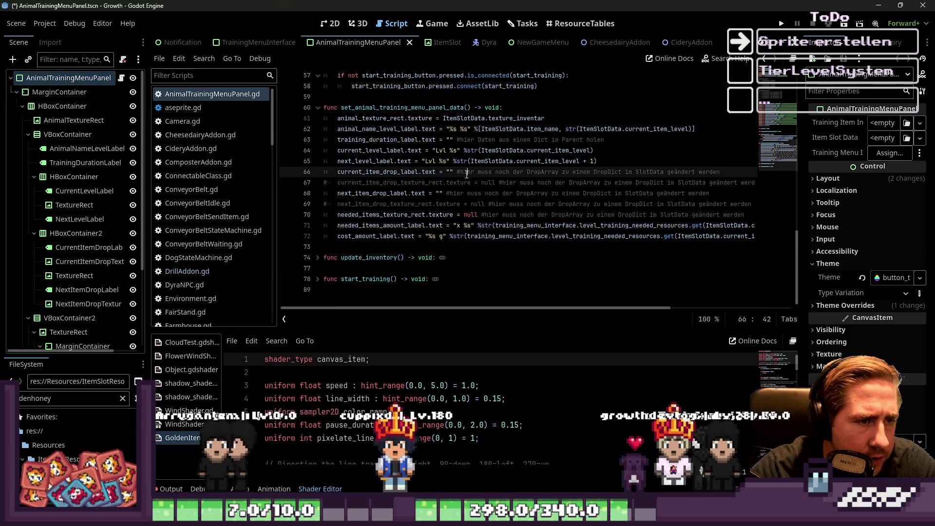
pyautogui.scroll(15, 409, 185)
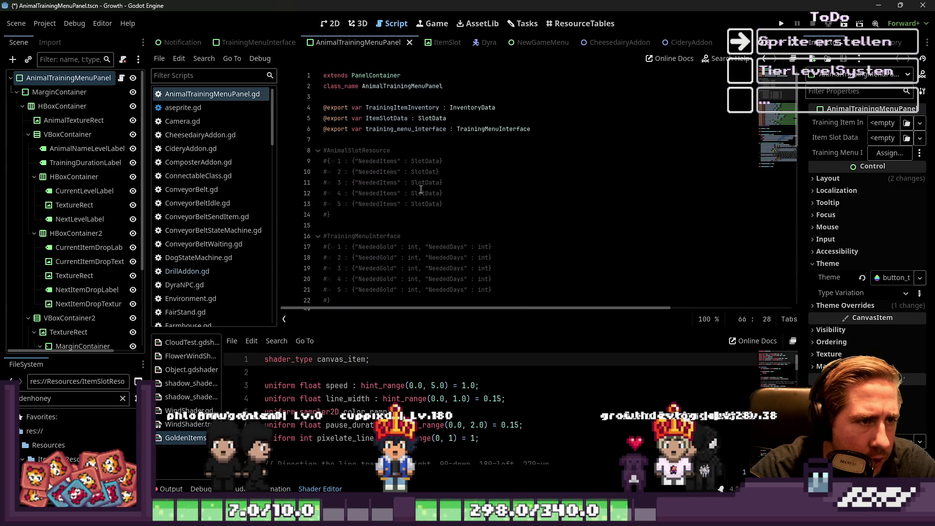
pyautogui.doubleClick(387, 117)
pyautogui.scroll(-7, 538, 151)
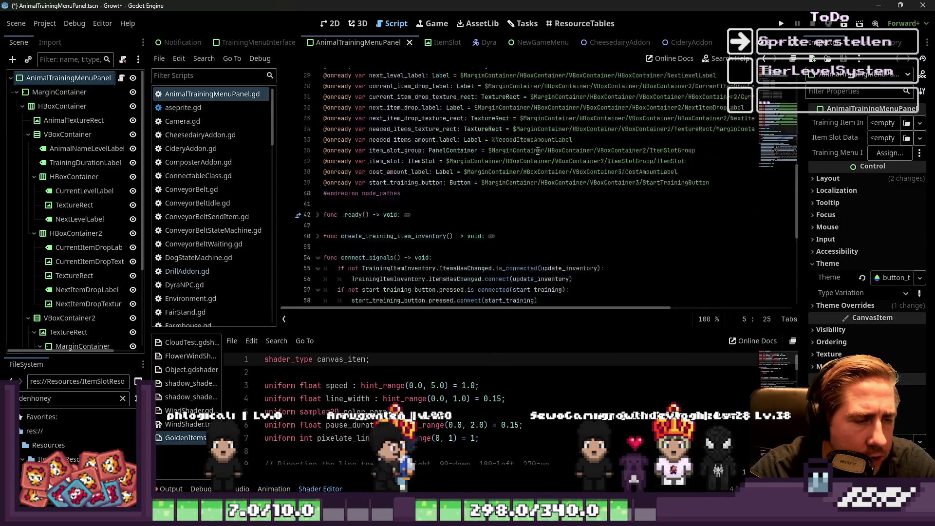
pyautogui.scroll(-5, 538, 151)
pyautogui.scroll(-1, 538, 149)
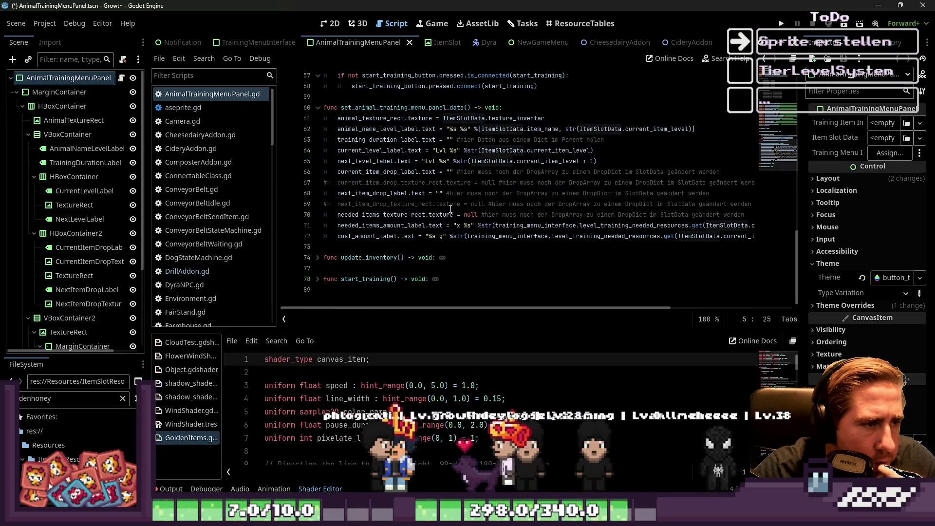
# Step: Replace line 66's empty string with ItemSlotData.level_dictionary.get(" using autocomplete
pyautogui.click(416, 172)
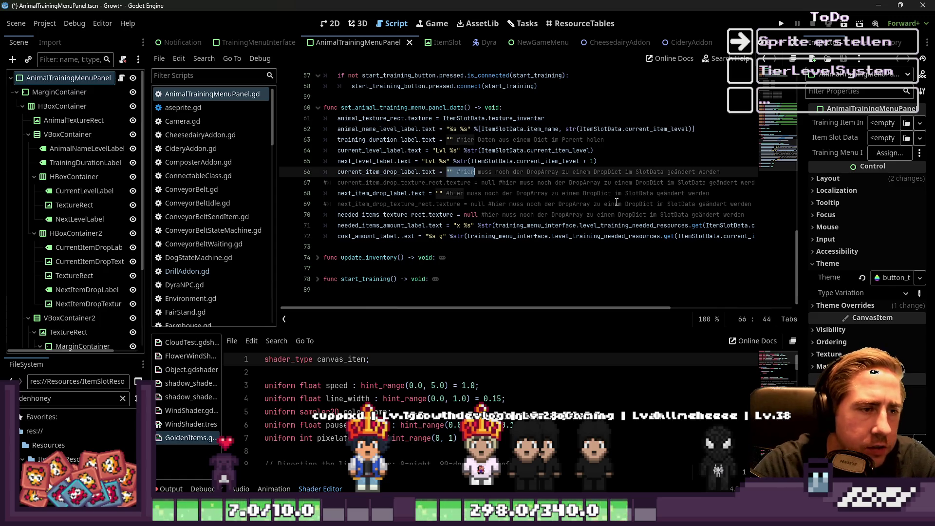
pyautogui.write('ItemSlotData')
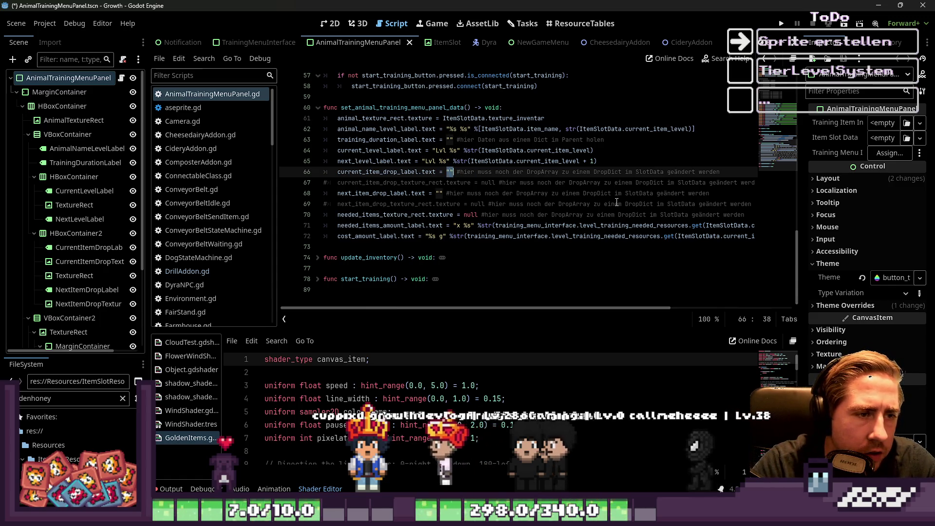
pyautogui.write('.')
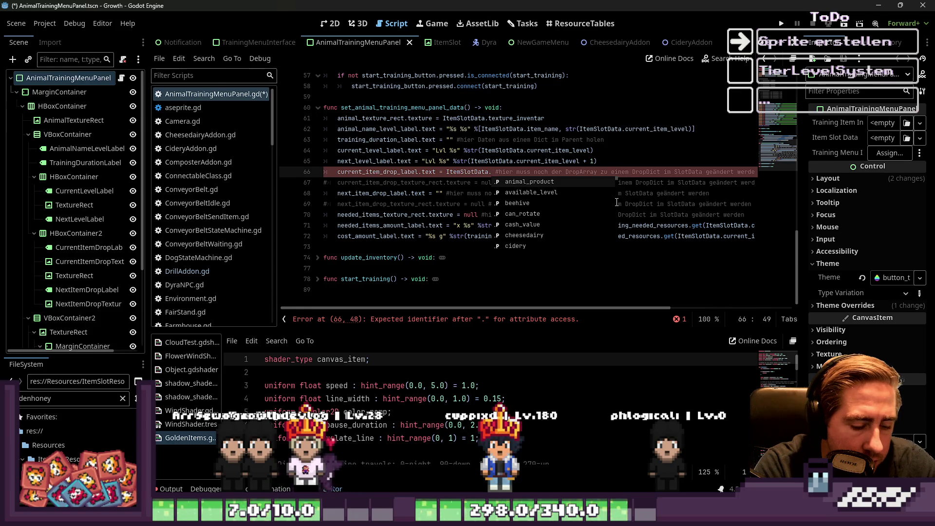
pyautogui.write('d')
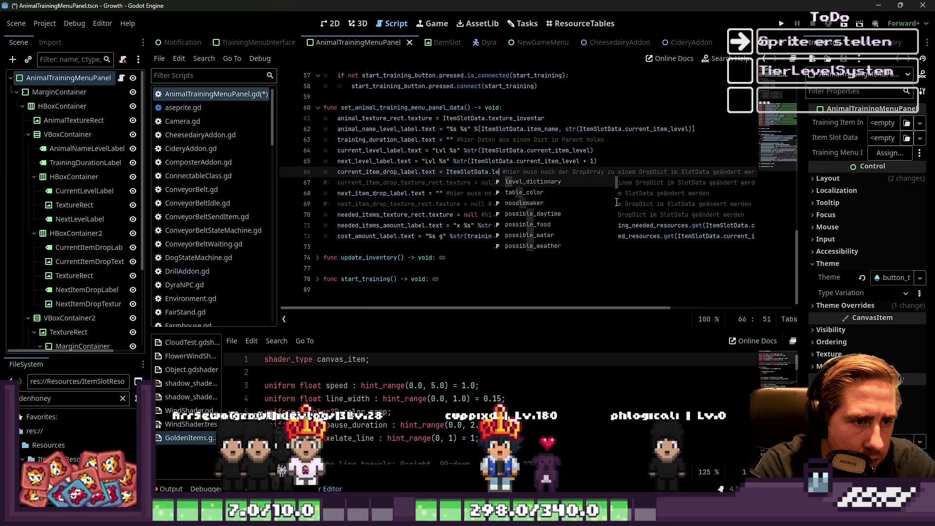
pyautogui.press('Return')
pyautogui.write('.get("')
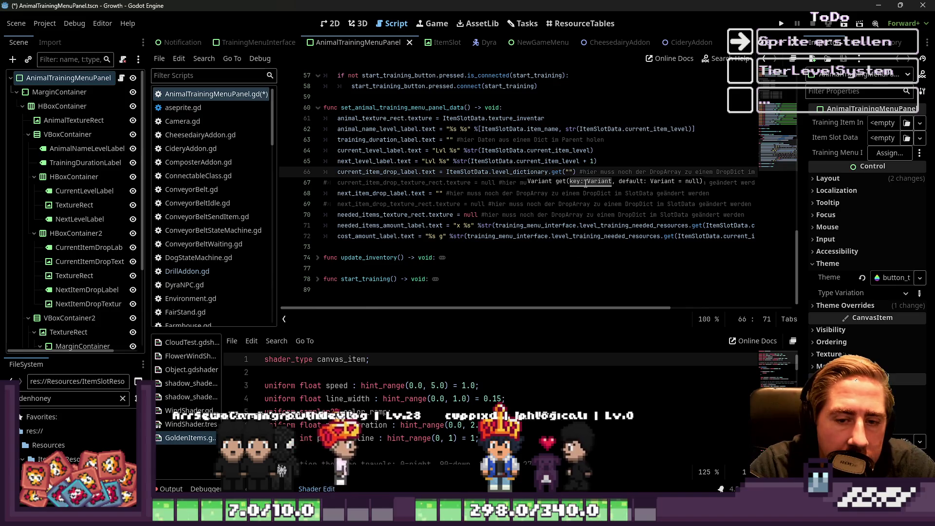
pyautogui.click(582, 24)
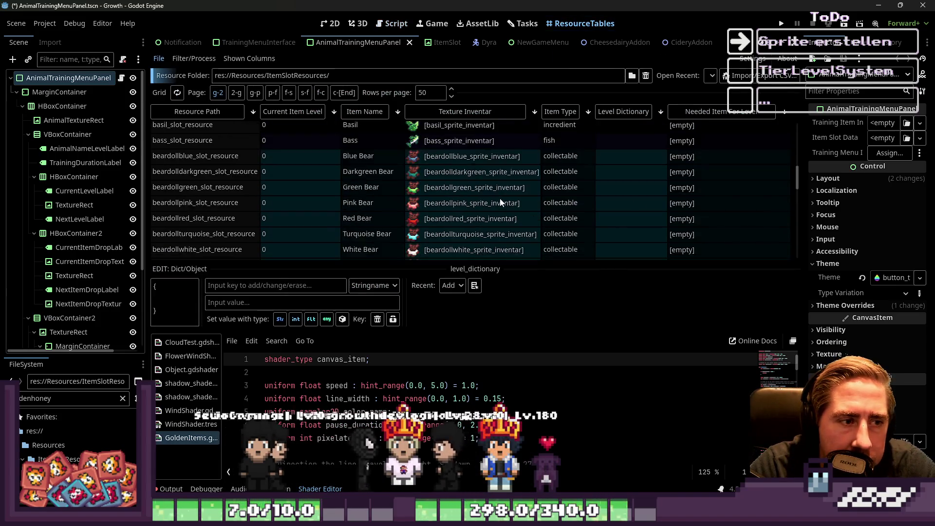
# Step: Check the Bee's key 1 drop array in a wider Inspector, then return to a widened script editor
pyautogui.click(625, 141)
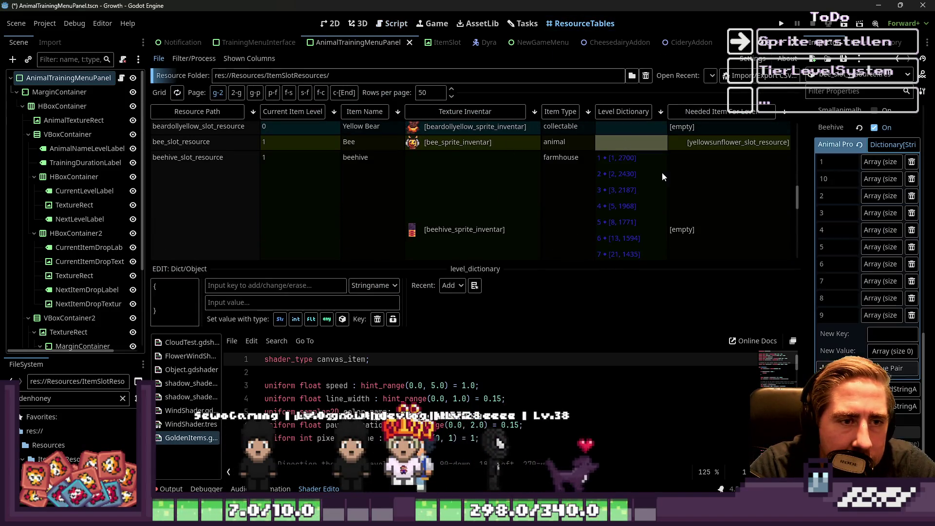
pyautogui.moveTo(806, 187); pyautogui.dragTo(651, 182)
pyautogui.click(856, 165)
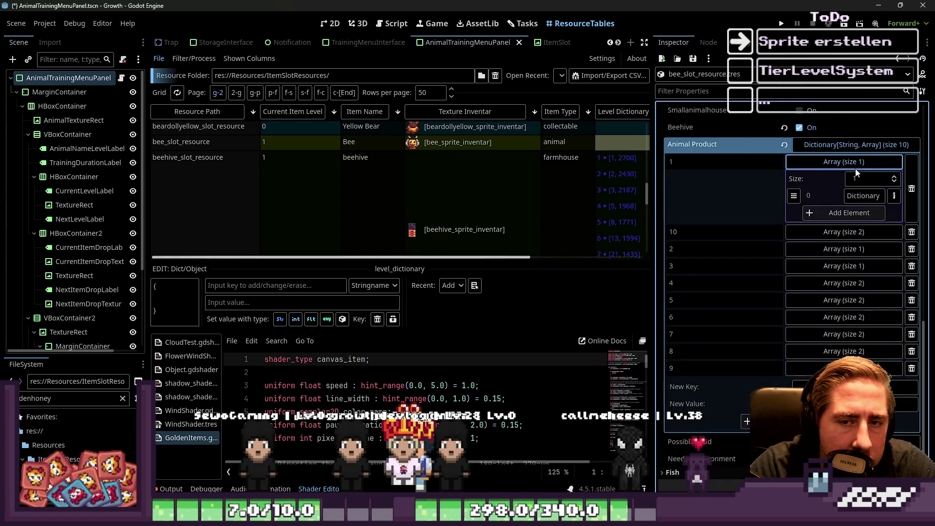
pyautogui.click(856, 165)
pyautogui.click(390, 22)
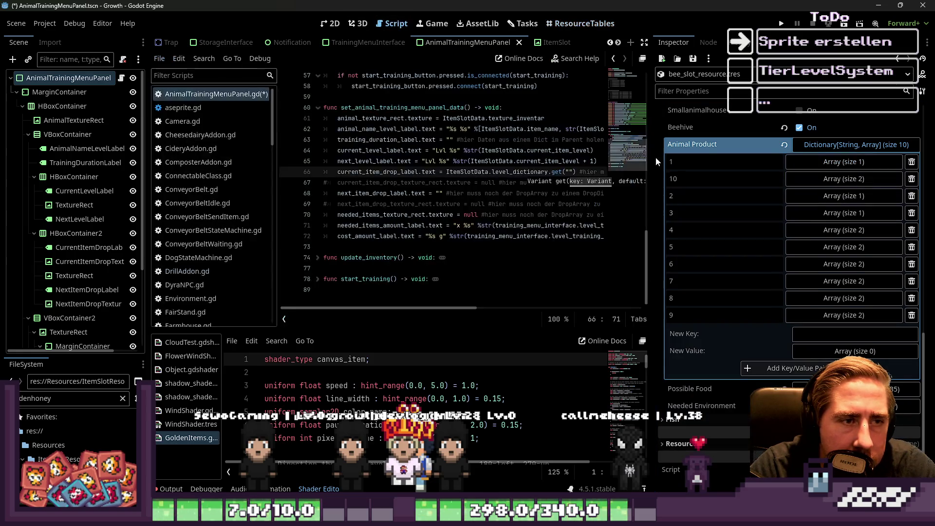
pyautogui.moveTo(649, 170); pyautogui.dragTo(748, 171)
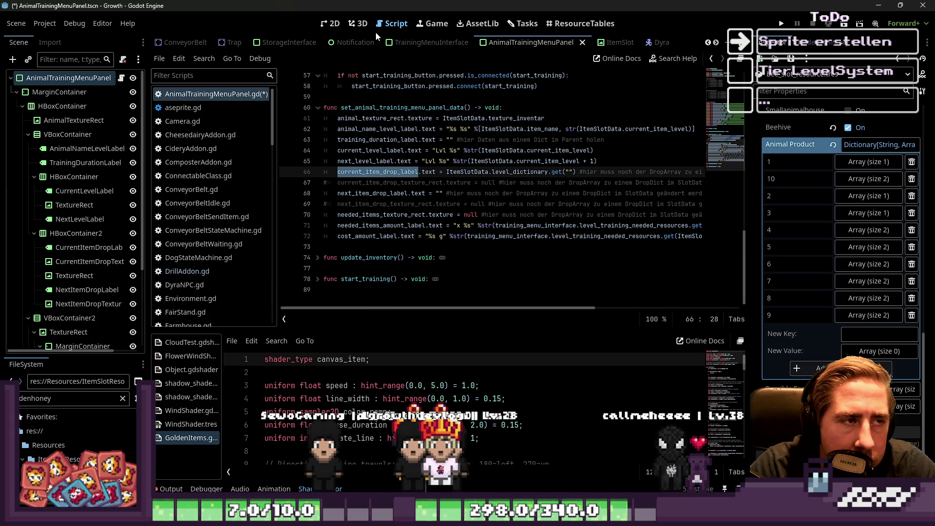
# Step: Copy lines 66–67 into a new func create_drop_label_texture() -> void above update_inventory
pyautogui.click(384, 164)
pyautogui.moveTo(327, 172)
pyautogui.mouseDown()
pyautogui.moveTo(722, 180)
pyautogui.moveTo(711, 184)
pyautogui.mouseUp()
pyautogui.click(359, 291)
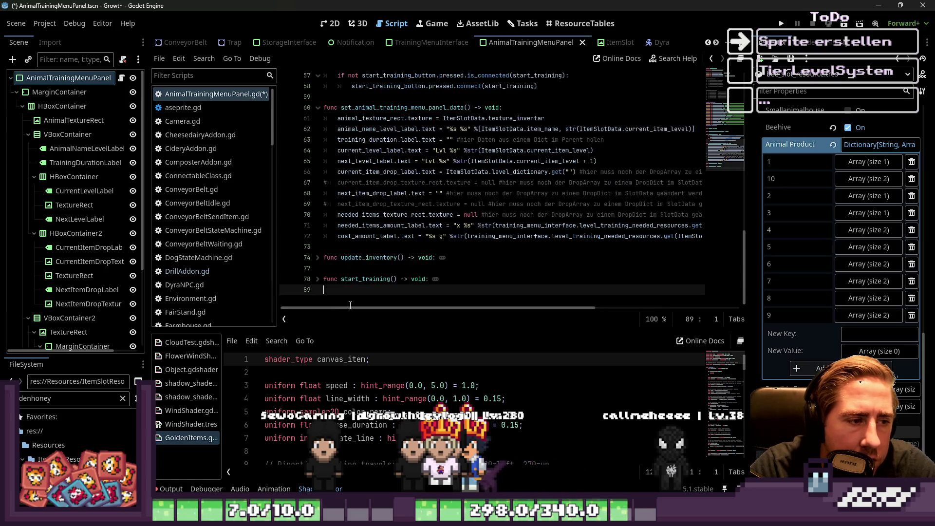
pyautogui.click(536, 246)
pyautogui.press('Return')
pyautogui.press('Return')
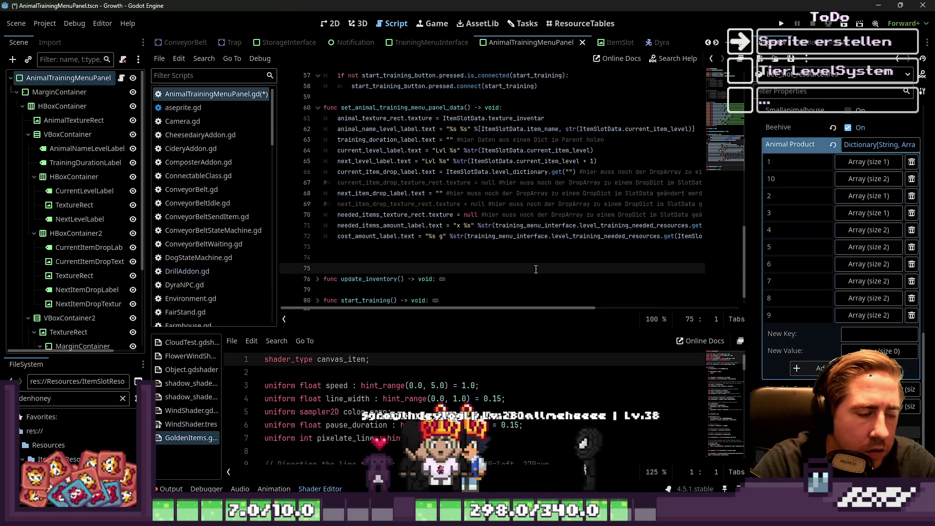
pyautogui.press('Up')
pyautogui.write('c')
pyautogui.press('BackSpace')
pyautogui.write('func create_drop_')
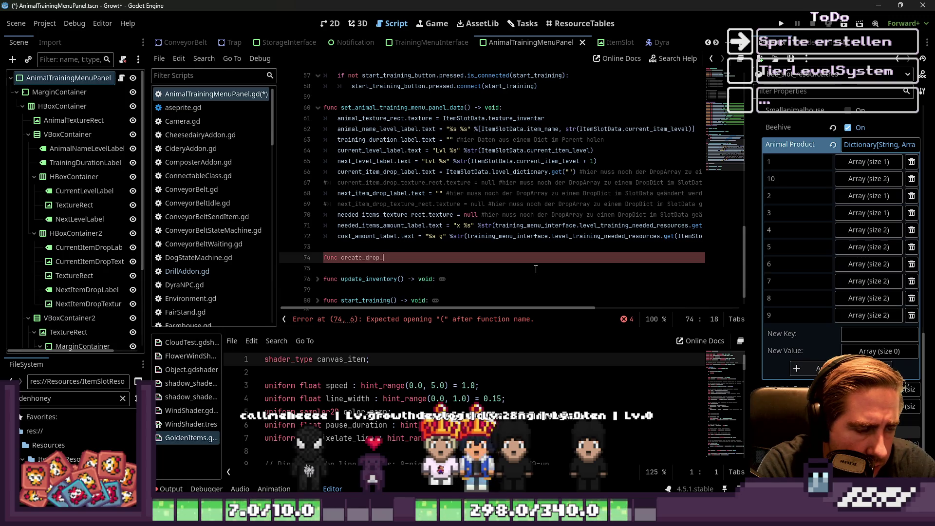
pyautogui.write('abel_te')
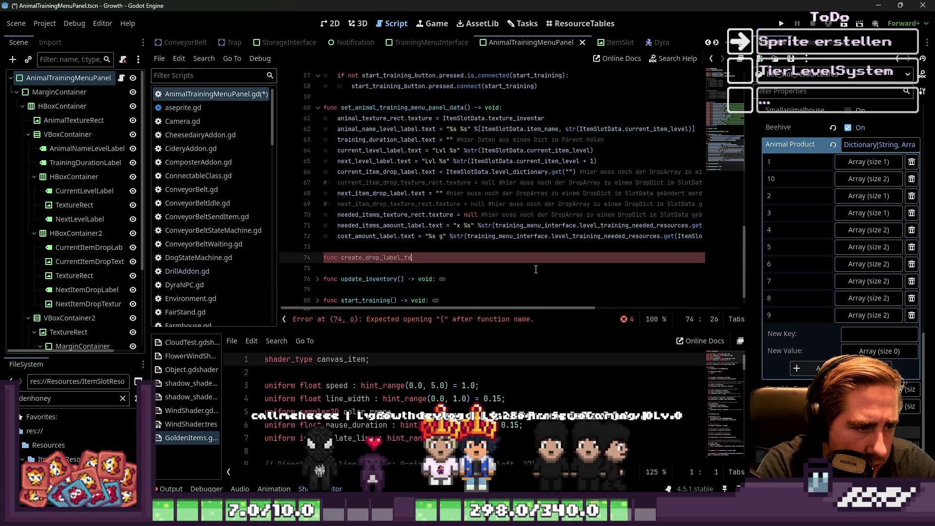
pyautogui.write(') -> void:')
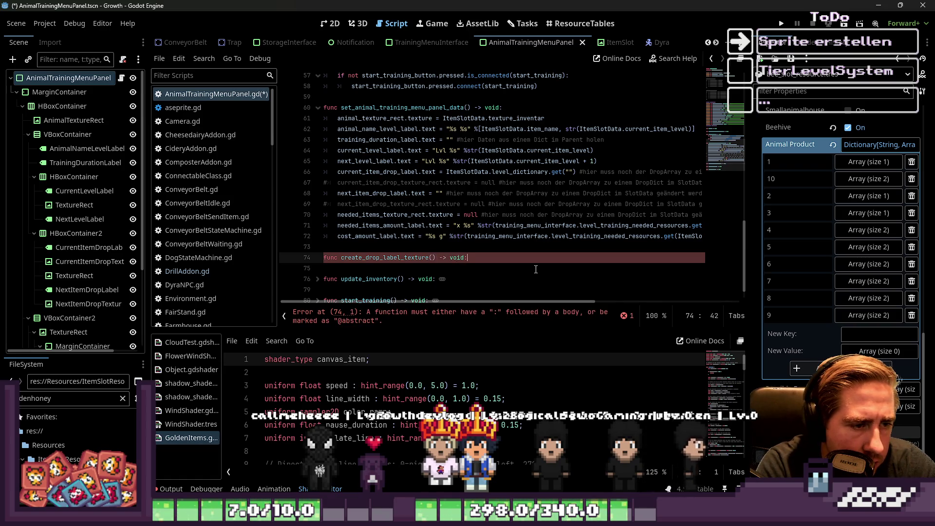
pyautogui.press('Return')
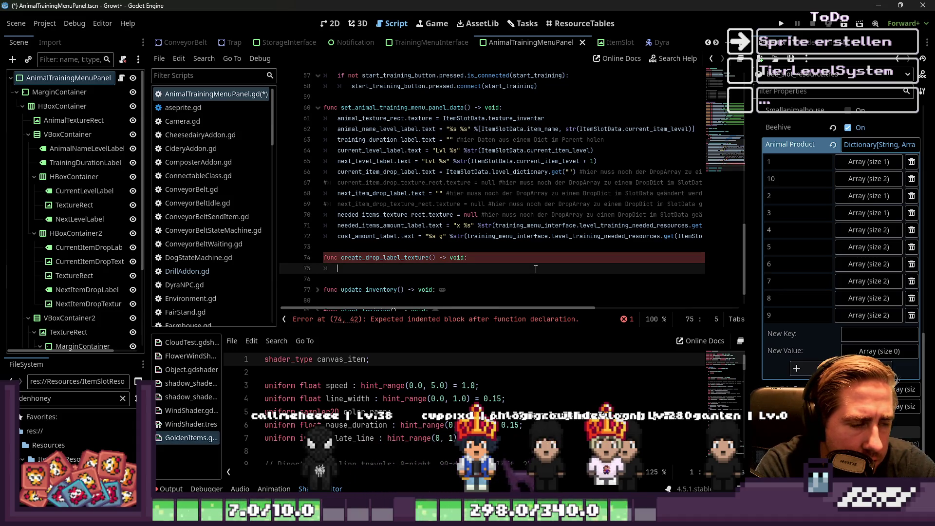
pyautogui.hotkey('ctrl', 'v')
# Step: Add var new_tex : TextureRect = TextureRect.new() and var new_label : Label = Label.new() to it
pyautogui.press('Up')
pyautogui.press('Up')
pyautogui.press('Return')
pyautogui.press('Return')
pyautogui.press('Up')
pyautogui.press('Down')
pyautogui.press('Up')
pyautogui.press('Down')
pyautogui.press('Up')
pyautogui.press('Tab')
pyautogui.write('var new_tex')
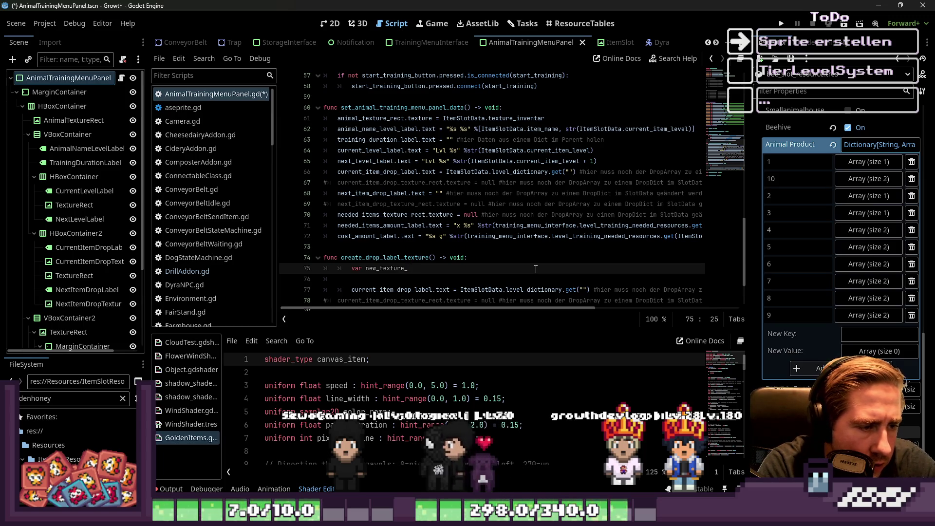
pyautogui.write(': Tex')
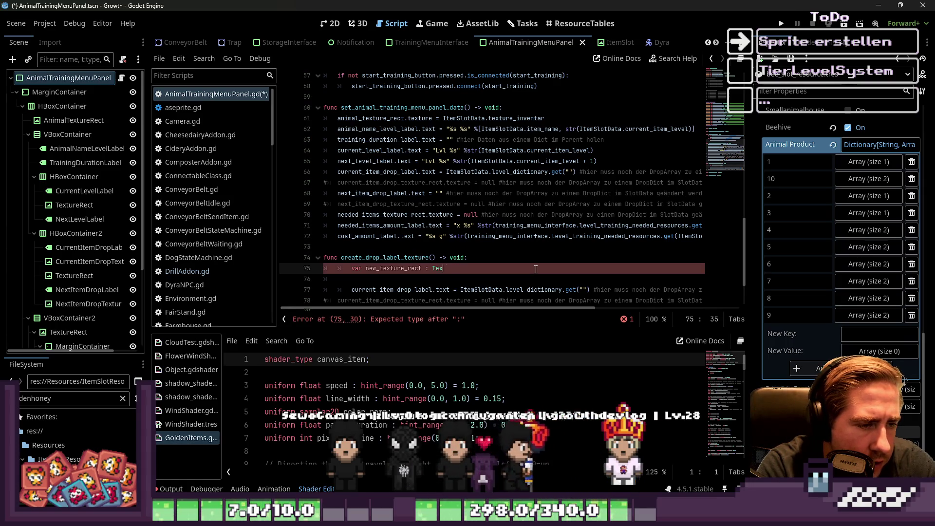
pyautogui.write('ture')
pyautogui.write('Re')
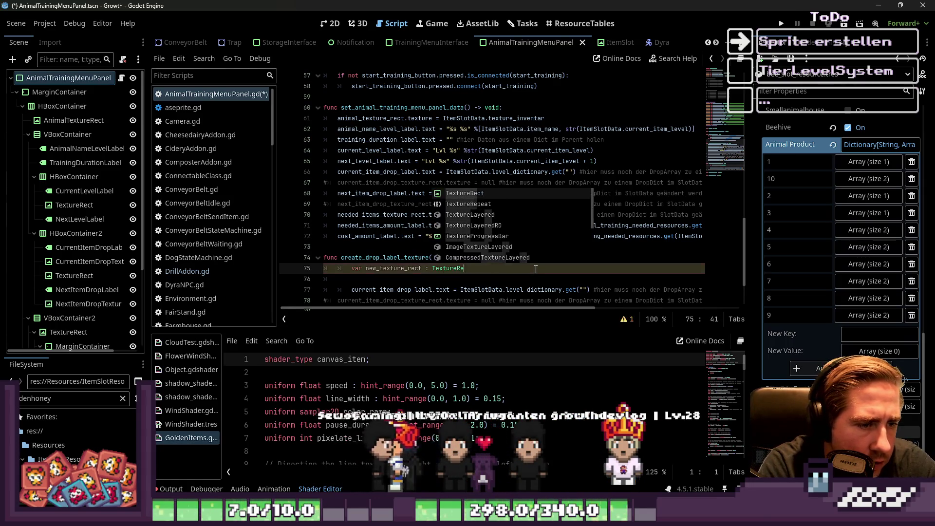
pyautogui.write('ct = Te')
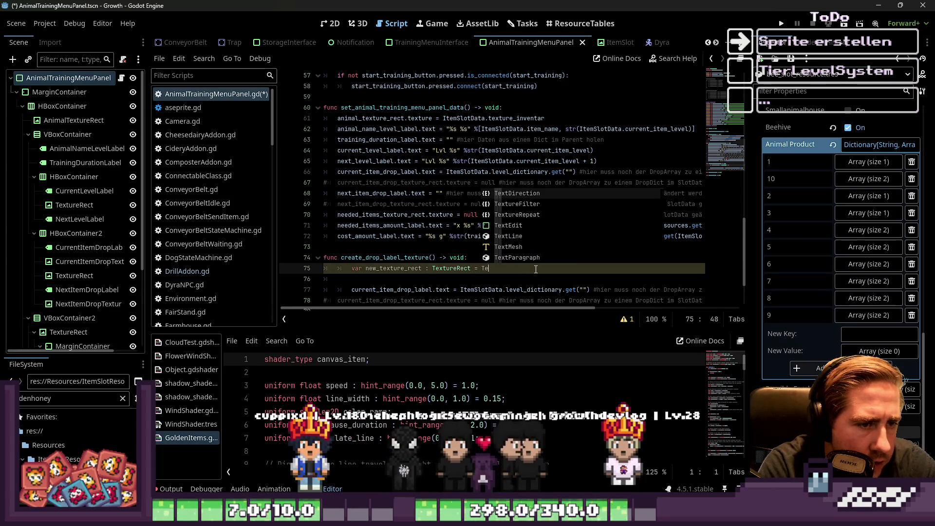
pyautogui.write('xtureRect')
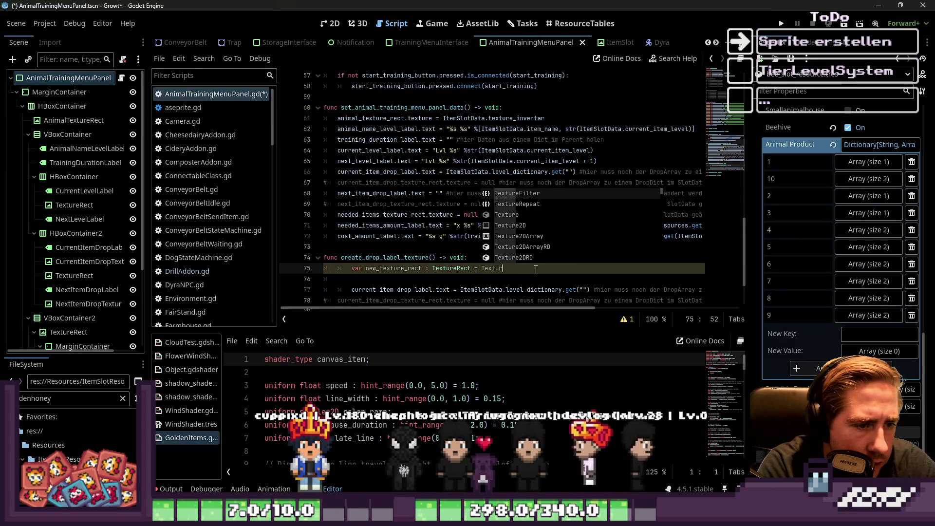
pyautogui.write('.new()')
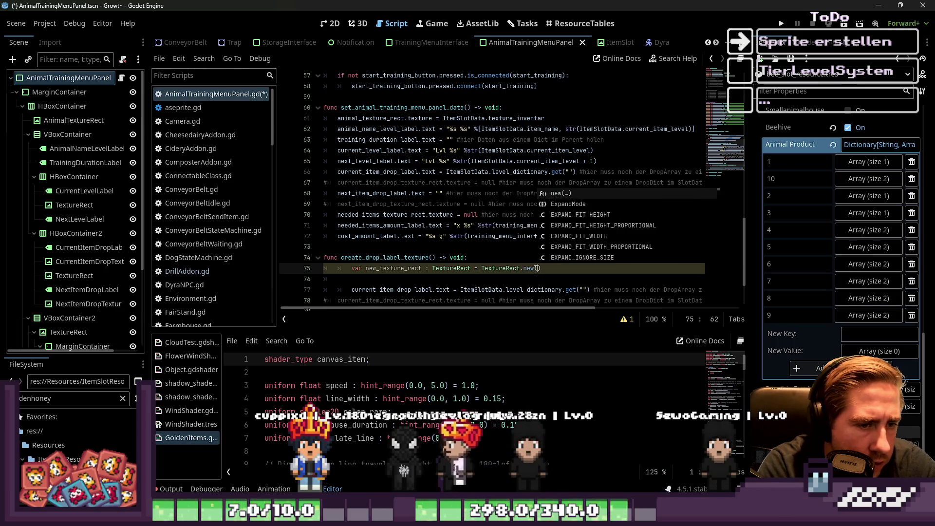
pyautogui.press('Return')
pyautogui.write('var')
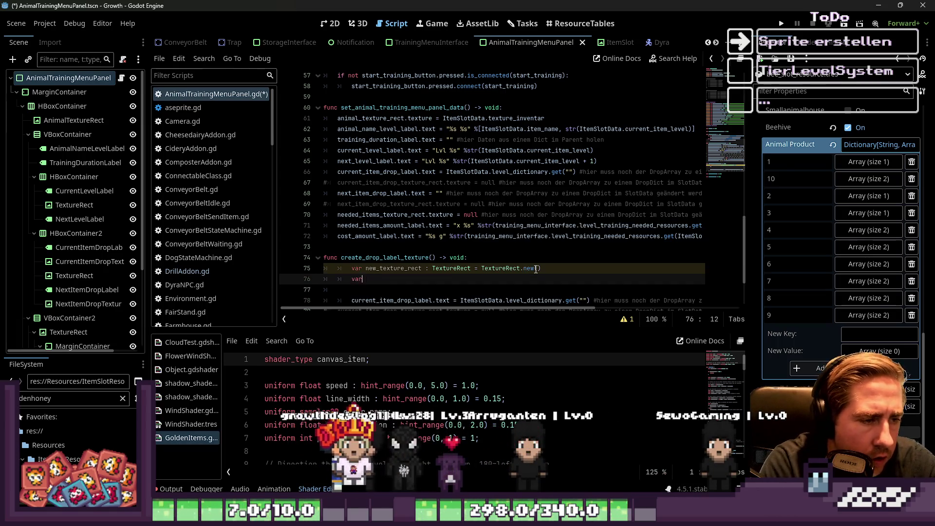
pyautogui.write(' new_label : Label')
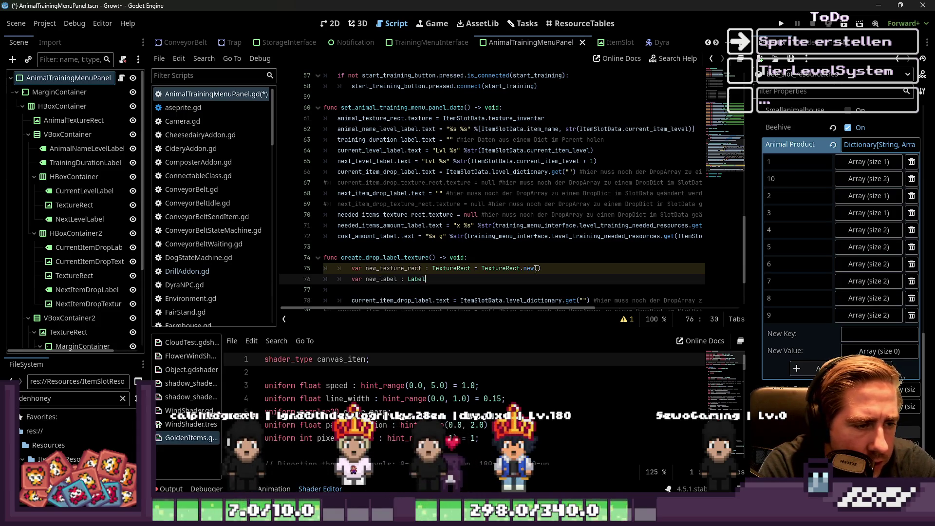
pyautogui.write(' = Label.')
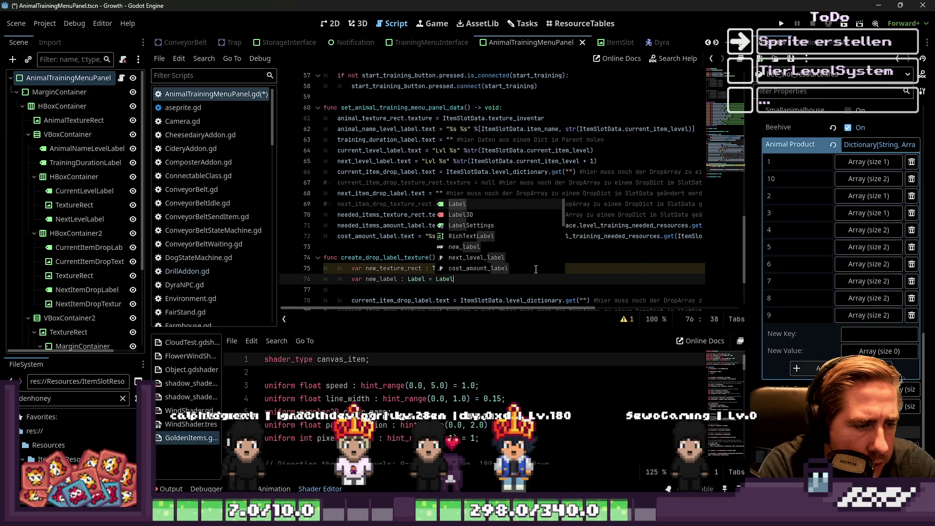
pyautogui.press('Return')
pyautogui.write(')')
pyautogui.press('Return')
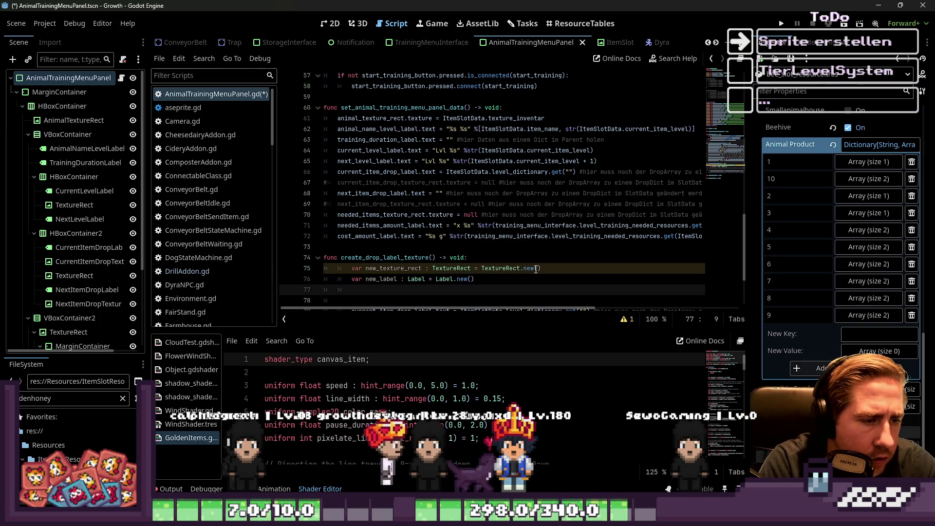
pyautogui.scroll(-3, 471, 189)
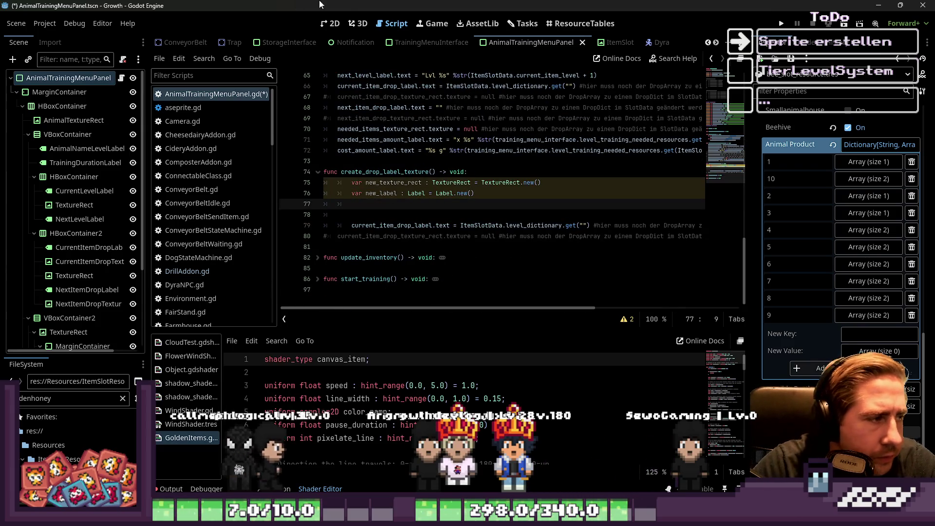
pyautogui.click(341, 22)
# Step: Move CurrentItemDropLabel under CurrentItemDropTexture in the Scene dock so the 1x label follows the meat icon
pyautogui.click(477, 234)
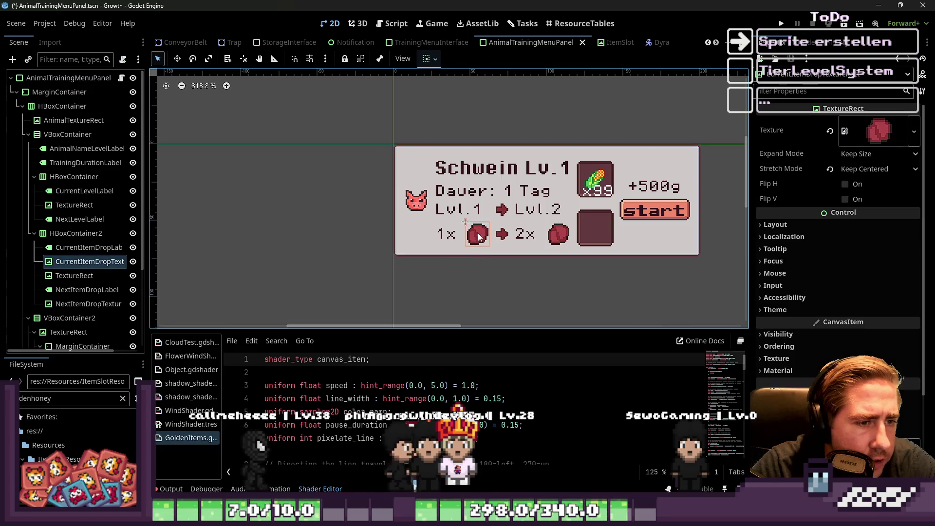
pyautogui.scroll(4, 494, 248)
pyautogui.keyDown('shift'); pyautogui.click(423, 228); pyautogui.keyUp('shift')
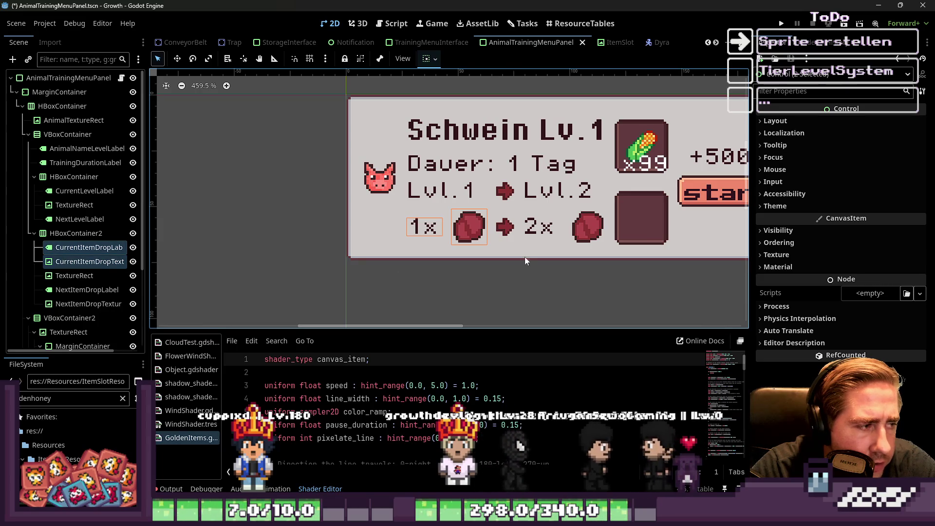
pyautogui.click(76, 253)
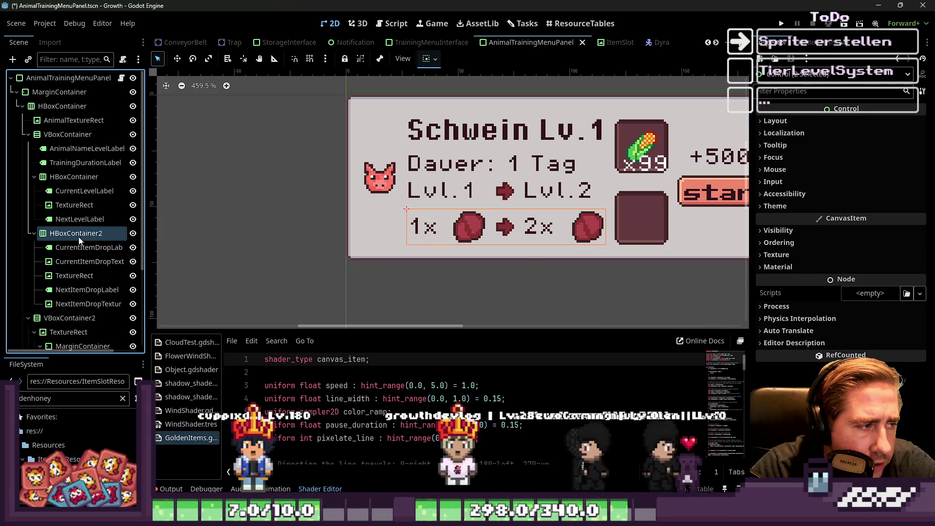
pyautogui.click(90, 261)
pyautogui.click(424, 228)
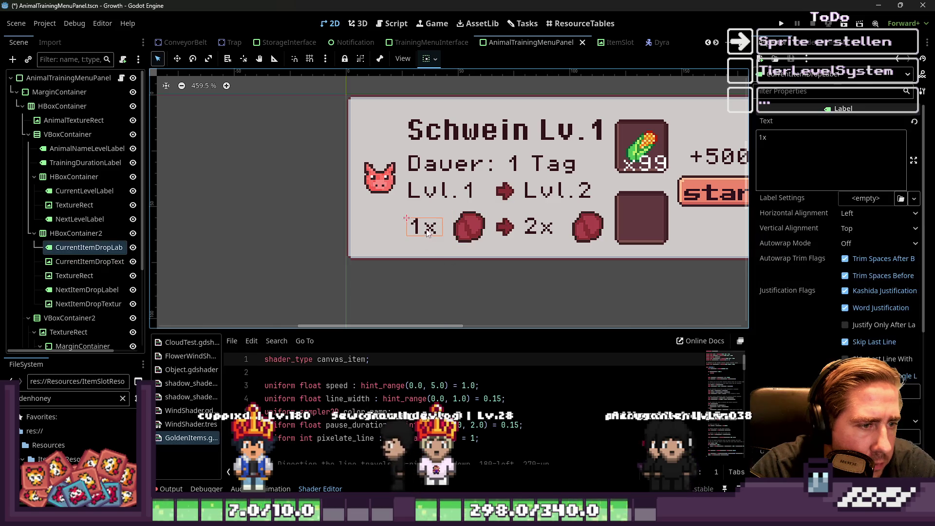
pyautogui.scroll(-3, 470, 225)
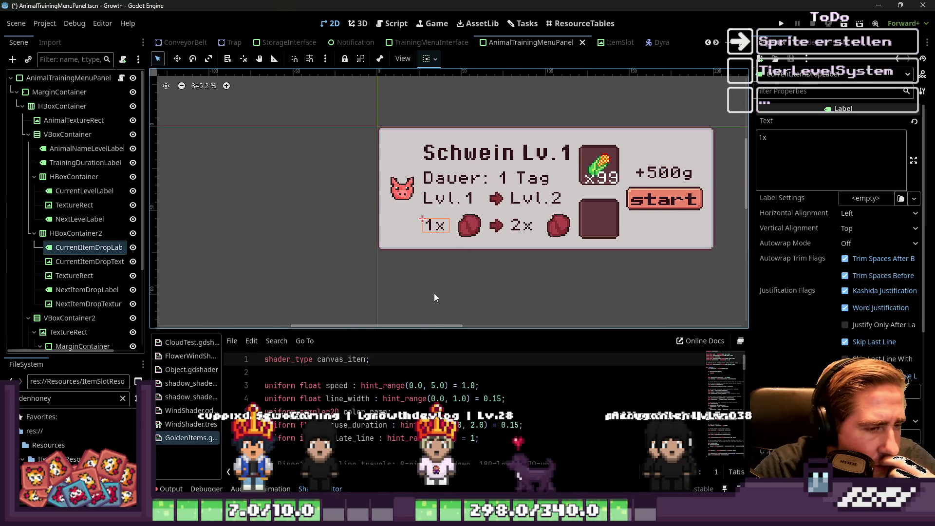
pyautogui.click(80, 262)
pyautogui.moveTo(80, 247)
pyautogui.mouseDown()
pyautogui.moveTo(80, 271)
pyautogui.moveTo(96, 252)
pyautogui.mouseUp()
pyautogui.scroll(6, 462, 229)
# Step: Move the 1x label onto the meat icon and set its Font Color theme override to white
pyautogui.click(462, 237)
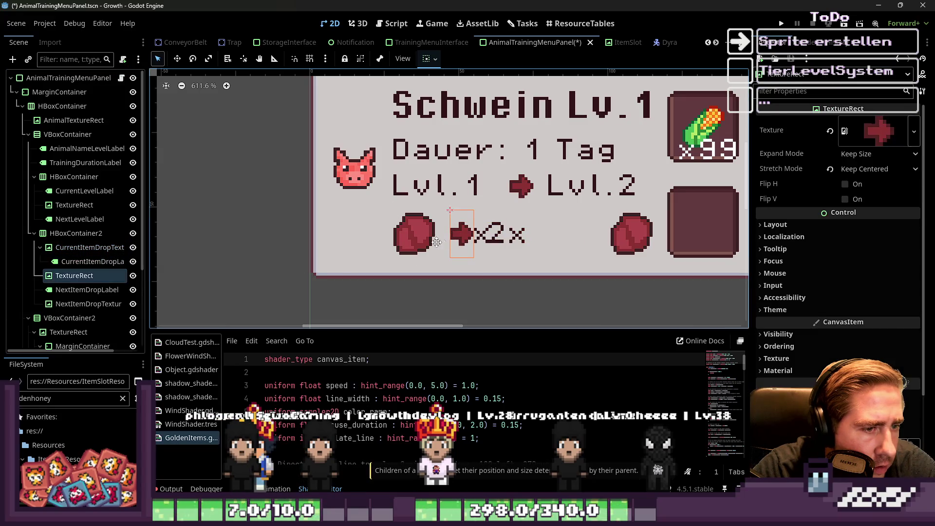
pyautogui.click(108, 261)
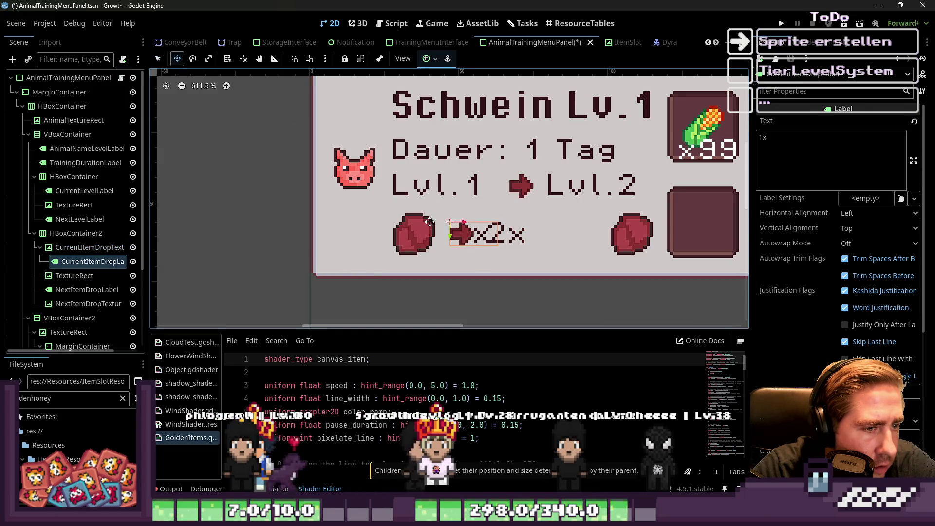
pyautogui.moveTo(435, 248); pyautogui.dragTo(405, 247)
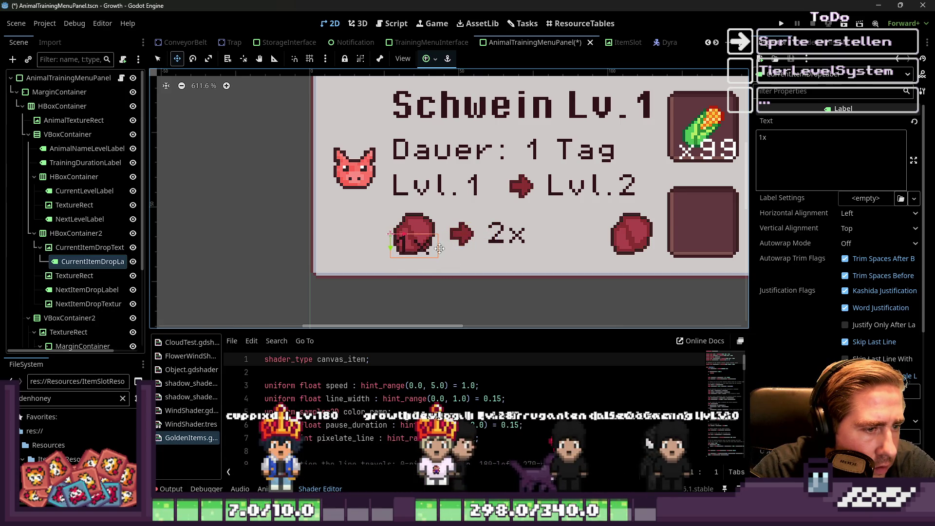
pyautogui.scroll(-10, 877, 349)
pyautogui.click(837, 334)
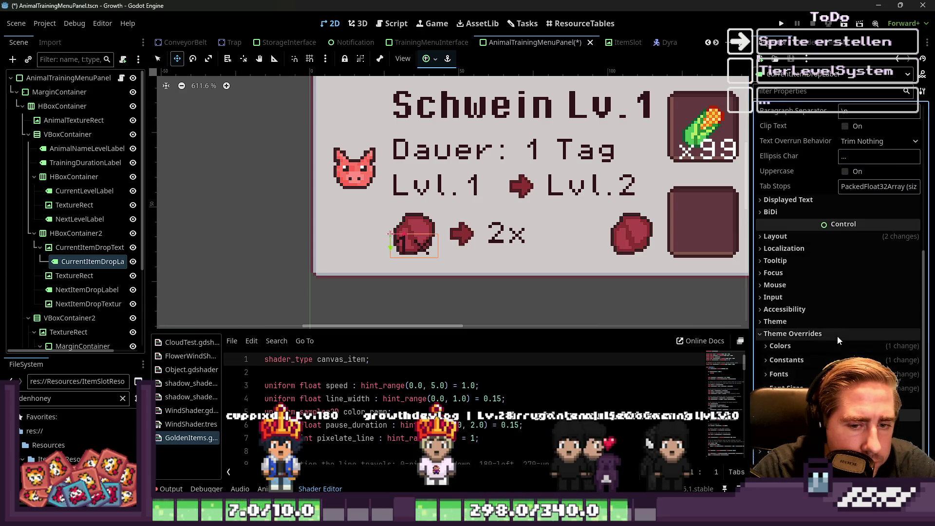
pyautogui.click(816, 346)
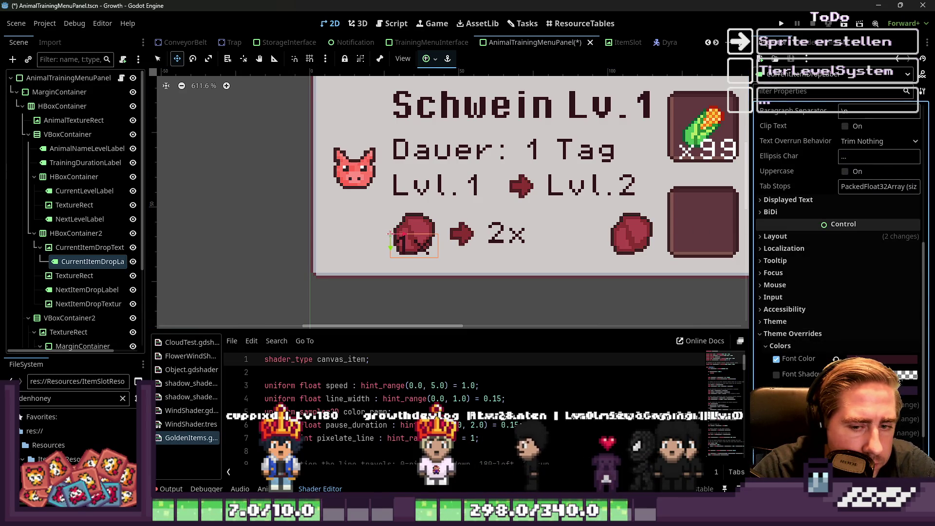
pyautogui.click(851, 359)
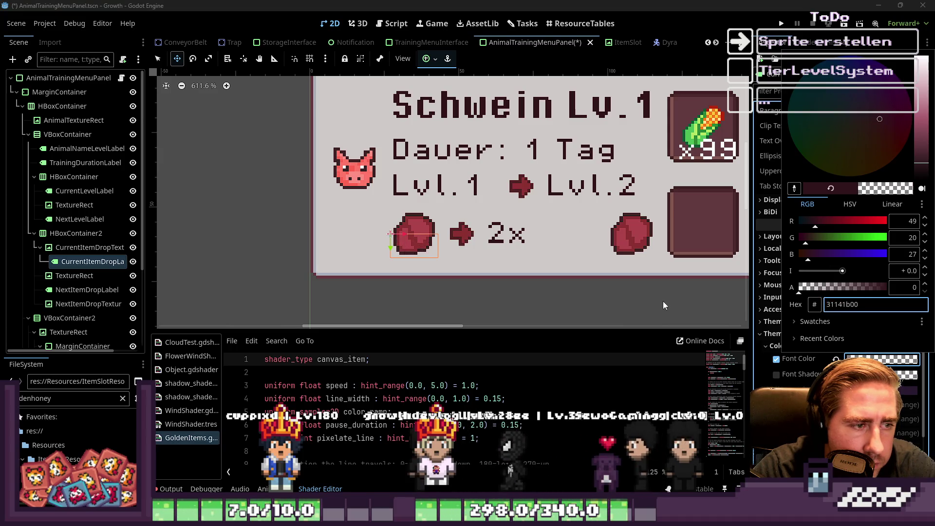
pyautogui.click(881, 358)
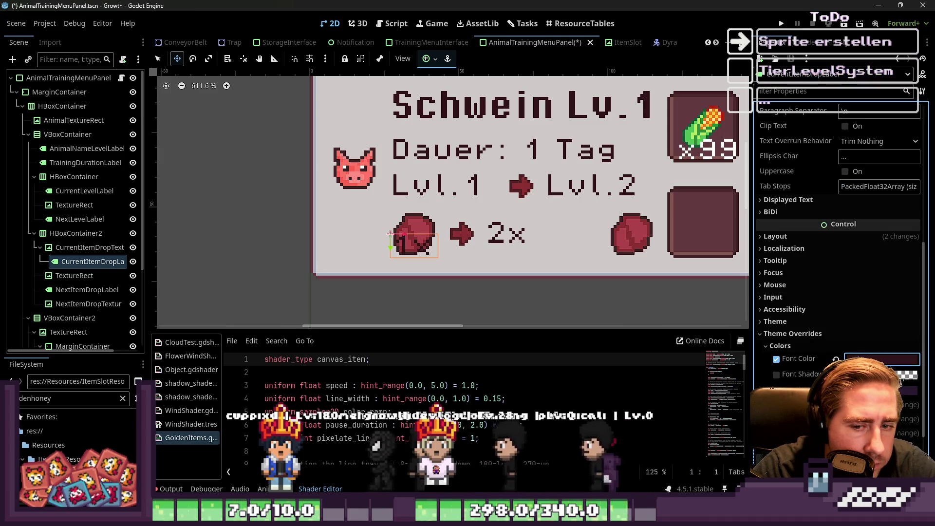
pyautogui.click(881, 358)
pyautogui.moveTo(827, 254)
pyautogui.mouseDown()
pyautogui.moveTo(891, 253)
pyautogui.moveTo(844, 243)
pyautogui.mouseUp()
pyautogui.scroll(5, 843, 243)
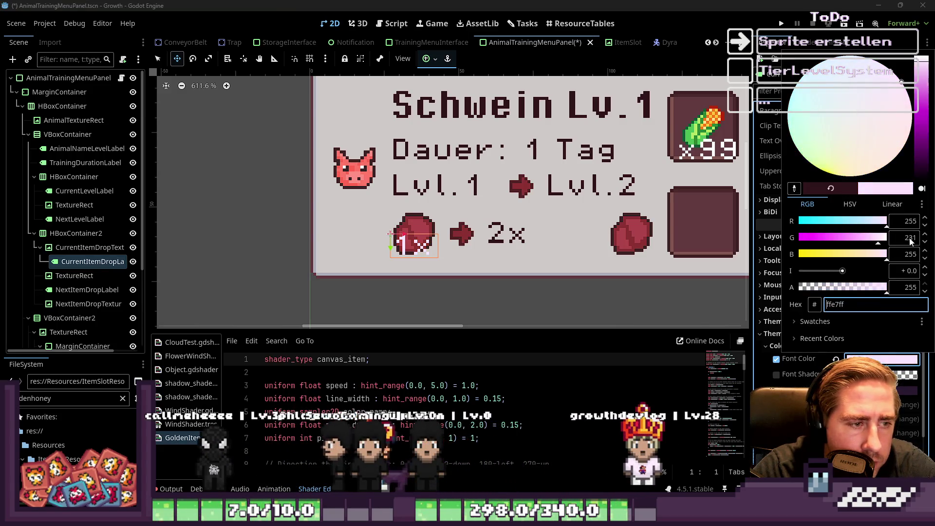
pyautogui.scroll(10, 906, 221)
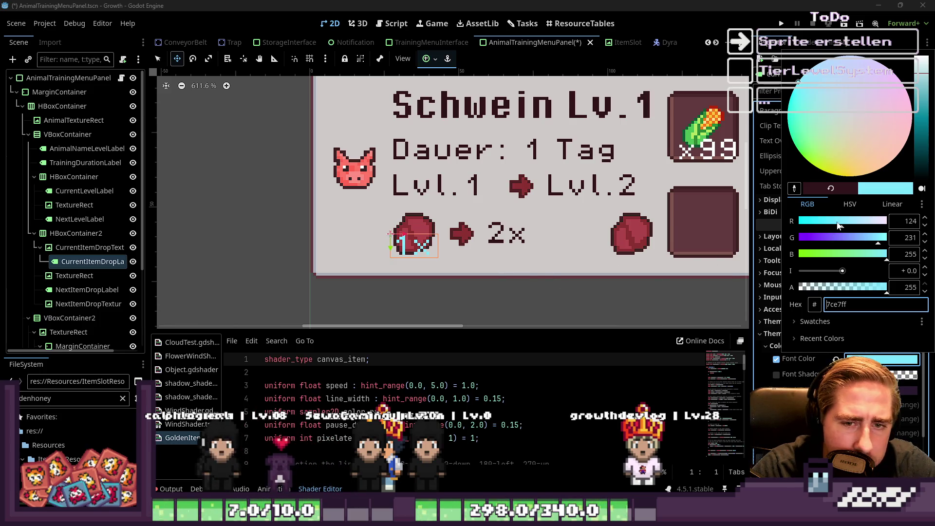
pyautogui.scroll(5, 906, 237)
pyautogui.click(399, 244)
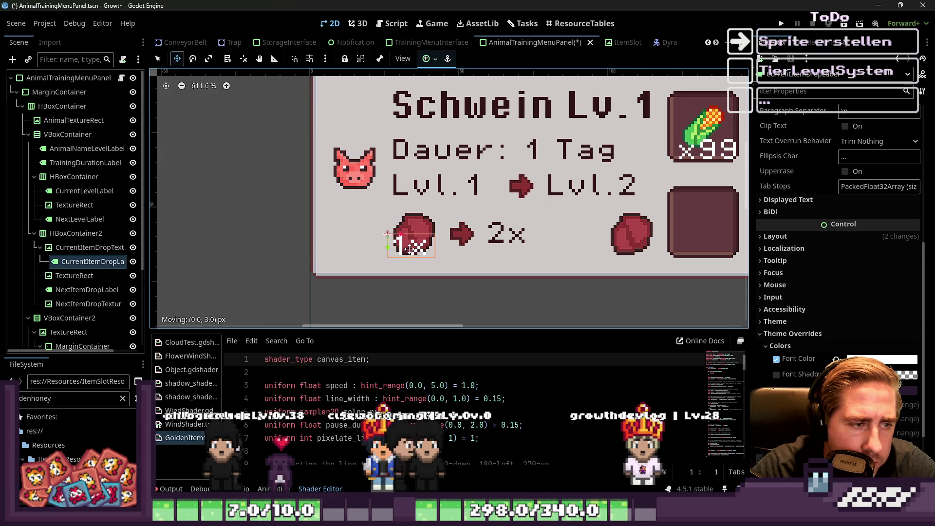
# Step: Change the count label's text to x1 and nudge it slightly right
pyautogui.moveTo(410, 258); pyautogui.dragTo(416, 254)
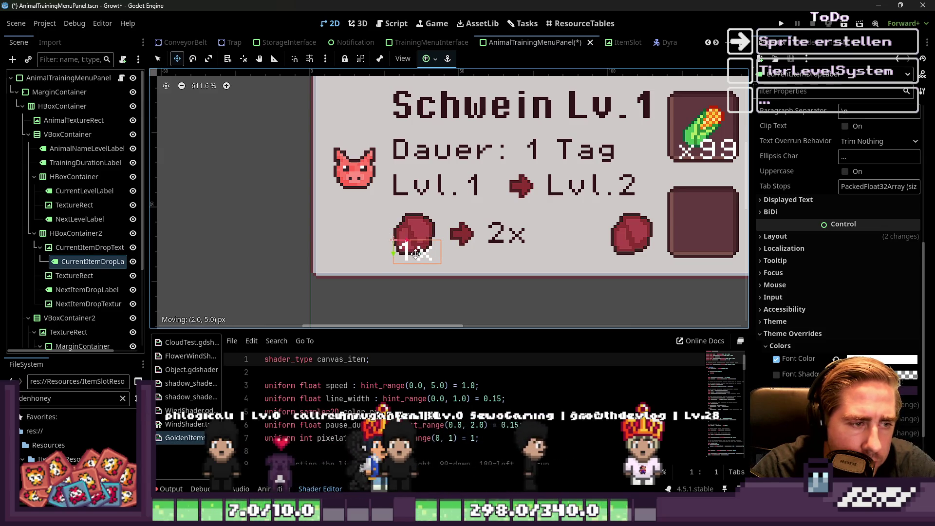
pyautogui.scroll(5, 410, 252)
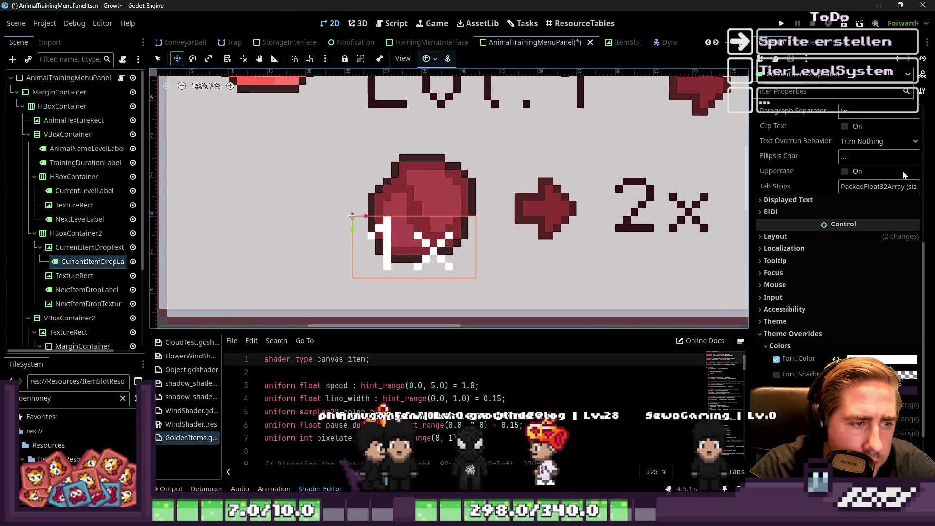
pyautogui.scroll(5, 837, 170)
pyautogui.click(854, 172)
pyautogui.hotkey('ctrl', 'a')
pyautogui.write('x1')
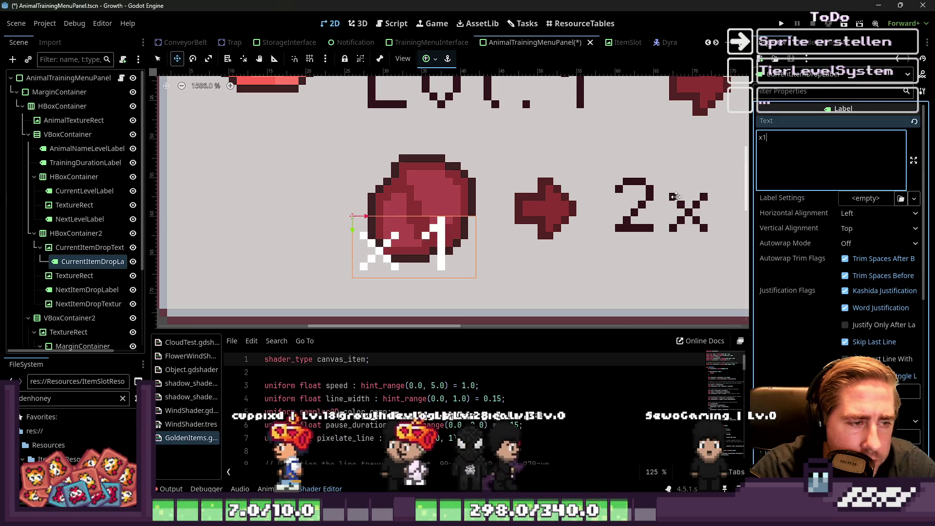
pyautogui.moveTo(365, 265); pyautogui.dragTo(381, 266)
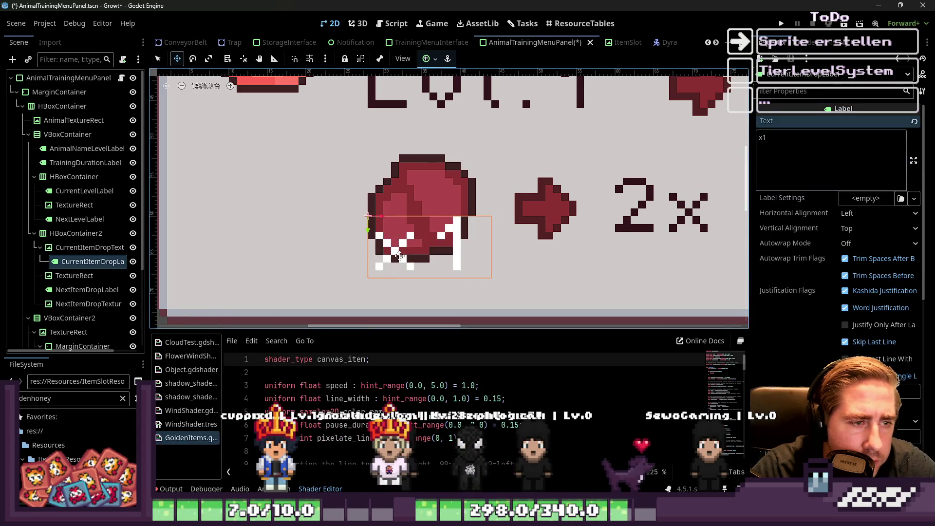
pyautogui.scroll(-8, 394, 258)
pyautogui.scroll(3, 390, 234)
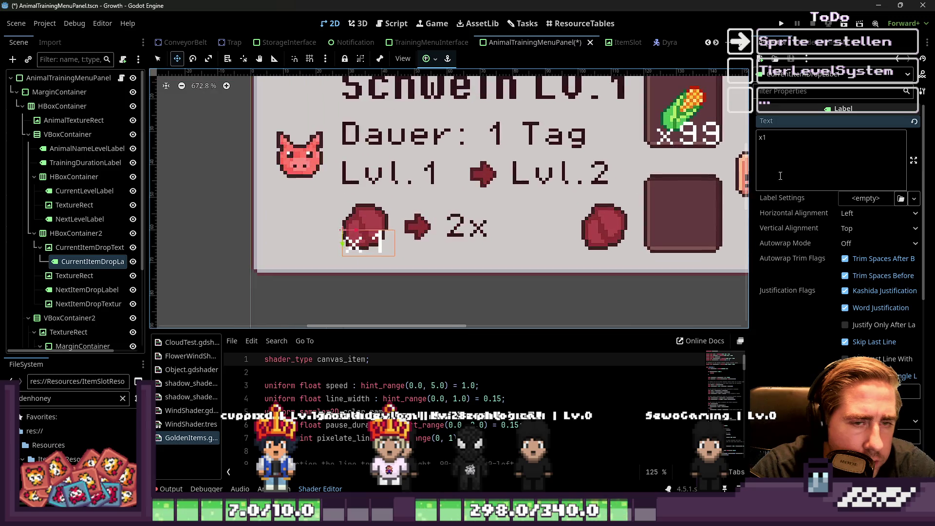
pyautogui.click(820, 152)
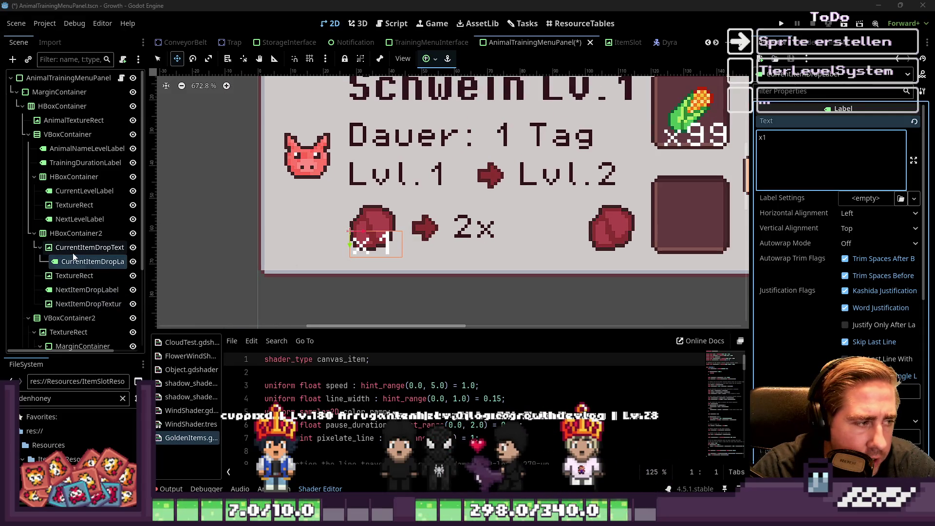
# Step: Duplicate the item drop group with Ctrl+D
pyautogui.click(90, 247)
pyautogui.hotkey('ctrl', 'd')
pyautogui.scroll(-1, 312, 223)
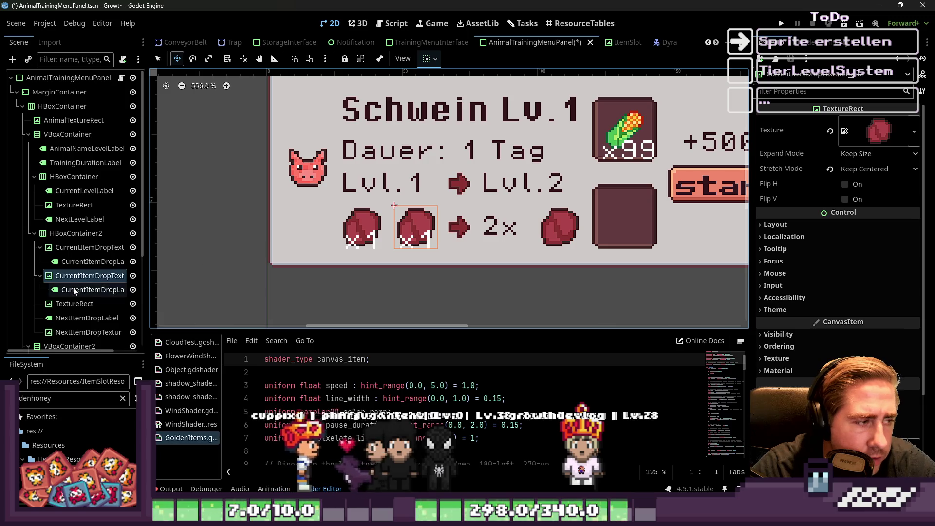
# Step: Delete the 2x label and its icon from the drop row
pyautogui.click(39, 247)
pyautogui.click(40, 261)
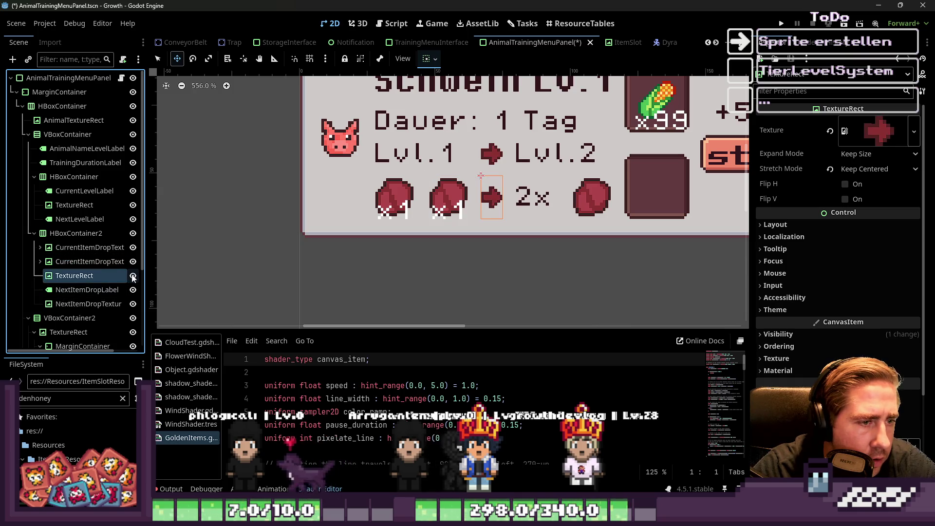
pyautogui.click(116, 291)
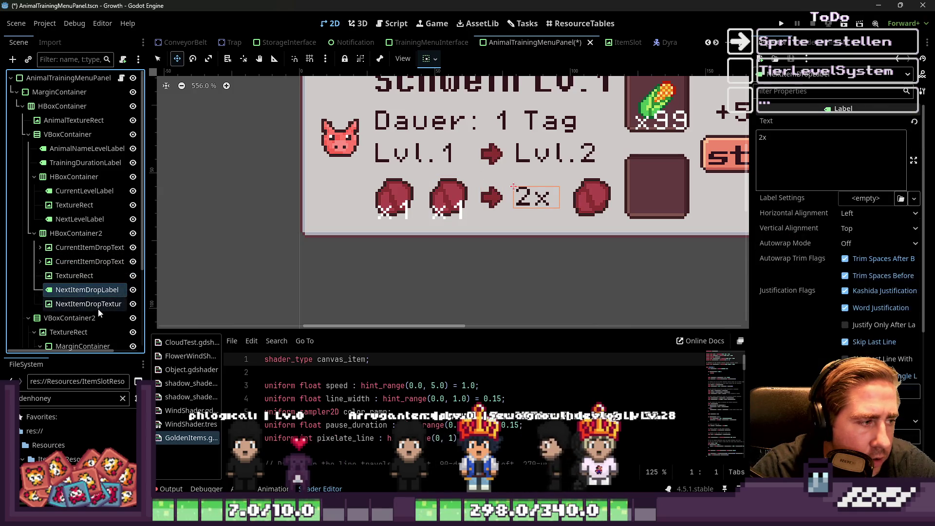
pyautogui.keyDown('shift'); pyautogui.click(99, 309); pyautogui.keyUp('shift')
pyautogui.press('Delete')
pyautogui.press('Return')
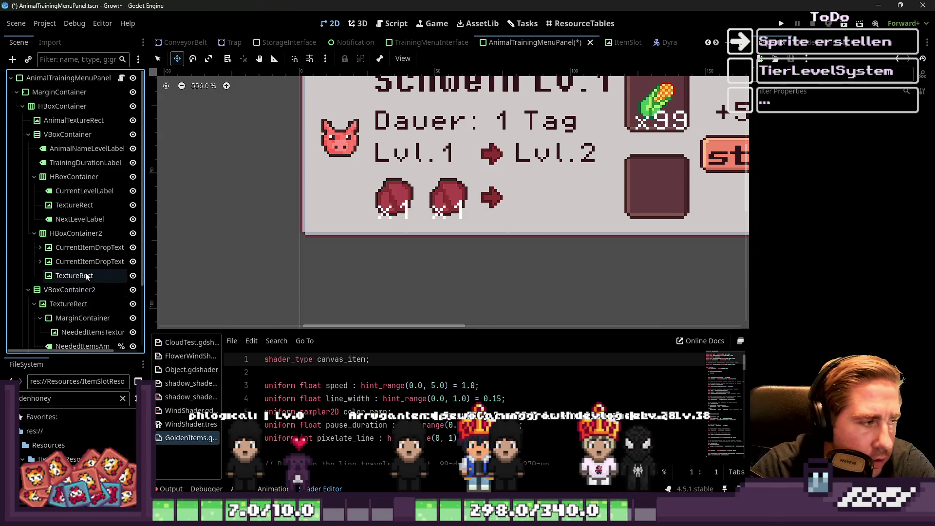
# Step: Duplicate the item drop again and move the arrow between the item drops
pyautogui.click(82, 267)
pyautogui.hotkey('ctrl', 'd')
pyautogui.hotkey('ctrl', 'd')
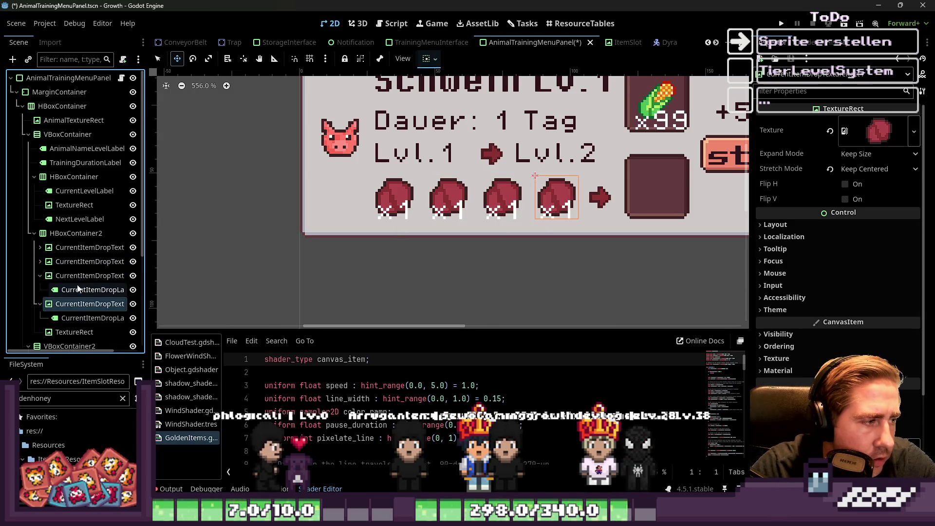
pyautogui.click(40, 276)
pyautogui.keyDown('ctrl'); pyautogui.click(66, 276); pyautogui.keyUp('ctrl')
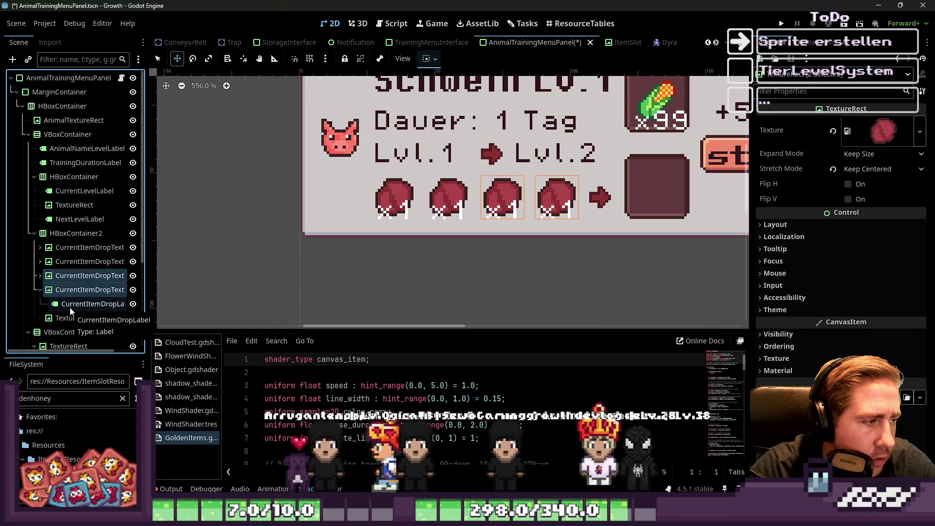
pyautogui.click(64, 318)
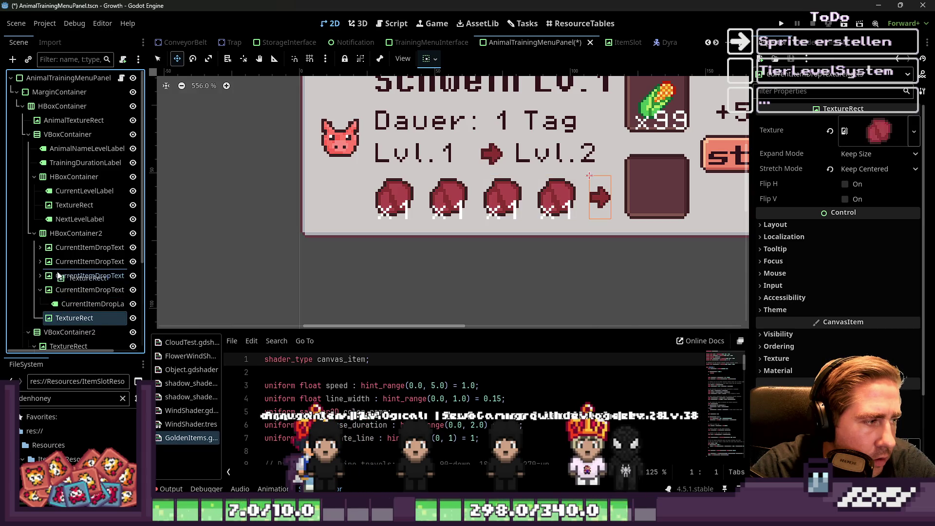
pyautogui.moveTo(58, 276); pyautogui.dragTo(58, 274)
pyautogui.scroll(-5, 382, 235)
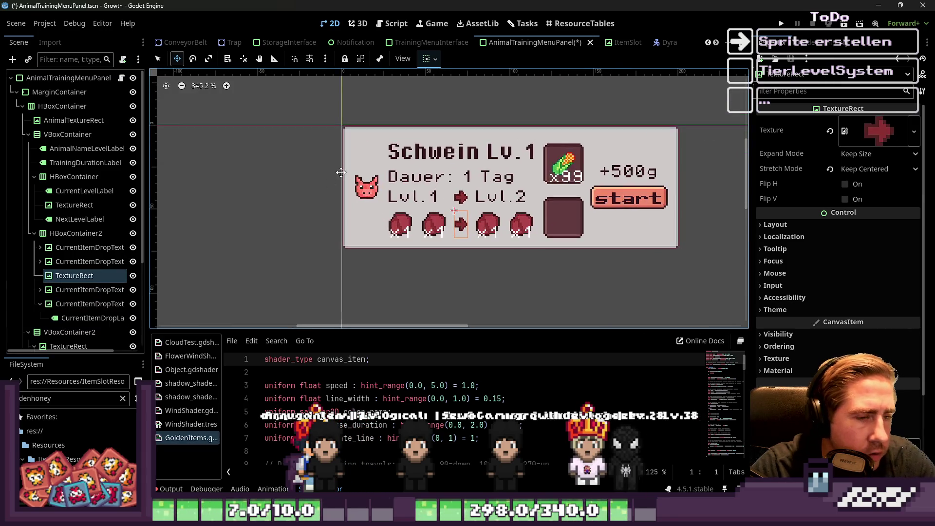
# Step: Toggle the fourth item drop's visibility while checking the panel's margin and root containers
pyautogui.click(132, 290)
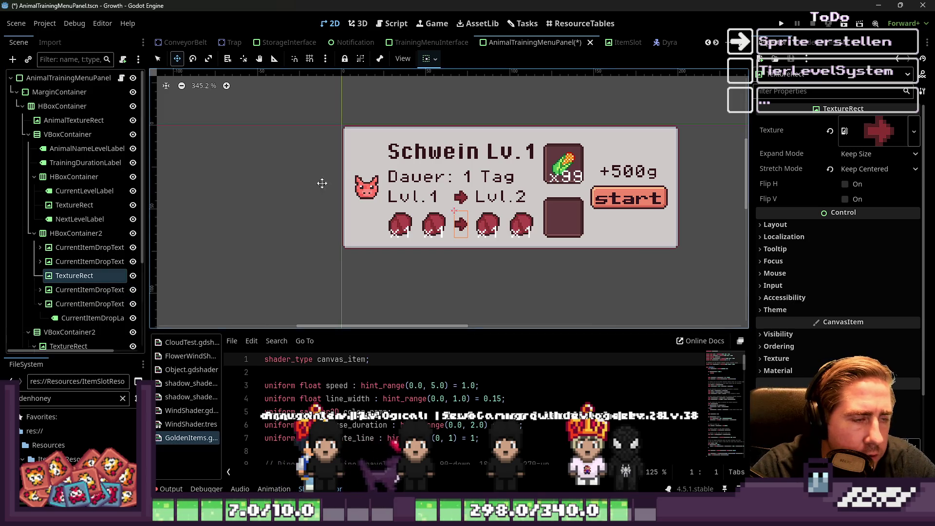
pyautogui.click(636, 148)
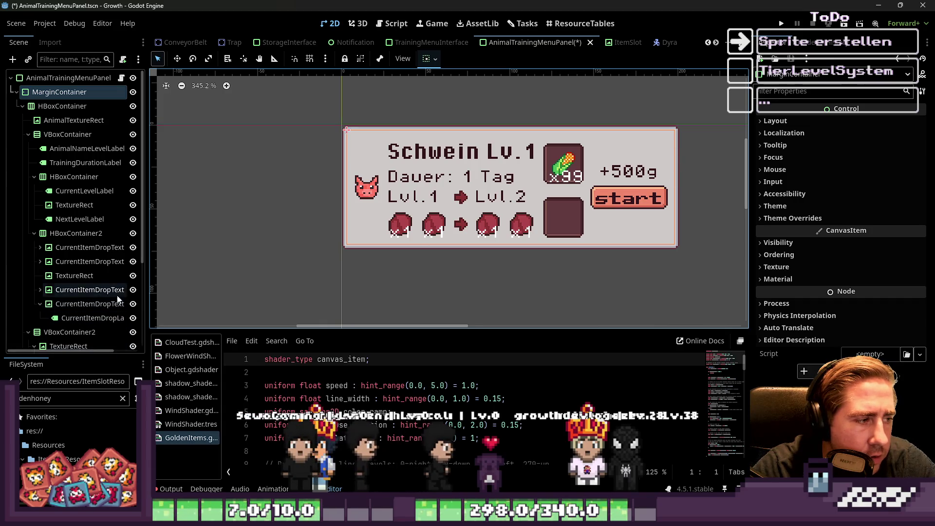
pyautogui.click(132, 289)
pyautogui.click(649, 139)
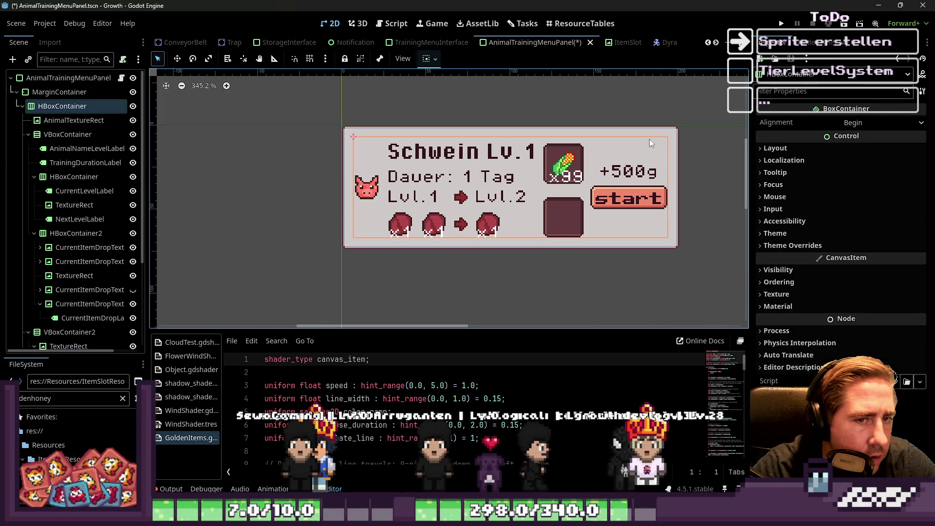
pyautogui.click(678, 130)
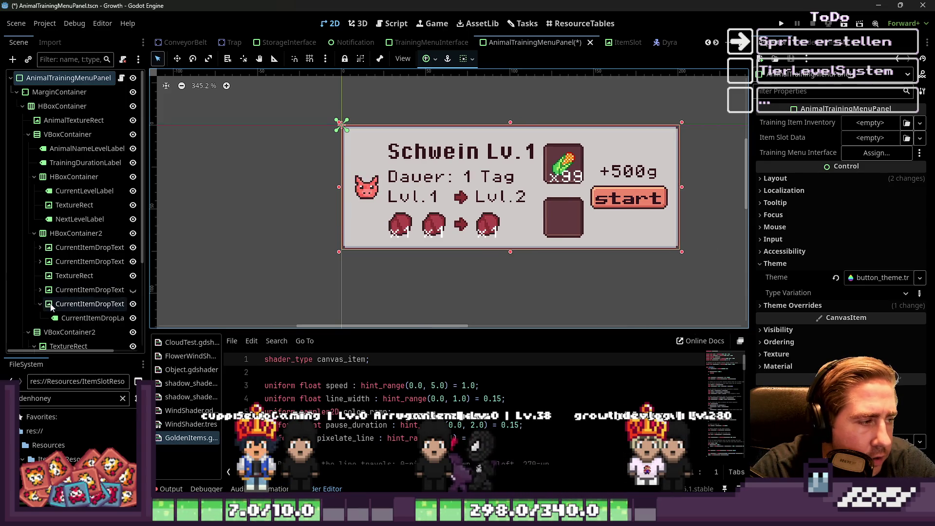
pyautogui.click(132, 290)
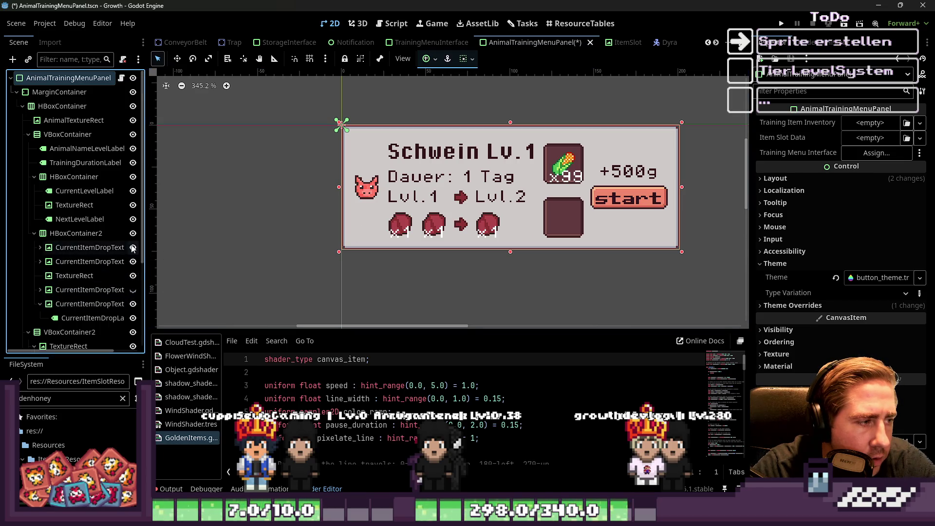
# Step: Set the drop row container to shrink-center and keep the fourth item drop hidden
pyautogui.click(78, 233)
pyautogui.click(429, 58)
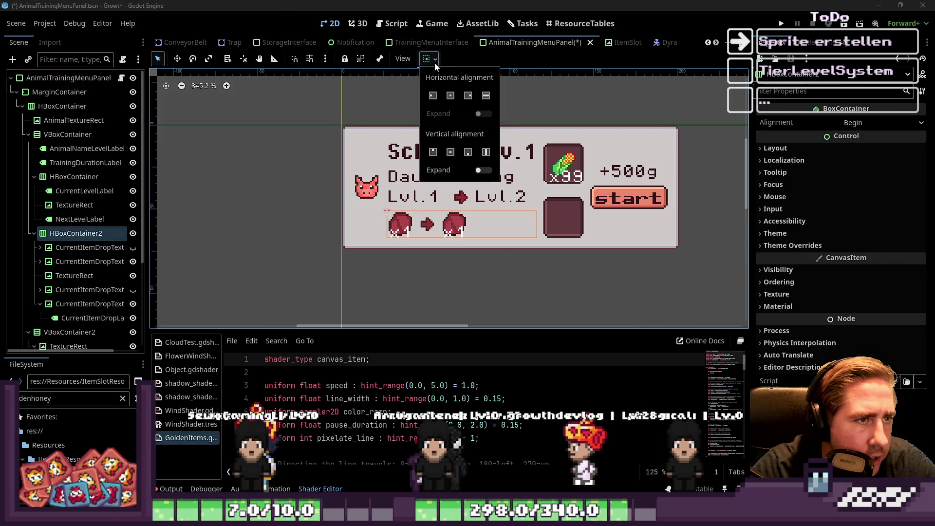
pyautogui.click(447, 96)
pyautogui.click(132, 247)
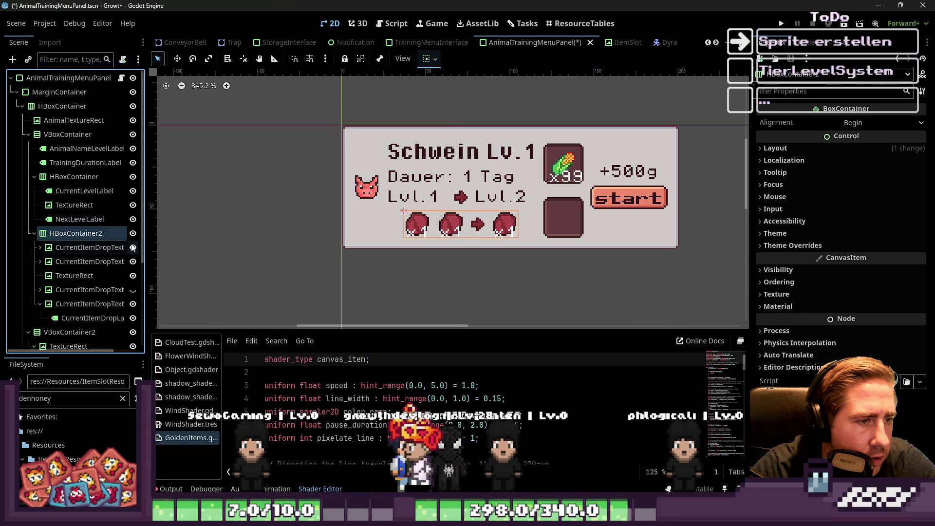
pyautogui.click(134, 290)
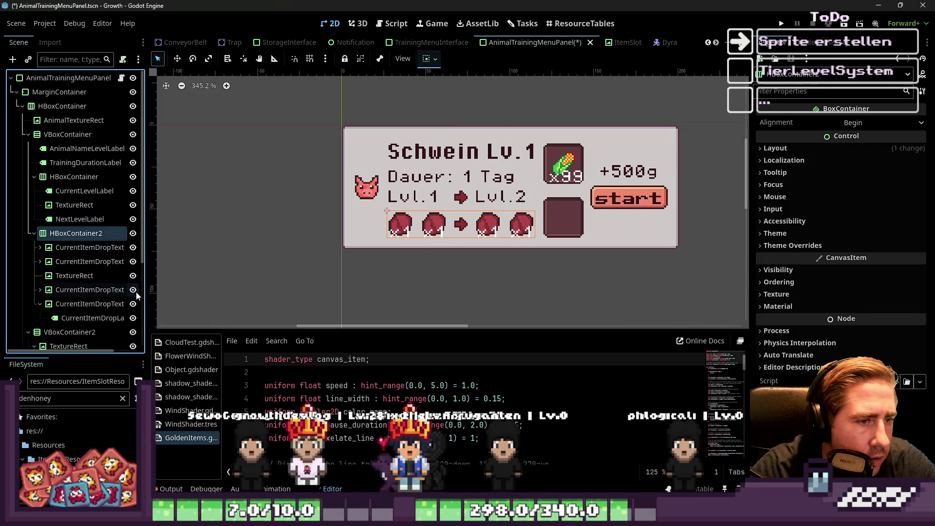
pyautogui.click(136, 291)
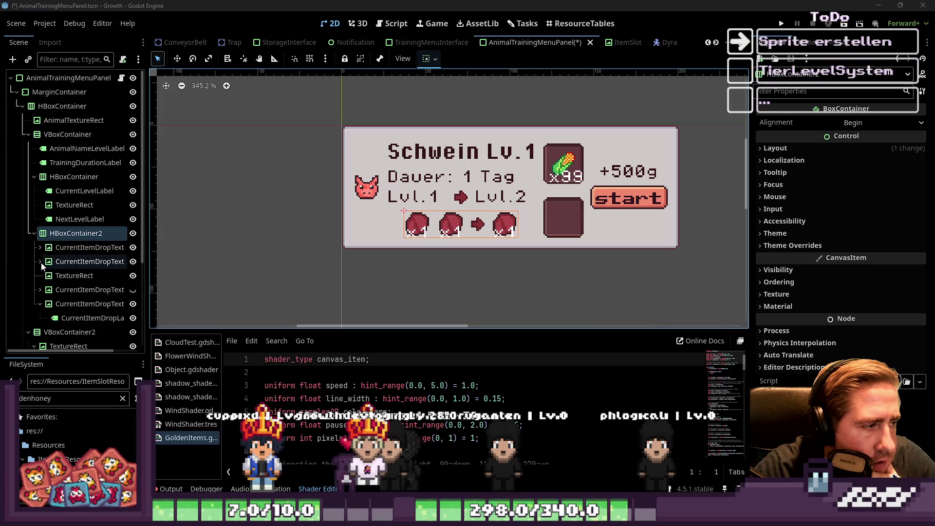
pyautogui.click(76, 261)
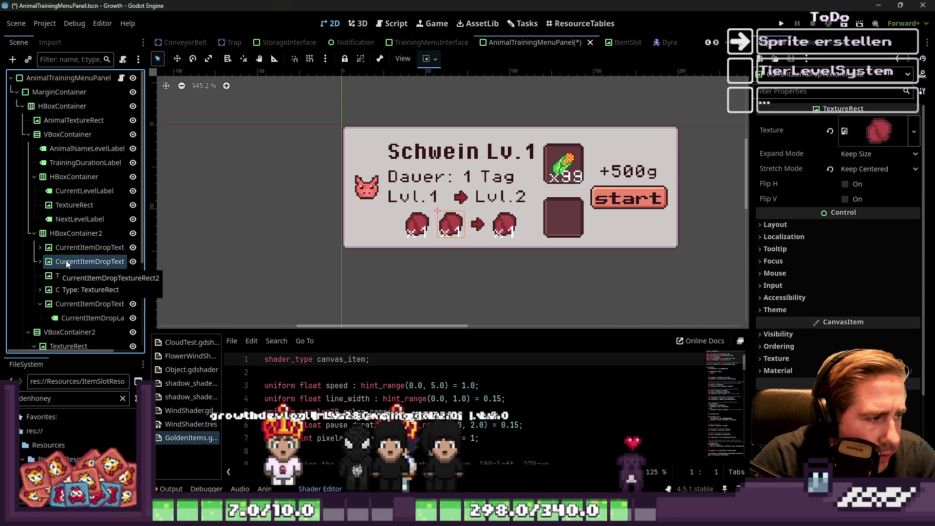
# Step: Save the second item drop branch as res://Scenes/AnimalTrainingMenuItemDropPanel.tscn
pyautogui.rightClick(66, 264)
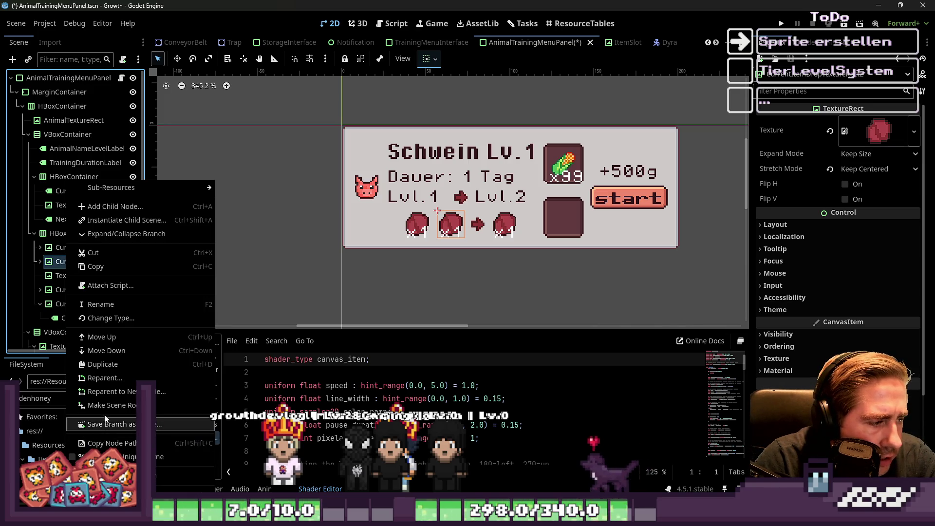
pyautogui.click(123, 426)
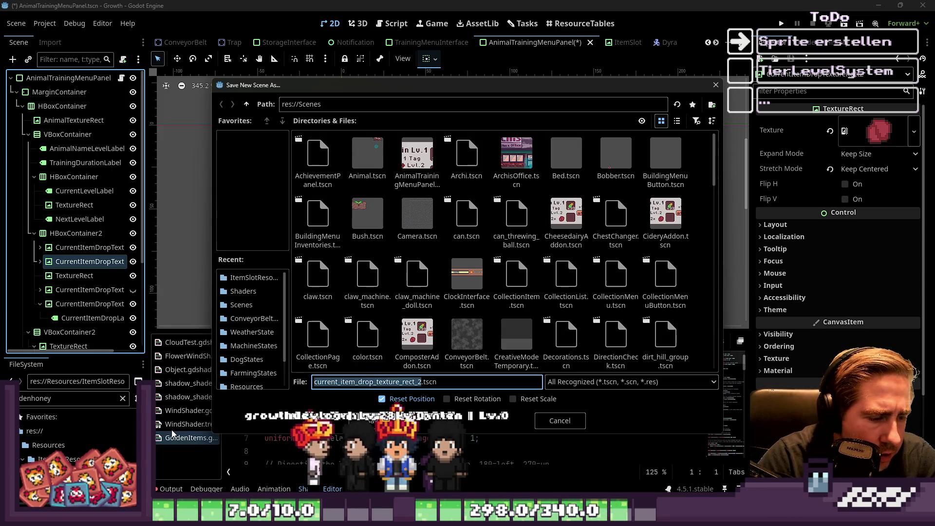
pyautogui.write('ItemDrop')
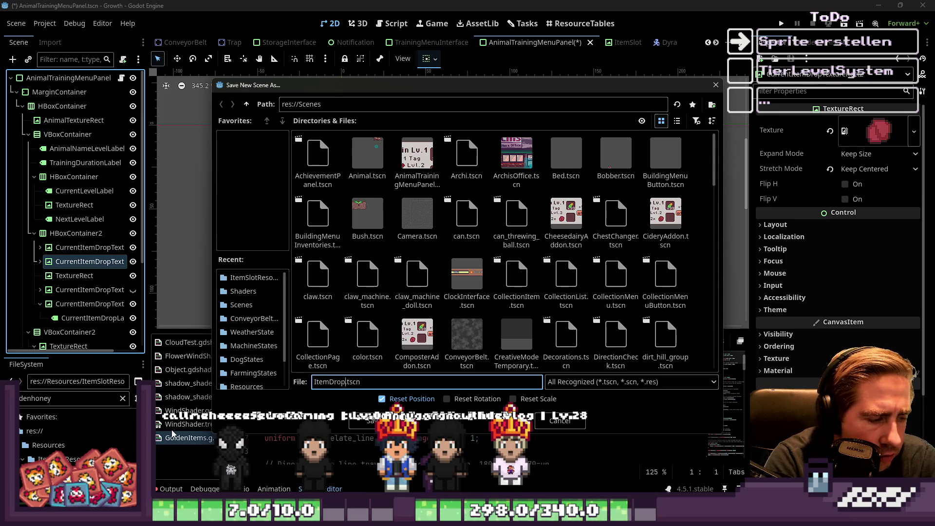
pyautogui.hotkey('shift', 'Home')
pyautogui.write('Anima')
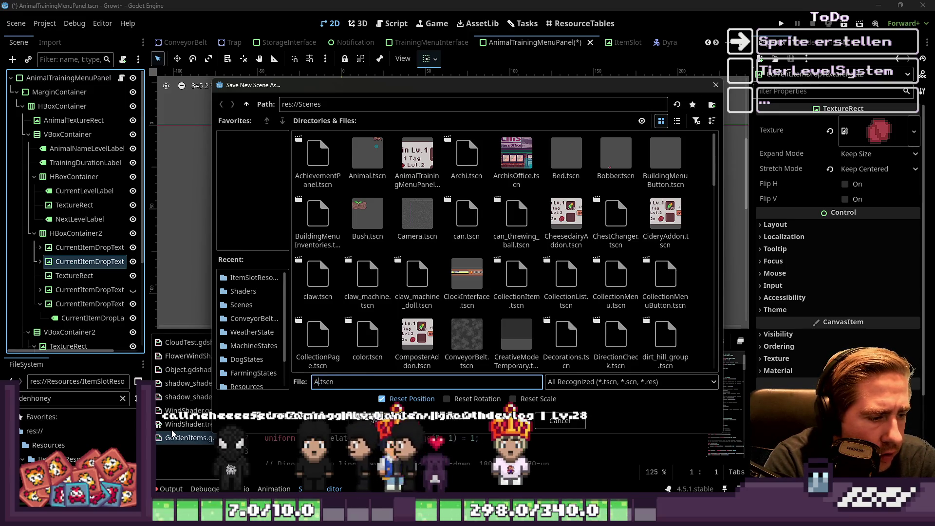
pyautogui.write('lTrainin')
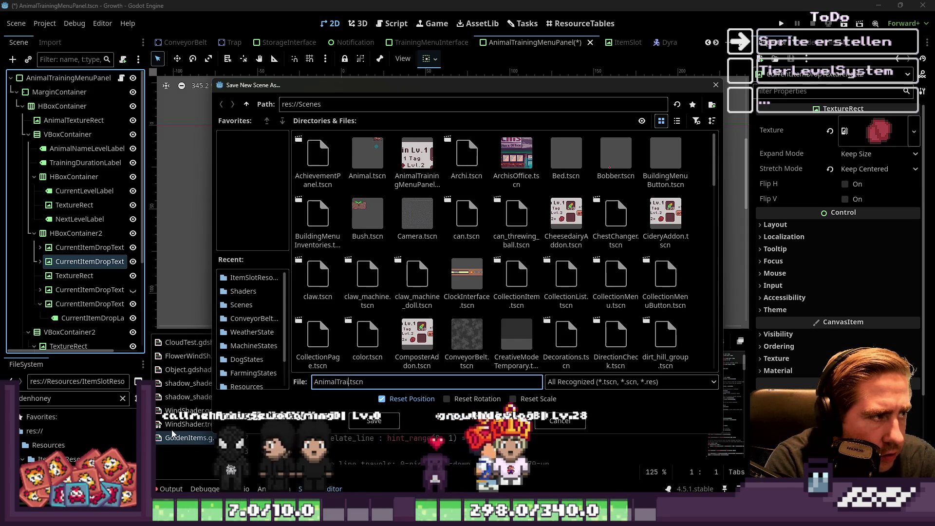
pyautogui.write('gMenu')
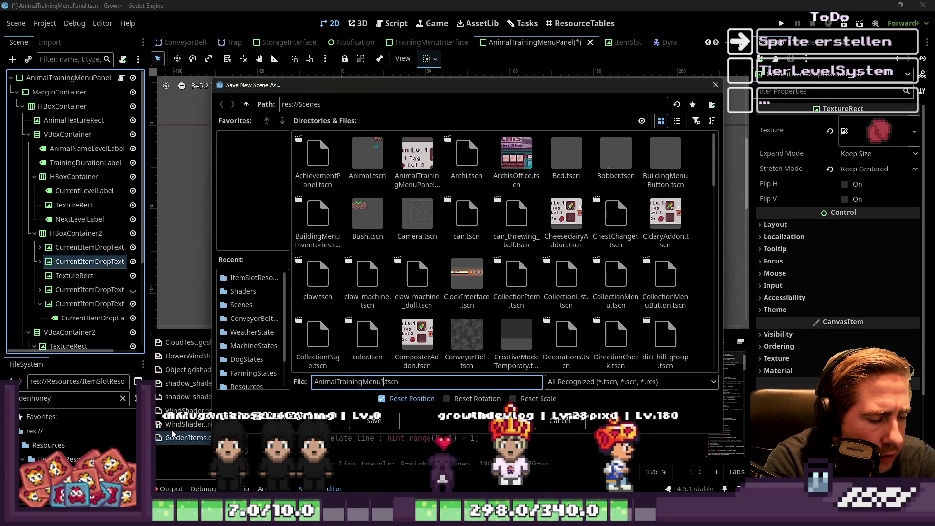
pyautogui.write('ItemDrop')
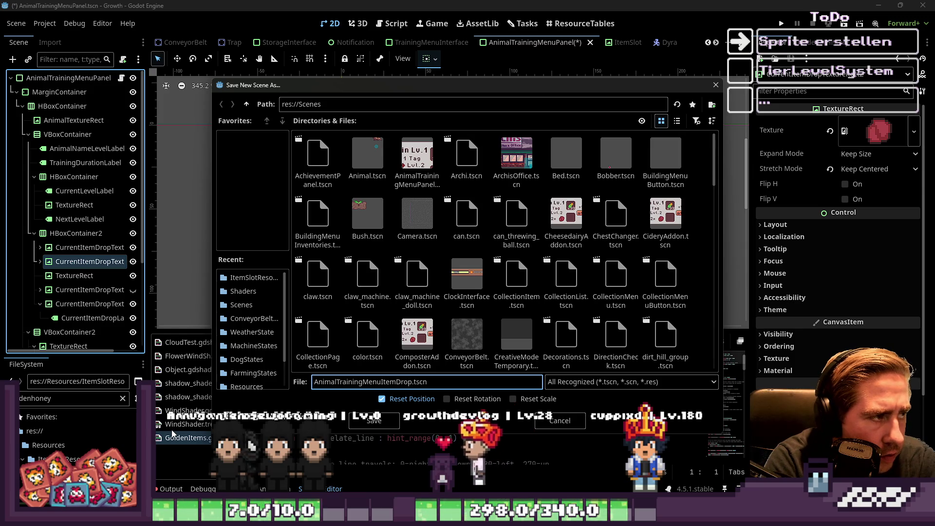
pyautogui.press('Right')
pyautogui.press('Right')
pyautogui.press('Right')
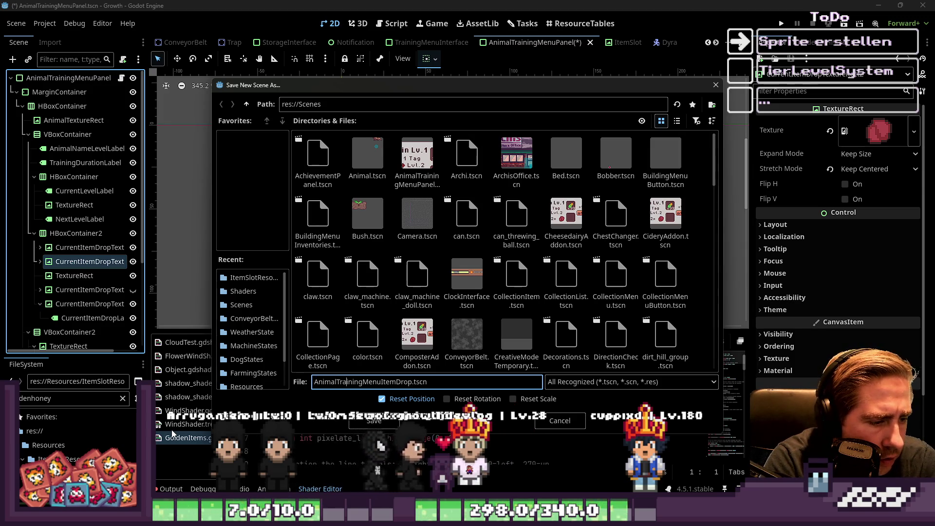
pyautogui.press('Right')
pyautogui.press('Right')
pyautogui.press('Right')
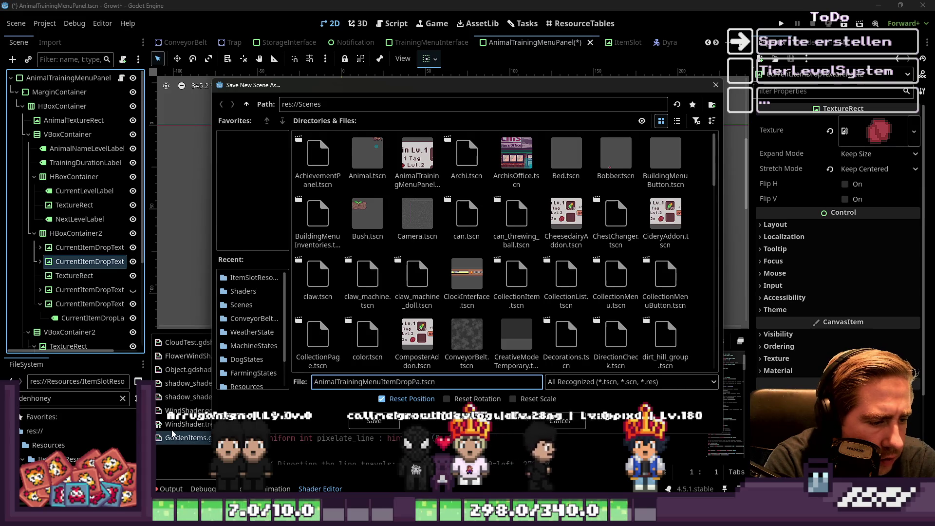
pyautogui.hotkey('ctrl', 'a')
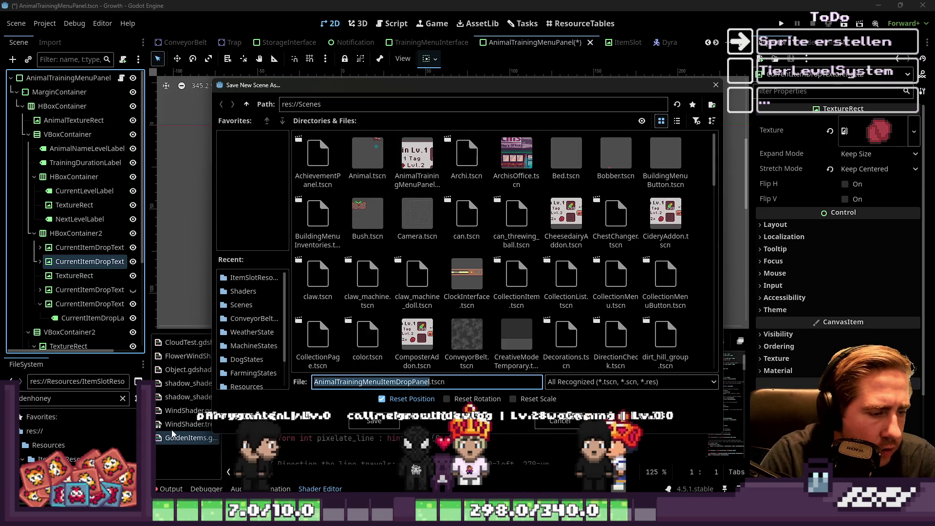
pyautogui.press('Return')
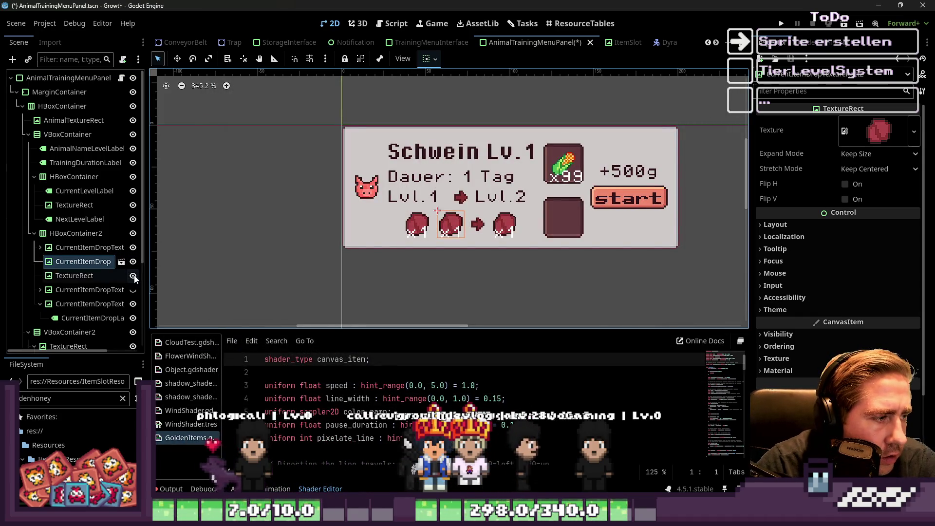
# Step: Delete the first duplicate CurrentItemDropText and the CurrentItemDrop node
pyautogui.click(88, 276)
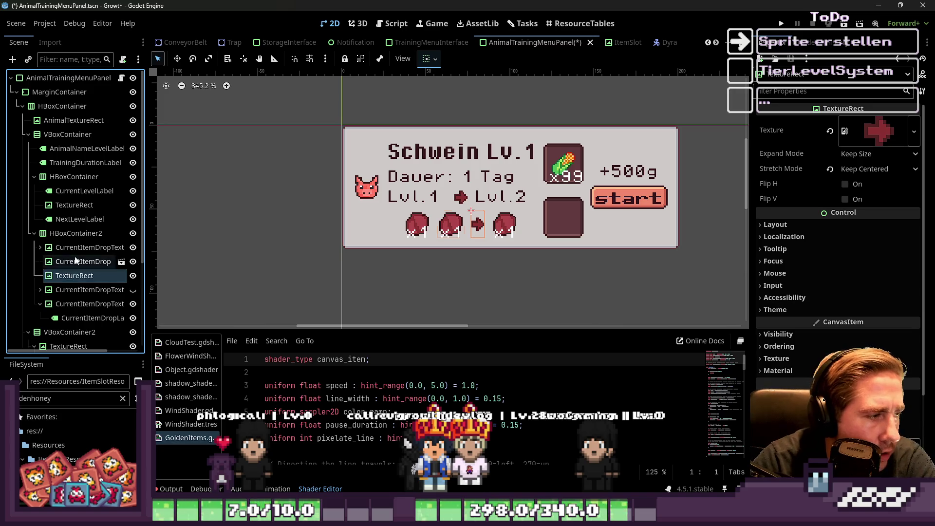
pyautogui.click(80, 242)
pyautogui.press('Delete')
pyautogui.press('Return')
pyautogui.click(75, 276)
pyautogui.click(82, 248)
pyautogui.press('Delete')
pyautogui.press('Return')
# Step: Delete the two remaining CurrentItemDropText nodes, leaving only the arrow
pyautogui.click(74, 263)
pyautogui.press('Delete')
pyautogui.press('Return')
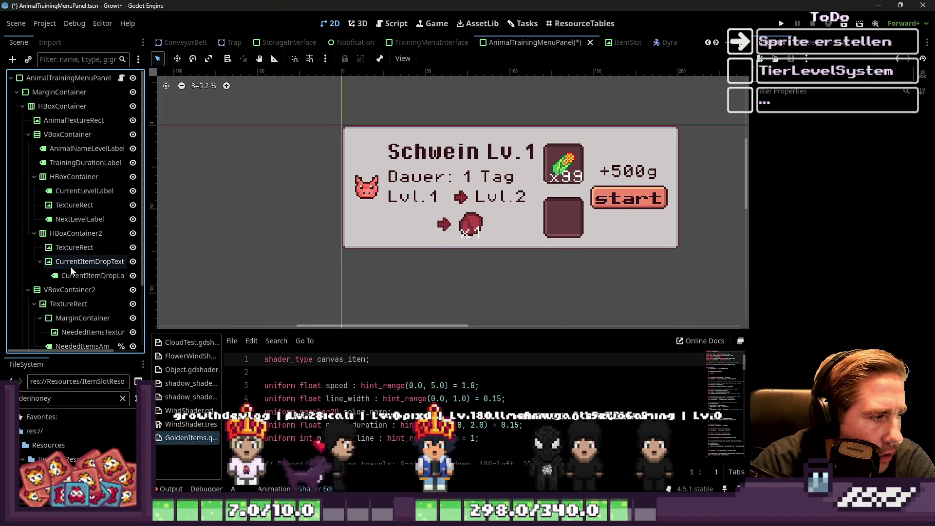
pyautogui.click(71, 265)
pyautogui.press('Delete')
pyautogui.press('Return')
# Step: Start adding a child node to HBoxContainer2
pyautogui.click(62, 248)
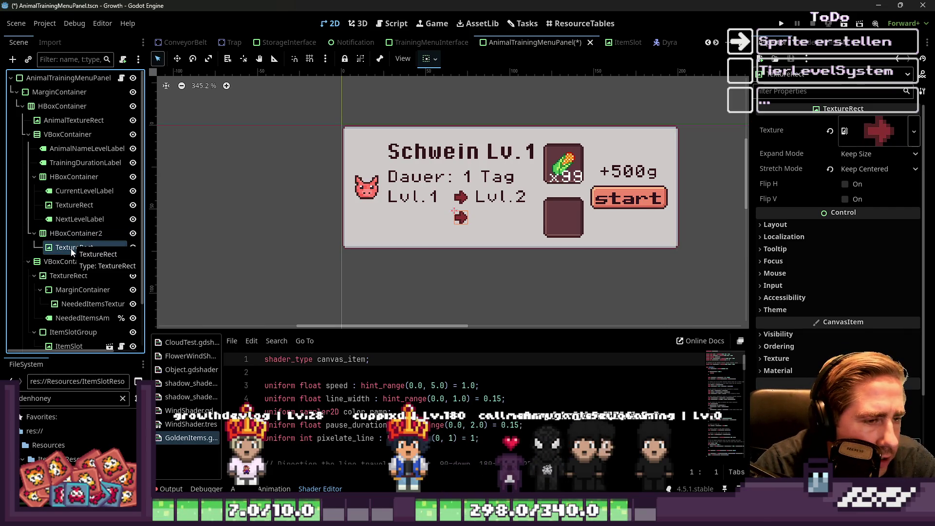
pyautogui.click(54, 235)
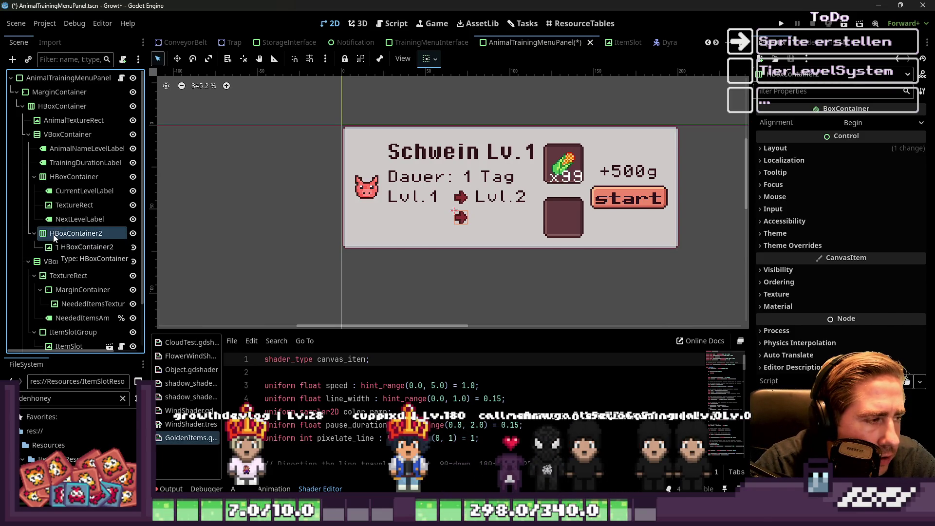
pyautogui.hotkey('ctrl', 'a')
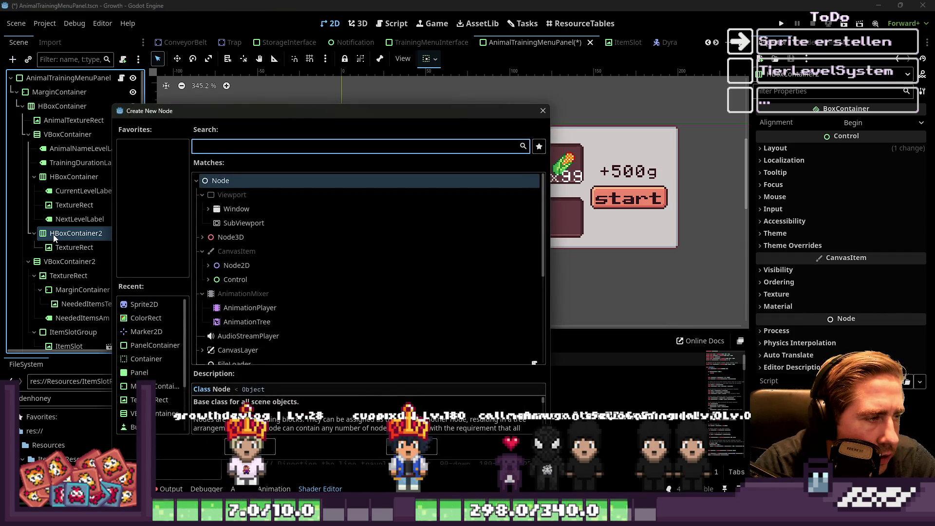
# Step: Create an HBoxContainer child inside HBoxContainer2
pyautogui.write('HB')
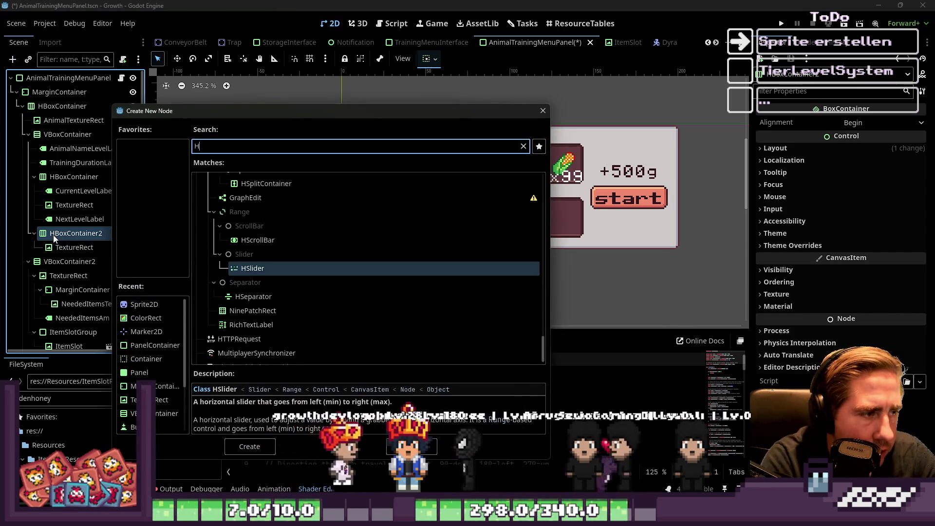
pyautogui.press('Return')
pyautogui.press('Up')
pyautogui.press('Down')
pyautogui.press('Up')
pyautogui.press('Down')
pyautogui.click(68, 233)
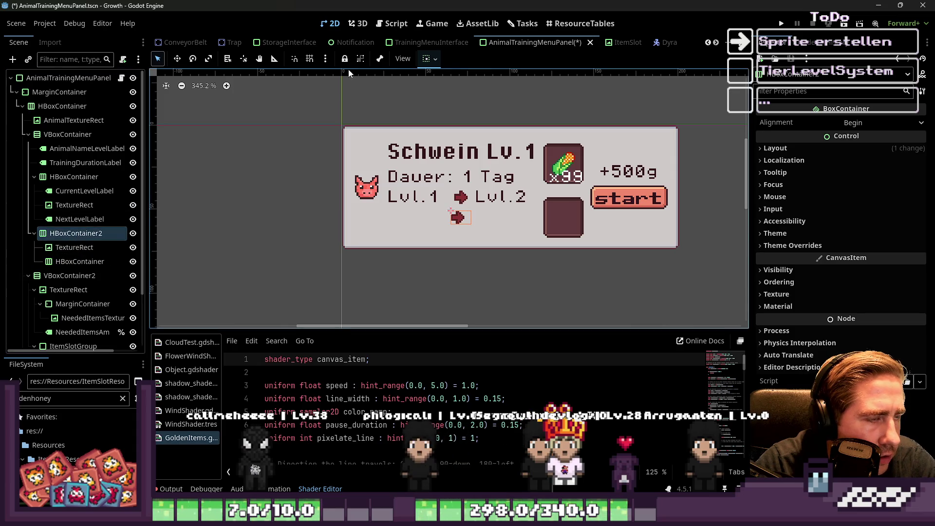
pyautogui.click(98, 247)
# Step: Set HBoxContainer2's vertical sizing to Fill and Expand
pyautogui.click(427, 59)
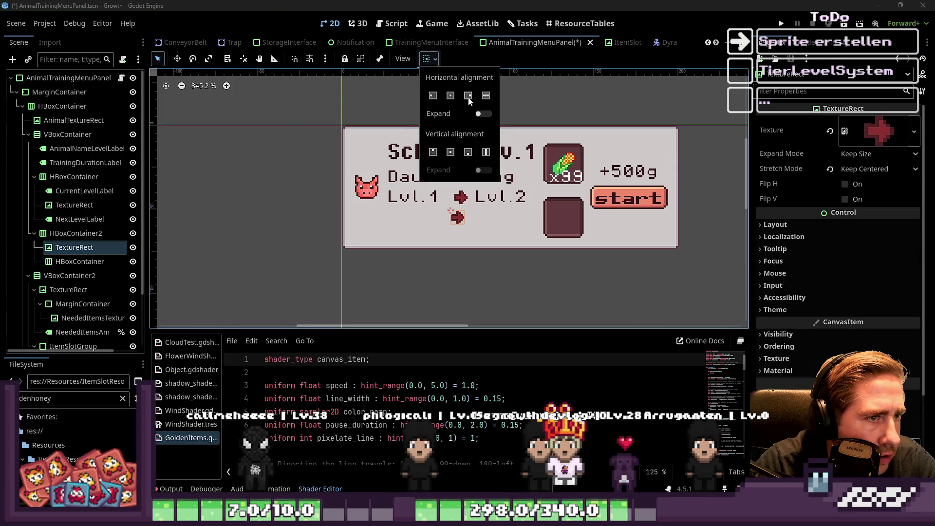
pyautogui.press('Escape')
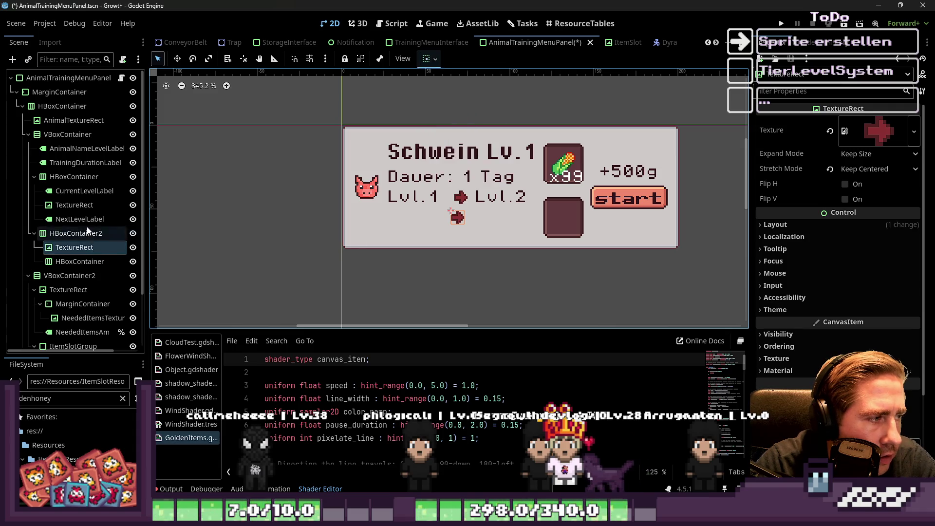
pyautogui.press('Up')
pyautogui.click(427, 58)
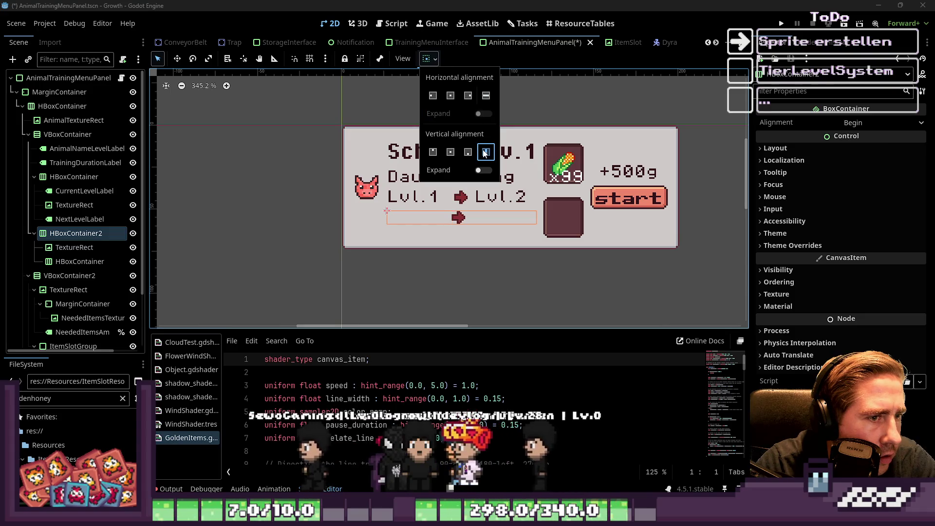
pyautogui.click(484, 172)
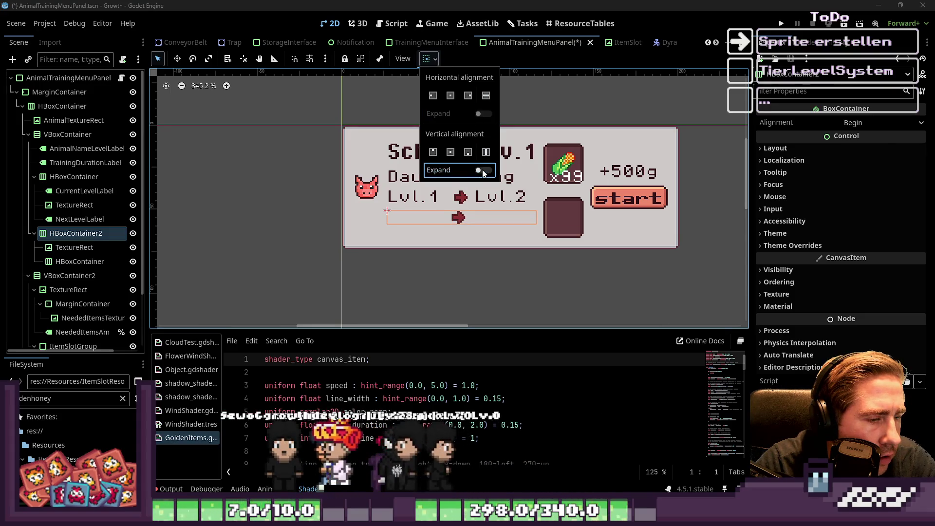
pyautogui.click(484, 171)
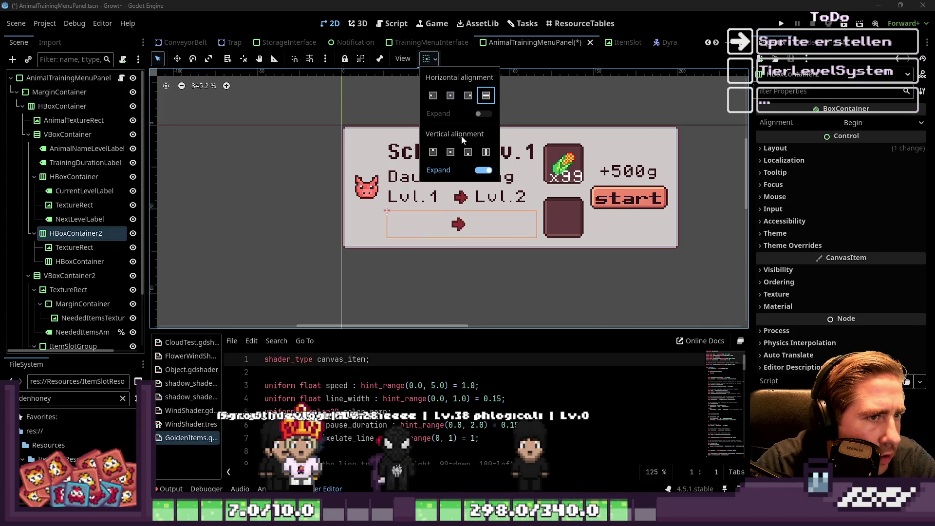
pyautogui.click(265, 189)
# Step: Duplicate the new HBoxContainer and place one copy before the arrow, the other after
pyautogui.click(67, 249)
pyautogui.click(69, 263)
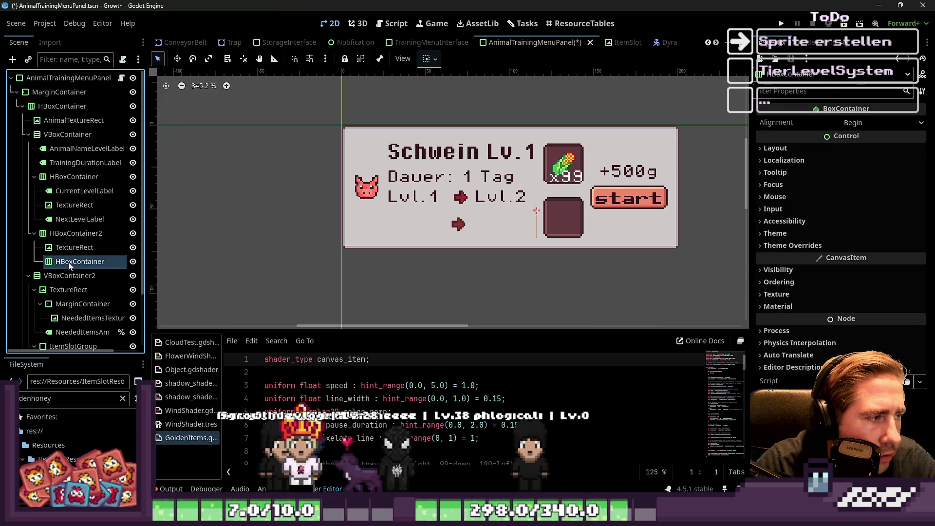
pyautogui.click(69, 262)
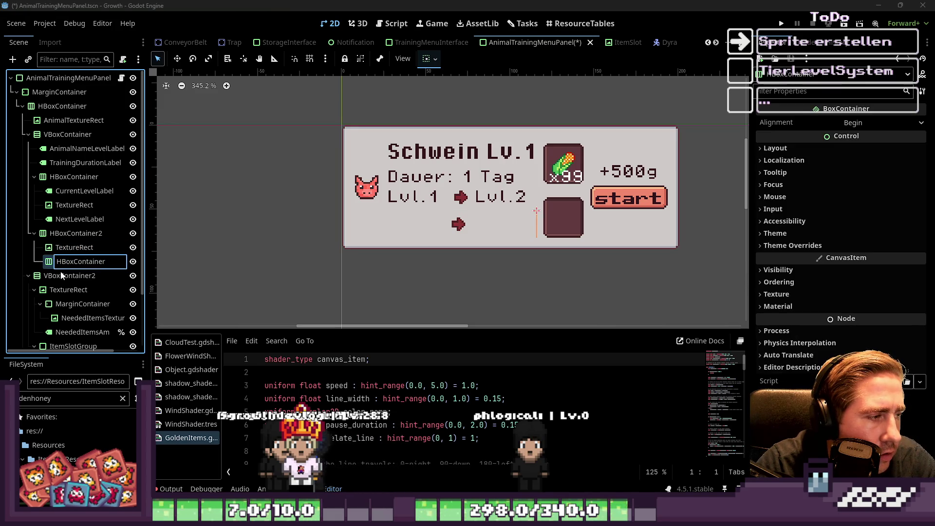
pyautogui.hotkey('ctrl', 'd')
pyautogui.hotkey('ctrl', 'Up')
pyautogui.hotkey('ctrl', 'Up')
pyautogui.moveTo(68, 276)
pyautogui.mouseDown()
pyautogui.moveTo(71, 243)
pyautogui.moveTo(69, 254)
pyautogui.mouseUp()
pyautogui.click(71, 263)
pyautogui.doubleClick(68, 250)
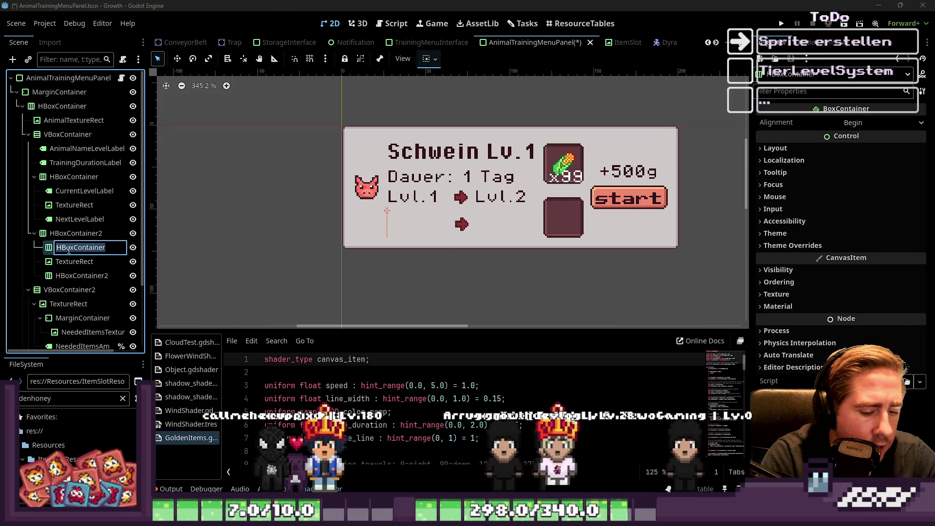
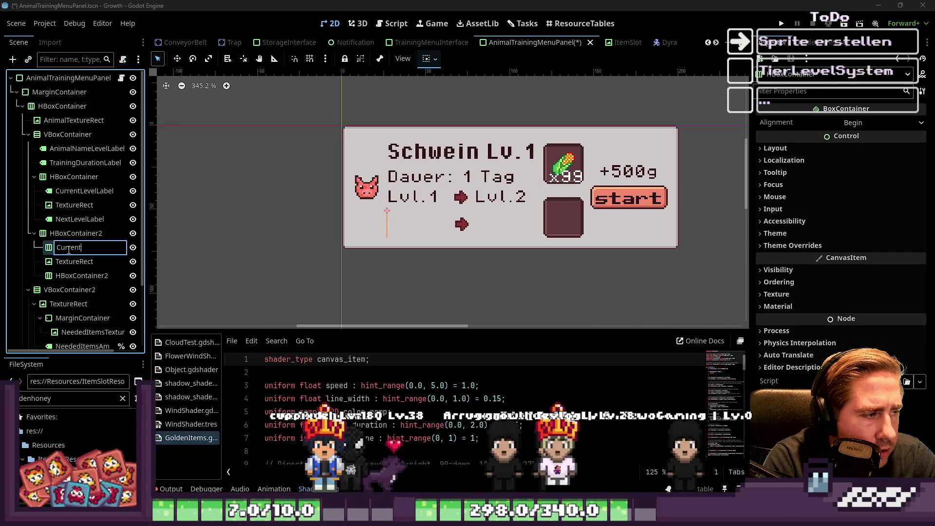
# Step: Rename the two HBoxContainers to CurrentItemDropGrp and NextItemDropGrp
pyautogui.write('ItemDropGrp')
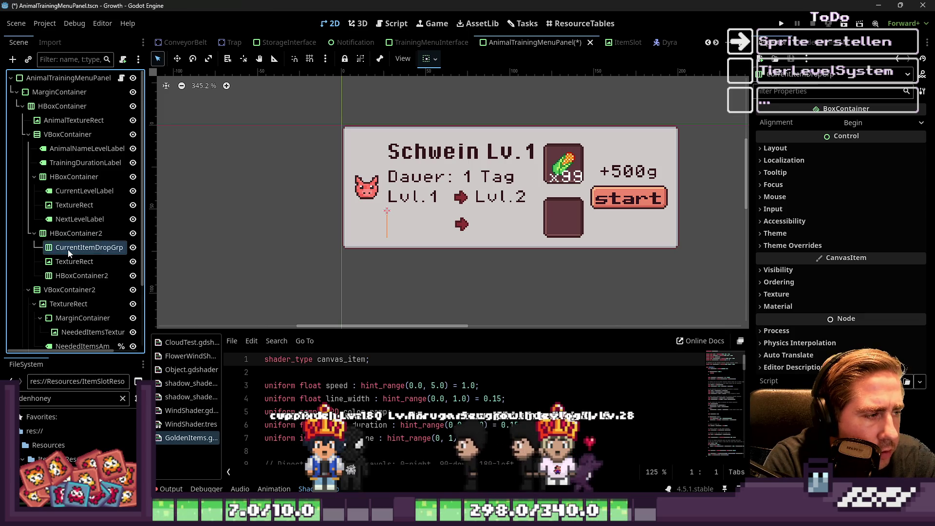
pyautogui.press('Return')
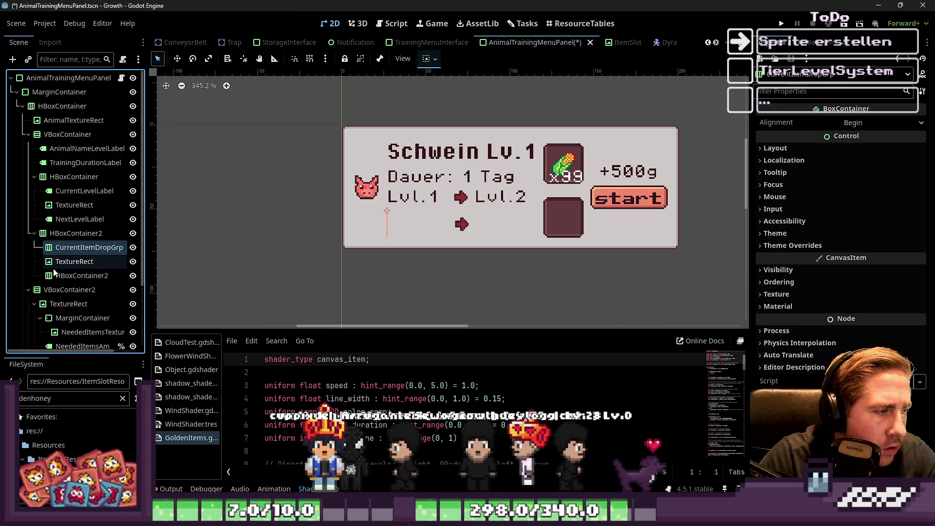
pyautogui.click(57, 275)
pyautogui.press('F2')
pyautogui.write('Nex')
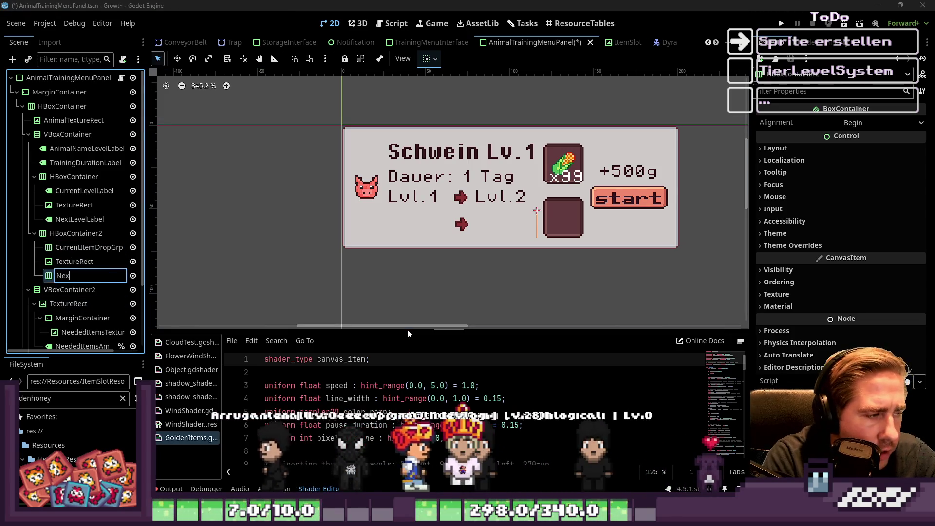
pyautogui.write('tItemDropGrp')
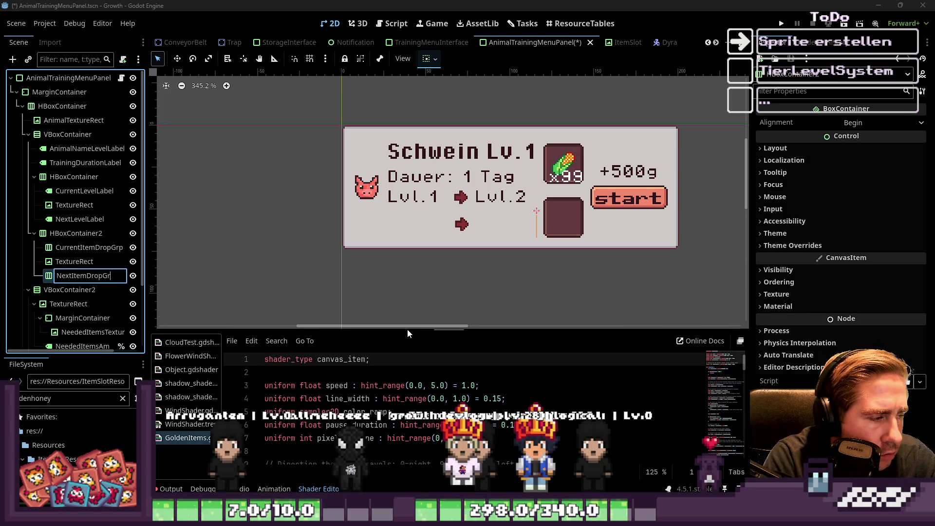
pyautogui.press('Return')
# Step: Set both drop groups to expand horizontally, then reselect CurrentItemDropGrp alone
pyautogui.click(114, 249)
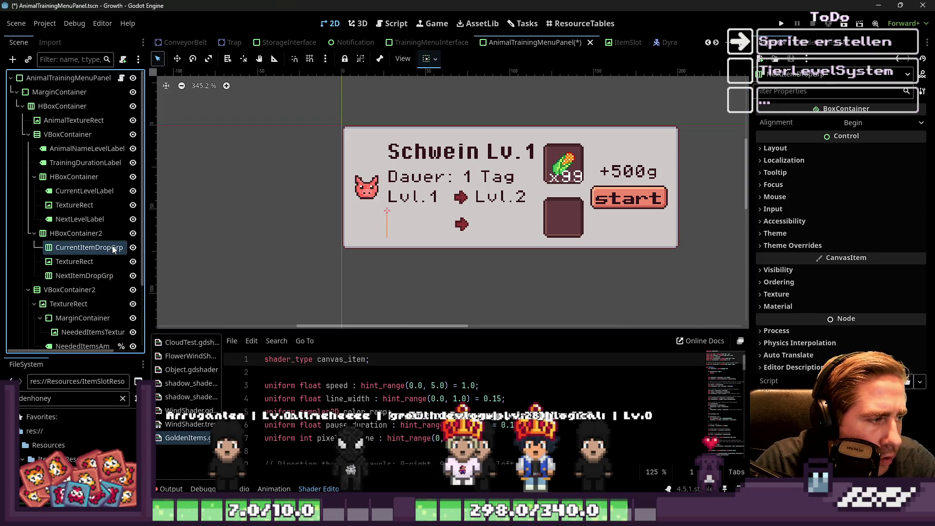
pyautogui.click(430, 59)
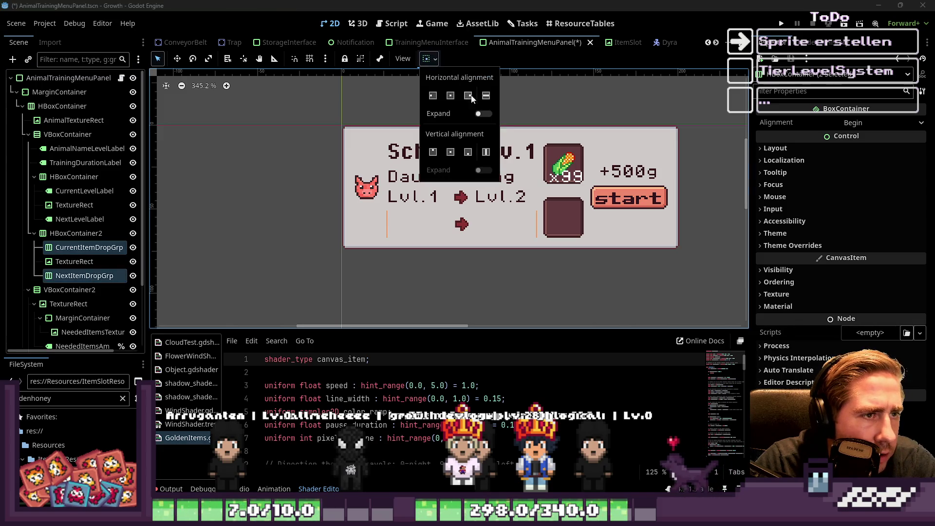
pyautogui.click(484, 114)
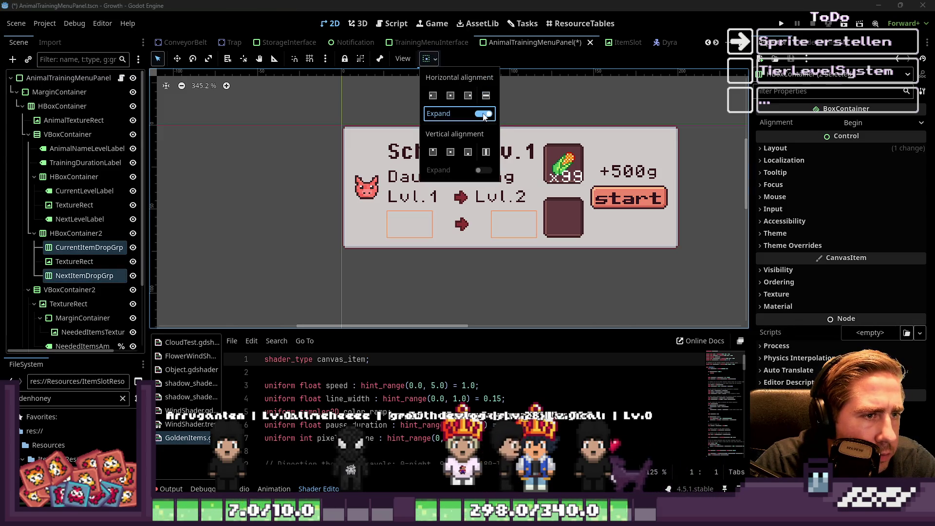
pyautogui.click(91, 281)
pyautogui.click(89, 247)
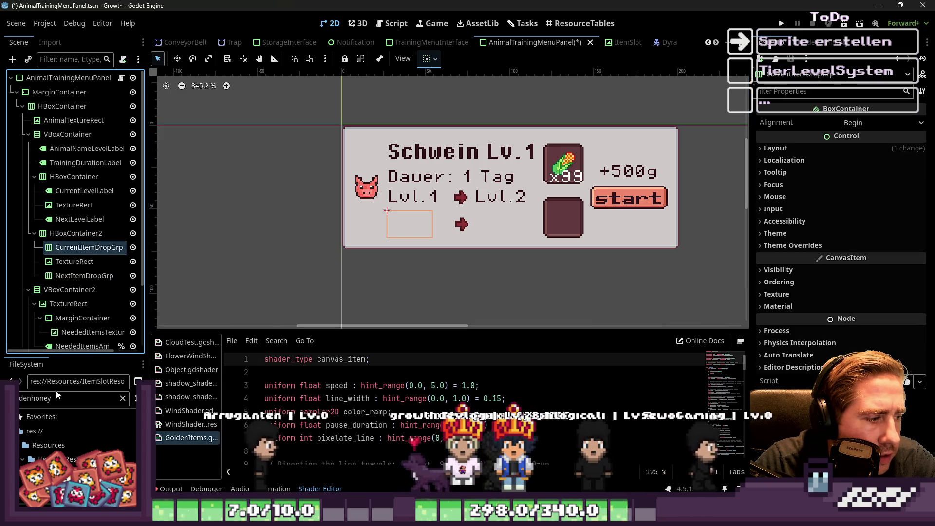
pyautogui.click(60, 398)
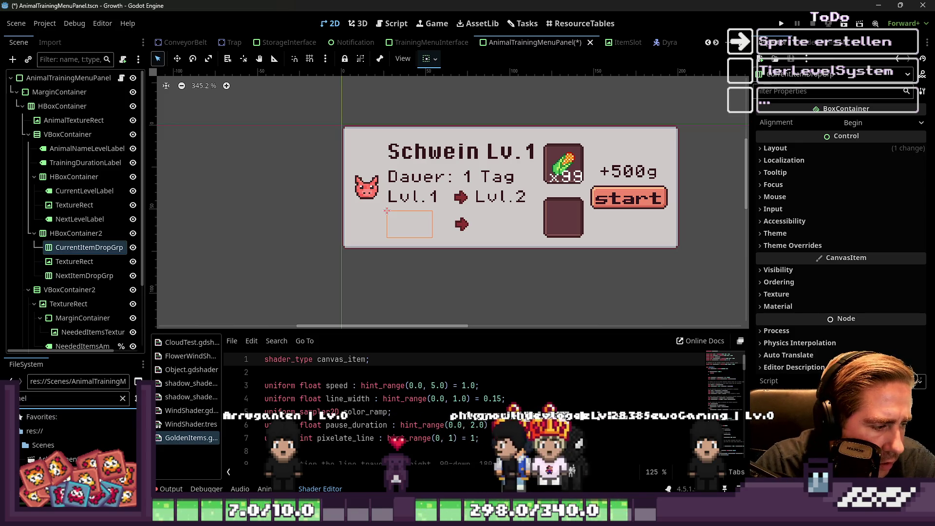
# Step: Drop the item texture into CurrentItemDropGrp and duplicate copies into NextItemDropGrp
pyautogui.moveTo(49, 458); pyautogui.dragTo(68, 246)
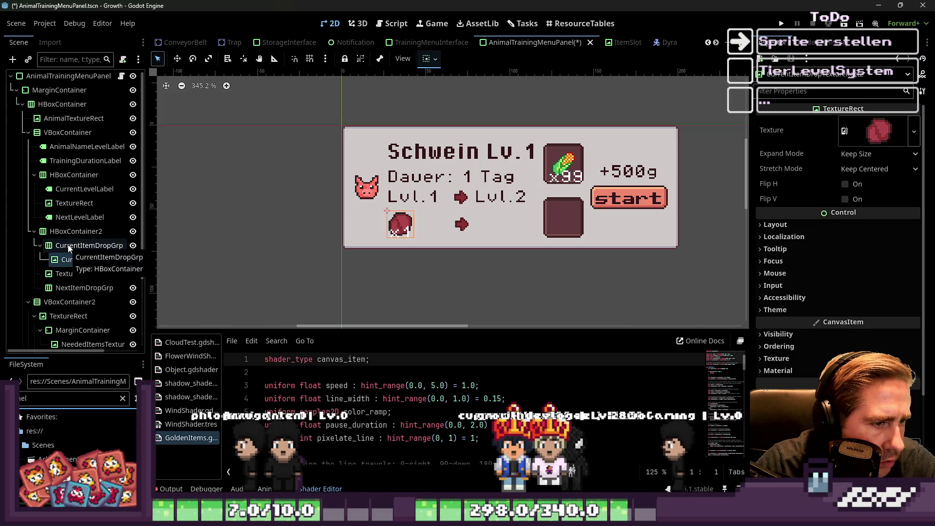
pyautogui.click(511, 313)
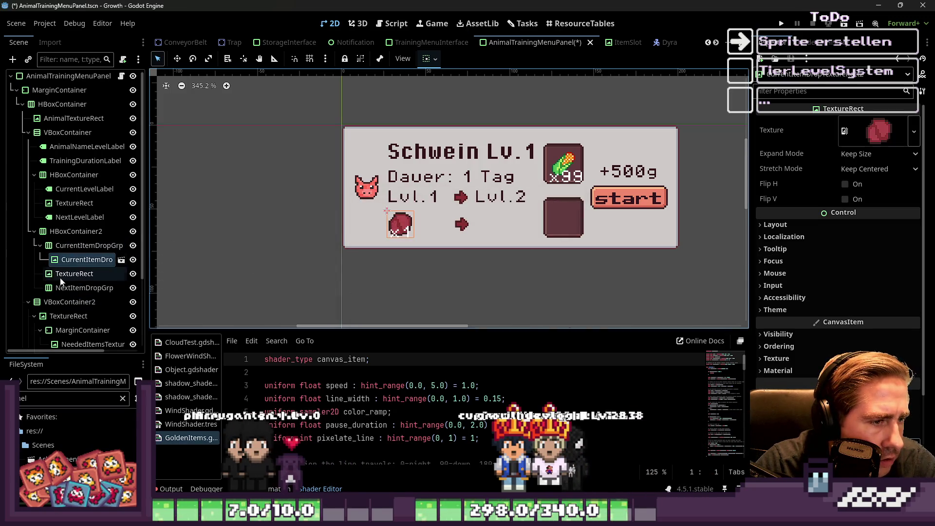
pyautogui.click(69, 261)
pyautogui.hotkey('ctrl', 'd')
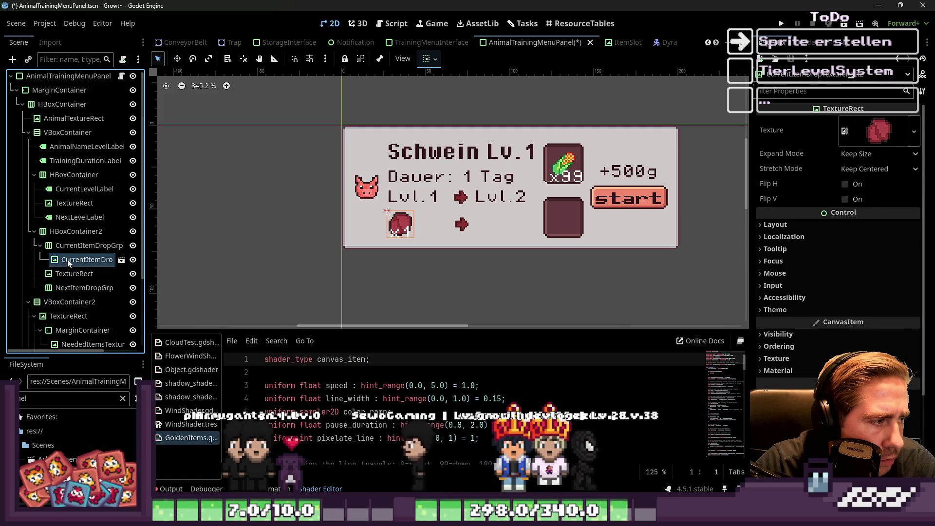
pyautogui.moveTo(64, 273); pyautogui.dragTo(67, 302)
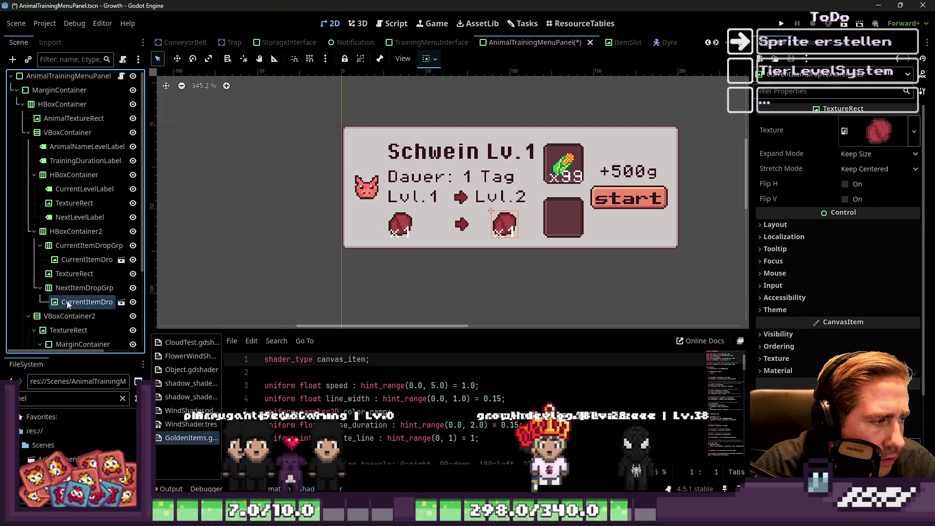
pyautogui.hotkey('ctrl', 'd')
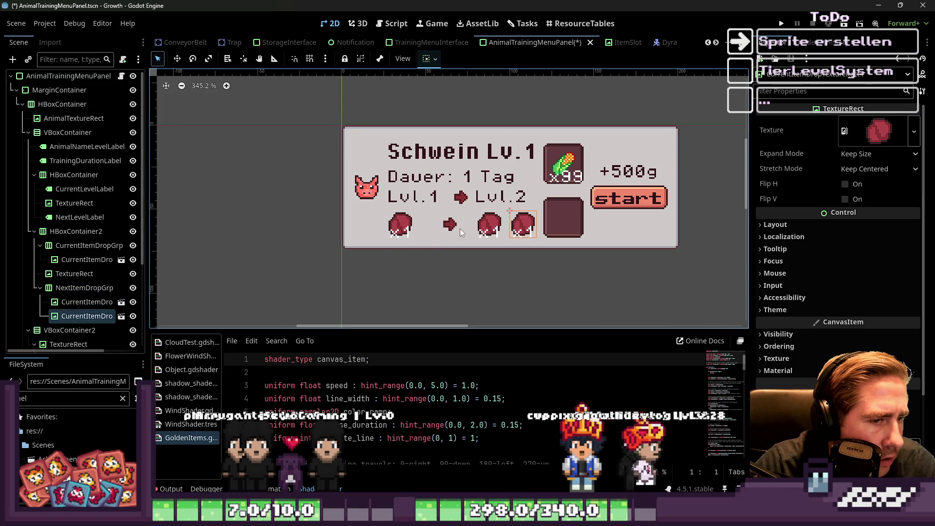
# Step: Check the container sizing options of the arrow image between the groups
pyautogui.click(442, 228)
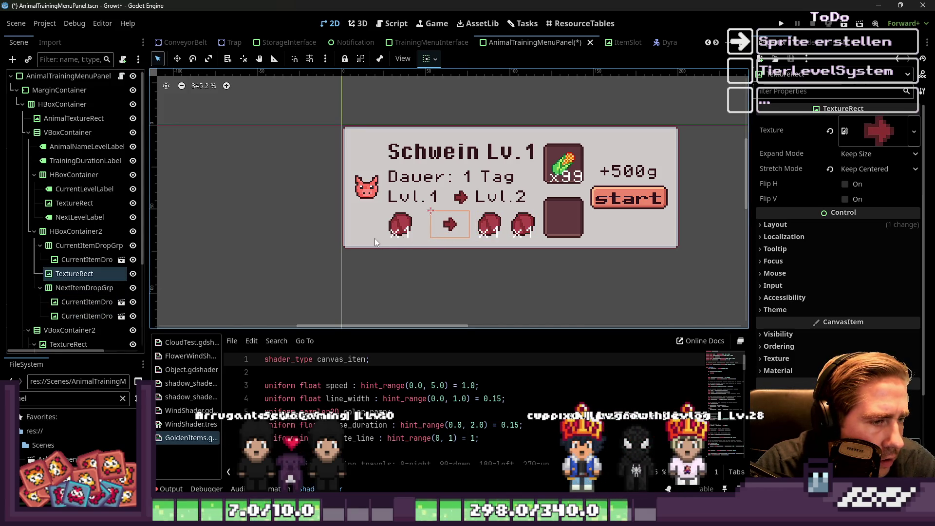
pyautogui.click(428, 58)
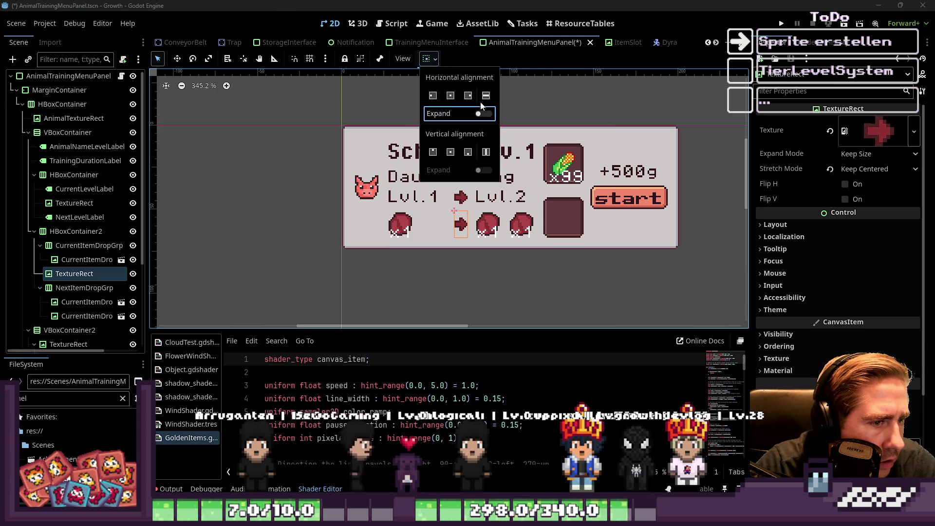
pyautogui.click(136, 303)
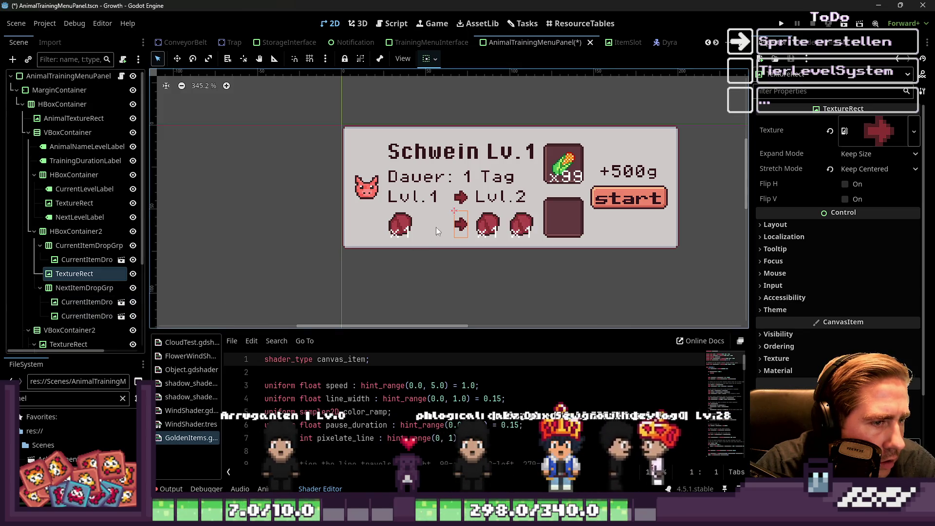
pyautogui.scroll(4, 461, 232)
pyautogui.scroll(2, 461, 232)
pyautogui.scroll(-4, 461, 232)
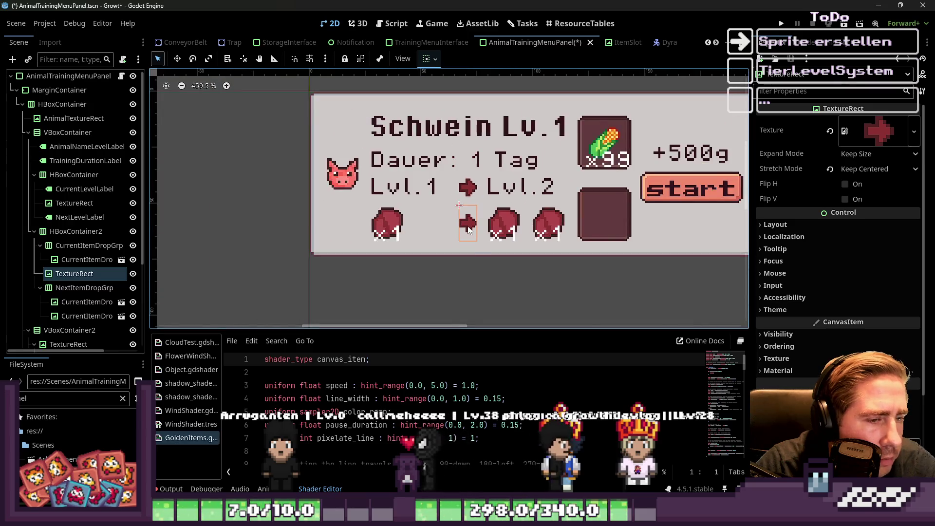
pyautogui.click(436, 290)
pyautogui.scroll(-5, 438, 246)
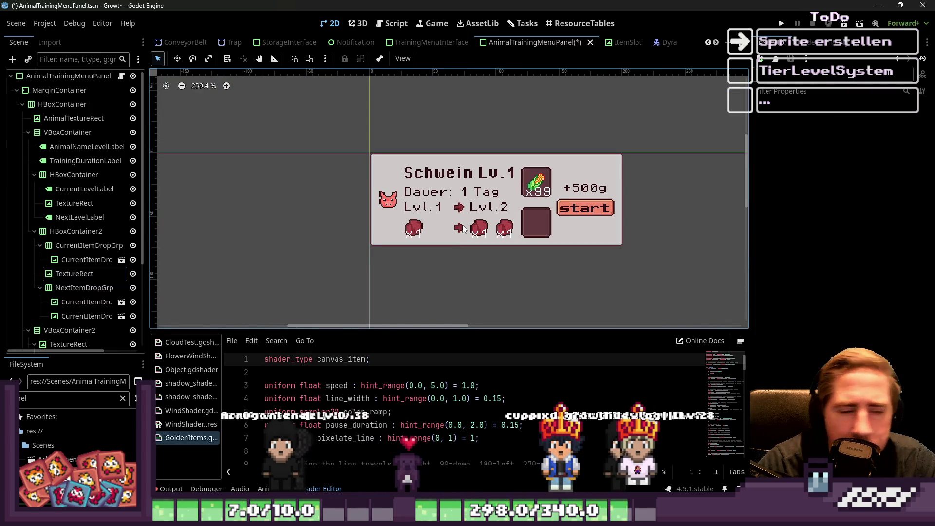
# Step: Delete every trial item icon from both drop groups and switch to the script
pyautogui.click(78, 302)
pyautogui.keyDown('shift'); pyautogui.click(75, 315); pyautogui.keyUp('shift')
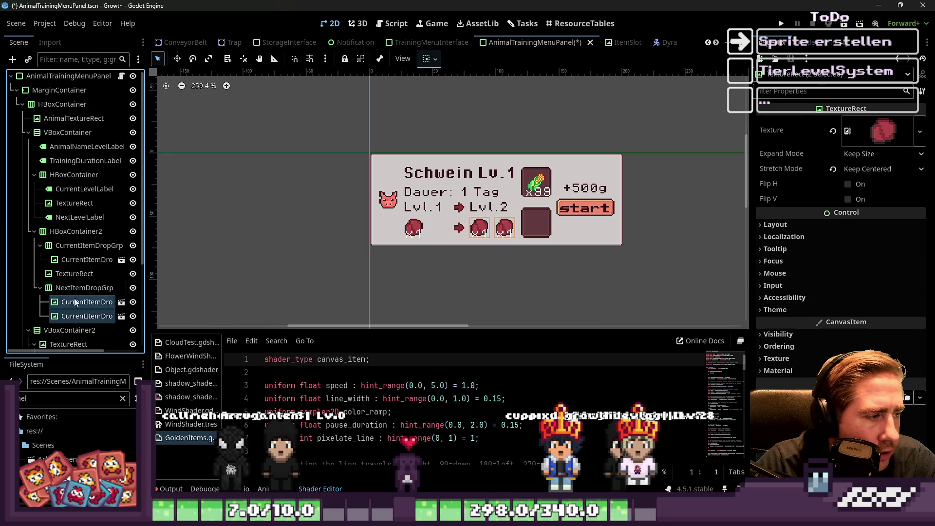
pyautogui.press('Delete')
pyautogui.press('Return')
pyautogui.click(84, 259)
pyautogui.press('Delete')
pyautogui.press('Return')
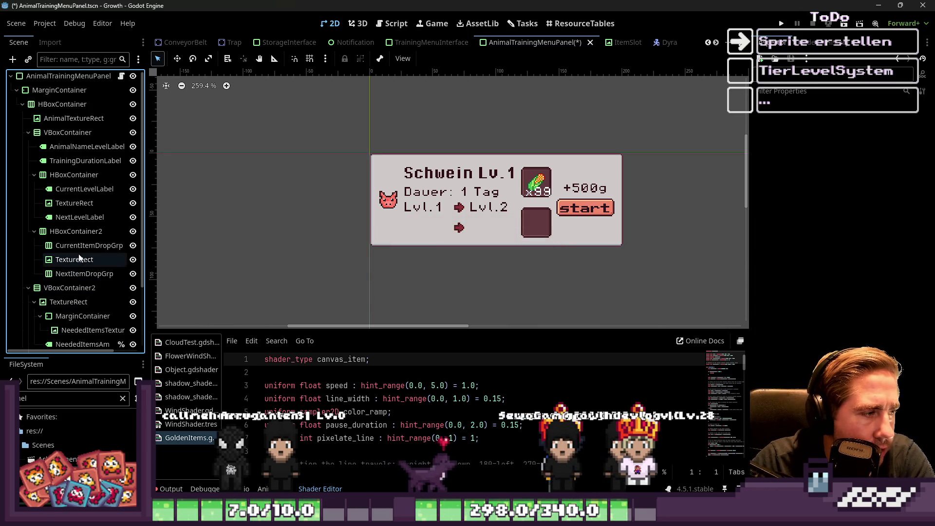
pyautogui.hotkey('ctrl', 'F3')
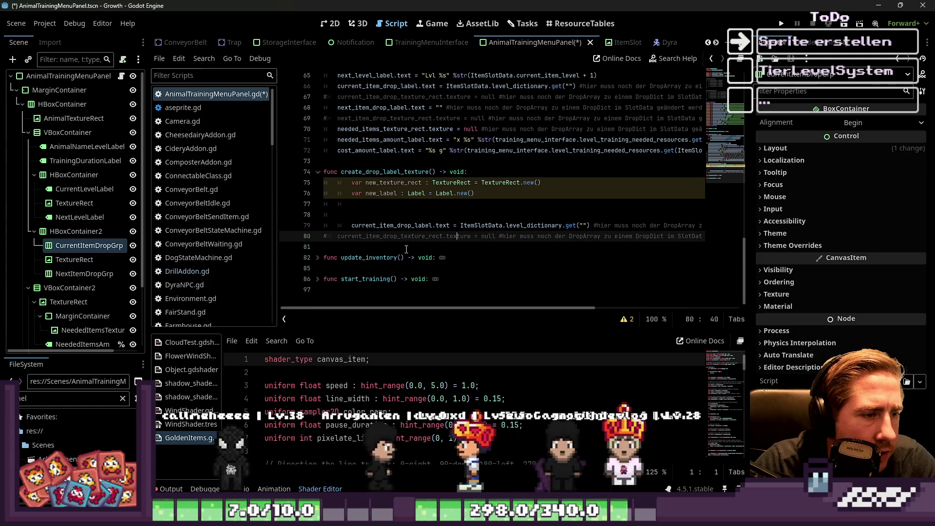
# Step: Delete the TextureRect.new() draft and the unfinished create_drop_label_texture function lines
pyautogui.scroll(1, 389, 242)
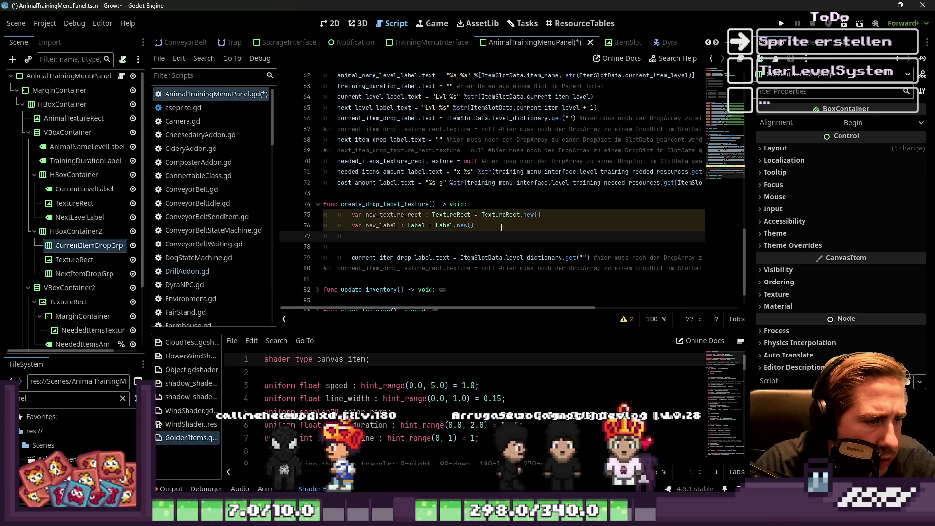
pyautogui.moveTo(475, 224); pyautogui.dragTo(278, 223)
pyautogui.press('Right')
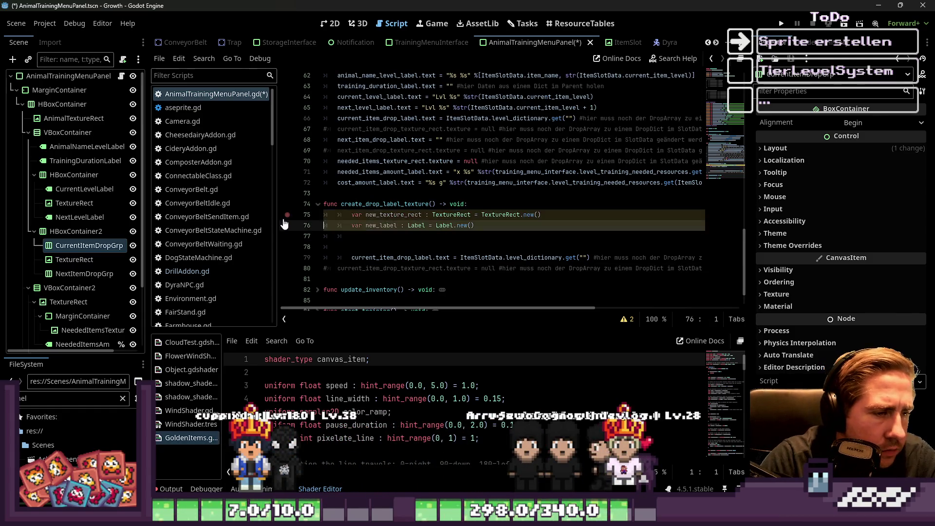
pyautogui.press('Down')
pyautogui.press('Left')
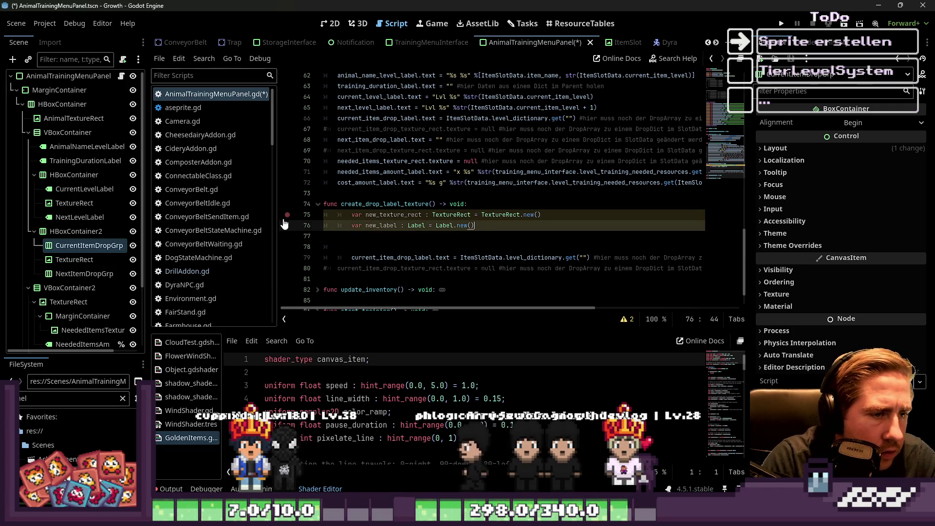
pyautogui.moveTo(540, 215); pyautogui.dragTo(434, 215)
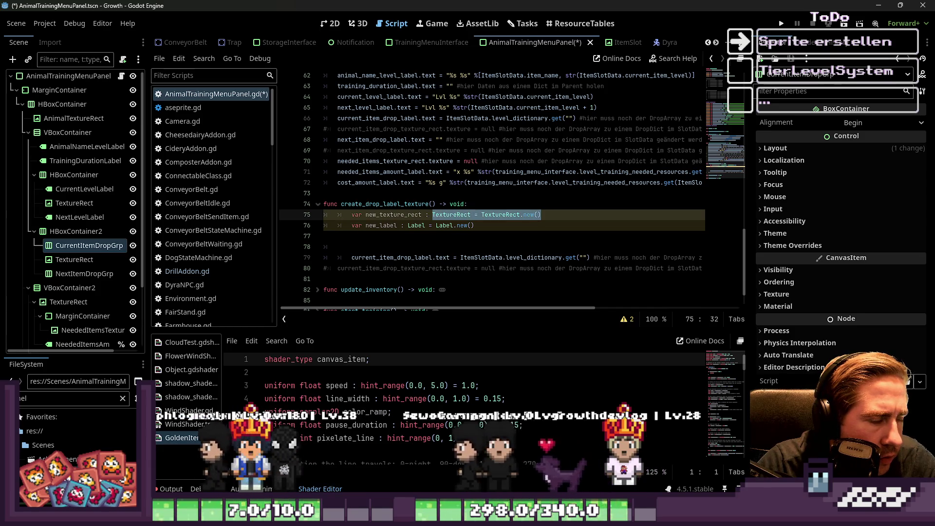
pyautogui.keyDown('shift'); pyautogui.click(481, 215); pyautogui.keyUp('shift')
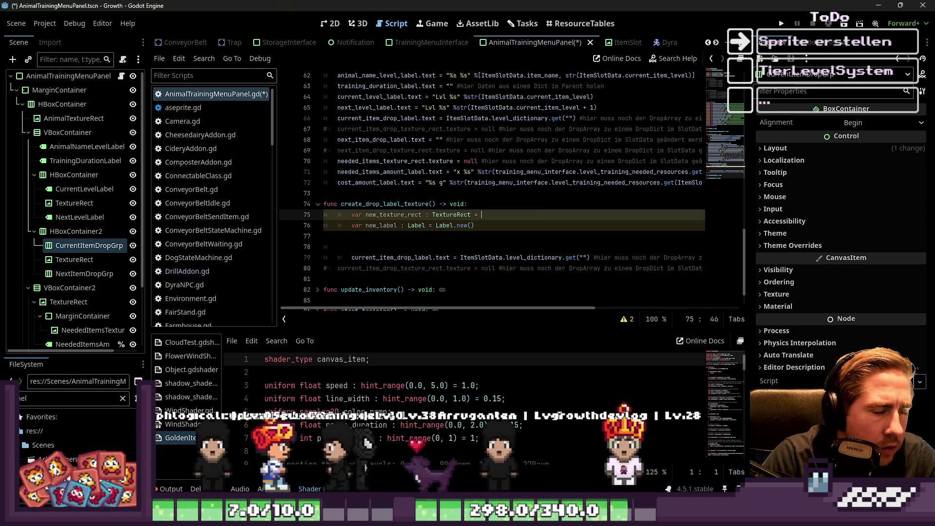
pyautogui.press('BackSpace')
pyautogui.press('BackSpace')
pyautogui.press('BackSpace')
pyautogui.press('BackSpace')
pyautogui.press('Delete')
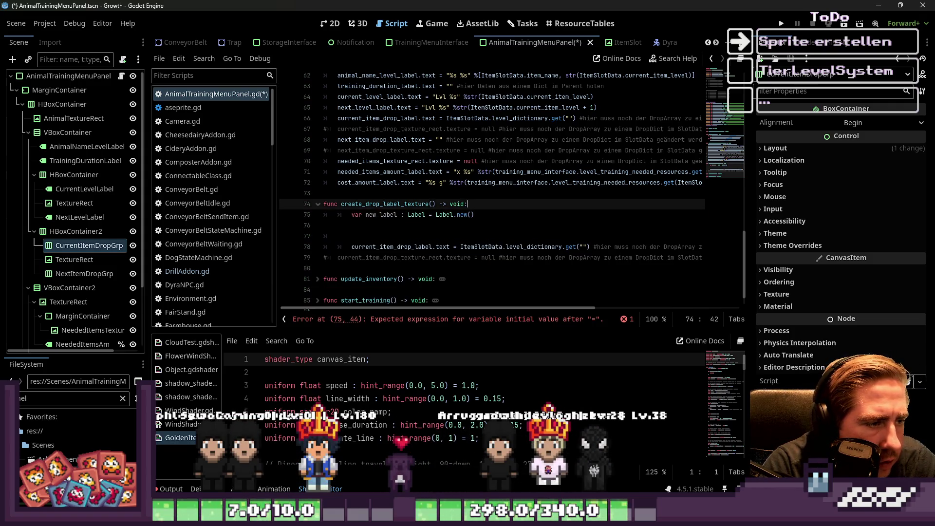
pyautogui.press('Down')
pyautogui.hotkey('ctrl', 'shift', 'k')
pyautogui.hotkey('ctrl', 'shift', 'k')
pyautogui.hotkey('ctrl', 'shift', 'k')
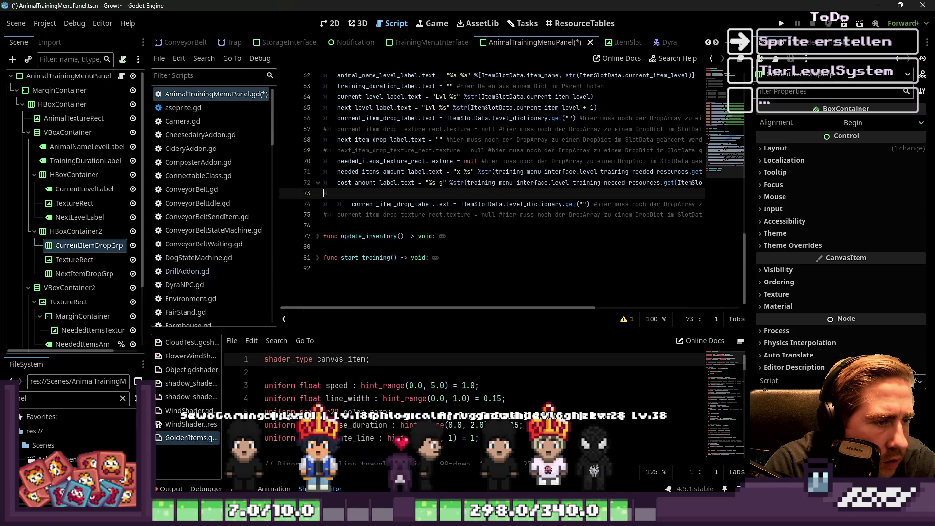
# Step: Undo the recent edits back past the partial ItemSlotData assignment on line 66
pyautogui.hotkey('ctrl', 'z')
pyautogui.hotkey('ctrl', 'z')
pyautogui.hotkey('ctrl', 'z')
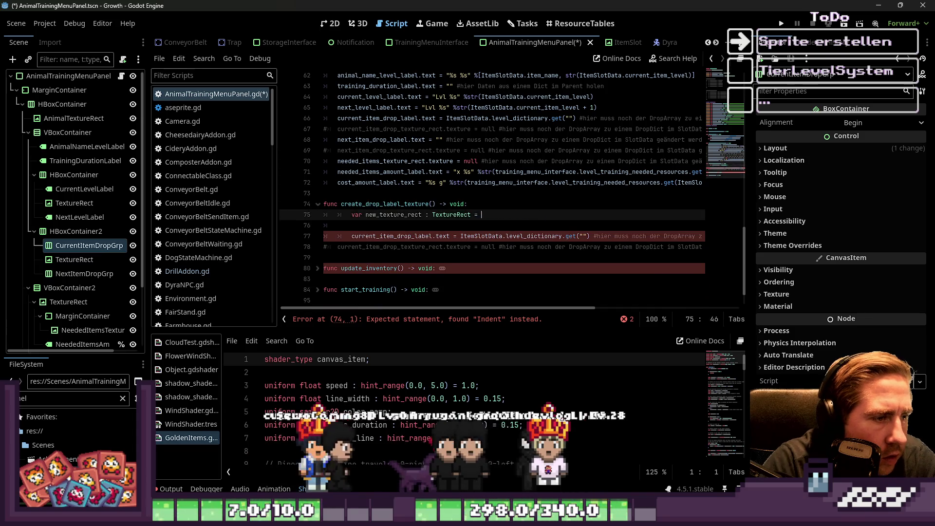
pyautogui.hotkey('ctrl', 'z')
pyautogui.hotkey('ctrl', 'z')
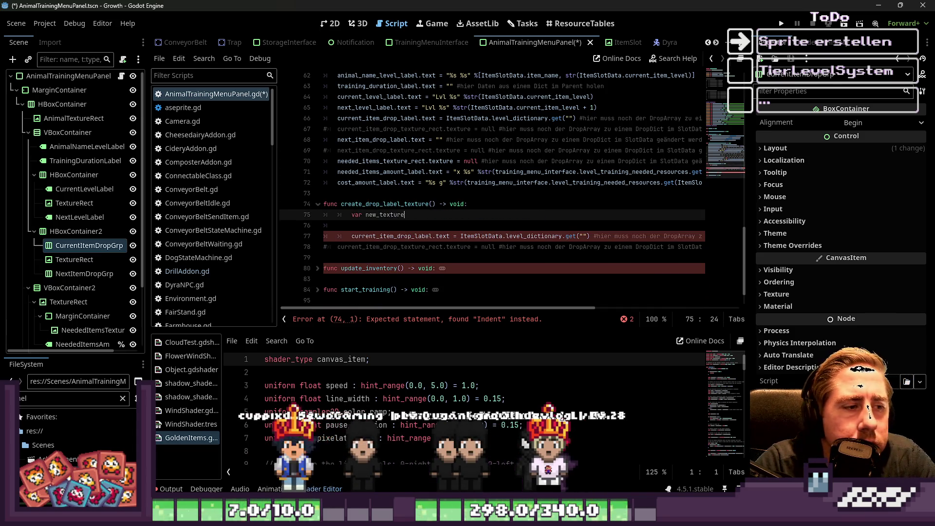
pyautogui.hotkey('ctrl', 'z')
pyautogui.hotkey('ctrl', 'z')
pyautogui.hotkey('ctrl', 'z')
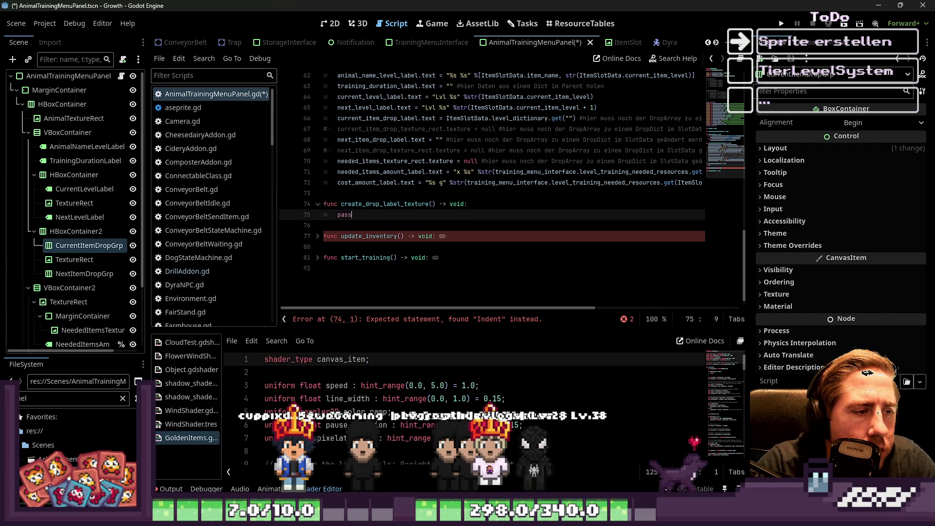
pyautogui.hotkey('ctrl', 'z')
pyautogui.hotkey('ctrl', 'z')
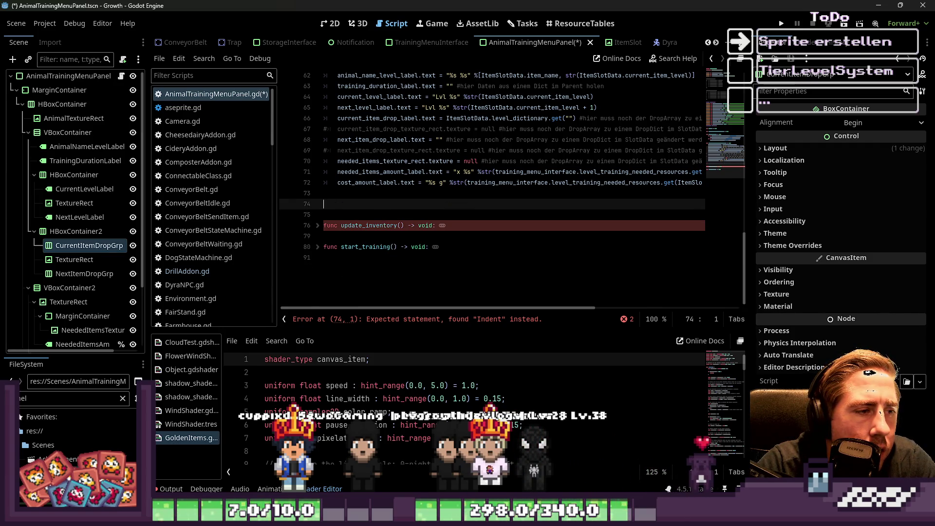
pyautogui.hotkey('ctrl', 'z')
pyautogui.hotkey('ctrl', 'z')
pyautogui.hotkey('ctrl', 'z')
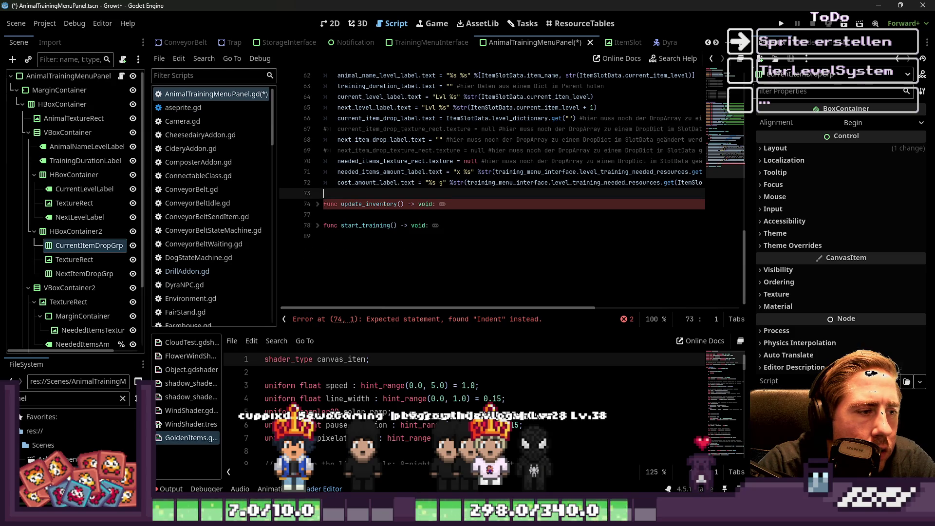
pyautogui.hotkey('ctrl', 'z')
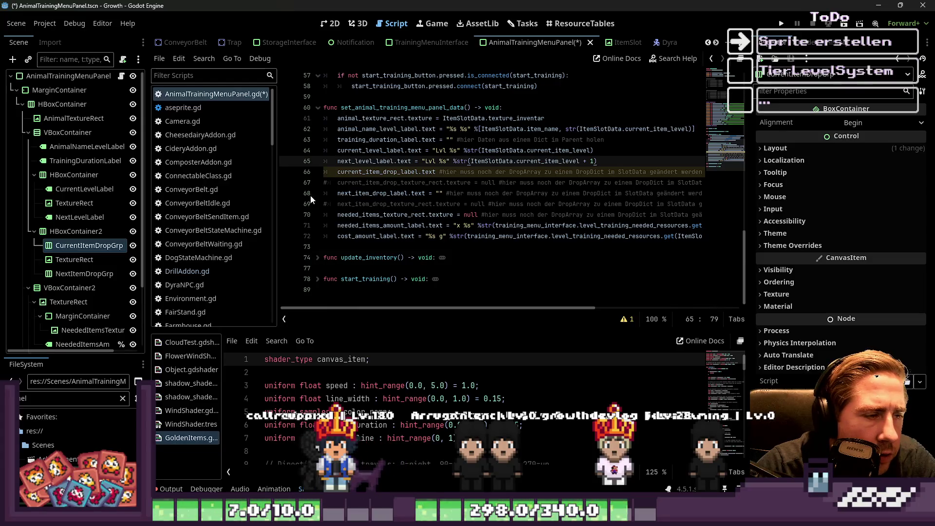
# Step: Insert an indented blank line 67 above the current_item_drop_label code
pyautogui.click(325, 192)
pyautogui.press('Return')
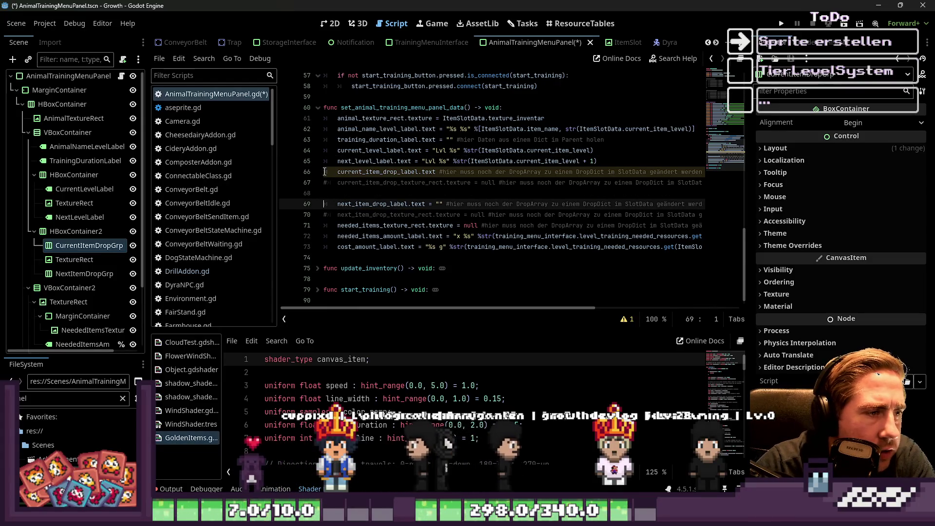
pyautogui.click(326, 172)
pyautogui.press('Return')
pyautogui.press('Return')
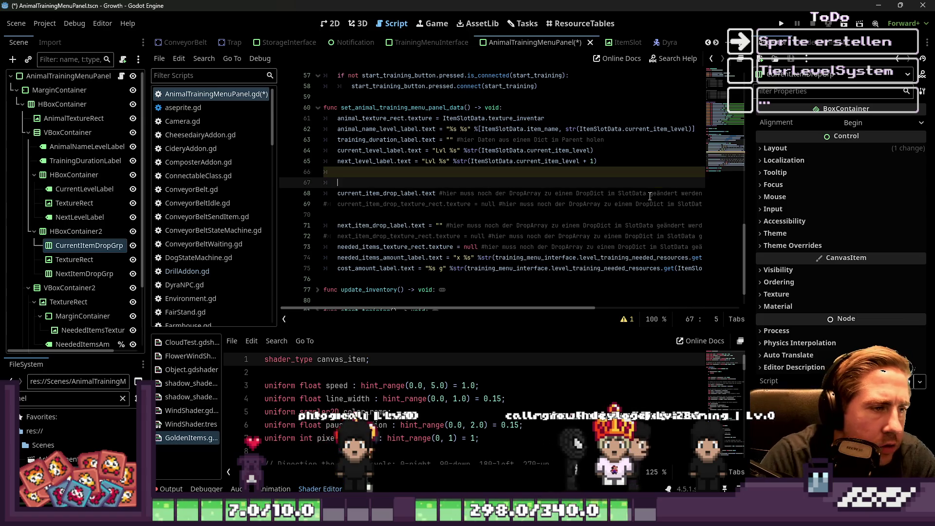
pyautogui.press('Tab')
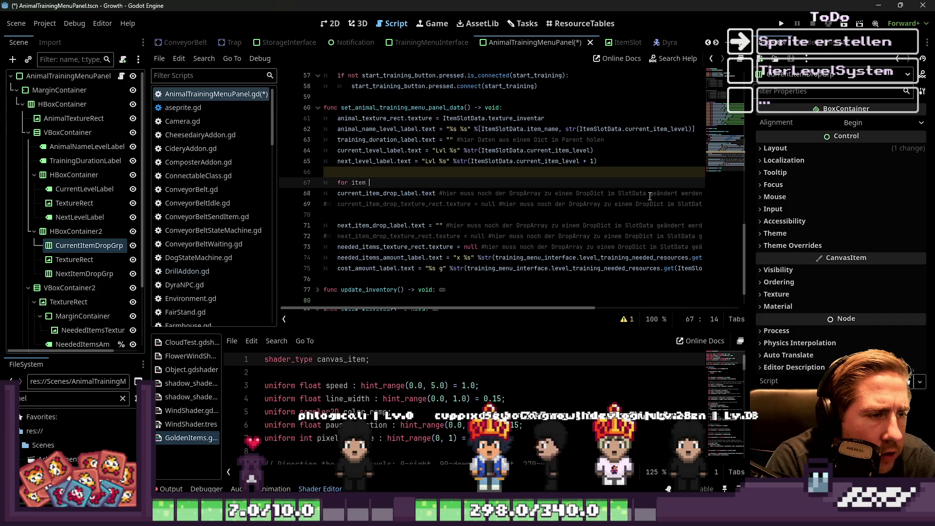
# Step: Write a for item_drop loop over ItemSlotData.level_dictionary for current_item_level, then view ResourceTables
pyautogui.write('drop ')
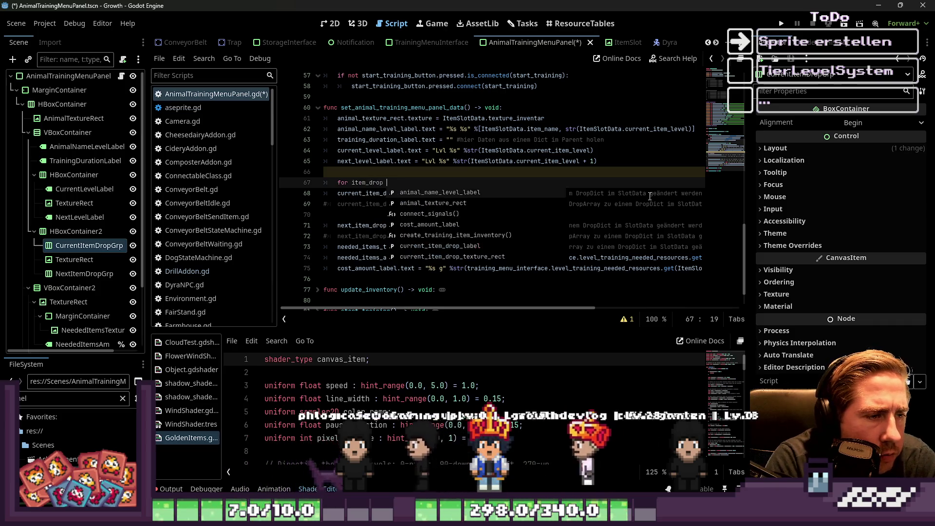
pyautogui.write('in Cu')
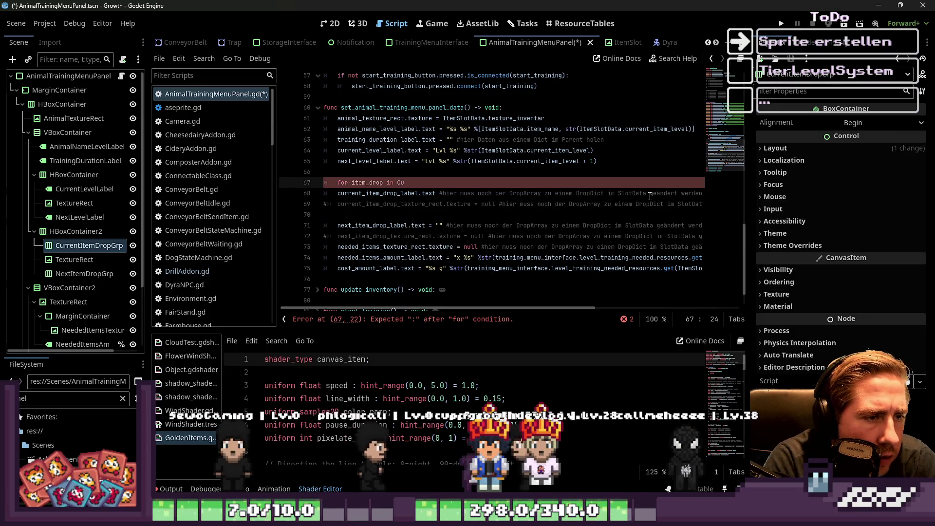
pyautogui.press('BackSpace')
pyautogui.press('BackSpace')
pyautogui.write('ItemSlo')
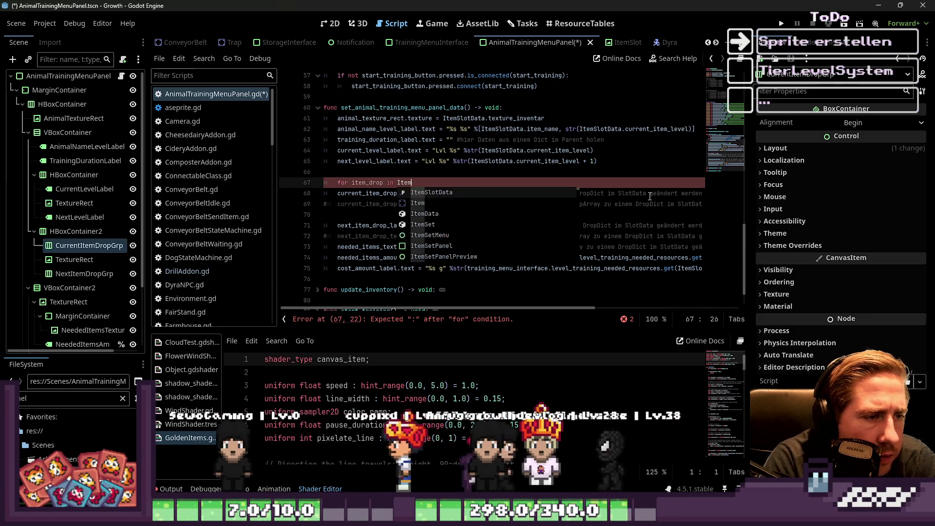
pyautogui.press('Return')
pyautogui.write('.')
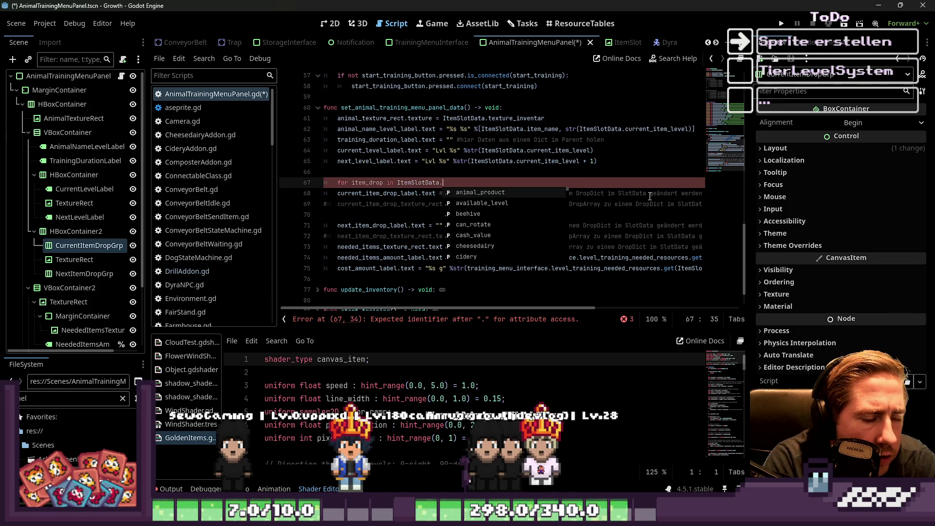
pyautogui.write('level_dictionary.')
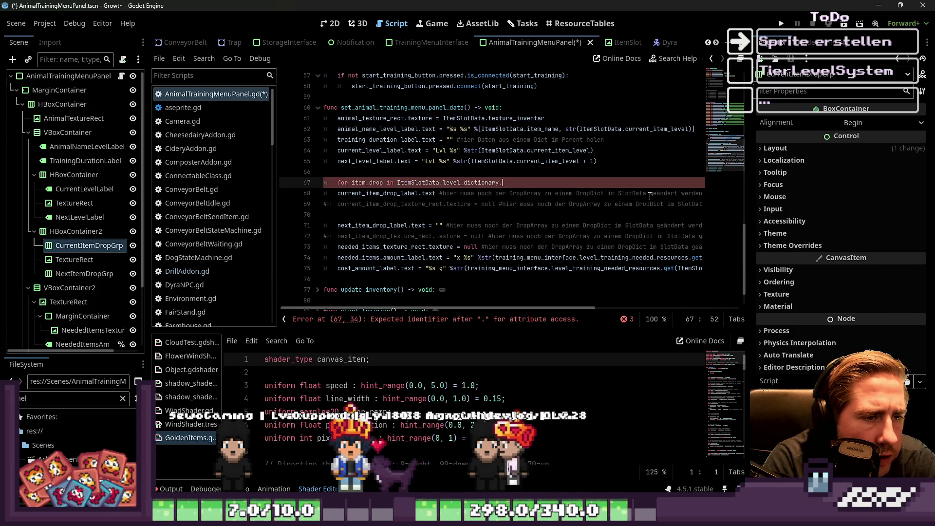
pyautogui.write('get(It')
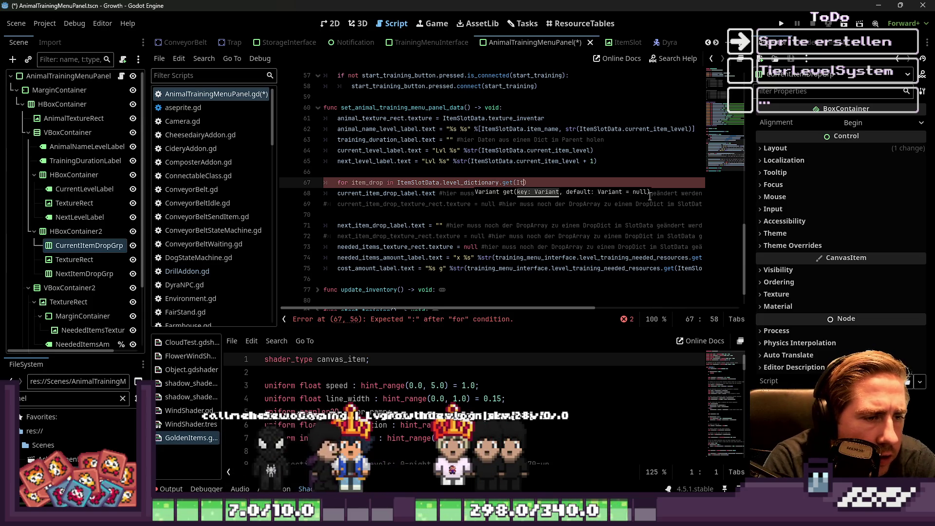
pyautogui.write('emSlotData.l')
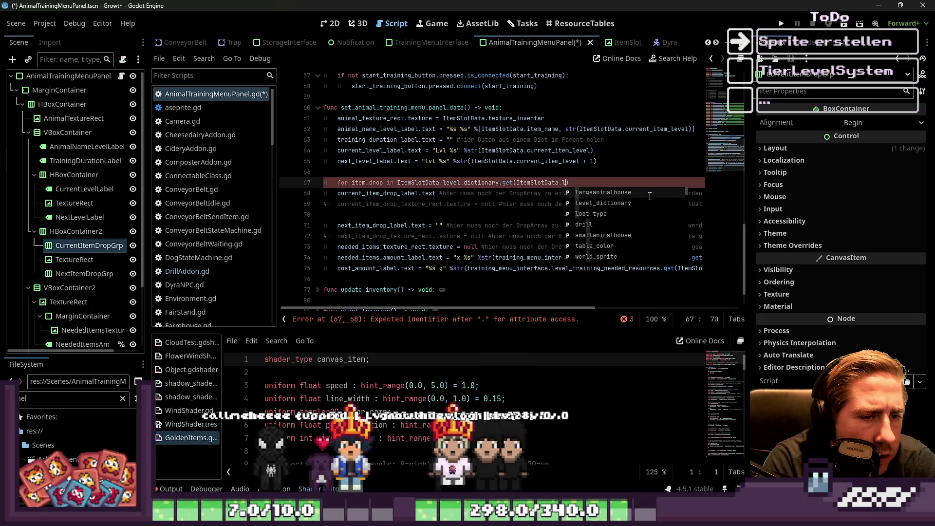
pyautogui.press('BackSpace')
pyautogui.write('current')
pyautogui.press('Return')
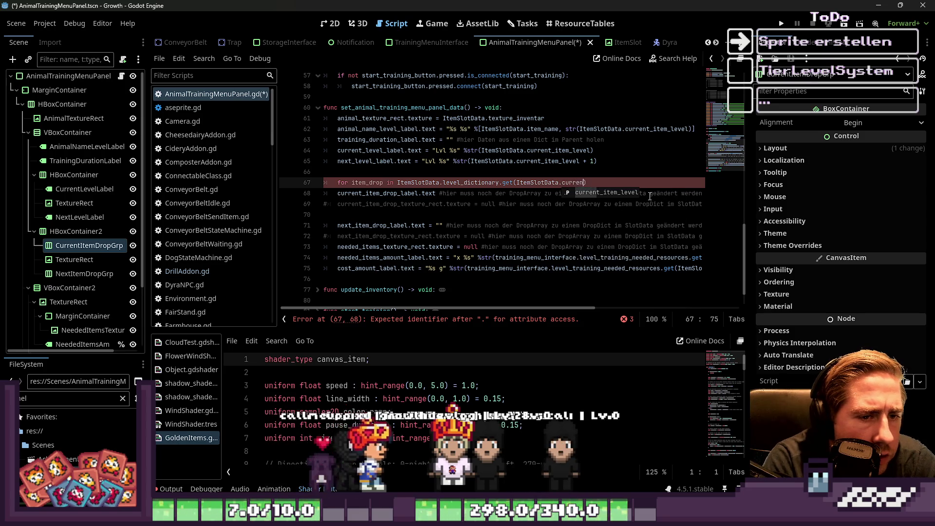
pyautogui.write(').get(')
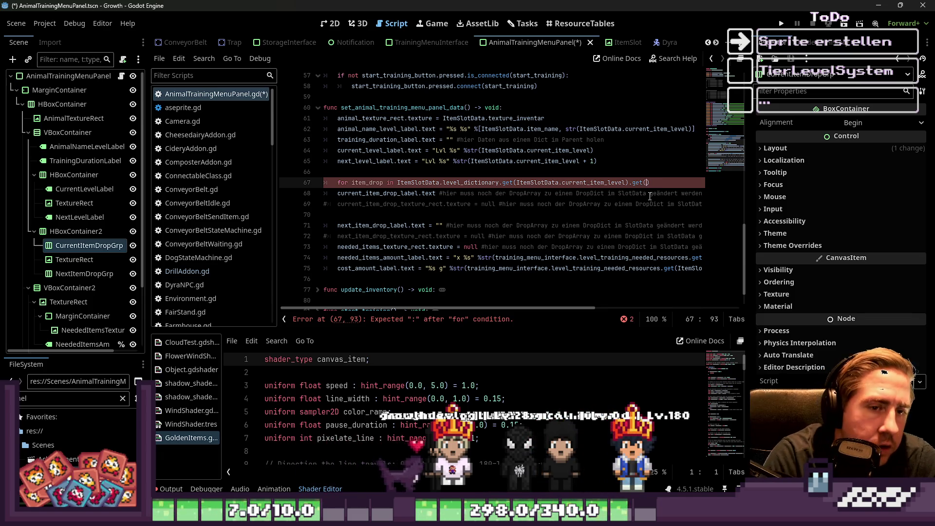
pyautogui.click(584, 23)
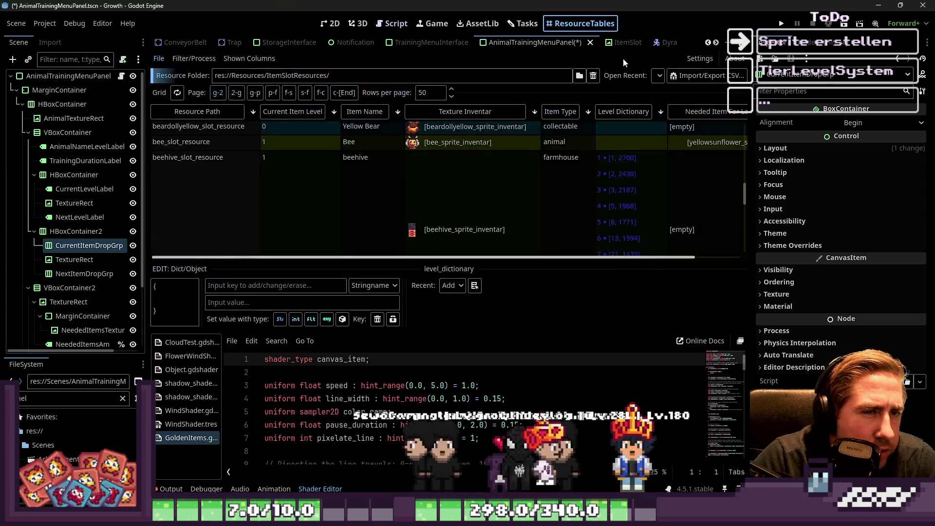
# Step: Inspect bee_slot_resource's Animal Product key 10 array, then drop line 67's extra .get()
pyautogui.scroll(-1, 539, 148)
pyautogui.scroll(2, 552, 153)
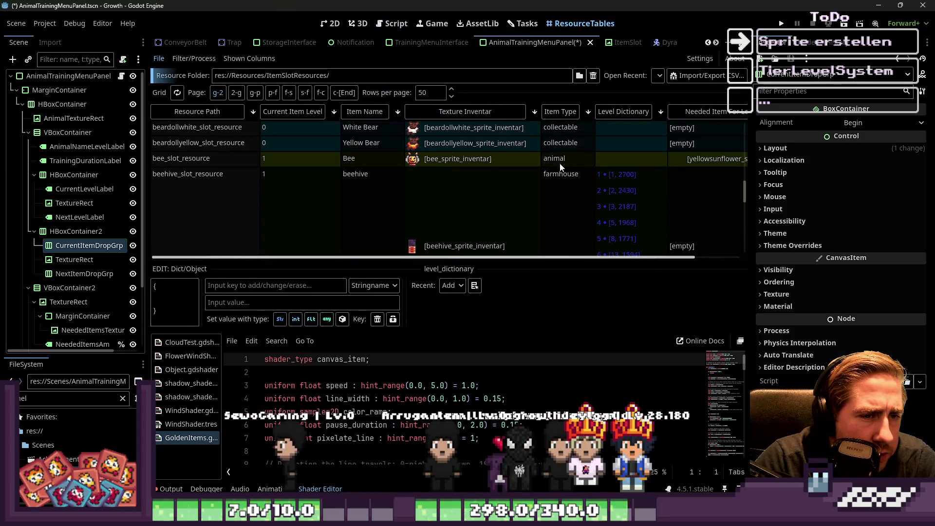
pyautogui.click(560, 162)
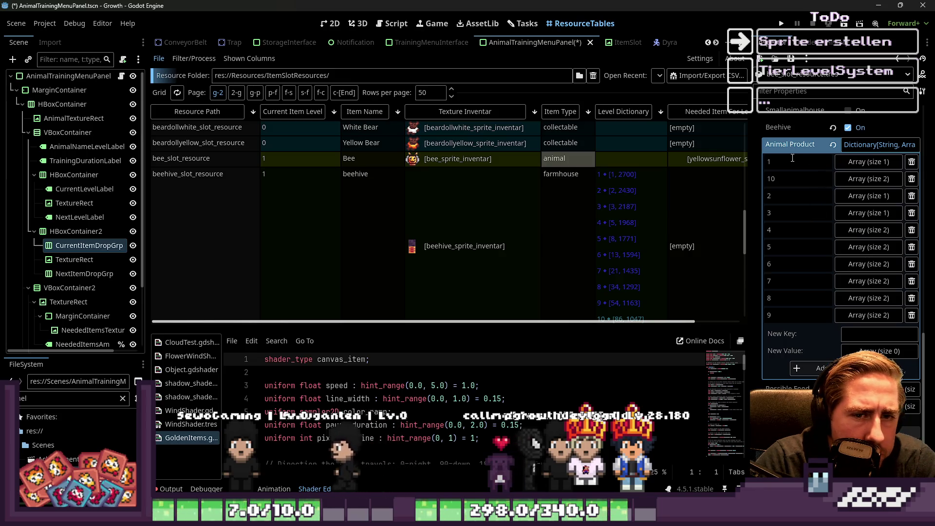
pyautogui.click(855, 177)
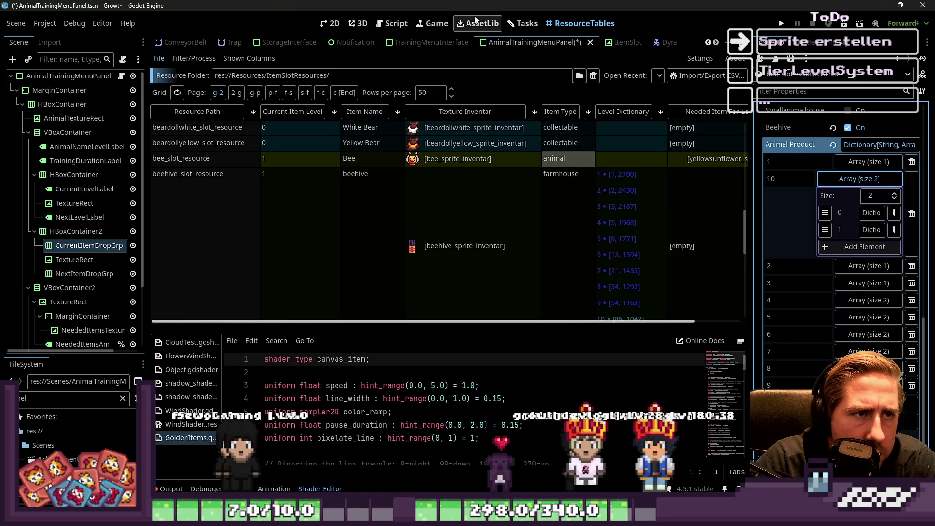
pyautogui.click(379, 22)
pyautogui.press('BackSpace')
pyautogui.press('BackSpace')
pyautogui.press('BackSpace')
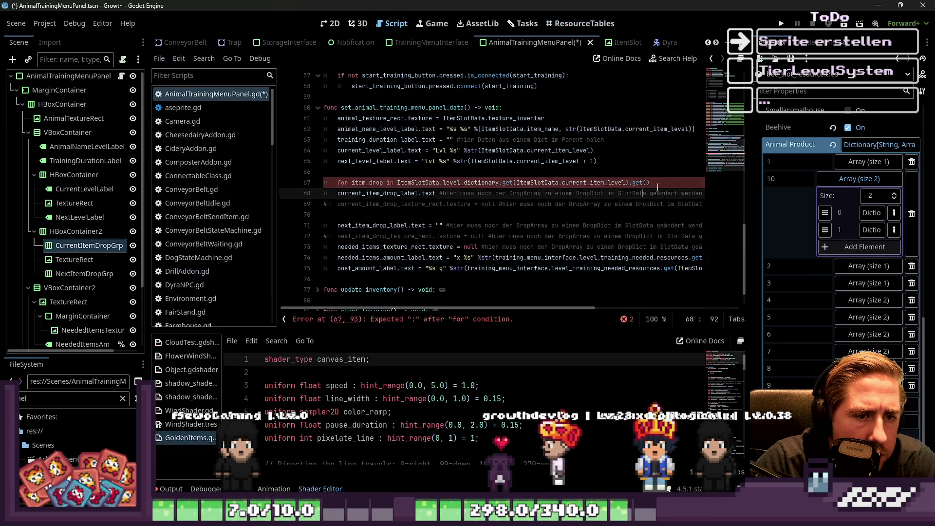
# Step: End the item_drop loop header with a colon and open an indented body line 68
pyautogui.write(':')
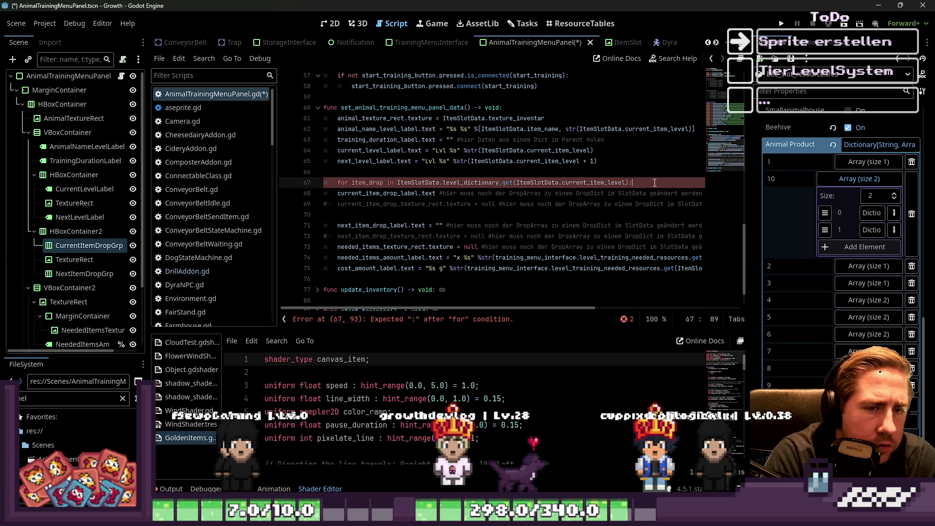
pyautogui.press('Left')
pyautogui.press('Left')
pyautogui.press('Left')
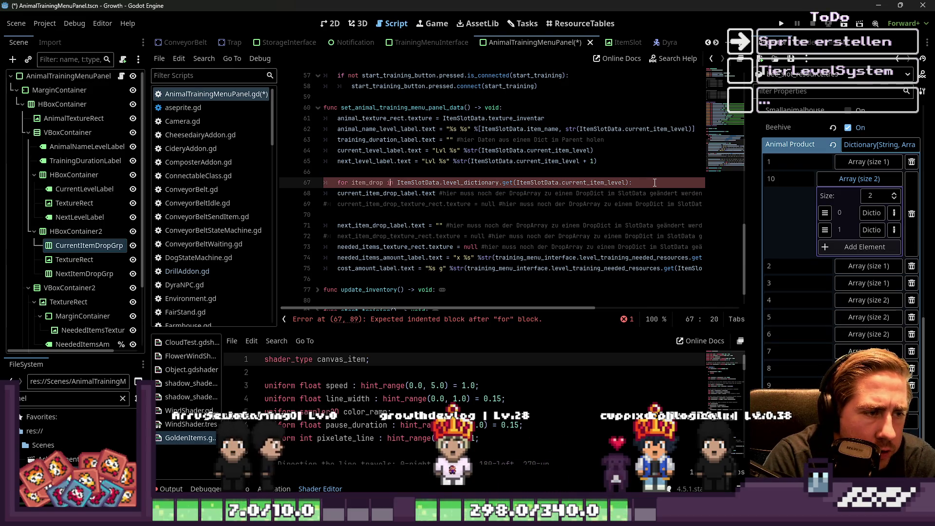
pyautogui.press('BackSpace')
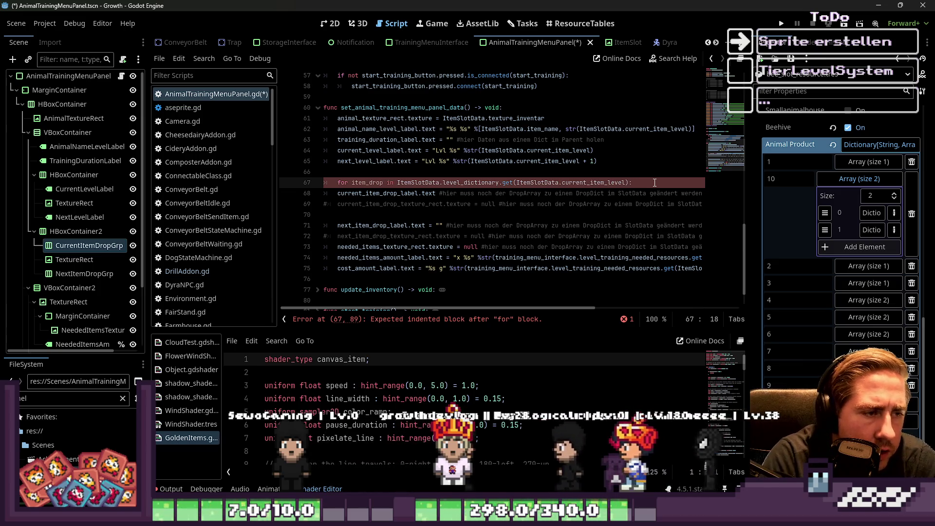
pyautogui.press('End')
pyautogui.press('Return')
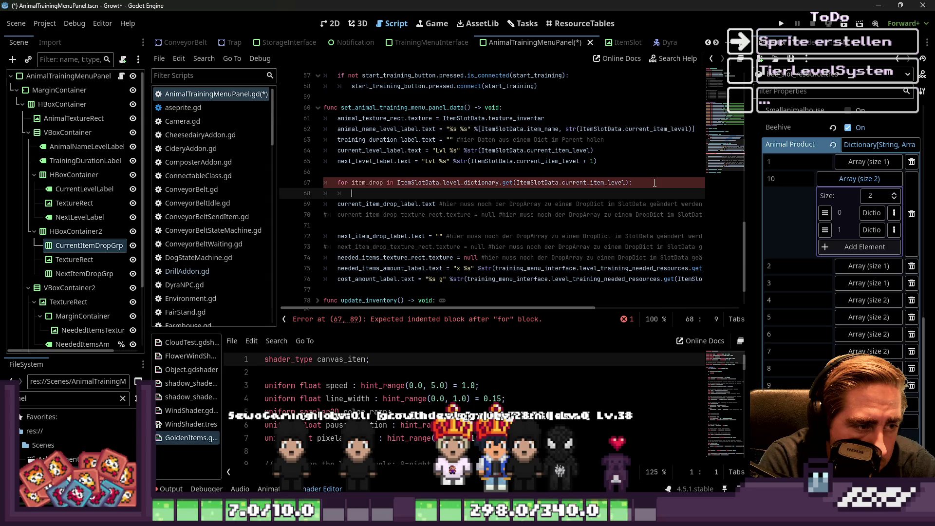
# Step: Declare new_item_drop_panel as a preloaded, instantiated AnimalTrainingMenuItemDropPanel.tscn on line 68
pyautogui.write('crar')
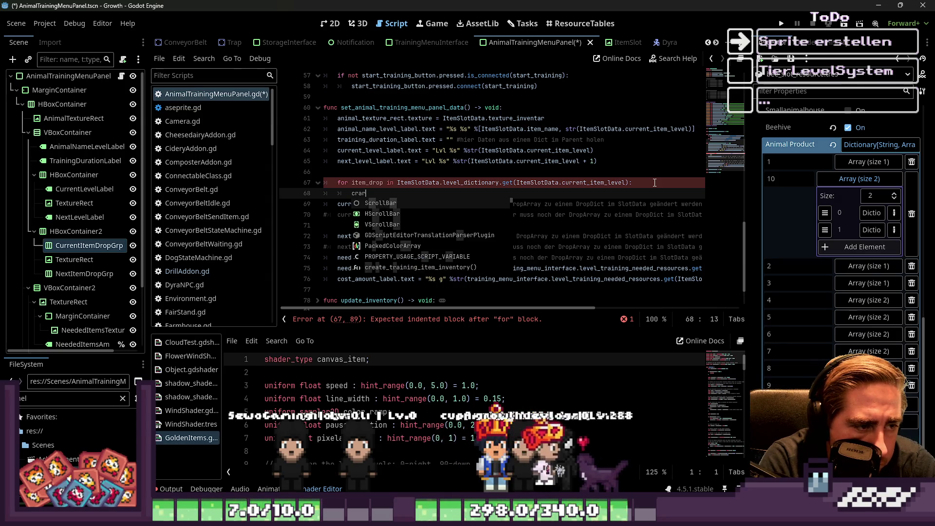
pyautogui.write('eate_it')
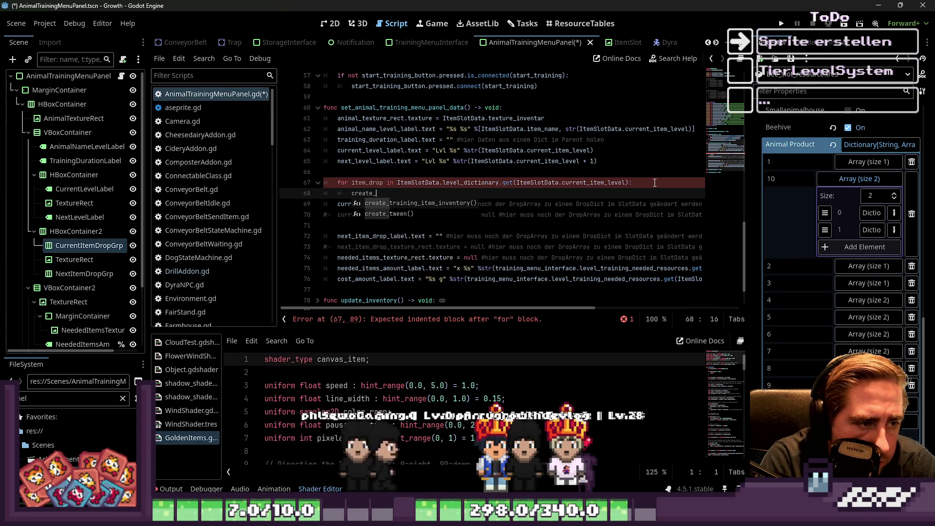
pyautogui.press('BackSpace')
pyautogui.press('BackSpace')
pyautogui.press('BackSpace')
pyautogui.write('var new')
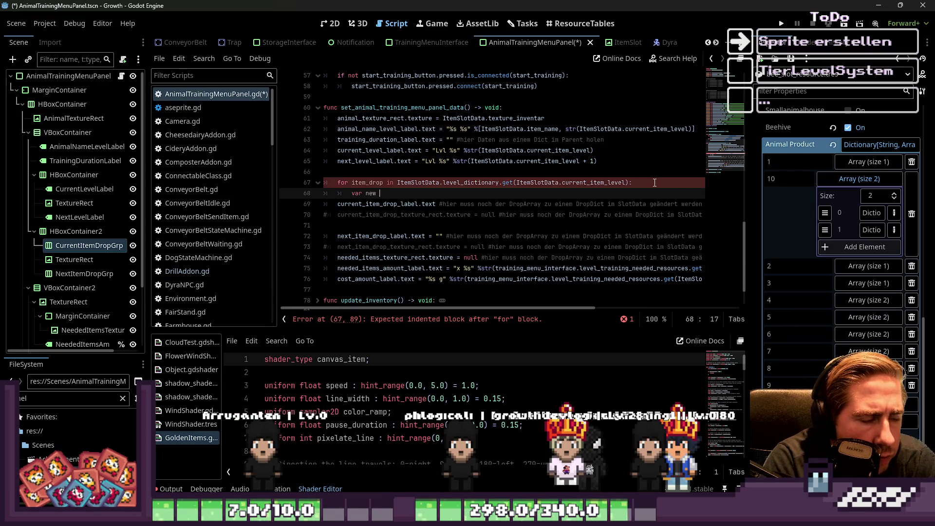
pyautogui.write('_item_drop')
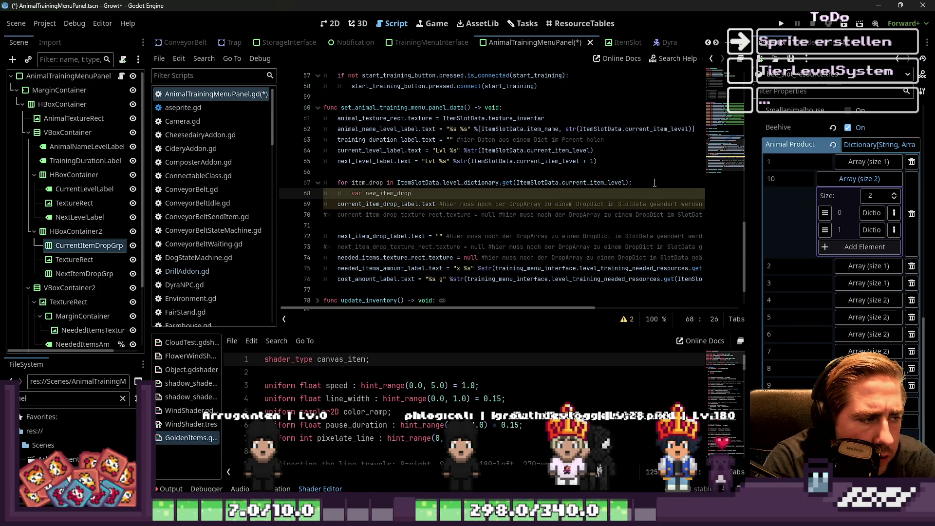
pyautogui.write('_panel :')
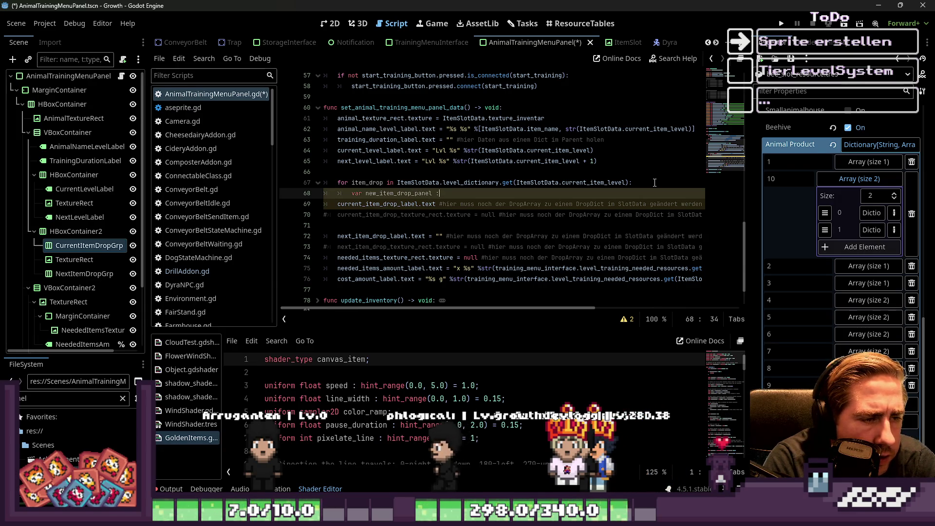
pyautogui.write('pre')
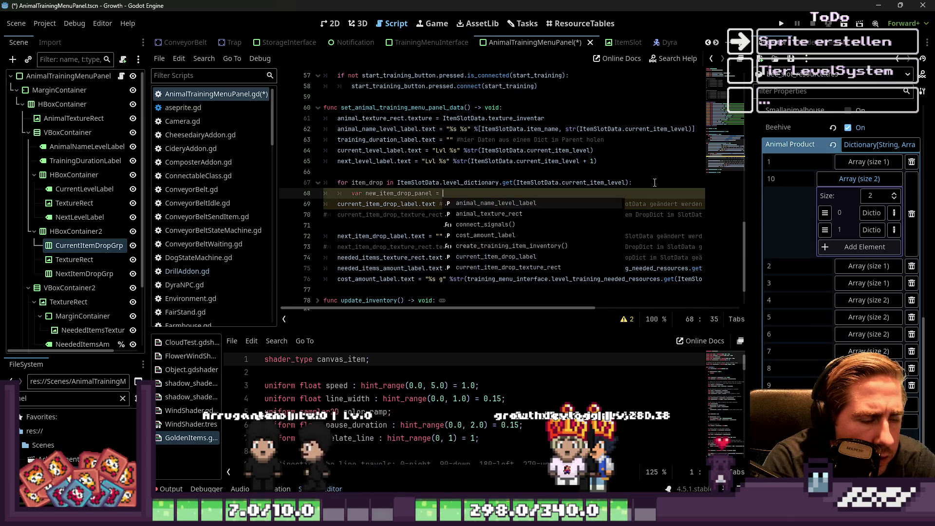
pyautogui.press('Down')
pyautogui.press('Return')
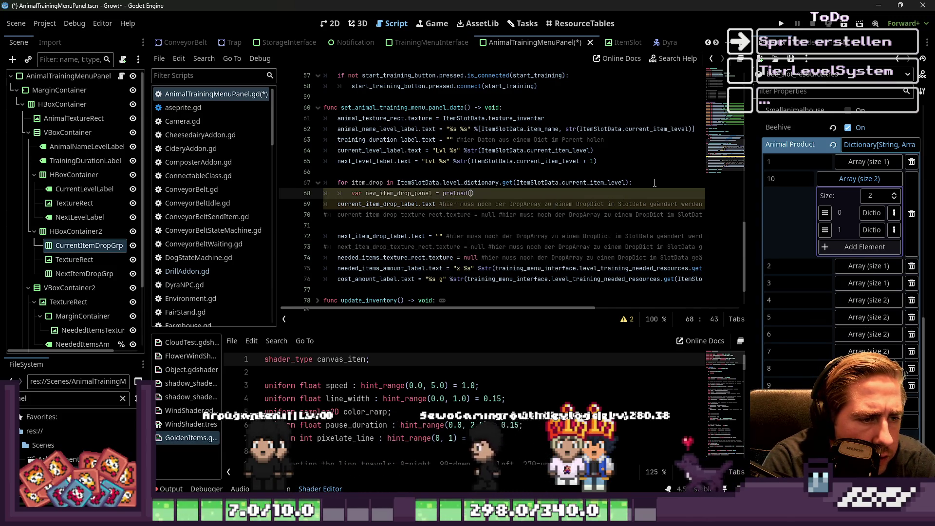
pyautogui.write('"')
pyautogui.write('res://')
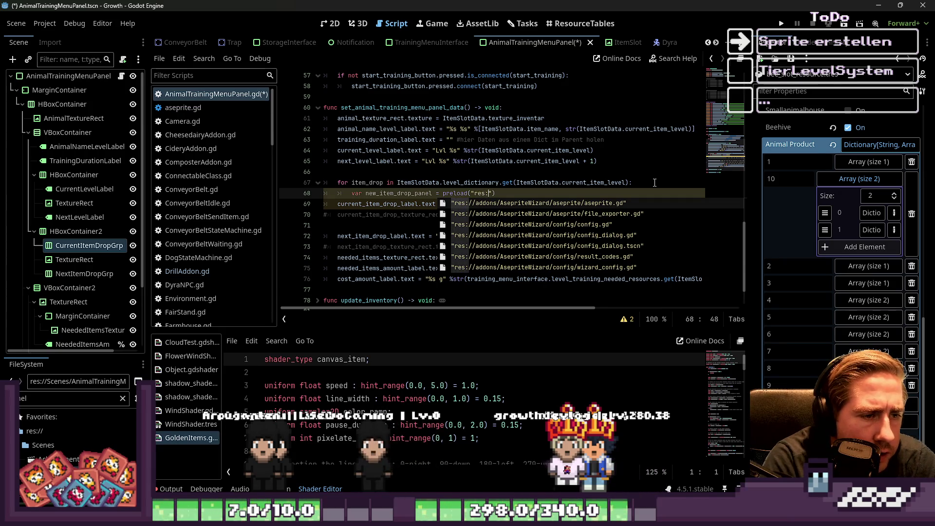
pyautogui.write('S')
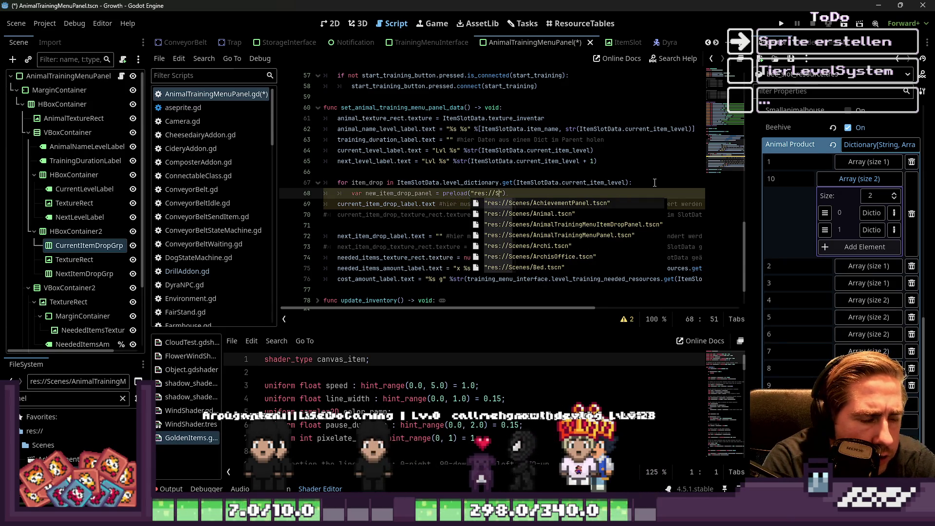
pyautogui.write('cenes/')
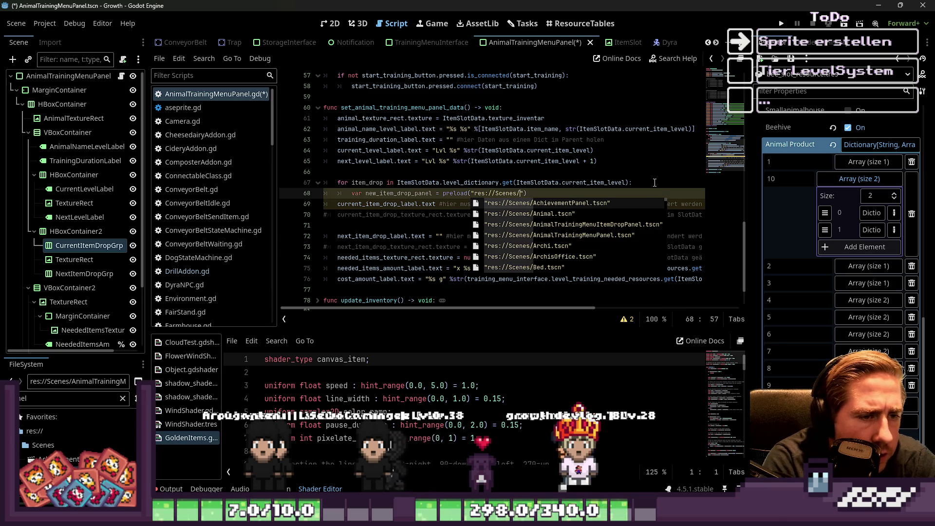
pyautogui.write('Ani')
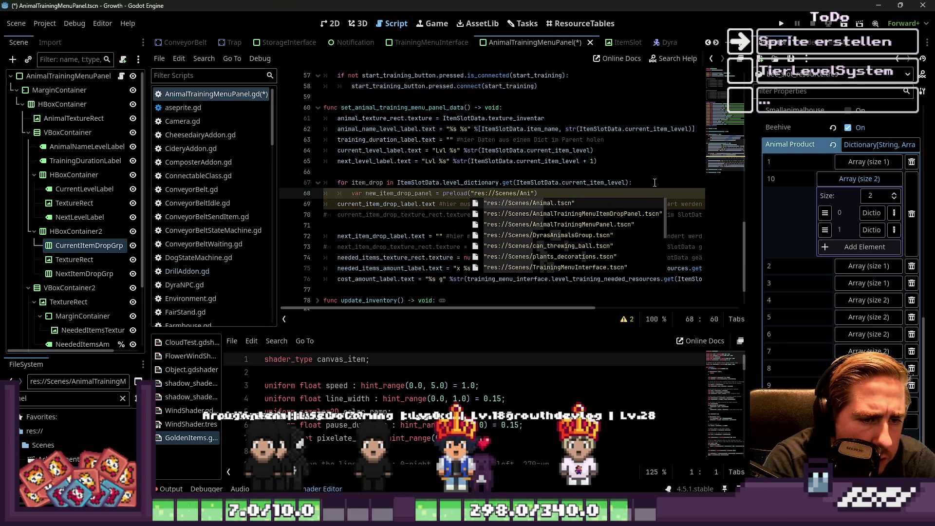
pyautogui.press('Down')
pyautogui.press('Return')
pyautogui.press('End')
pyautogui.write('inst')
pyautogui.press('Return')
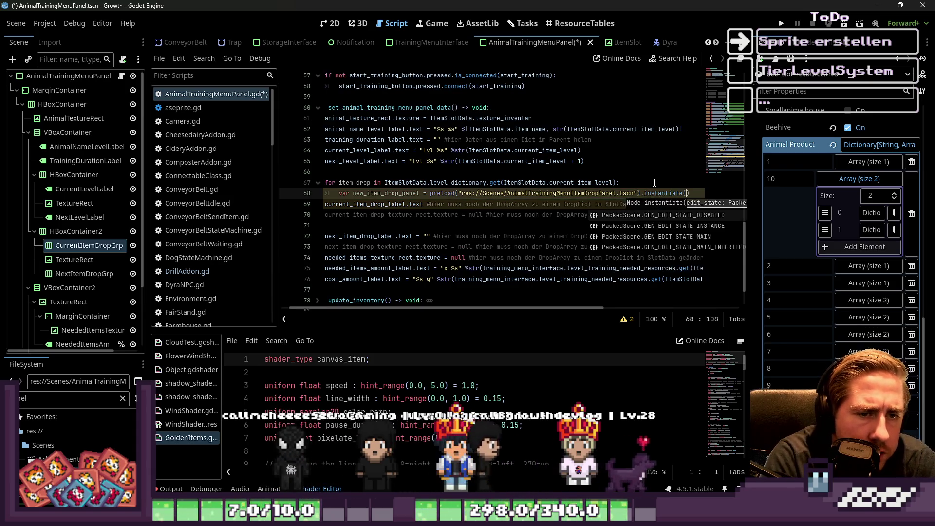
# Step: Start line 69 with new_item_drop_panel.texture
pyautogui.press('Return')
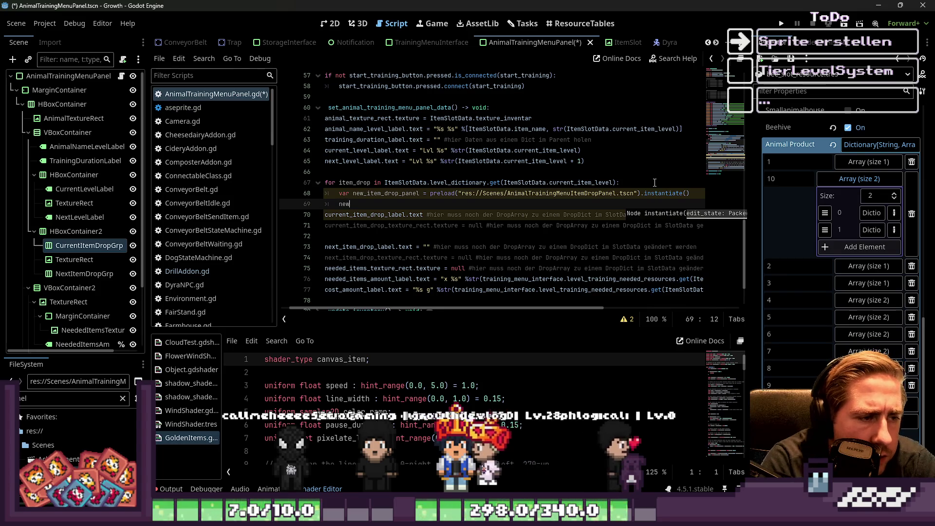
pyautogui.write('_i')
pyautogui.press('Return')
pyautogui.write('.texture =')
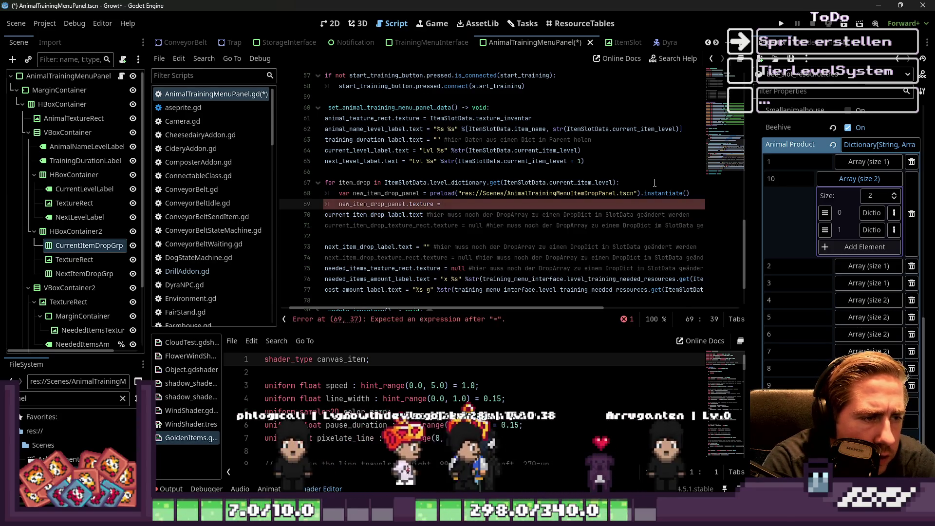
# Step: Assign the texture ItemSlotData.level_dictionary.get(ItemSlotData.current_item_level) on line 69
pyautogui.write('SlotD')
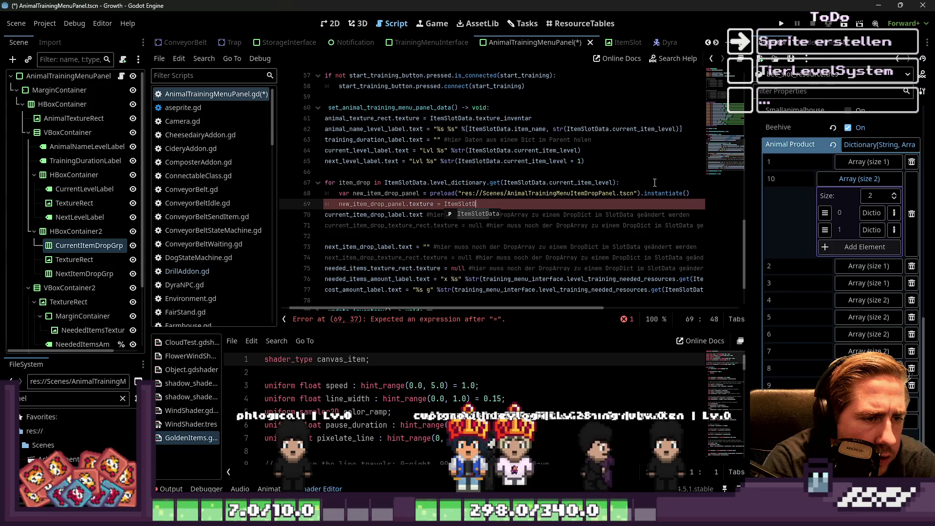
pyautogui.write('ata.level_dictionary.')
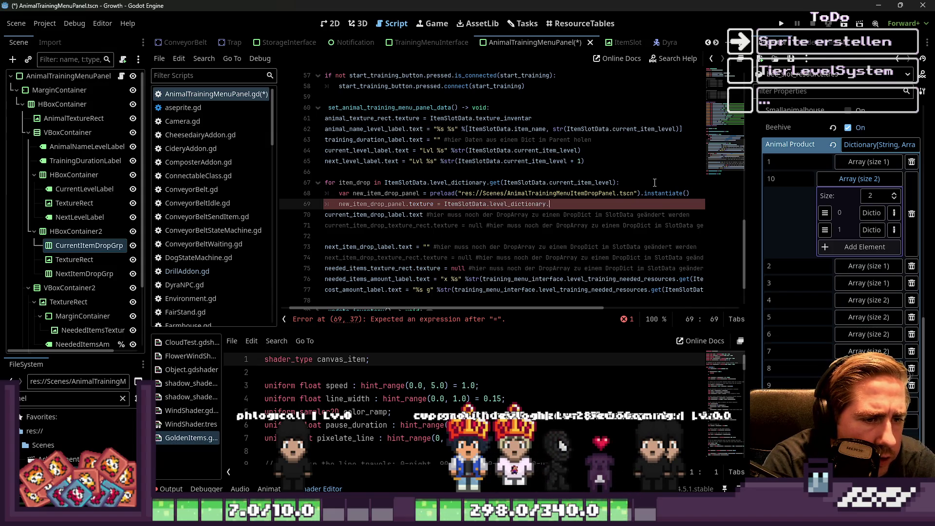
pyautogui.write('g')
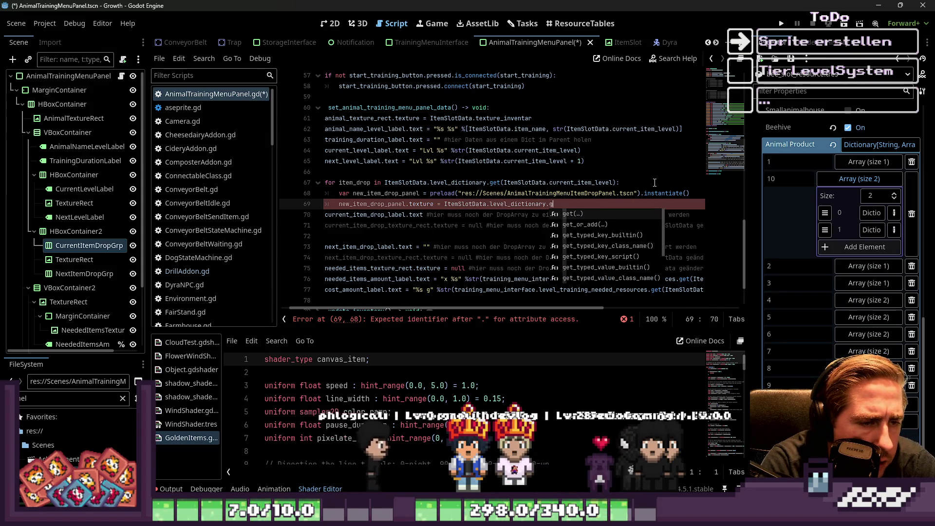
pyautogui.write('et')
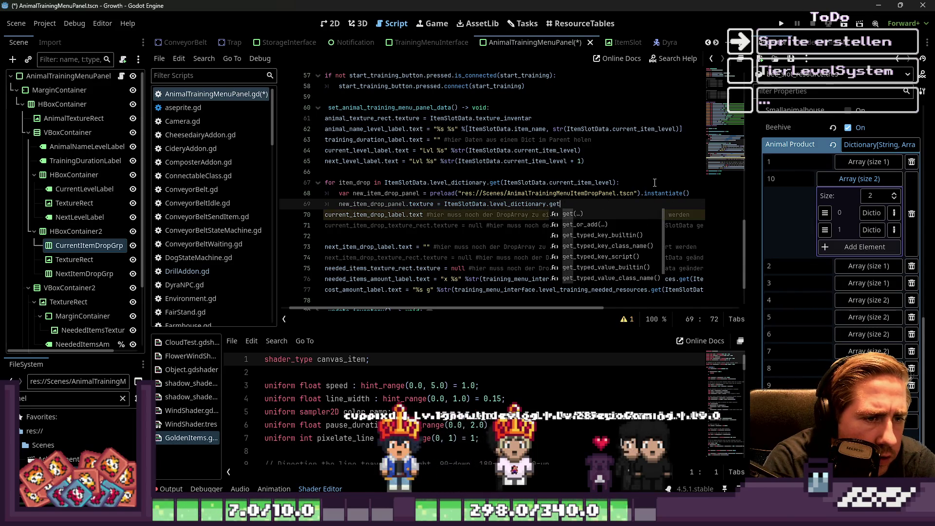
pyautogui.write('(ItemSlotData.')
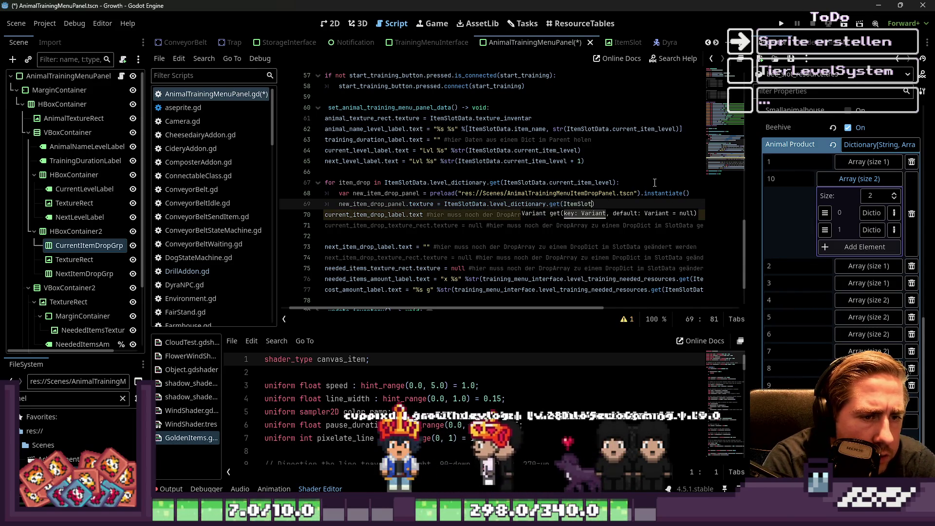
pyautogui.write('current_item_level)')
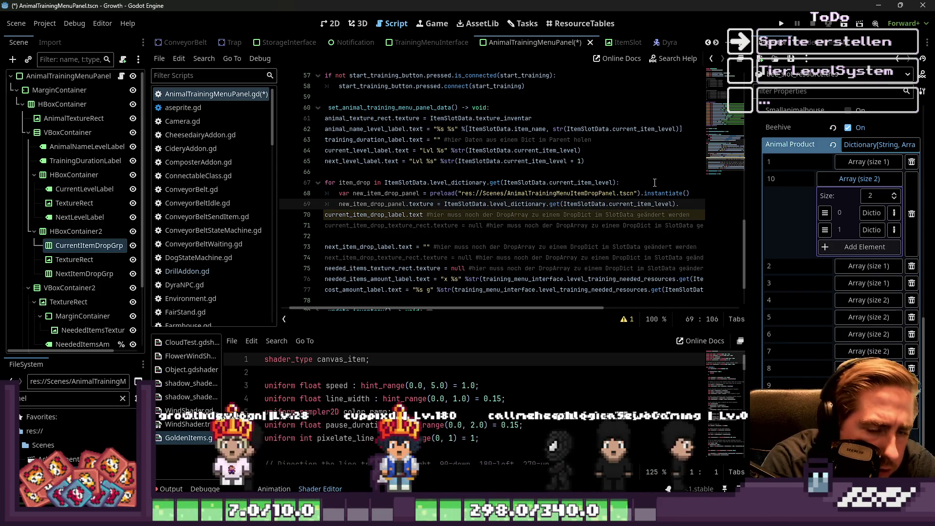
pyautogui.write('.')
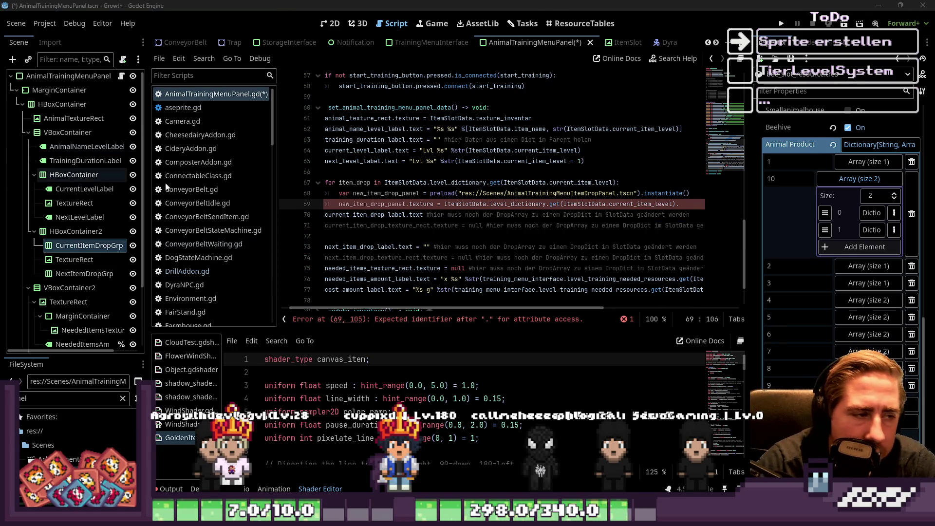
# Step: Narrow the script list and widen the Inspector by dragging their splitters
pyautogui.moveTo(277, 200); pyautogui.dragTo(193, 196)
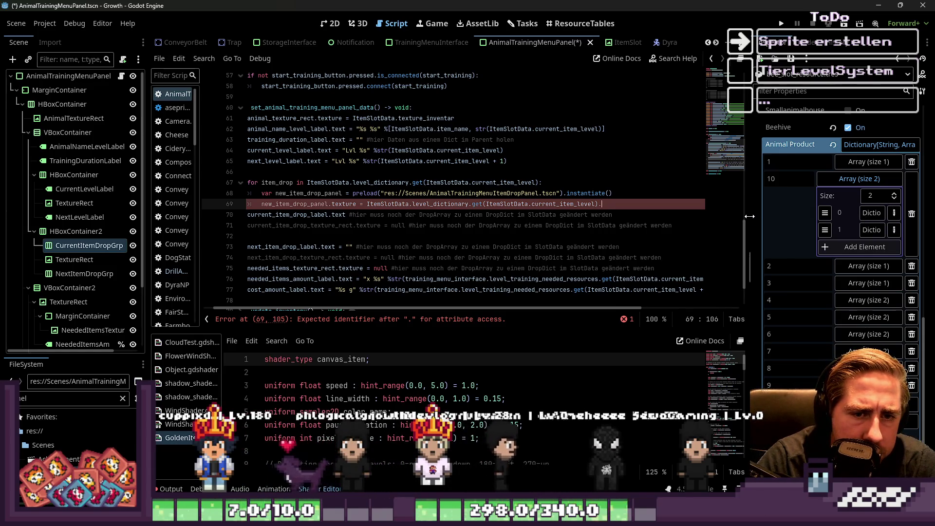
pyautogui.moveTo(749, 216); pyautogui.dragTo(720, 216)
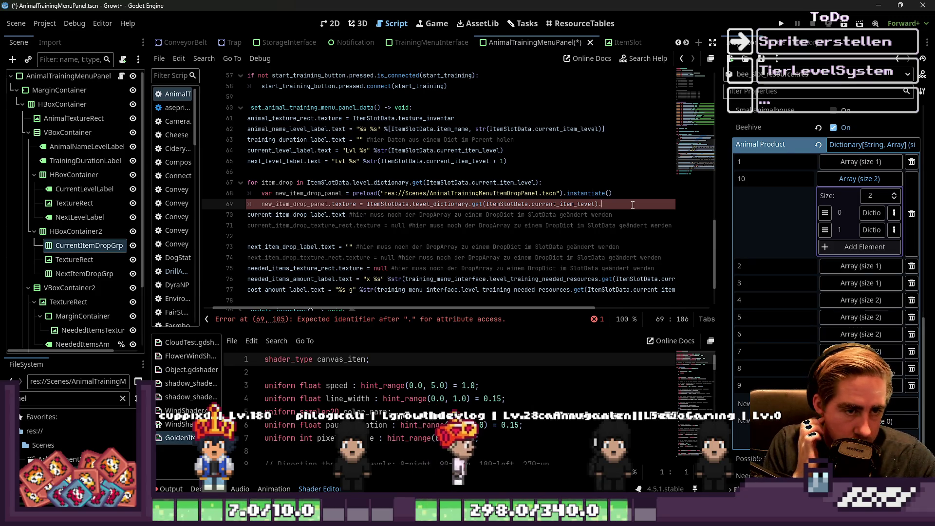
# Step: Rename the loop variable to item_drop_key and iterate over the dictionary's .get_keys()
pyautogui.press('Up')
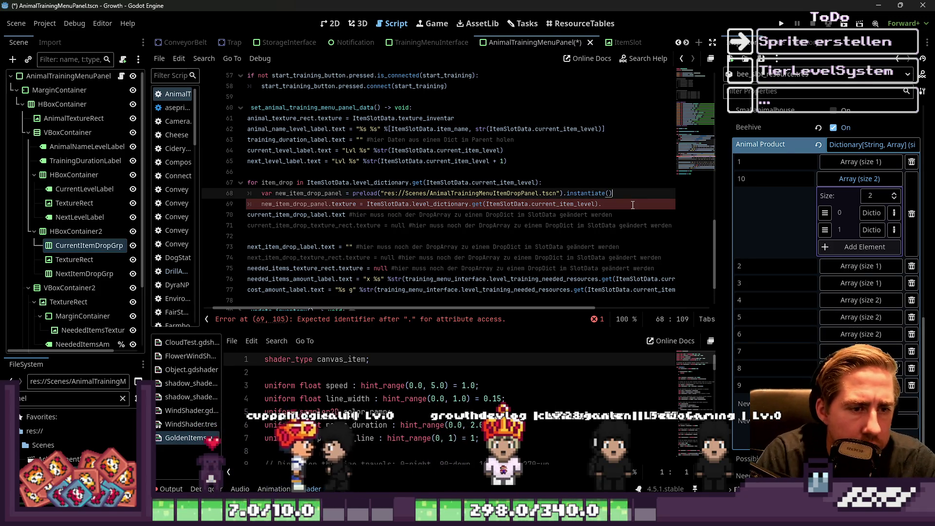
pyautogui.press('Up')
pyautogui.press('Up')
pyautogui.press('Down')
pyautogui.press('Down')
pyautogui.press('Up')
pyautogui.hotkey('ctrl', 'Right')
pyautogui.hotkey('ctrl', 'Right')
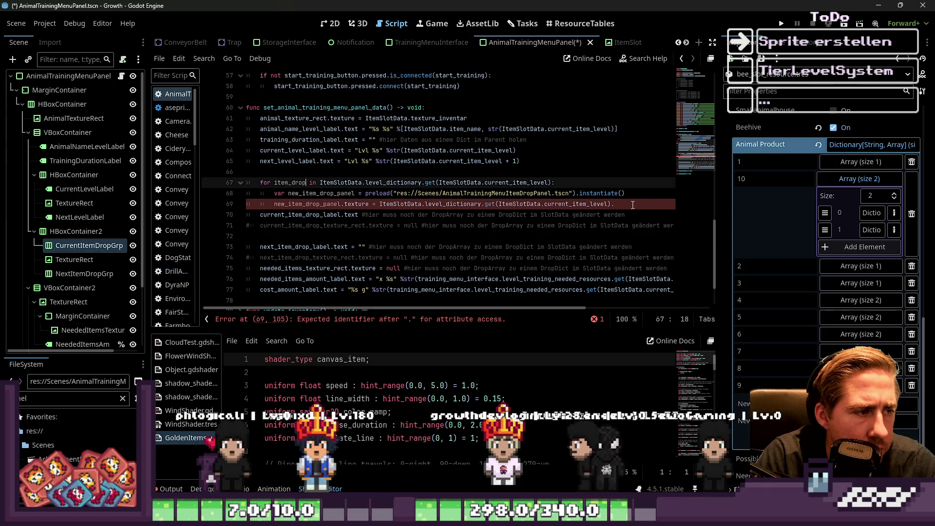
pyautogui.write('_key')
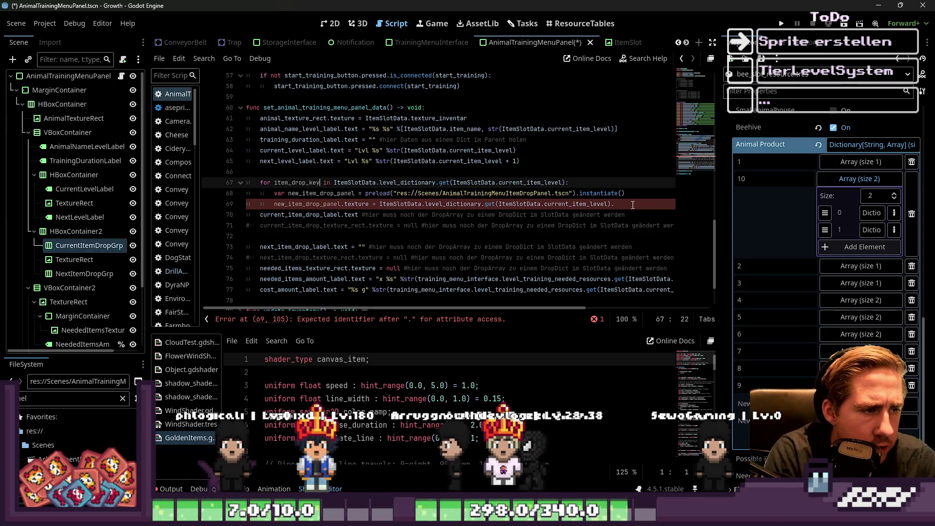
pyautogui.press('End')
pyautogui.press('Left')
pyautogui.press('Left')
pyautogui.write(').get_key')
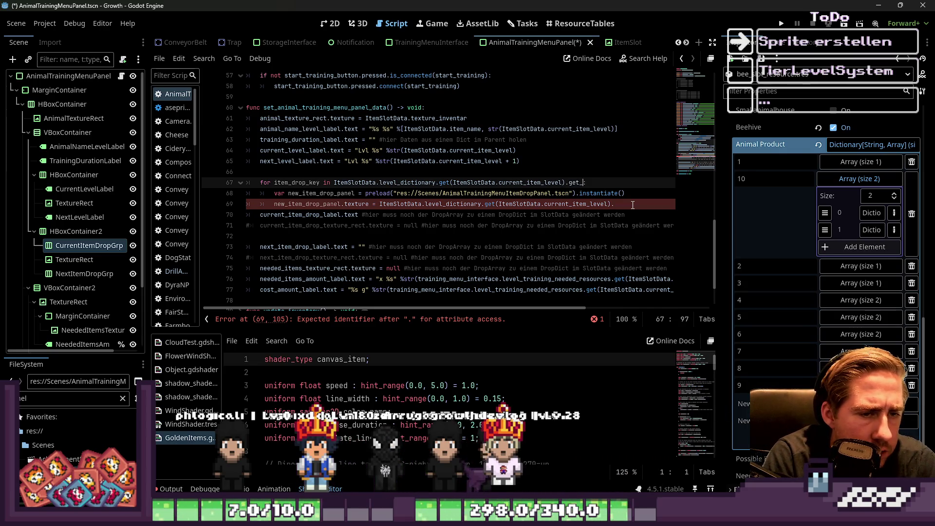
pyautogui.write('s():')
pyautogui.press('Home')
pyautogui.hotkey('ctrl', 'Right')
pyautogui.hotkey('ctrl', 'Right')
pyautogui.hotkey('ctrl', 'Right')
pyautogui.press('Right')
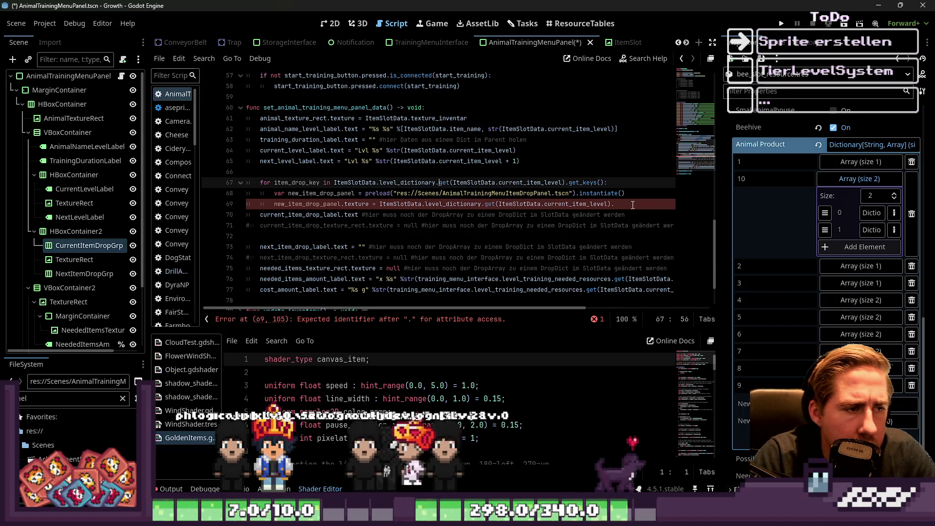
# Step: Add line 69: var item_dictionary = ItemSlotData.level_dictionary.get(ItemSlotData.current_item_level).get(item_drop_key)
pyautogui.press('Down')
pyautogui.hotkey('ctrl', 'Right')
pyautogui.hotkey('ctrl', 'Right')
pyautogui.hotkey('ctrl', 'Right')
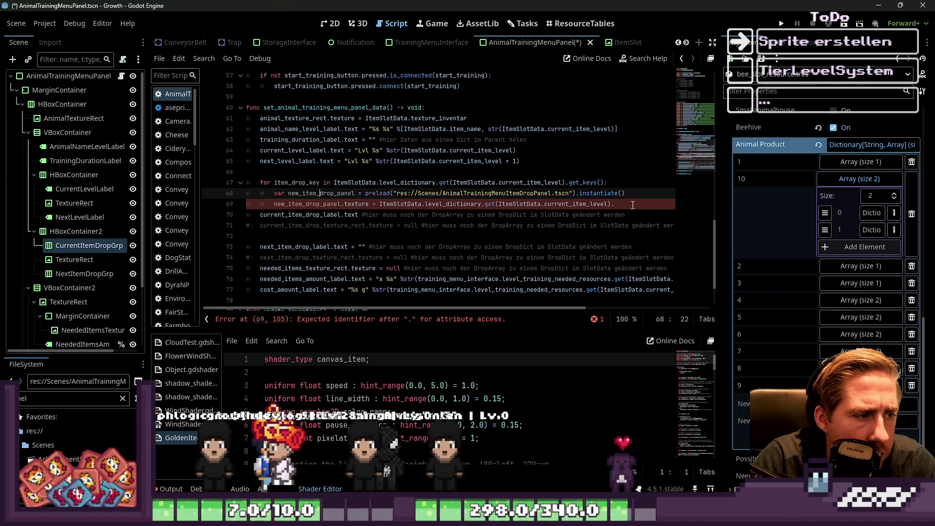
pyautogui.press('Return')
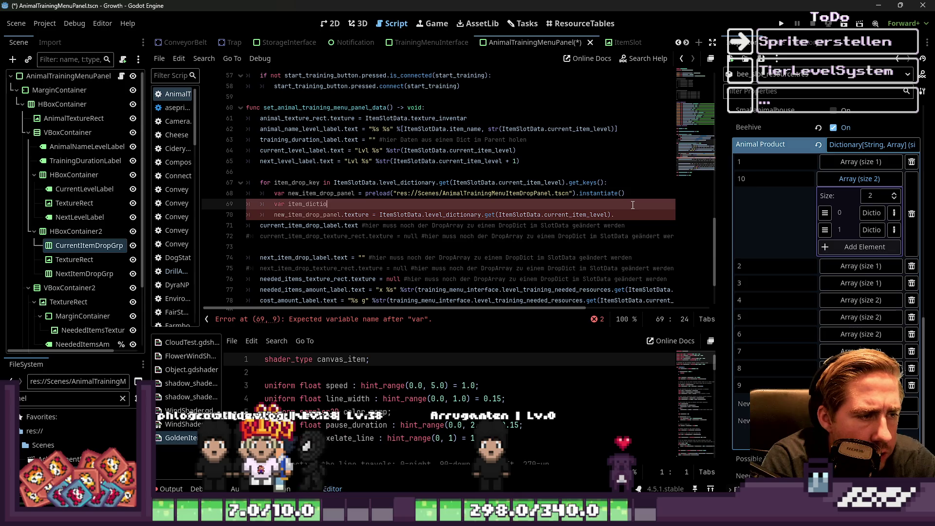
pyautogui.write('nary = ItemSlotDa')
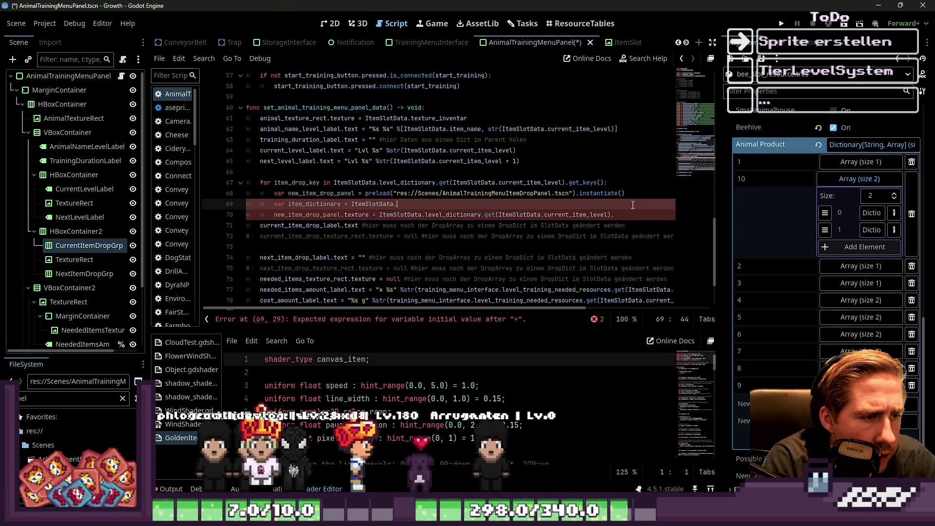
pyautogui.write('ta.')
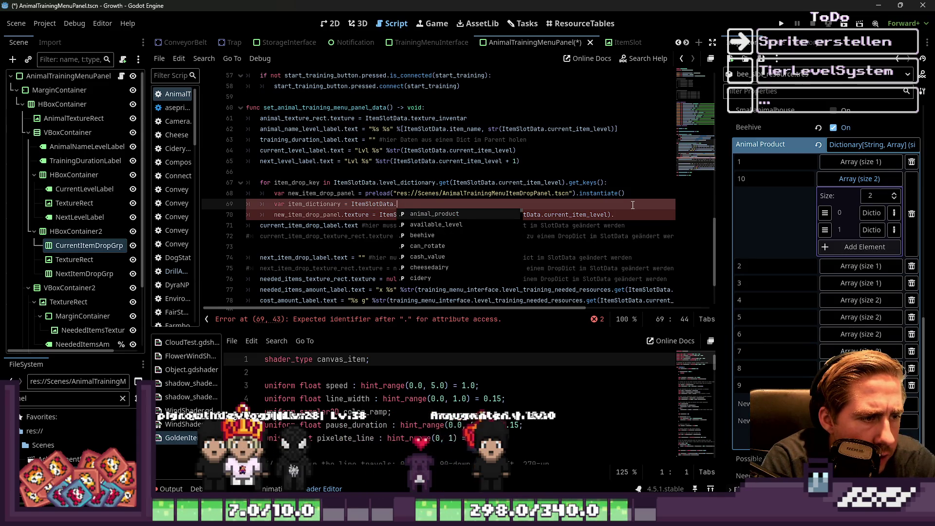
pyautogui.write('level_dictionary.get(')
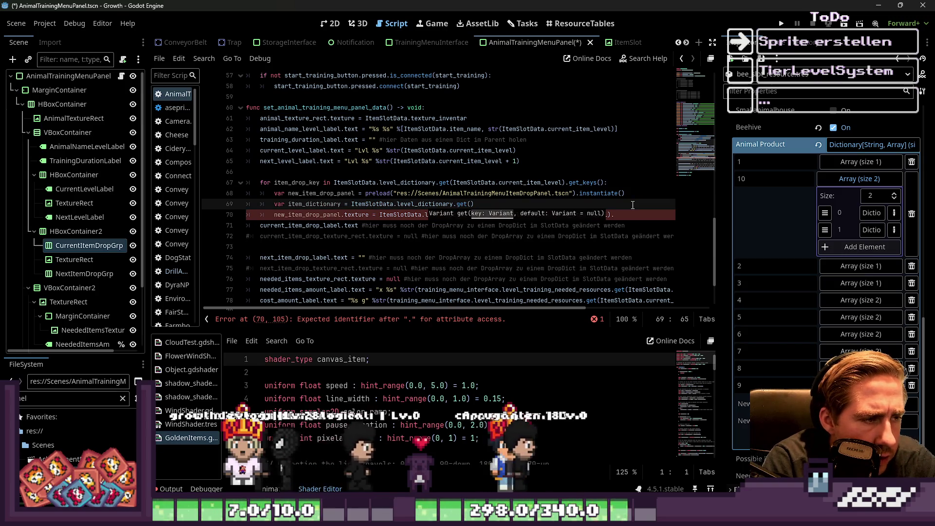
pyautogui.write('item')
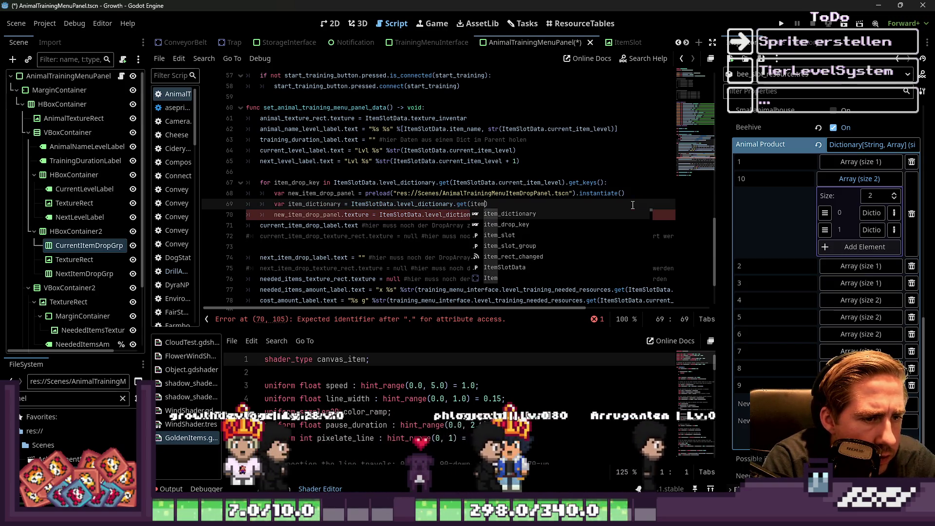
pyautogui.press('BackSpace')
pyautogui.press('BackSpace')
pyautogui.press('BackSpace')
pyautogui.write('ItemSlotData.')
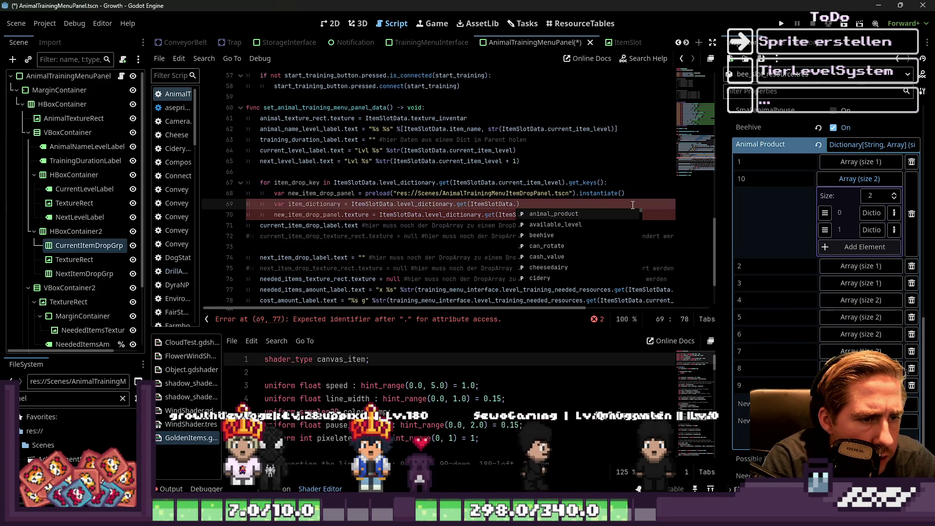
pyautogui.write('current_item_level).')
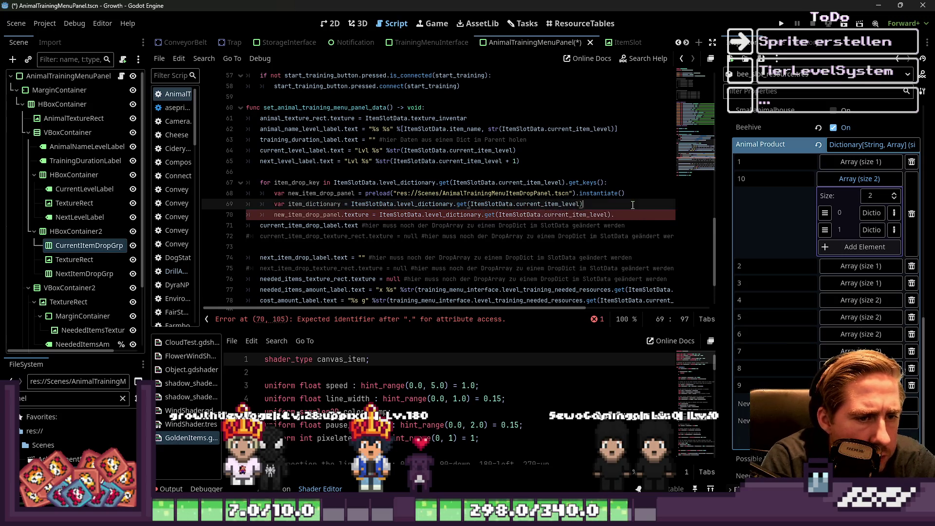
pyautogui.write('get')
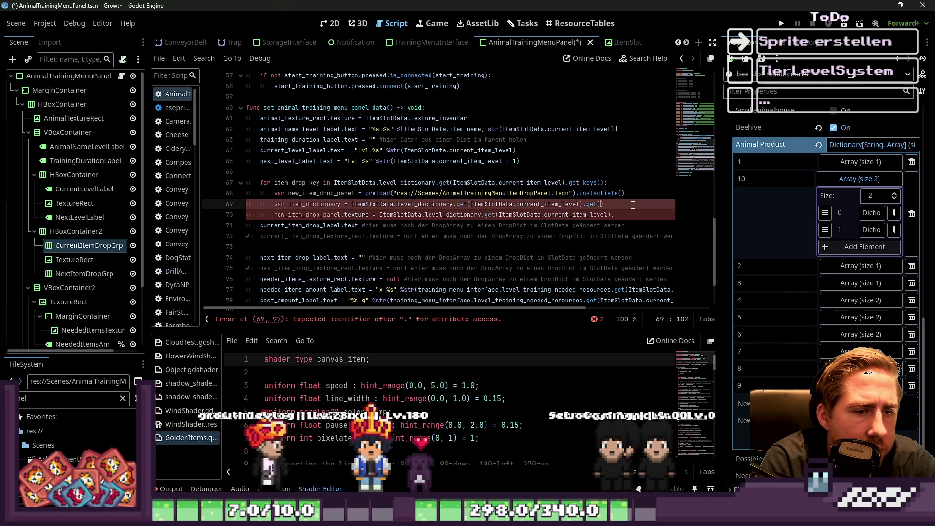
pyautogui.write('(item_drop_key')
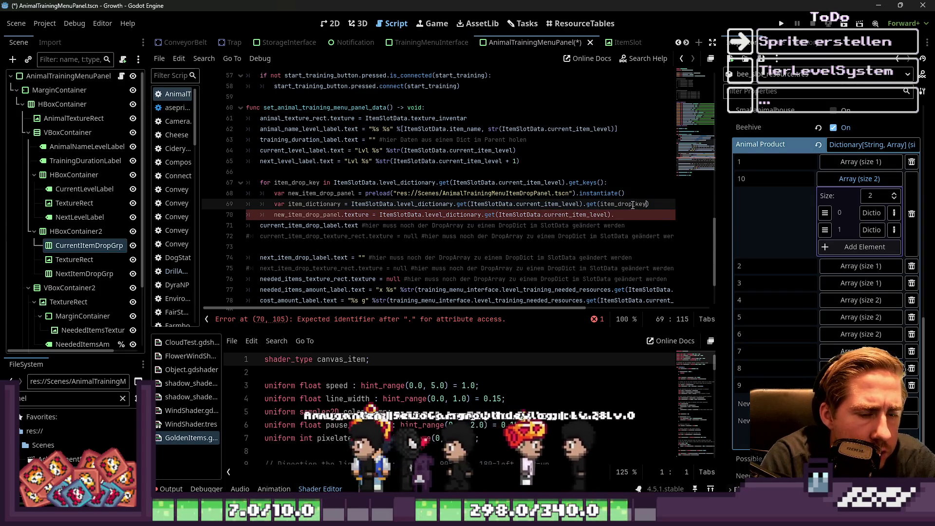
pyautogui.press('Return')
pyautogui.press('End')
pyautogui.press('Return')
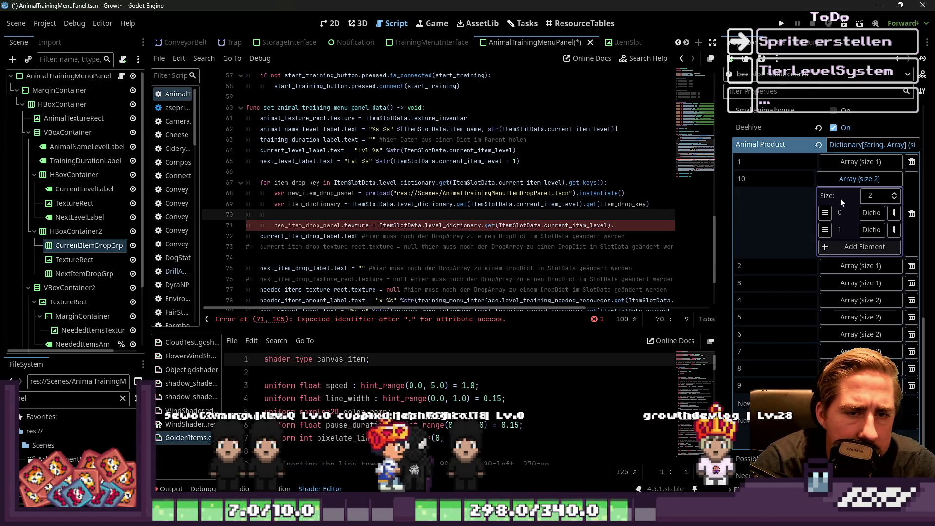
pyautogui.click(863, 216)
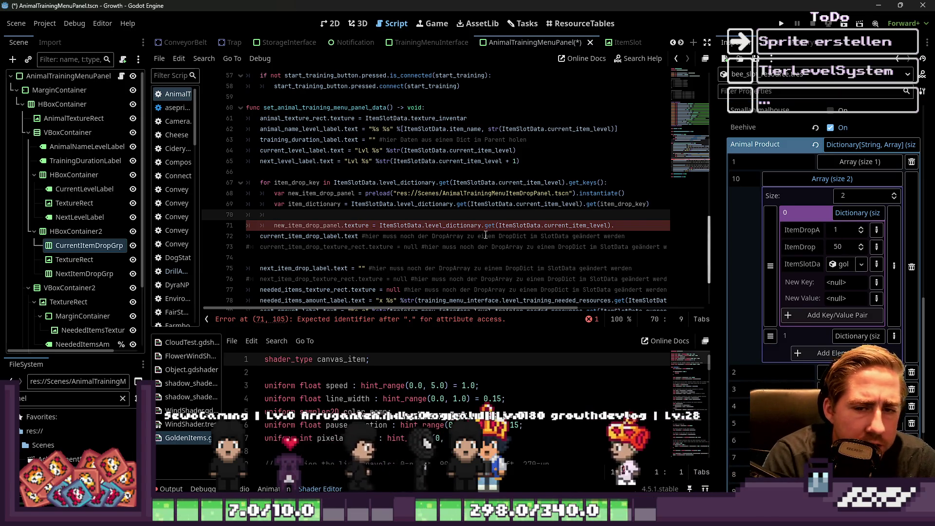
# Step: Declare var item_data : SlotData = item_dictionary.get("ItemSlotData") on line 70
pyautogui.write('var item_data = item')
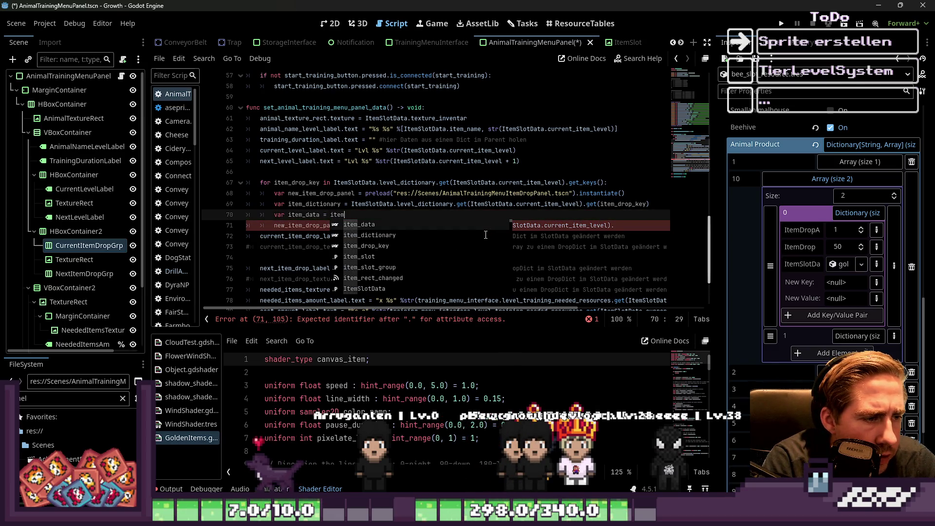
pyautogui.press('Down')
pyautogui.press('Return')
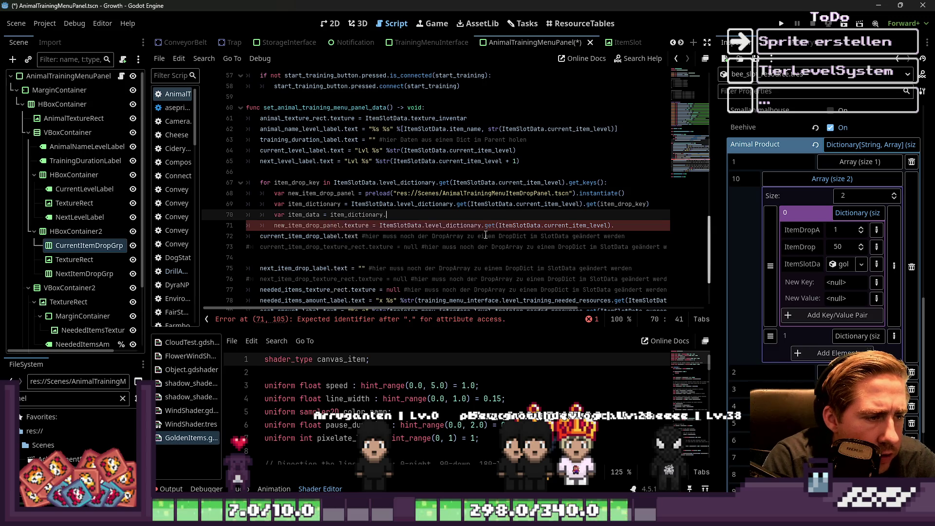
pyautogui.write('get("')
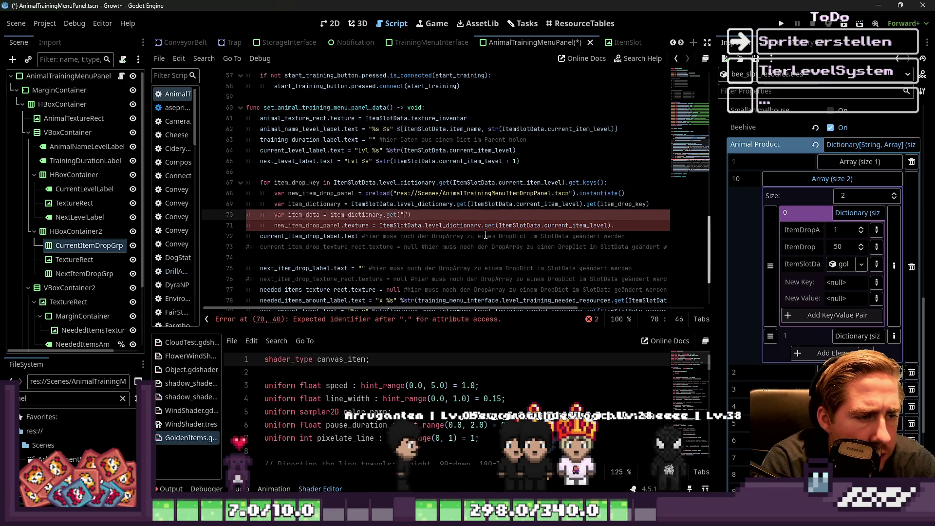
pyautogui.write('ItemSlot')
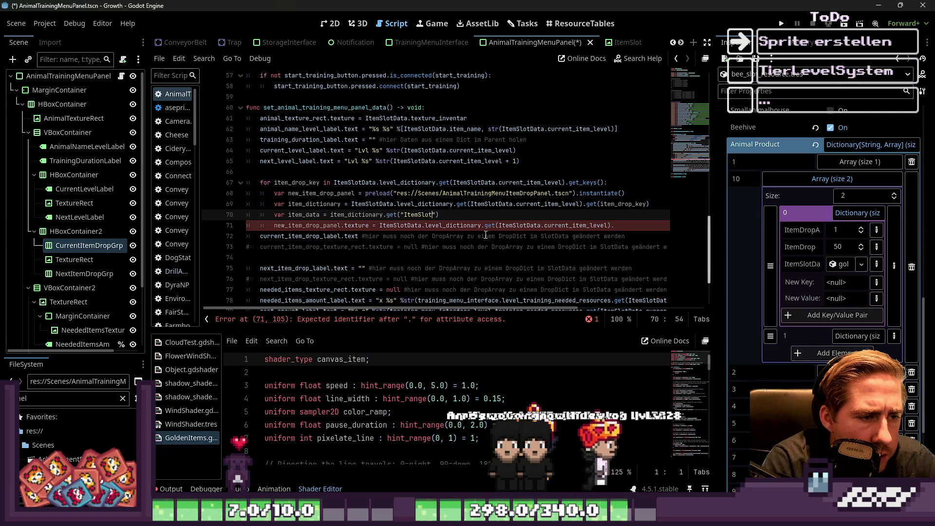
pyautogui.write('Data')
pyautogui.press('Right')
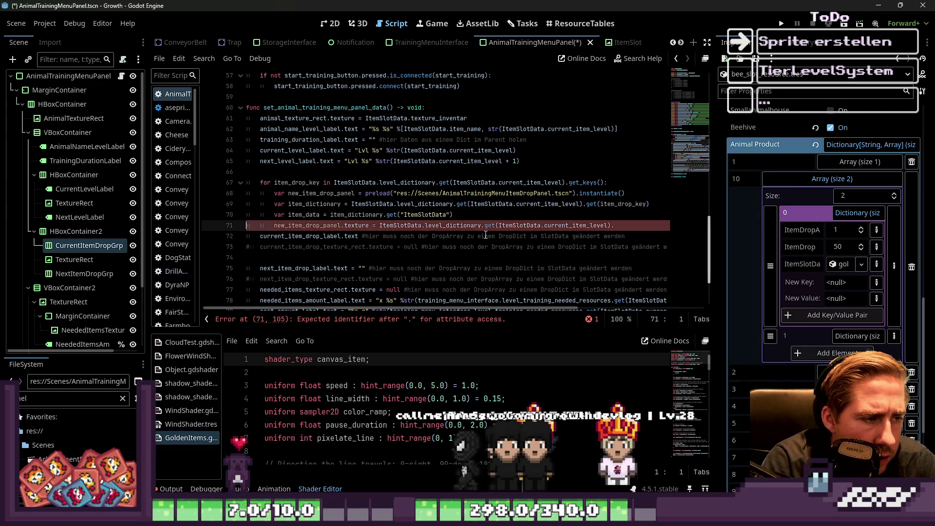
pyautogui.press('Up')
pyautogui.hotkey('ctrl', 'Left')
pyautogui.hotkey('ctrl', 'Left')
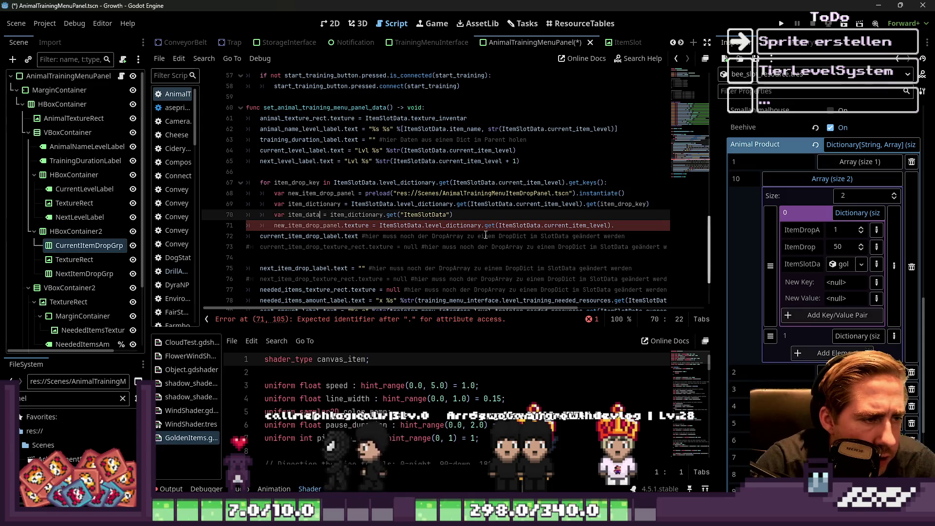
pyautogui.hotkey('ctrl', 'shift', 'Left')
pyautogui.press('Down')
pyautogui.hotkey('ctrl', 'Right')
pyautogui.scroll(1, 485, 235)
pyautogui.press('Up')
pyautogui.write(': SlotData')
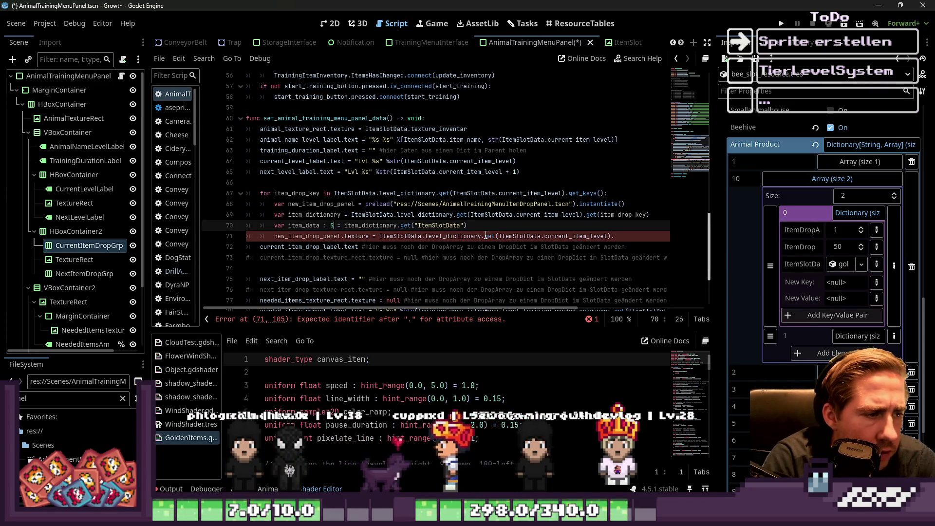
# Step: Change the panel texture line to use item_data.texture_inventar
pyautogui.hotkey('ctrl', 'Left')
pyautogui.hotkey('ctrl', 'Left')
pyautogui.hotkey('ctrl', 'Left')
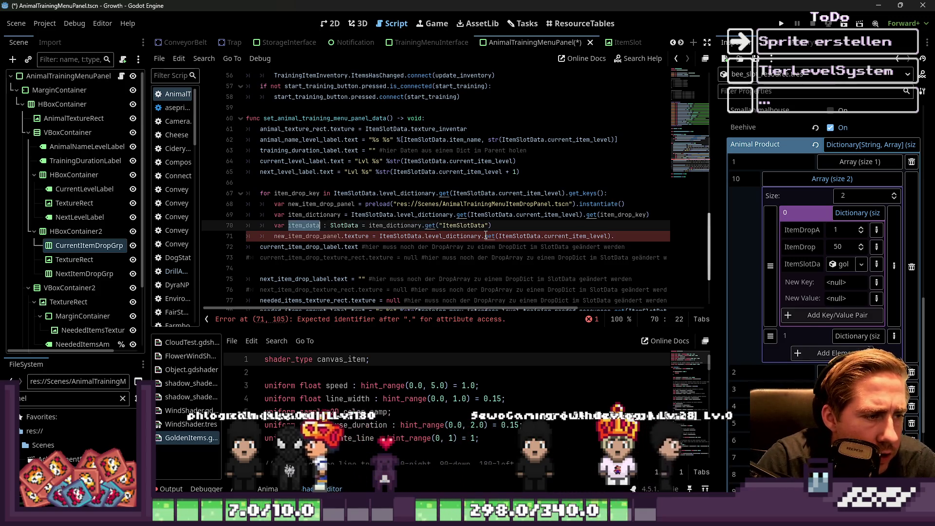
pyautogui.press('Down')
pyautogui.hotkey('ctrl', 'Right')
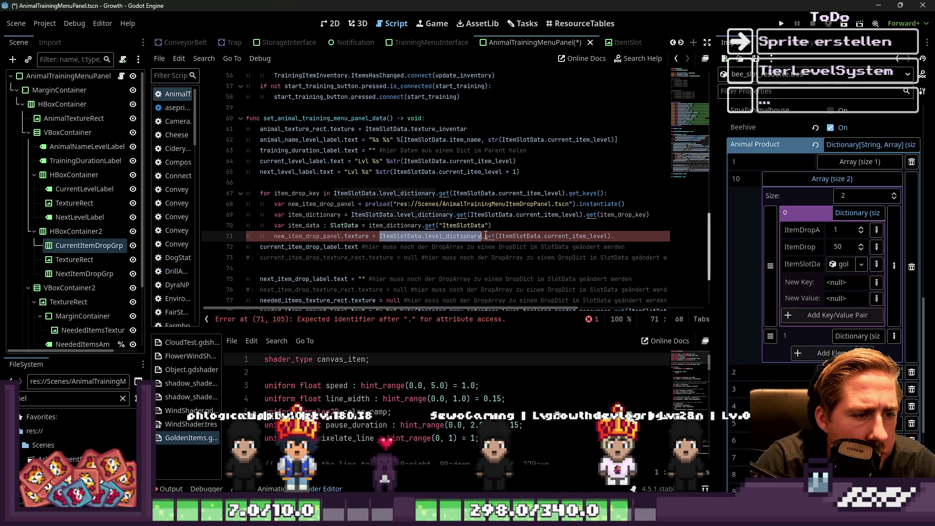
pyautogui.write('item_data.')
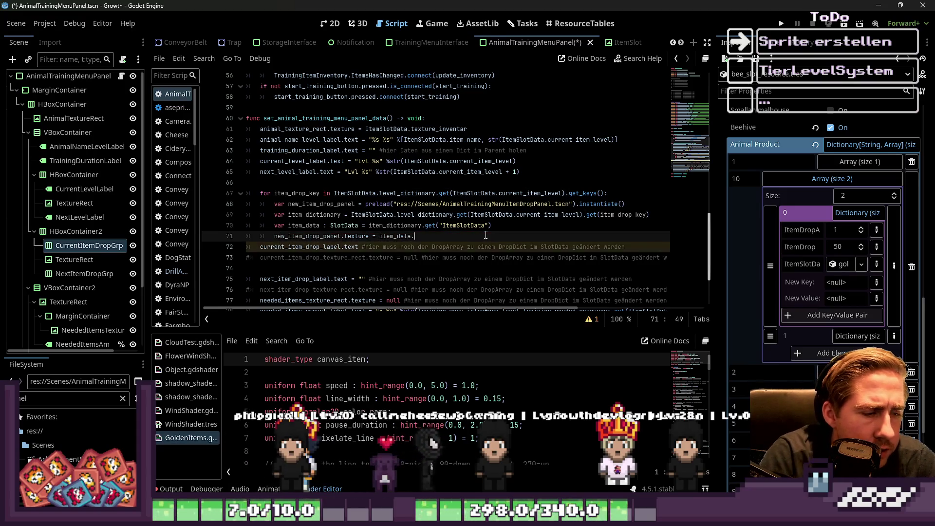
pyautogui.write('i')
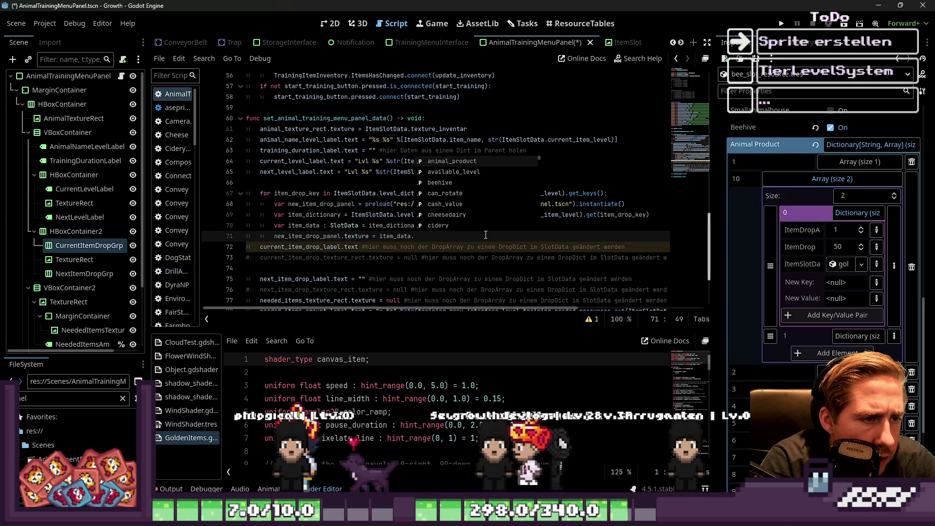
pyautogui.write('nventar')
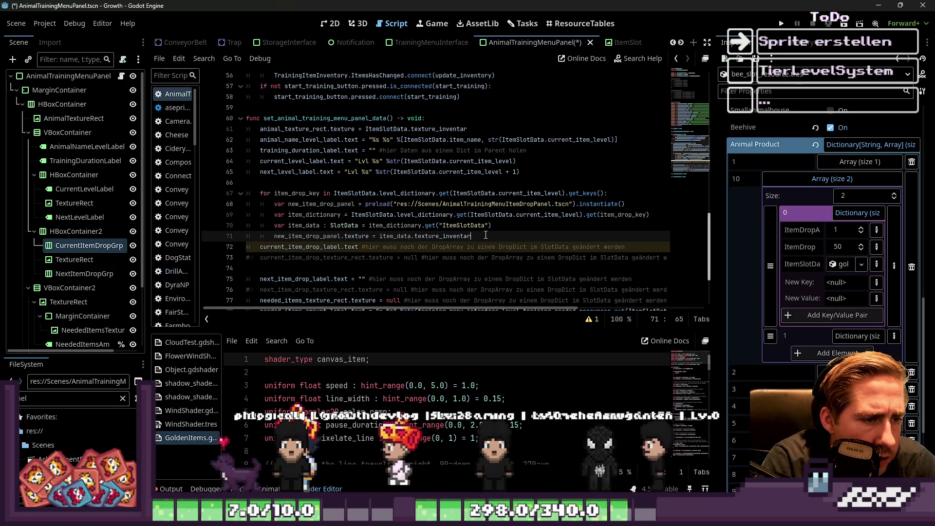
pyautogui.press('Return')
pyautogui.press('Return')
pyautogui.write('ew')
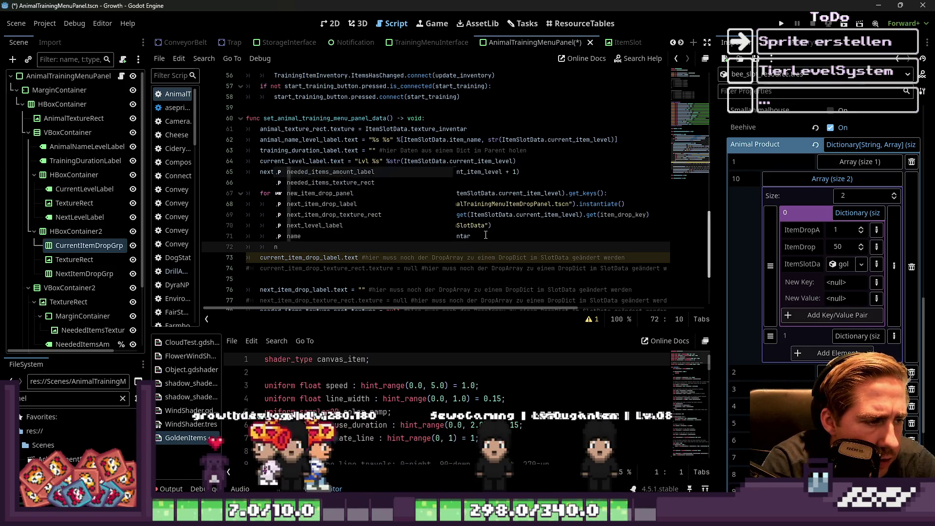
pyautogui.write('_item_drop_panel.')
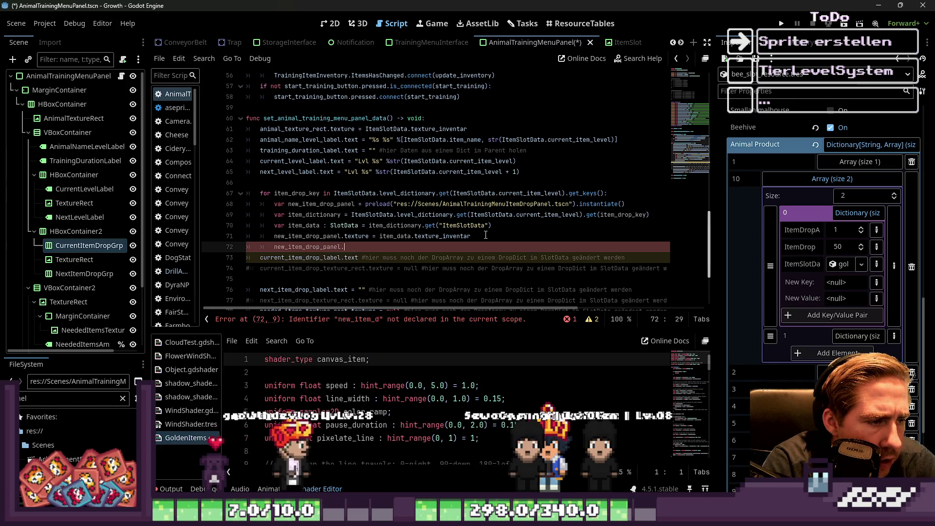
# Step: Start line 72 with new_item_drop_panel.get_node() and switch to the AnimalTrainingMenuItemDropPanel scene
pyautogui.press('Return')
pyautogui.write('.get_chi')
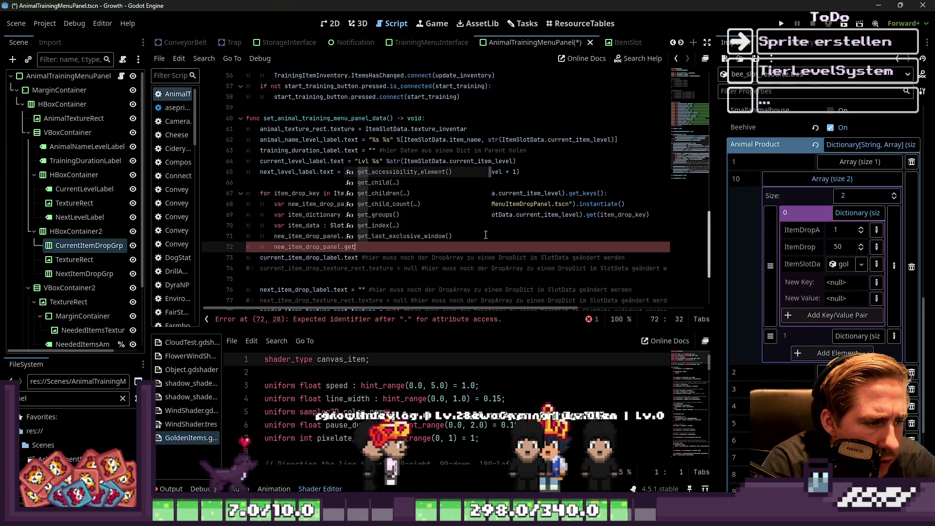
pyautogui.press('BackSpace')
pyautogui.press('BackSpace')
pyautogui.press('BackSpace')
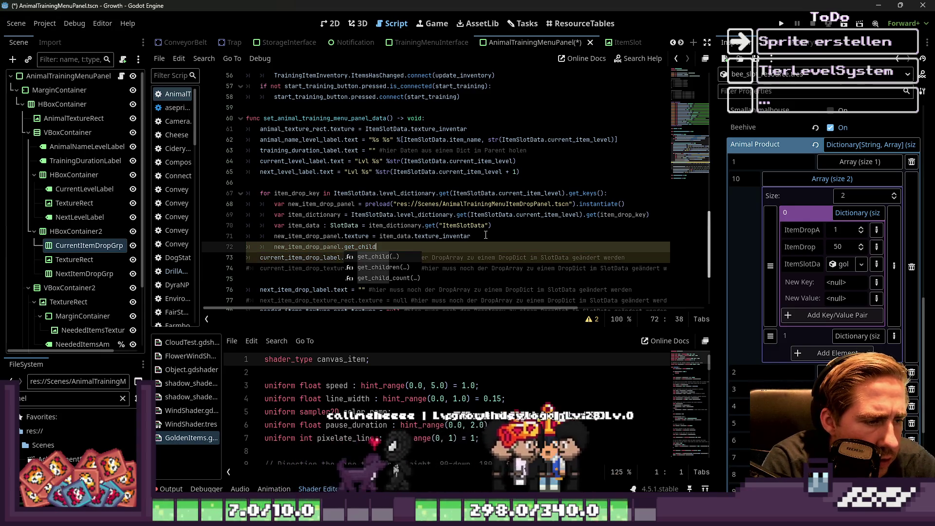
pyautogui.press('BackSpace')
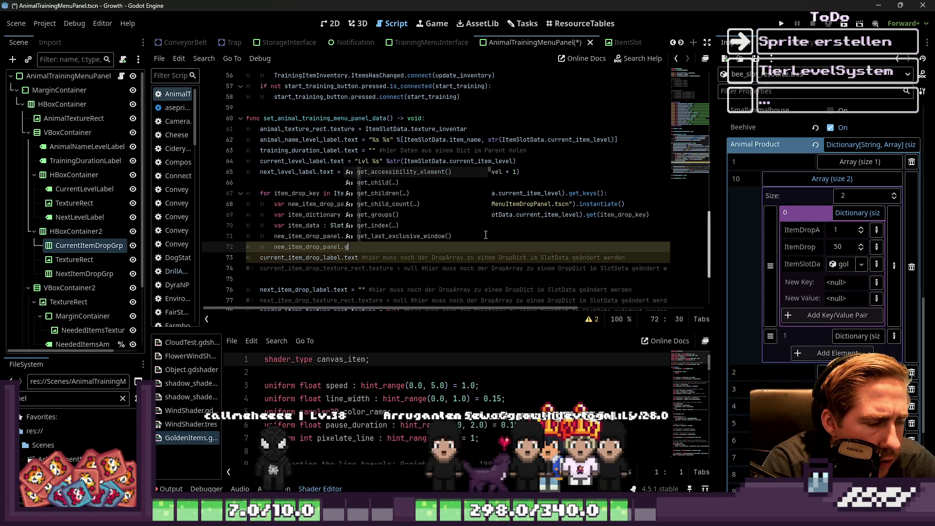
pyautogui.press('Return')
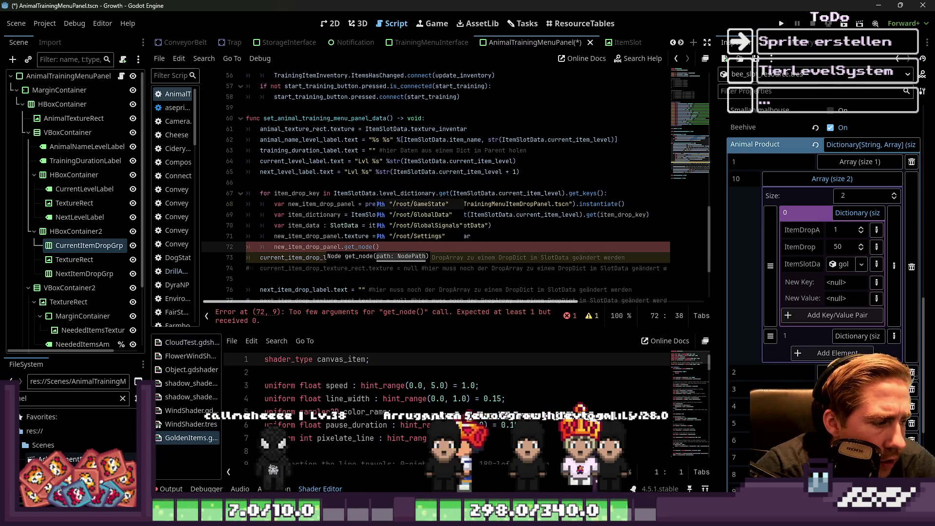
pyautogui.click(78, 92)
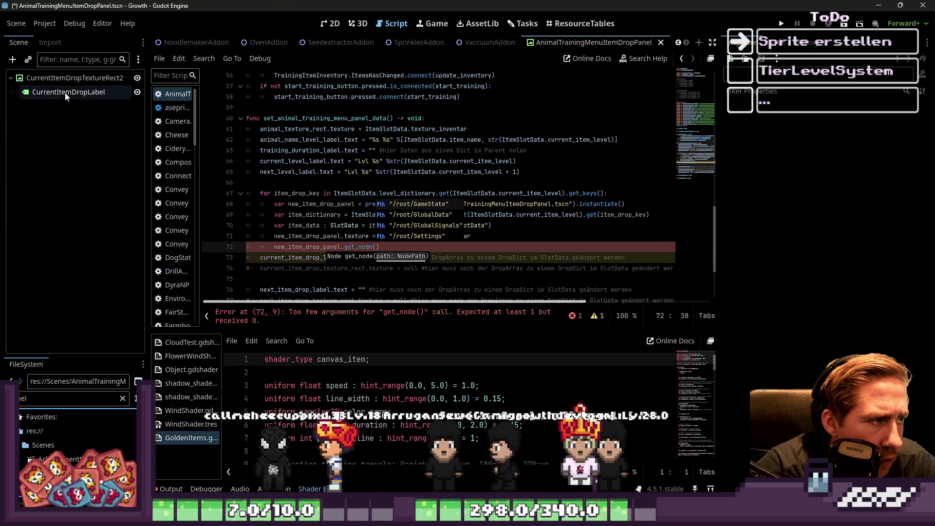
# Step: Rename the scene's root node to AnimalTrainingMenuItemDropPanel
pyautogui.click(111, 81)
pyautogui.click(113, 82)
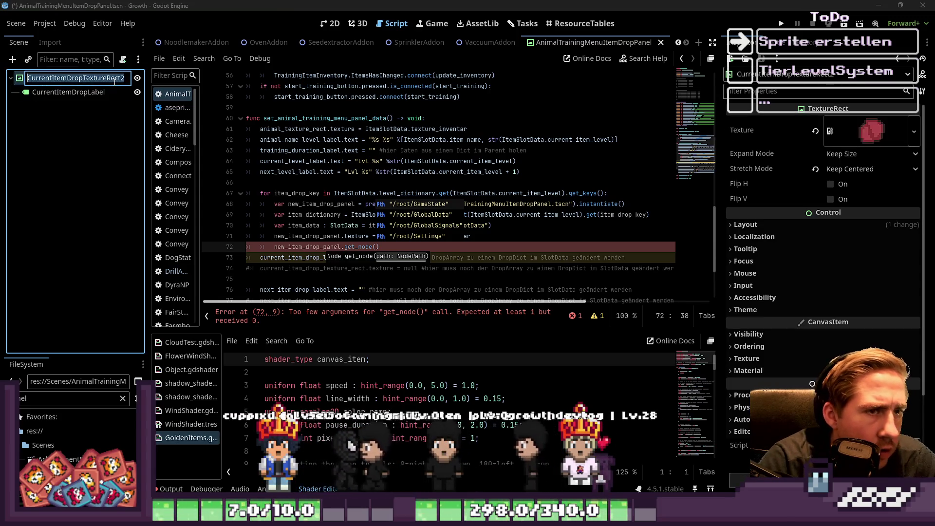
pyautogui.write('AnimalTrainingMenuItemD')
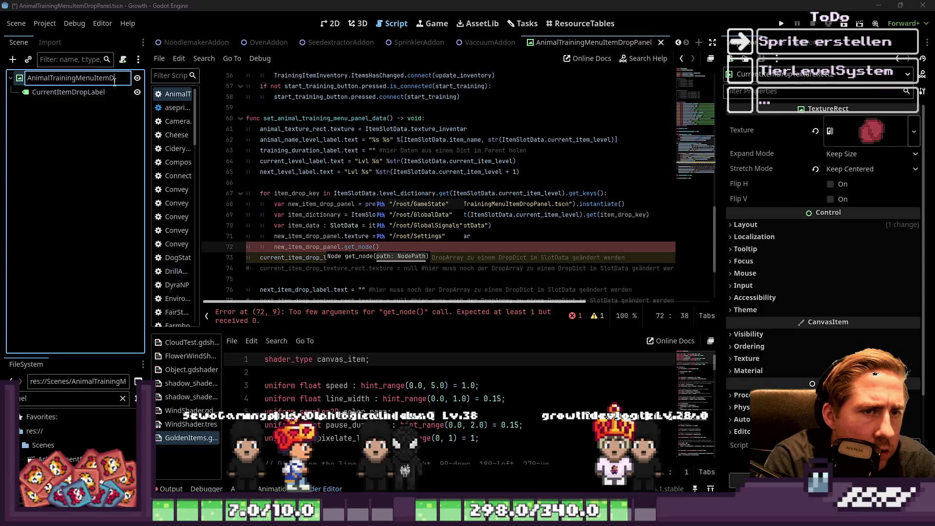
pyautogui.press('Return')
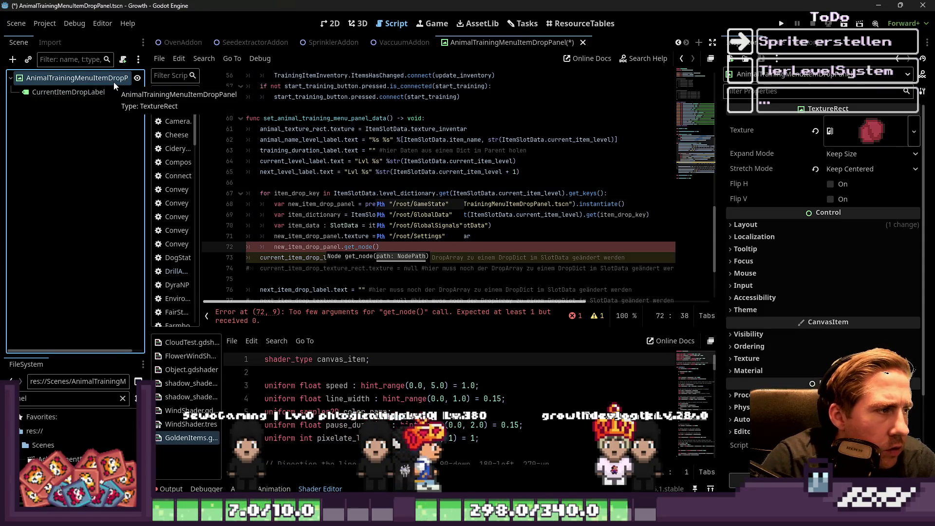
# Step: Rename CurrentItemDropLabel to ItemDropAmountLabel and save the scene
pyautogui.doubleClick(79, 92)
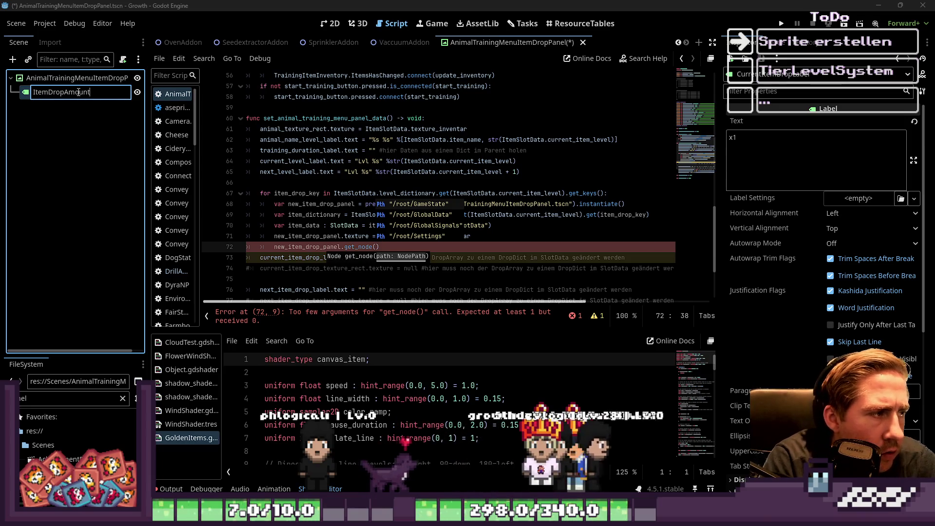
pyautogui.press('Return')
pyautogui.hotkey('ctrl', 's')
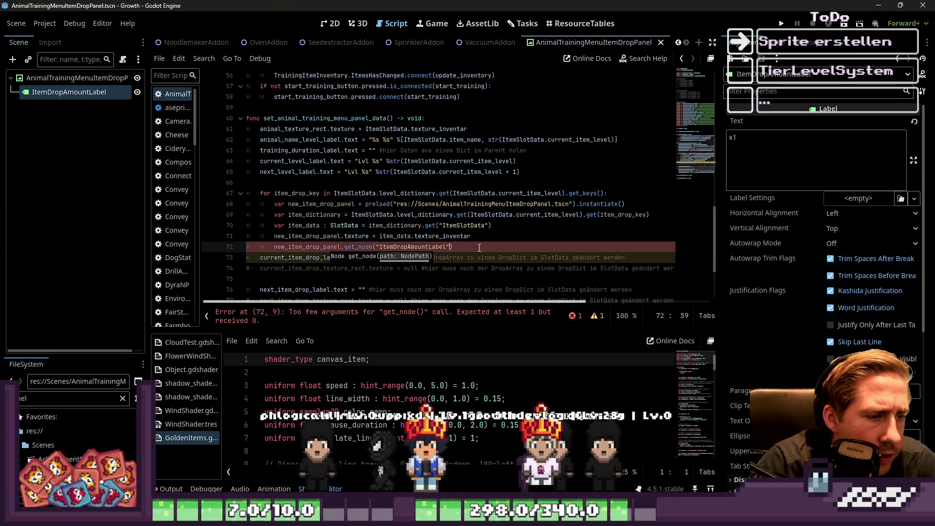
# Step: Complete line 72 as get_node("ItemDropAmountLabel").text = "x %s" % item_data.get("ItemDropAmount")
pyautogui.press('Return')
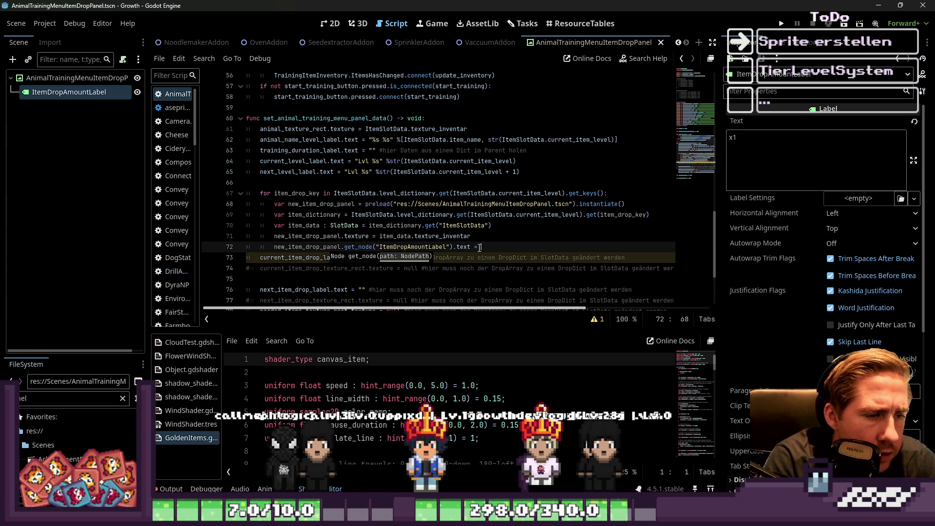
pyautogui.write('"x %s')
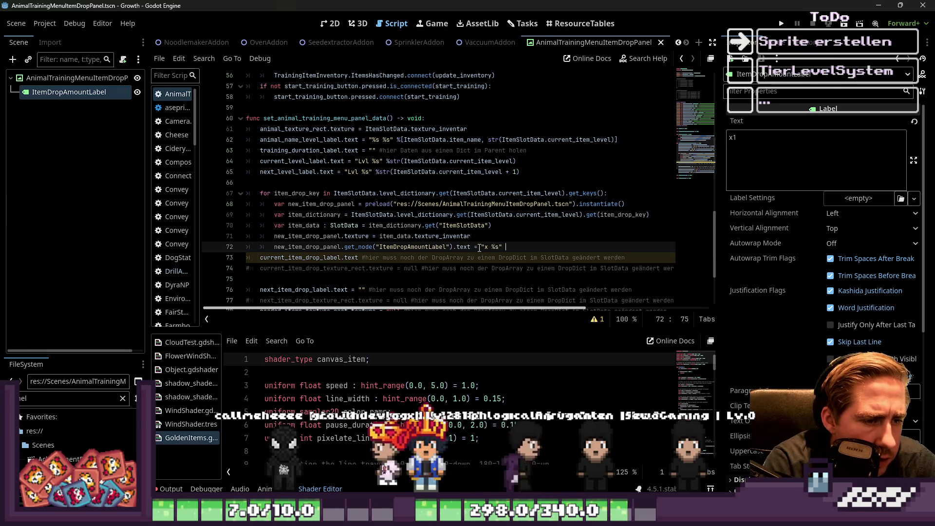
pyautogui.press('Right')
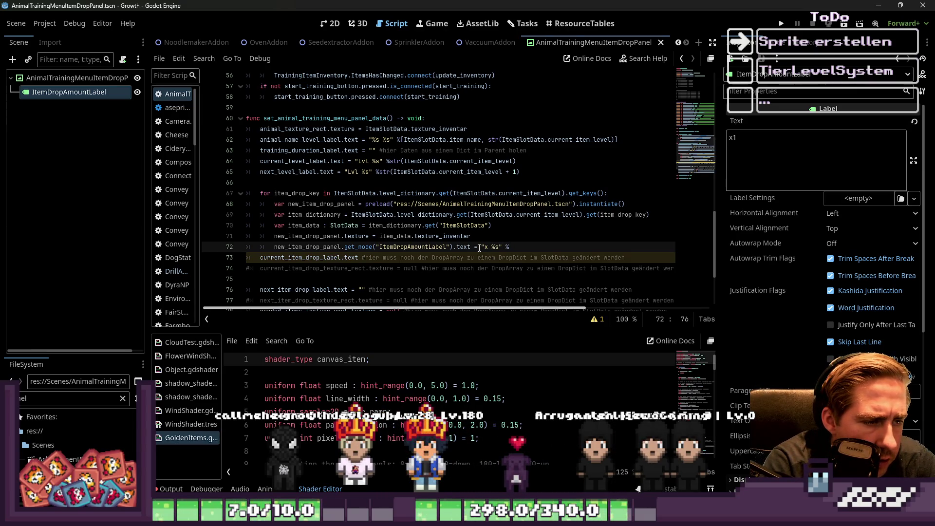
pyautogui.press('BackSpace')
pyautogui.write('item_data.')
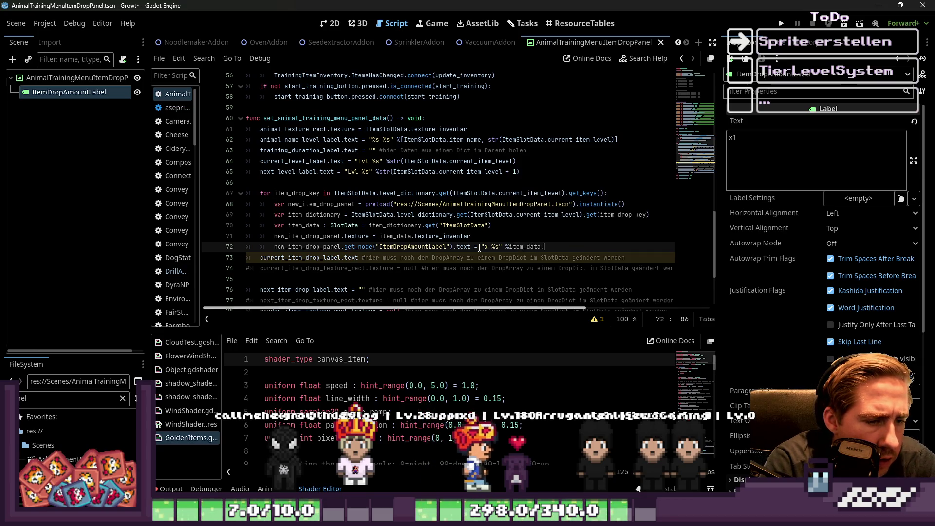
pyautogui.write('get')
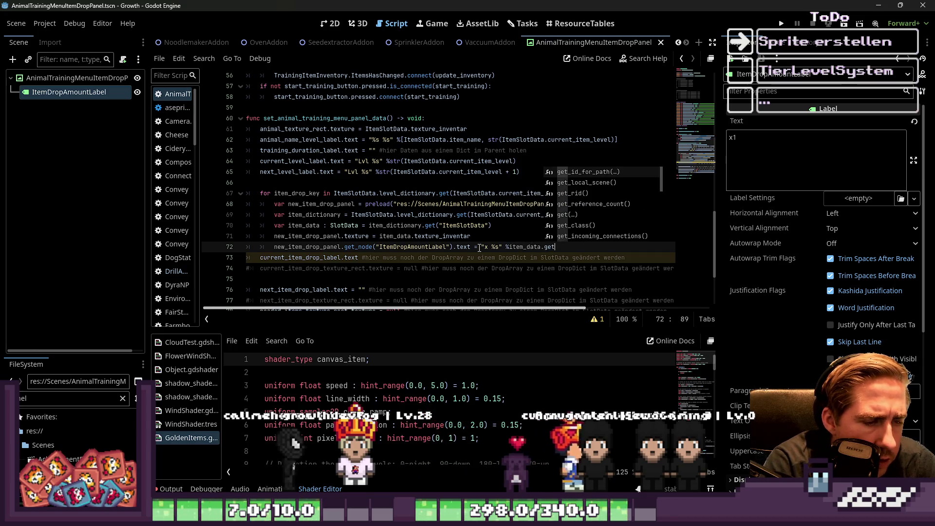
pyautogui.press('Escape')
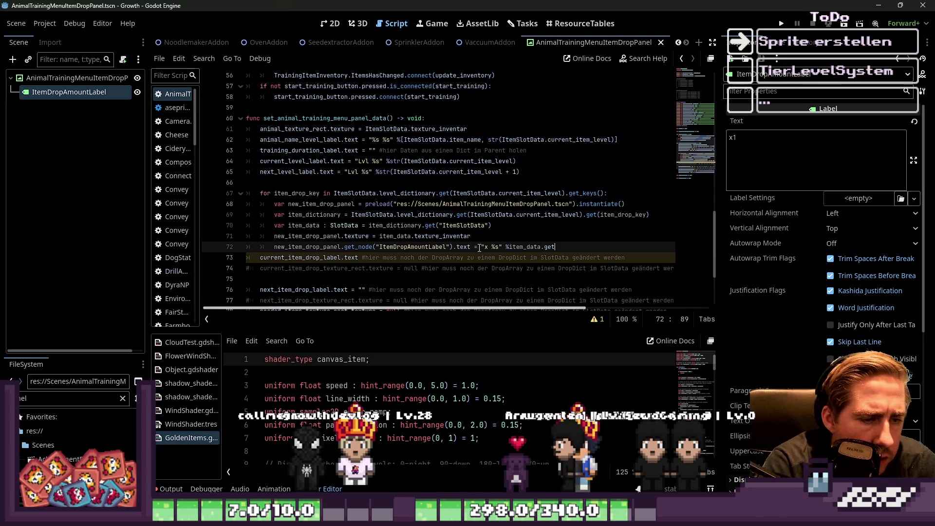
pyautogui.press('BackSpace')
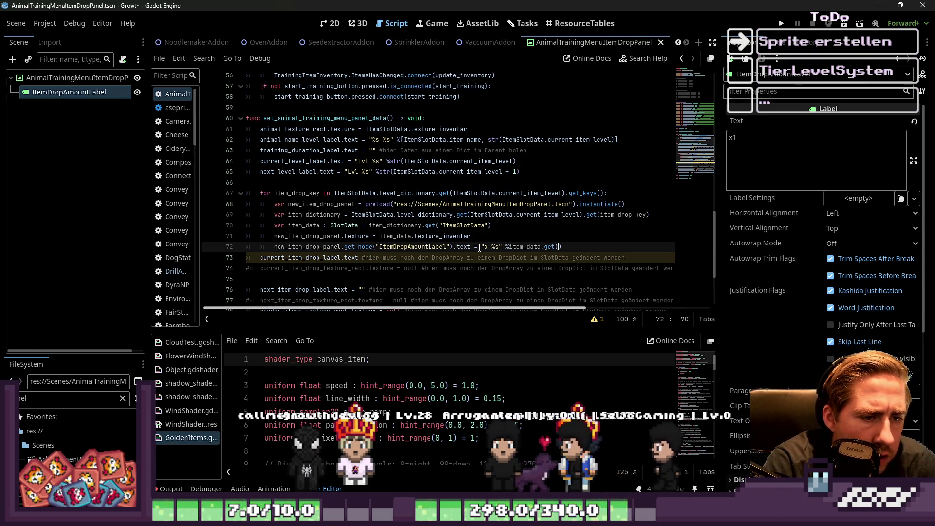
pyautogui.write('"ItemDropAmount')
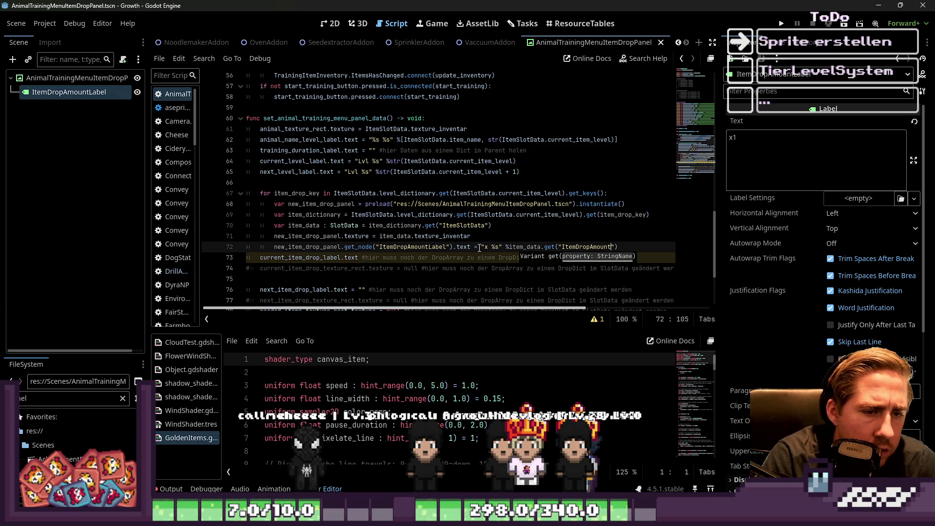
pyautogui.click(504, 232)
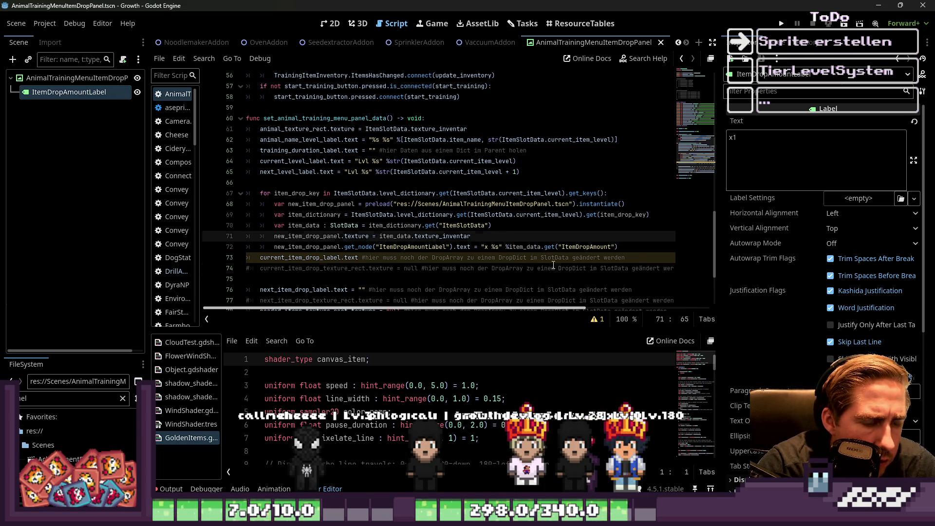
pyautogui.click(634, 249)
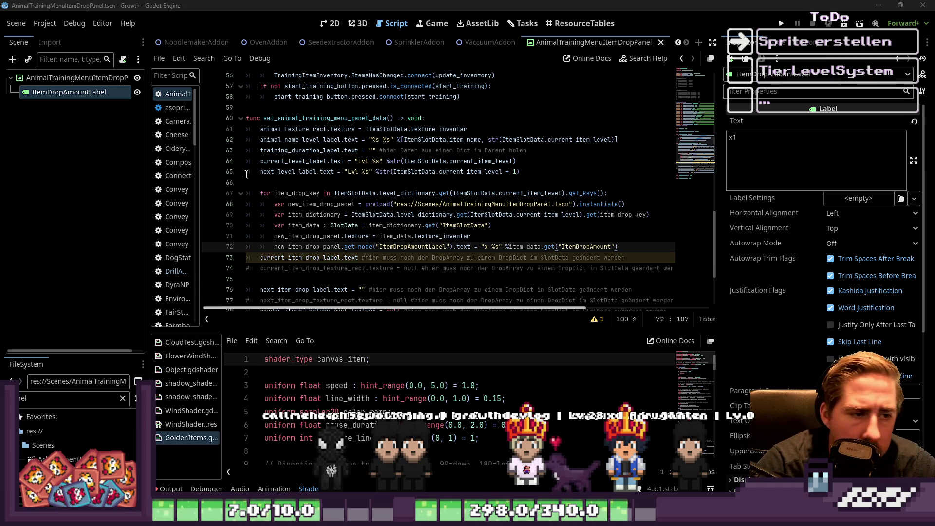
pyautogui.click(331, 23)
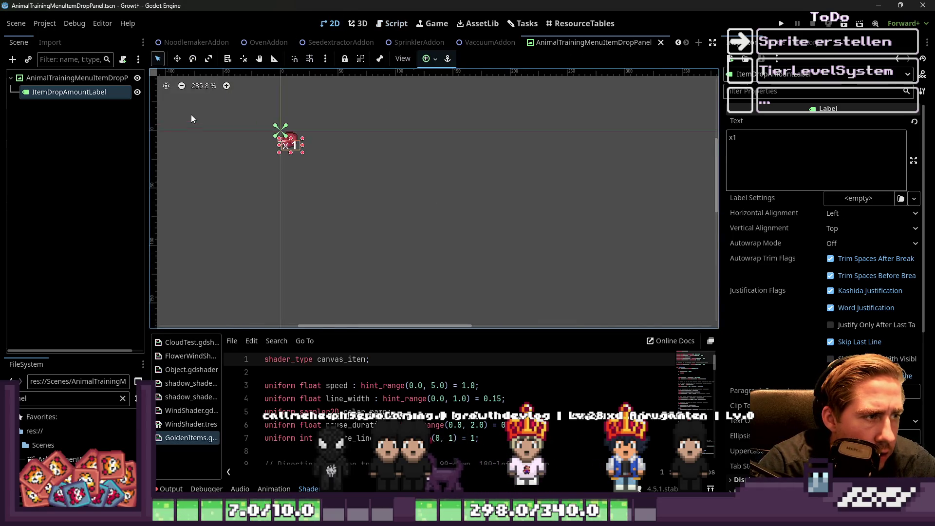
# Step: Duplicate ItemDropAmountLabel and set the copy's text to 20%
pyautogui.scroll(4, 297, 144)
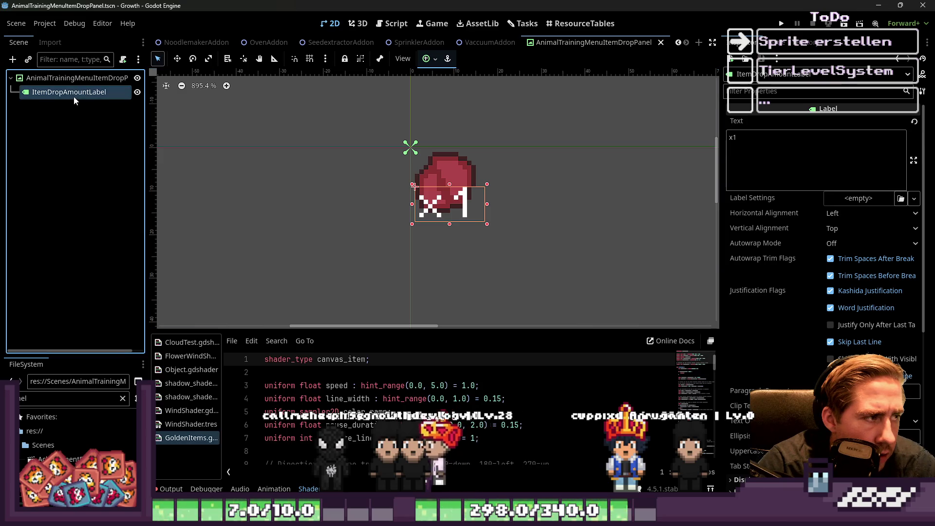
pyautogui.hotkey('ctrl', 'd')
pyautogui.moveTo(72, 111); pyautogui.dragTo(76, 89)
pyautogui.moveTo(424, 199); pyautogui.dragTo(424, 144)
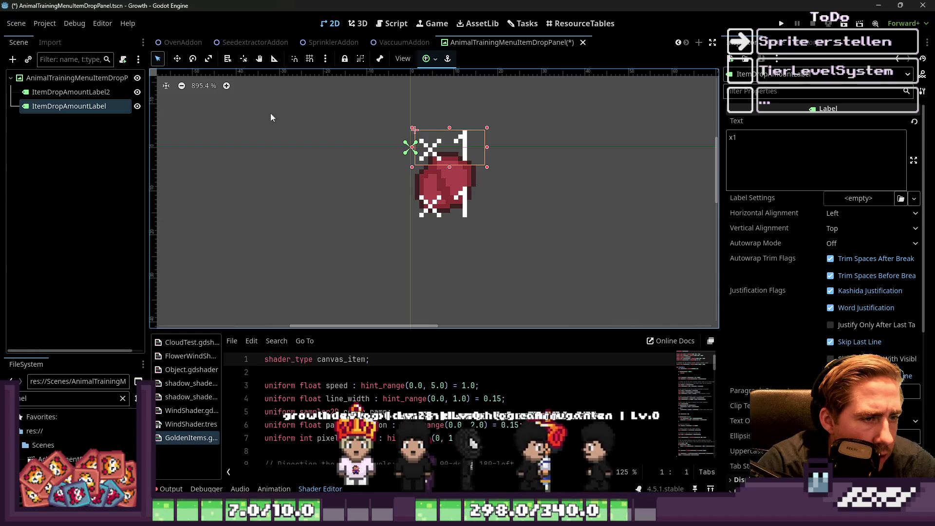
pyautogui.click(791, 137)
pyautogui.write('20%')
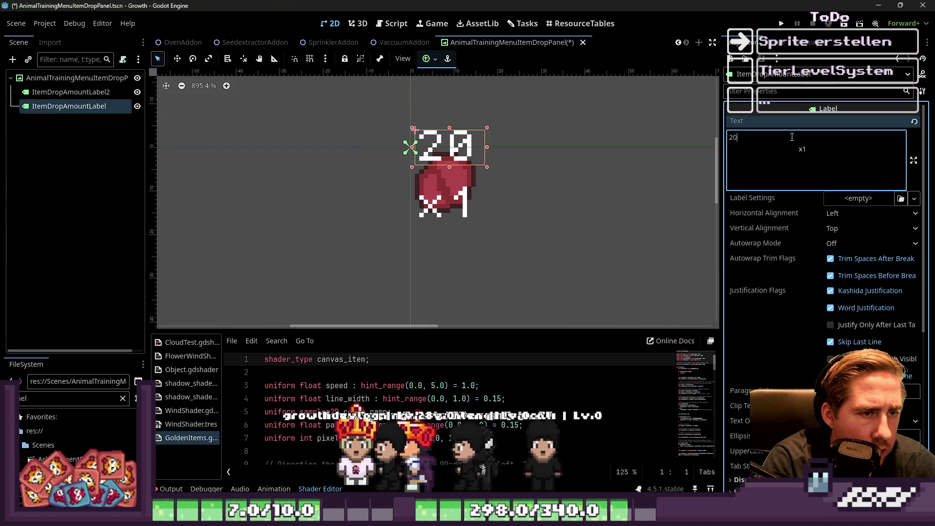
pyautogui.moveTo(470, 149)
pyautogui.mouseDown()
pyautogui.moveTo(444, 148)
pyautogui.moveTo(430, 230)
pyautogui.moveTo(430, 192)
pyautogui.mouseUp()
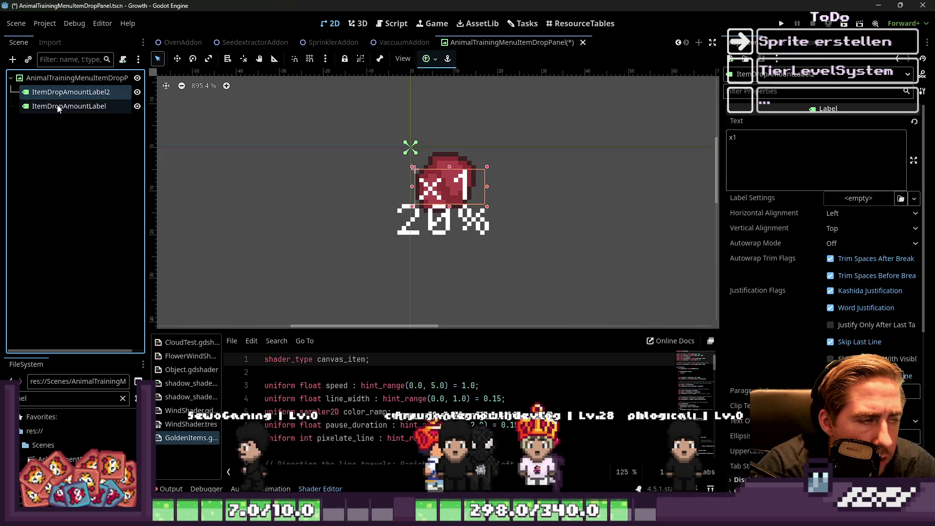
# Step: Add a MarginContainer to the root and move both drop labels into it
pyautogui.click(67, 81)
pyautogui.hotkey('ctrl', 'a')
pyautogui.write('Margin')
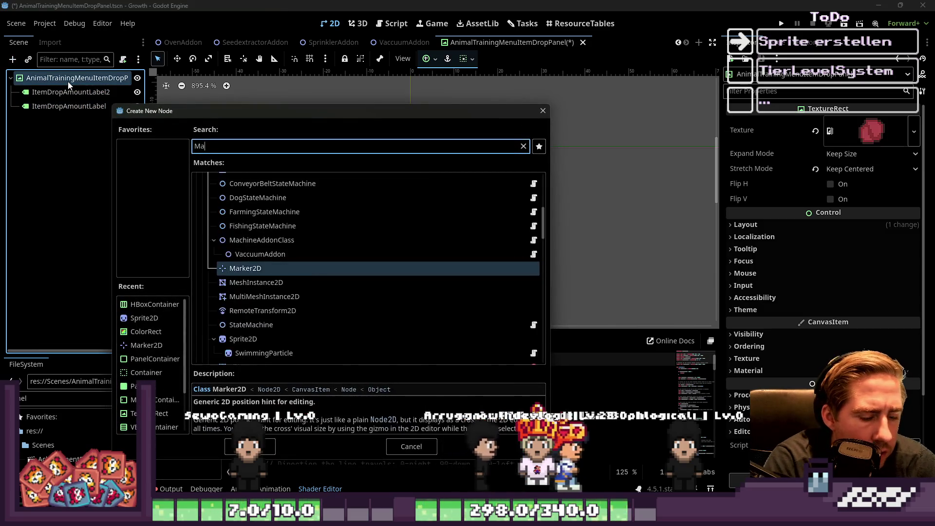
pyautogui.press('Return')
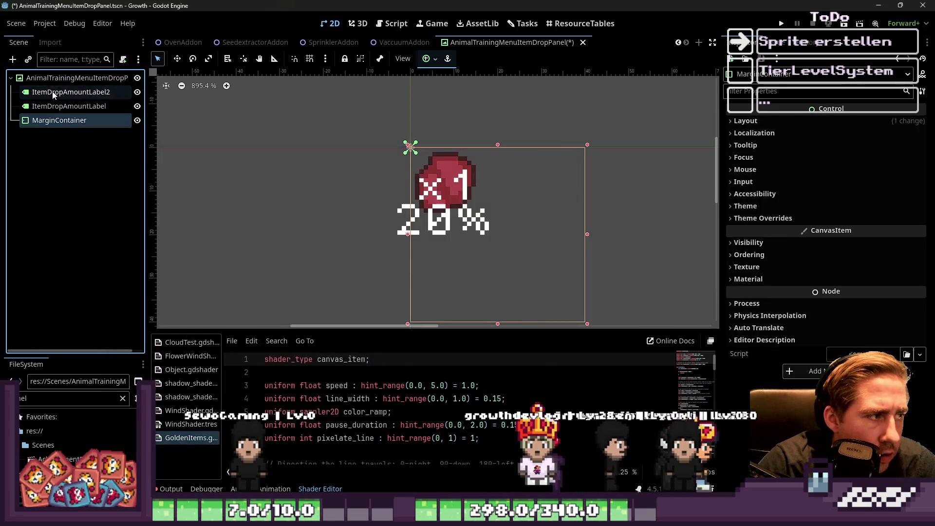
pyautogui.moveTo(49, 92); pyautogui.dragTo(62, 93)
pyautogui.click(50, 109)
pyautogui.keyDown('shift'); pyautogui.click(59, 119); pyautogui.keyUp('shift')
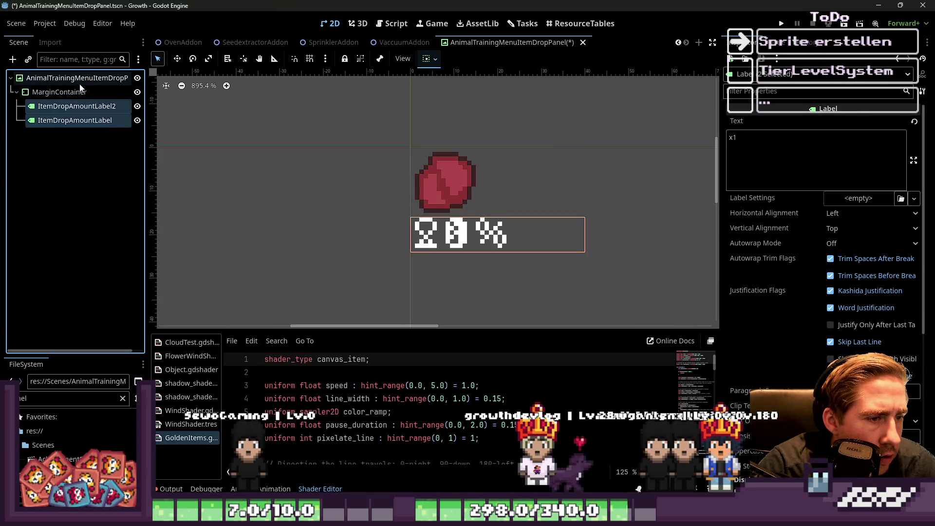
pyautogui.click(63, 106)
# Step: Add a VBoxContainer inside the MarginContainer and stack both labels in it
pyautogui.click(77, 92)
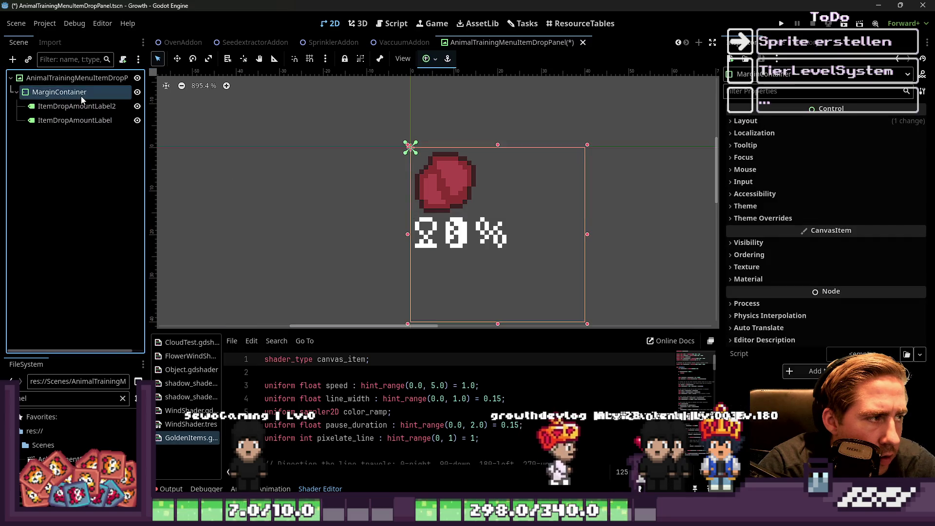
pyautogui.hotkey('ctrl', 'a')
pyautogui.write('VB')
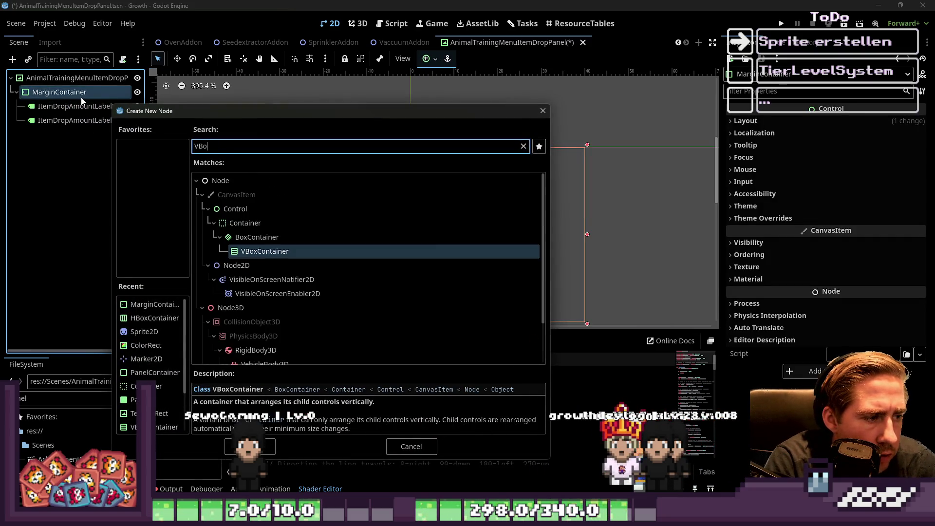
pyautogui.press('Return')
pyautogui.moveTo(61, 135)
pyautogui.mouseDown()
pyautogui.moveTo(49, 97)
pyautogui.moveTo(48, 106)
pyautogui.mouseUp()
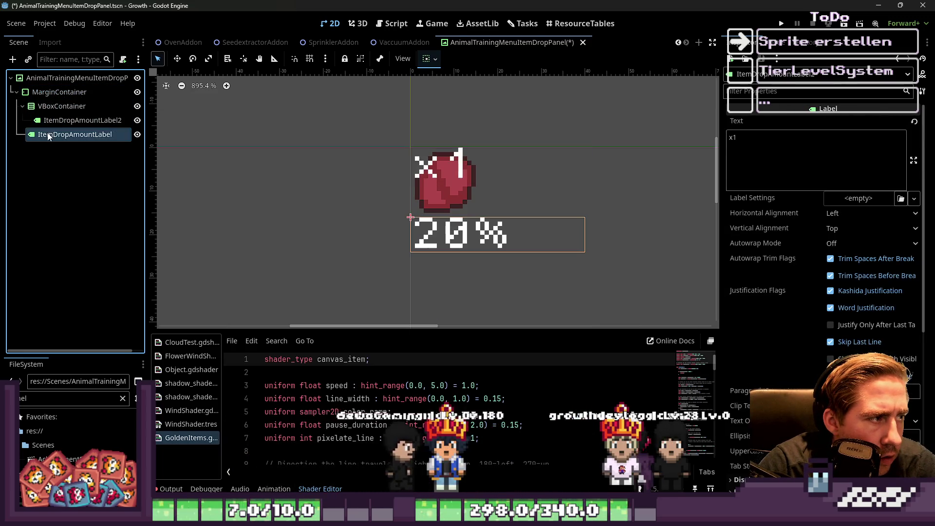
pyautogui.click(84, 121)
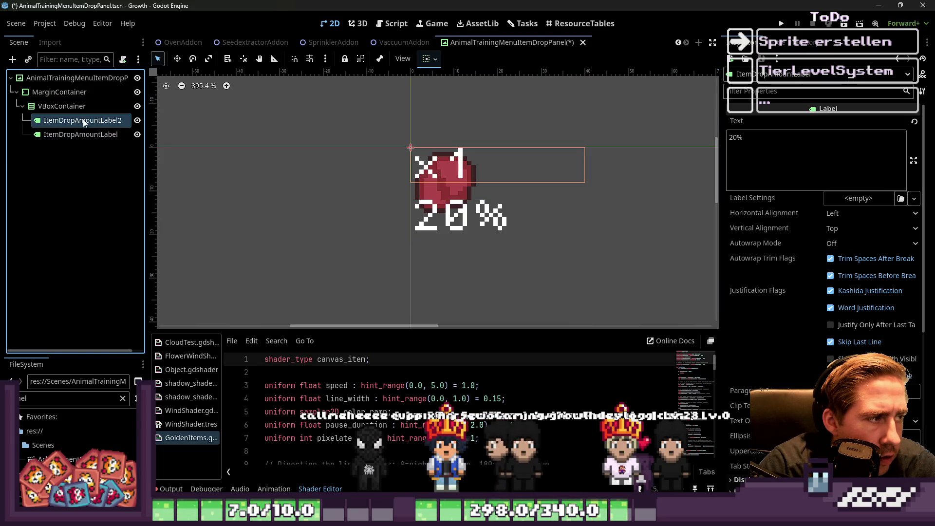
# Step: Center the horizontal text alignment of both the 20% and x1 labels
pyautogui.click(101, 138)
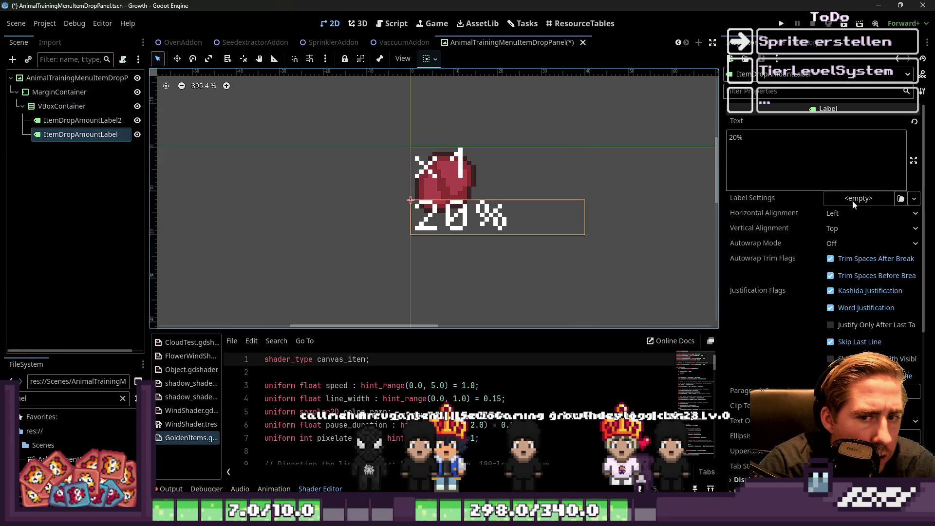
pyautogui.click(850, 215)
pyautogui.click(848, 242)
pyautogui.click(105, 120)
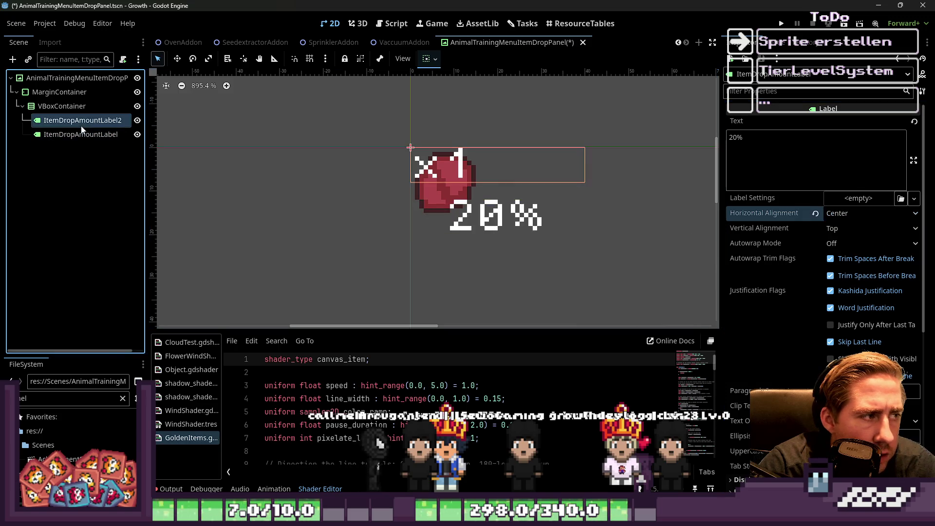
pyautogui.click(850, 214)
pyautogui.click(848, 242)
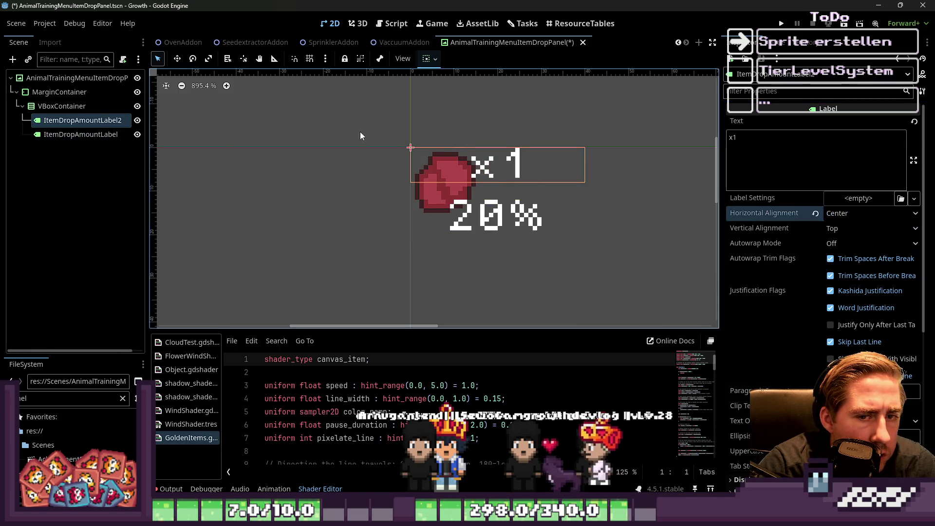
pyautogui.click(428, 58)
pyautogui.click(453, 97)
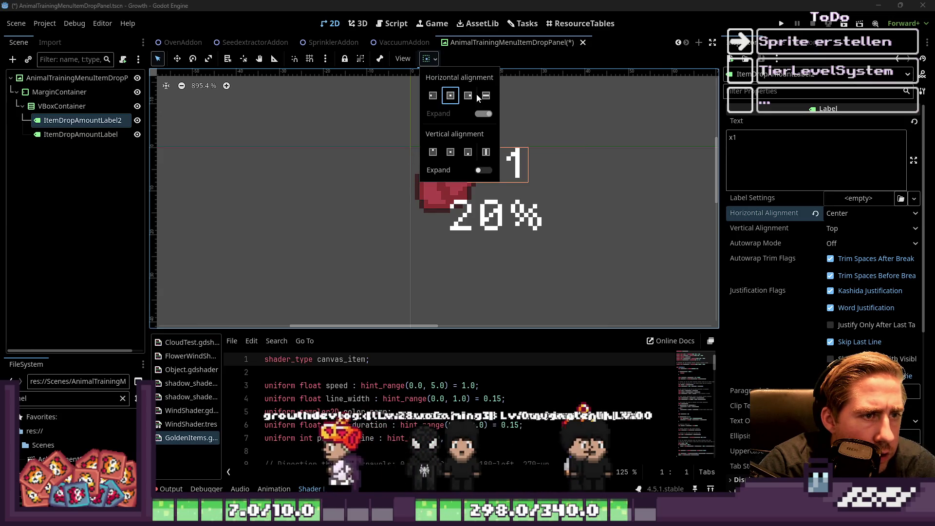
pyautogui.hotkey('ctrl', 'z')
pyautogui.click(75, 112)
# Step: Nudge the MarginContainer slightly left on the canvas
pyautogui.click(75, 92)
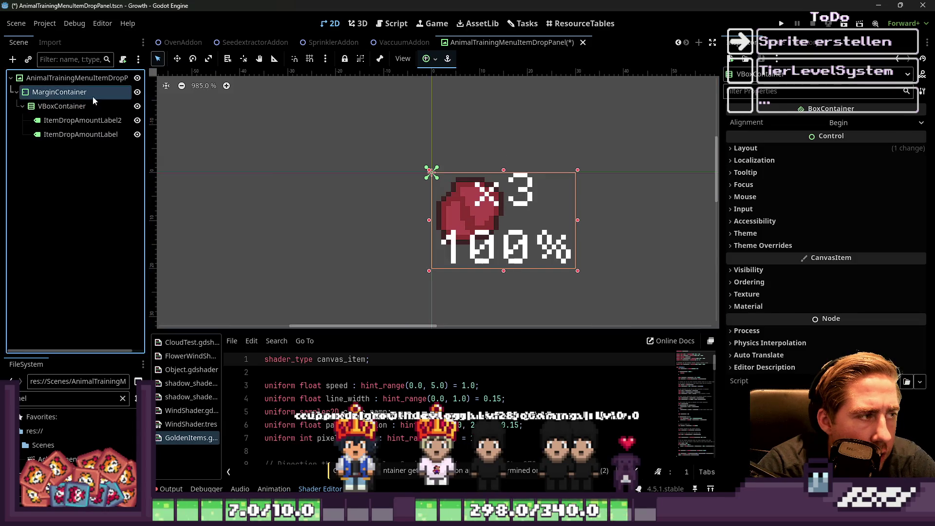
pyautogui.press('w')
pyautogui.moveTo(522, 196)
pyautogui.mouseDown()
pyautogui.moveTo(393, 187)
pyautogui.moveTo(494, 201)
pyautogui.moveTo(482, 175)
pyautogui.moveTo(489, 224)
pyautogui.moveTo(575, 195)
pyautogui.moveTo(513, 185)
pyautogui.mouseUp()
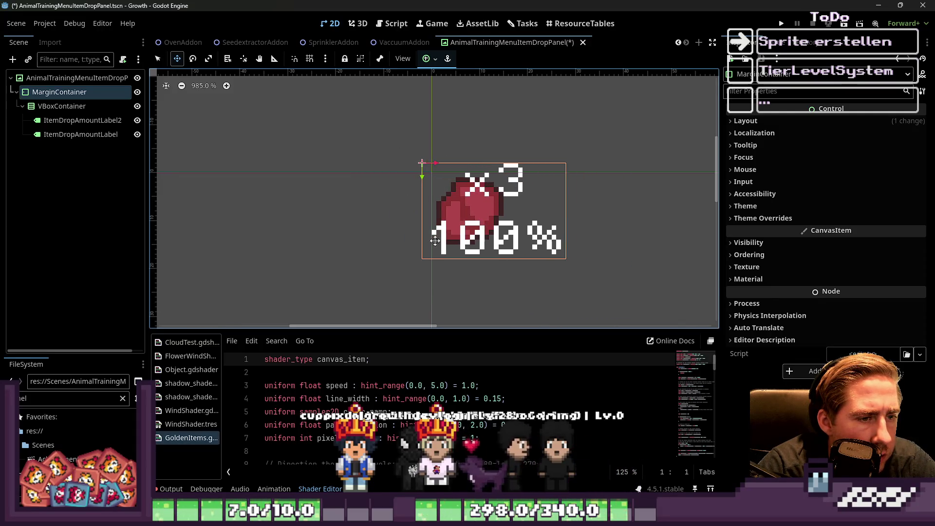
pyautogui.click(81, 135)
pyautogui.keyDown('shift'); pyautogui.click(82, 121); pyautogui.keyUp('shift')
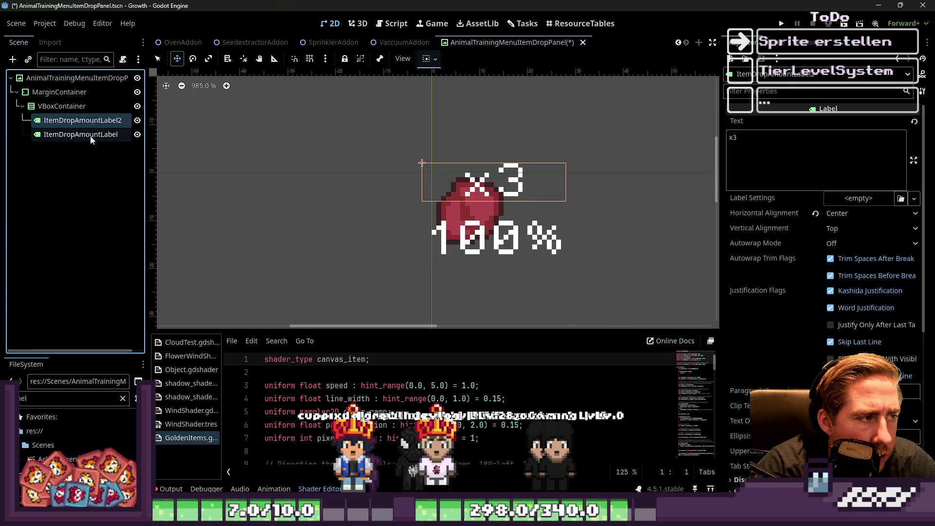
pyautogui.click(68, 107)
# Step: Change ItemDropAmountLabel2's text to '3x 100%'
pyautogui.click(71, 120)
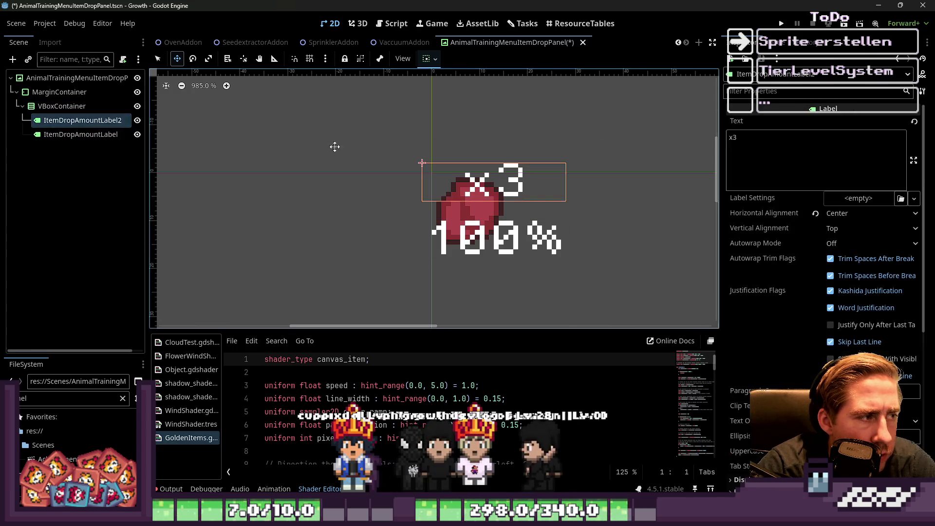
pyautogui.write('100')
pyautogui.press('BackSpace')
pyautogui.press('BackSpace')
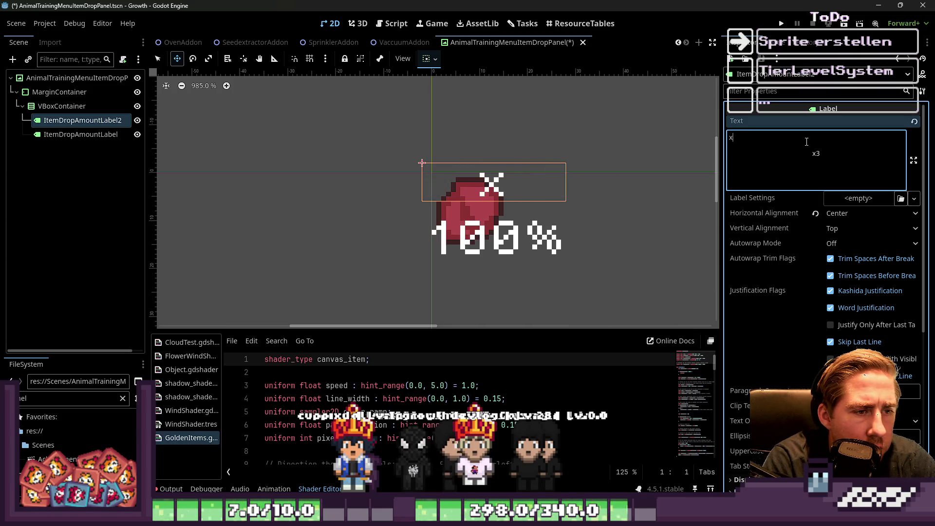
pyautogui.write('100%')
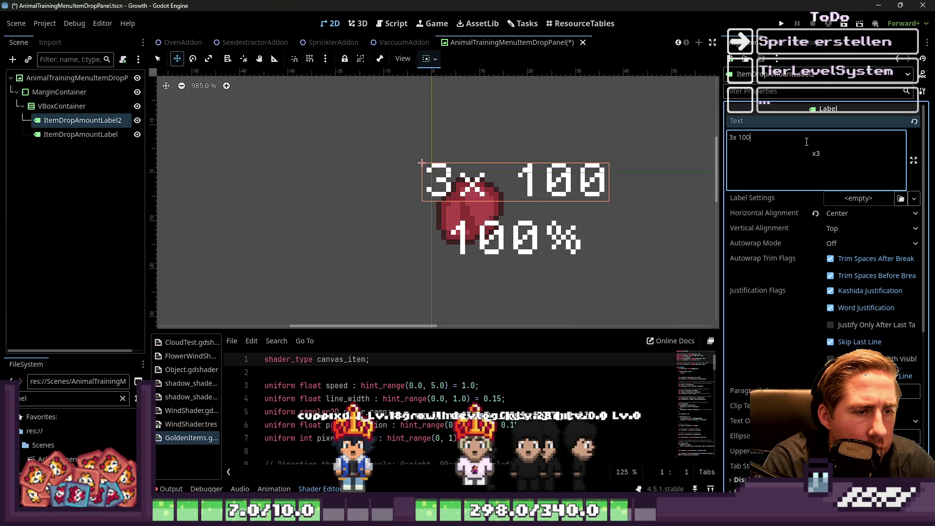
pyautogui.press('BackSpace')
pyautogui.press('BackSpace')
pyautogui.press('BackSpace')
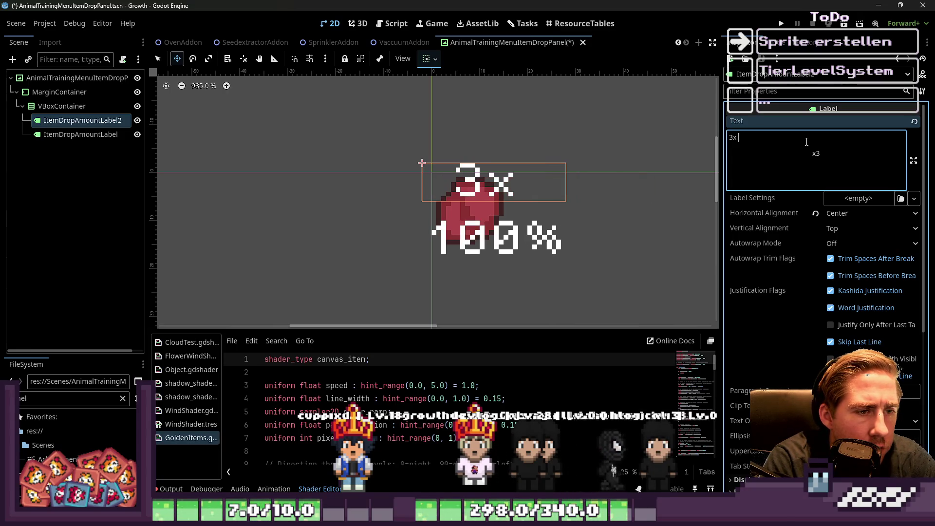
pyautogui.press('BackSpace')
pyautogui.press('BackSpace')
pyautogui.write('3')
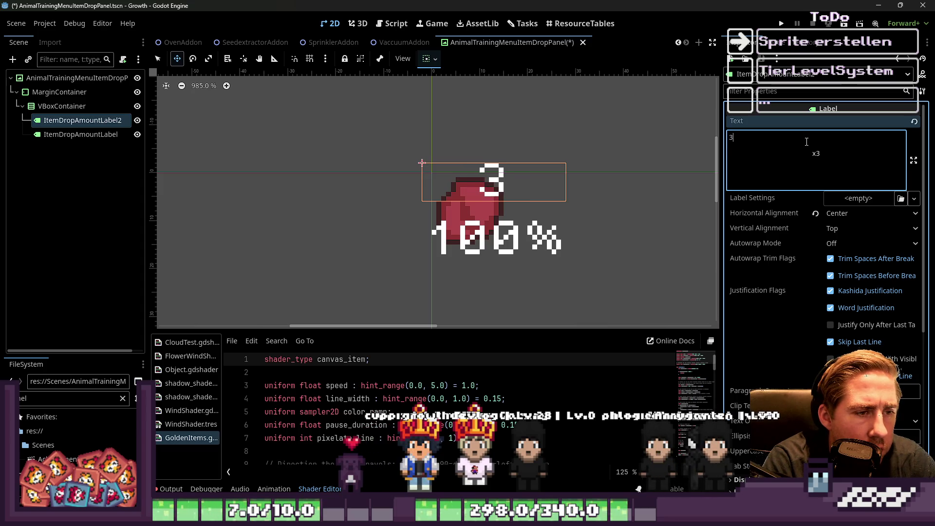
pyautogui.write('x 100%')
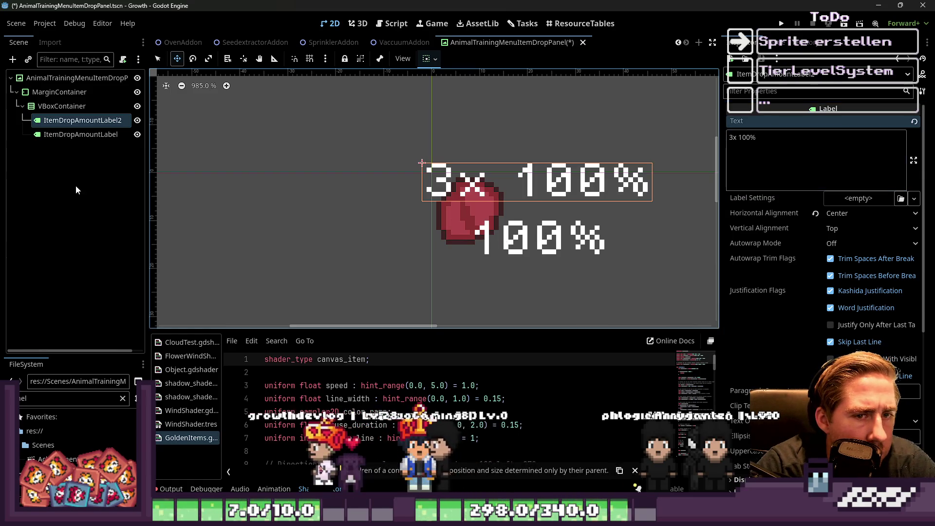
# Step: Delete ItemDropAmountLabel and put 100% on a second line of Label2
pyautogui.click(77, 137)
pyautogui.press('Delete')
pyautogui.press('Return')
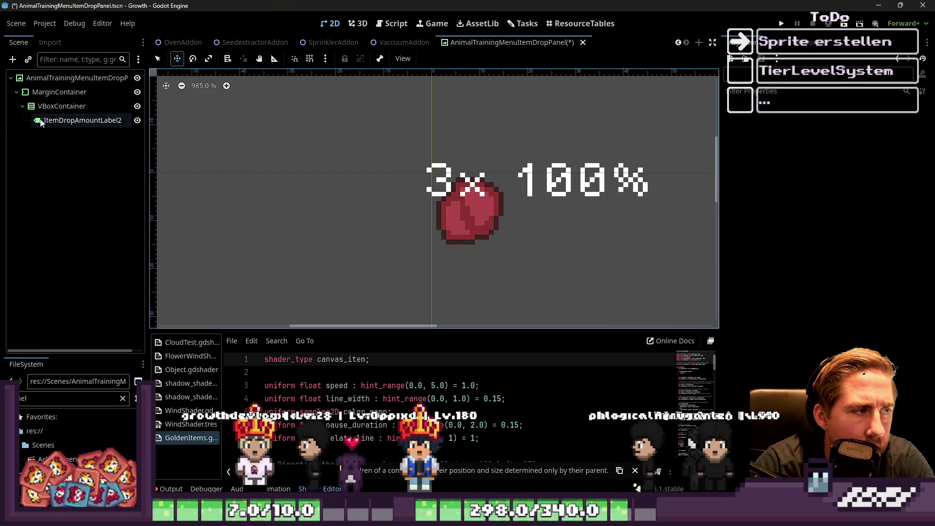
pyautogui.click(738, 138)
pyautogui.press('Return')
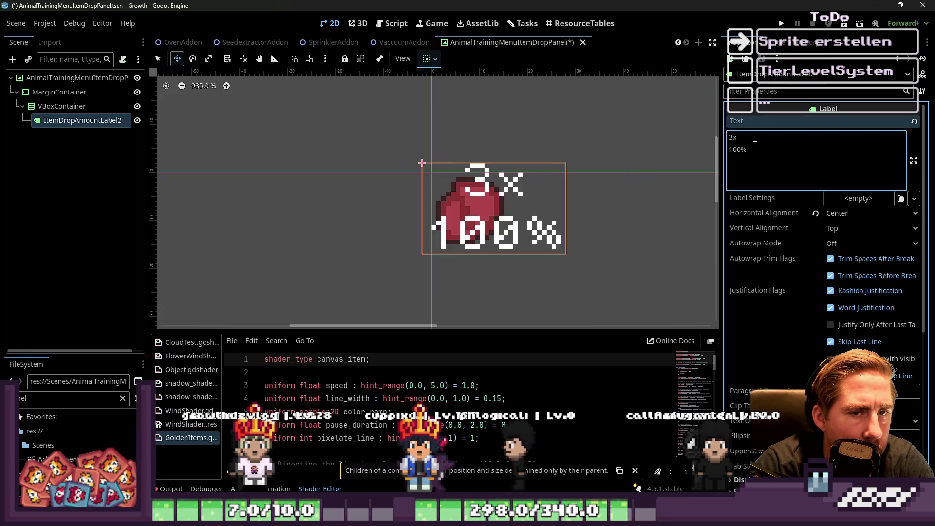
# Step: Move ItemDropAmountLabel2 to the scene root and delete the MarginContainer
pyautogui.click(69, 106)
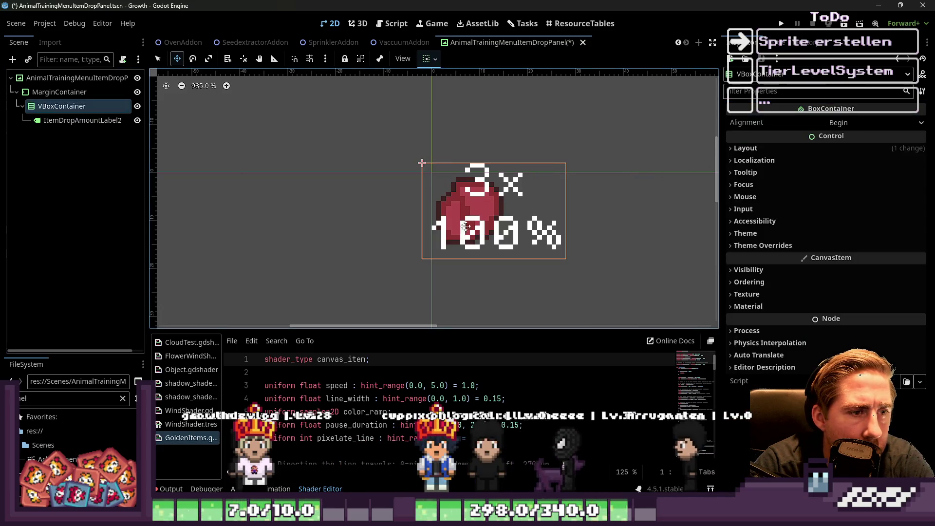
pyautogui.press('Down')
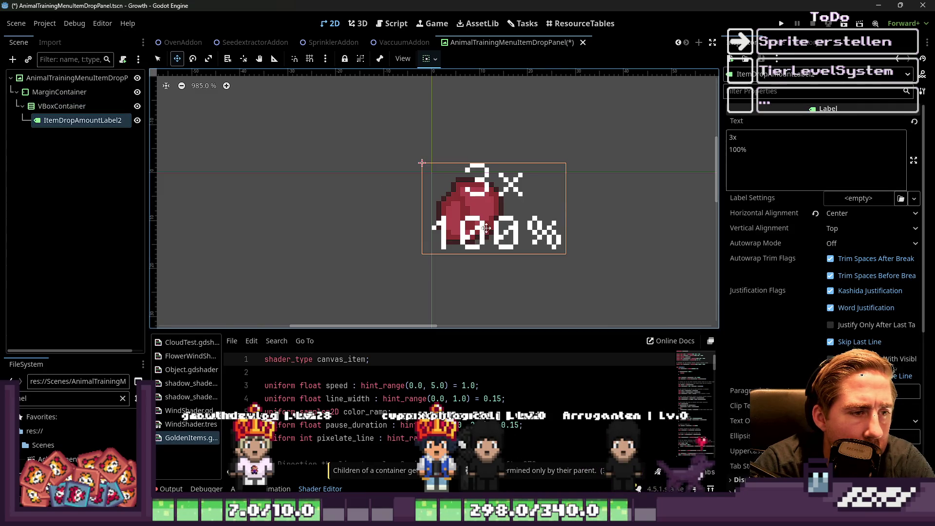
pyautogui.click(76, 121)
pyautogui.moveTo(59, 98); pyautogui.dragTo(58, 109)
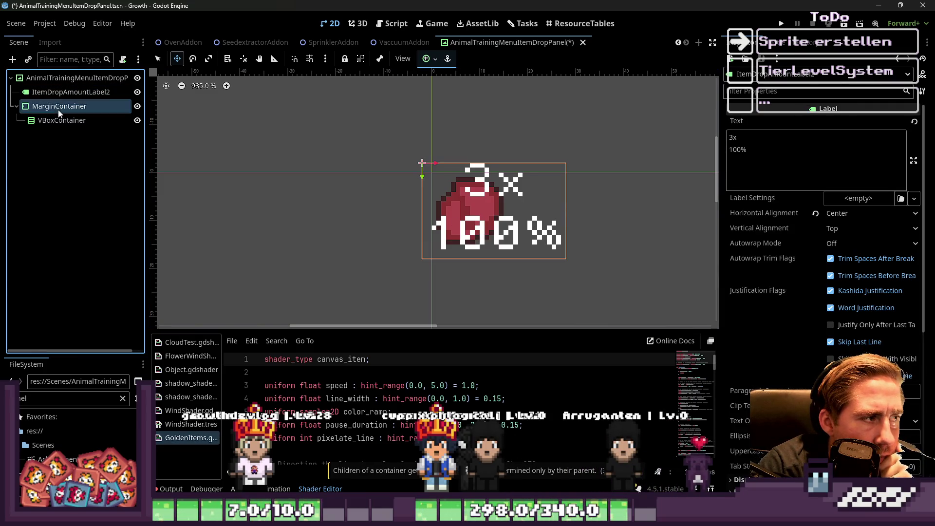
pyautogui.click(57, 107)
pyautogui.press('Delete')
pyautogui.press('Return')
# Step: Position the 3x / 100% label below the item icon, duplicate it, and save
pyautogui.click(73, 95)
pyautogui.moveTo(517, 235)
pyautogui.mouseDown()
pyautogui.moveTo(487, 243)
pyautogui.moveTo(503, 244)
pyautogui.moveTo(491, 237)
pyautogui.mouseUp()
pyautogui.moveTo(504, 244)
pyautogui.mouseDown()
pyautogui.moveTo(476, 298)
pyautogui.moveTo(491, 303)
pyautogui.moveTo(493, 276)
pyautogui.moveTo(498, 300)
pyautogui.moveTo(499, 154)
pyautogui.moveTo(493, 321)
pyautogui.mouseUp()
pyautogui.scroll(-2, 491, 199)
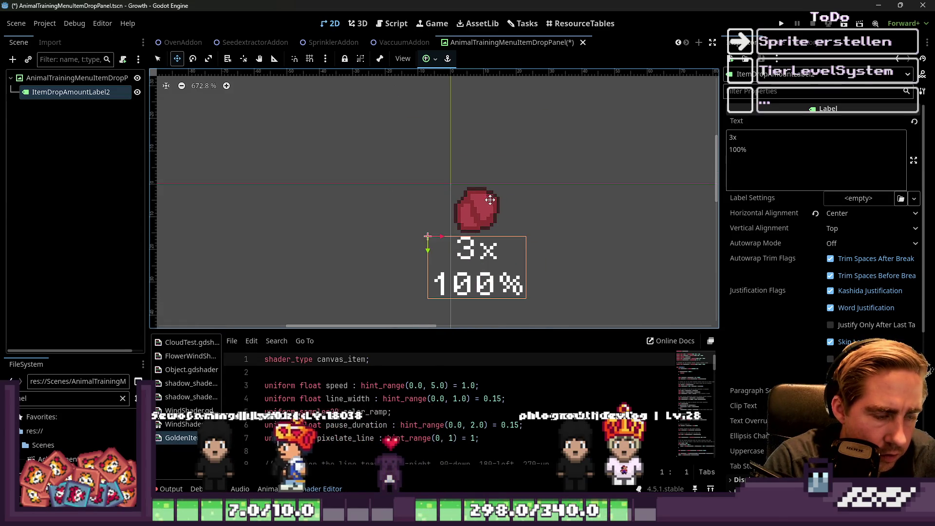
pyautogui.moveTo(476, 273); pyautogui.dragTo(481, 274)
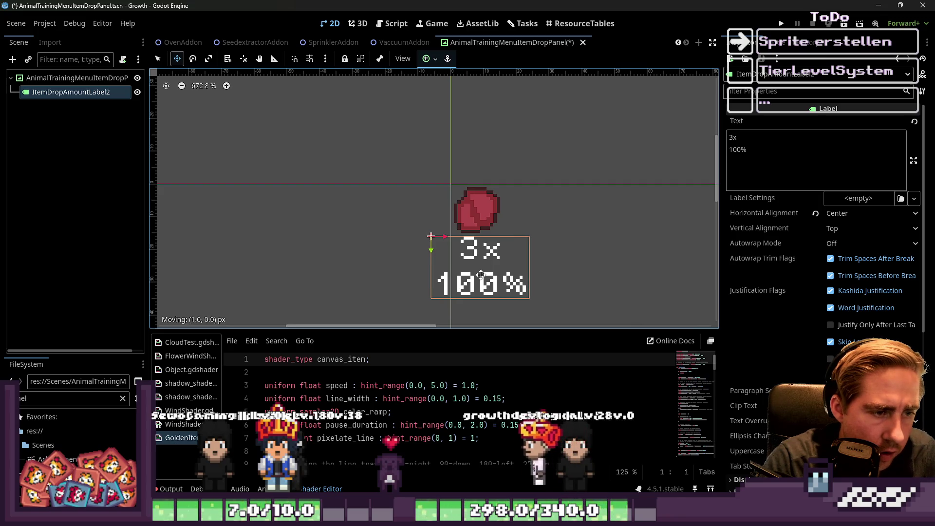
pyautogui.hotkey('ctrl', 'd')
pyautogui.hotkey('ctrl', 's')
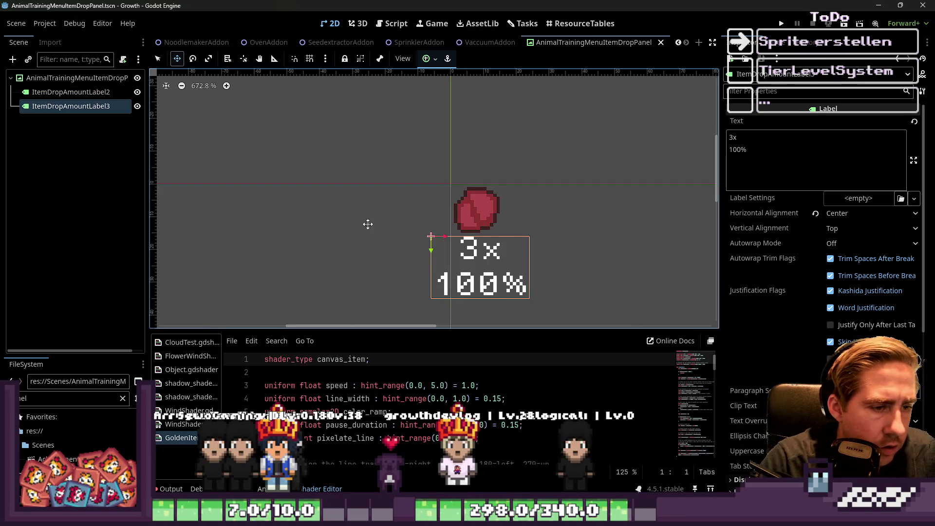
pyautogui.click(264, 44)
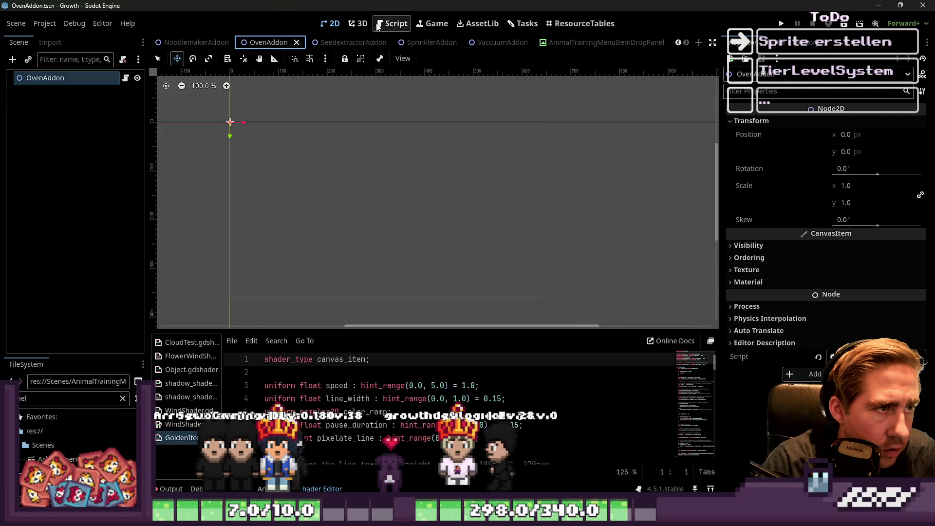
pyautogui.click(376, 25)
pyautogui.moveTo(269, 42)
pyautogui.mouseDown()
pyautogui.moveTo(311, 46)
pyautogui.moveTo(154, 45)
pyautogui.moveTo(420, 39)
pyautogui.mouseUp()
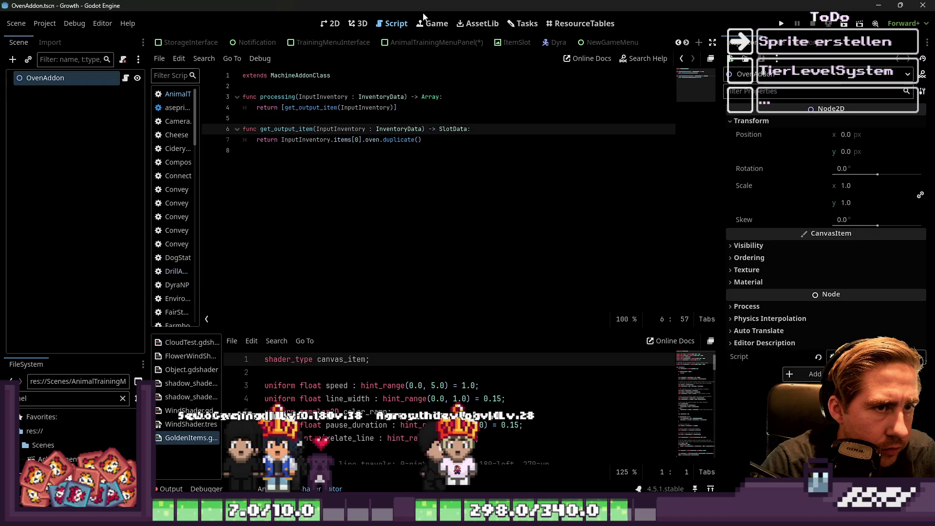
pyautogui.click(594, 43)
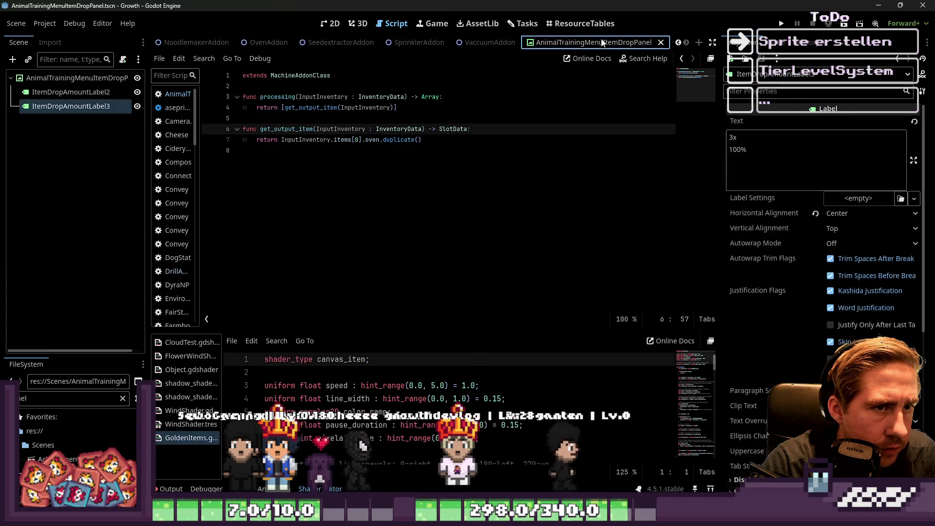
pyautogui.click(338, 43)
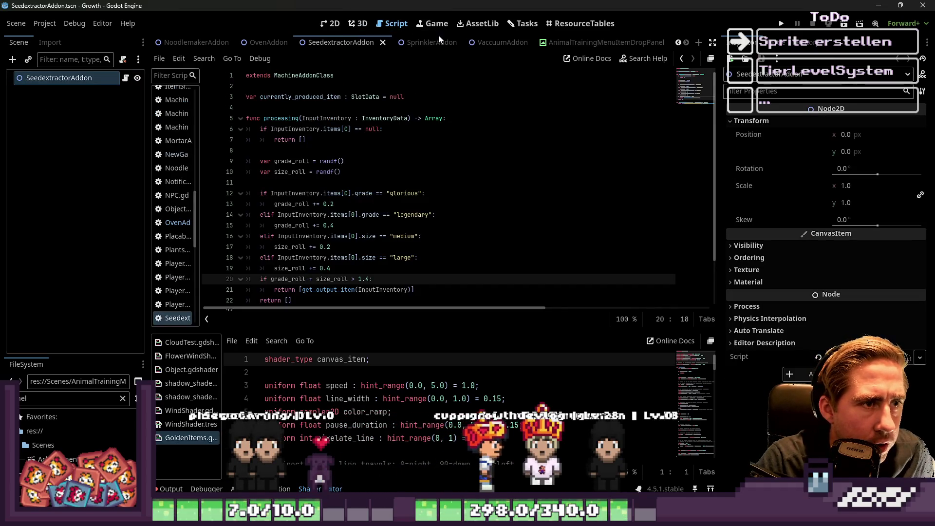
pyautogui.click(603, 42)
pyautogui.click(329, 24)
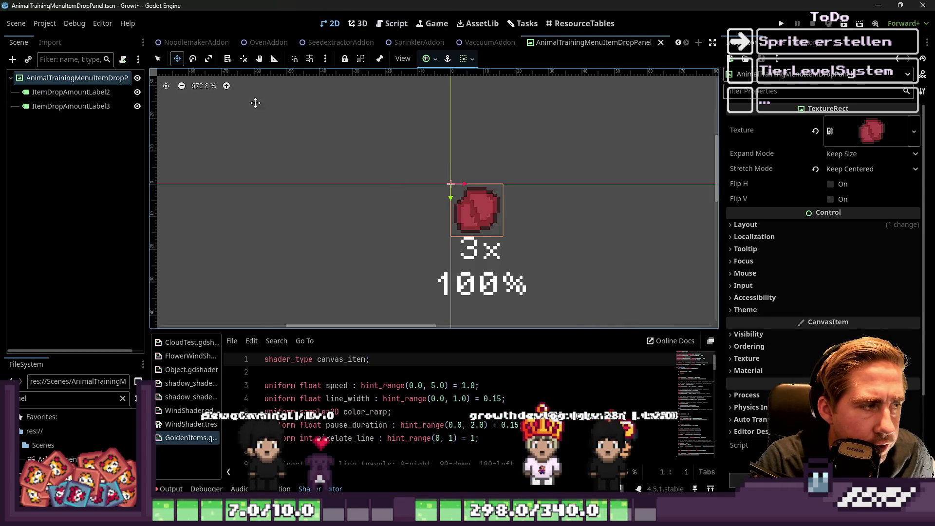
# Step: Instance the item drop panel under CurrentItemDropGrp in AnimalTrainingMenuPanel and save that scene
pyautogui.scroll(5, 341, 43)
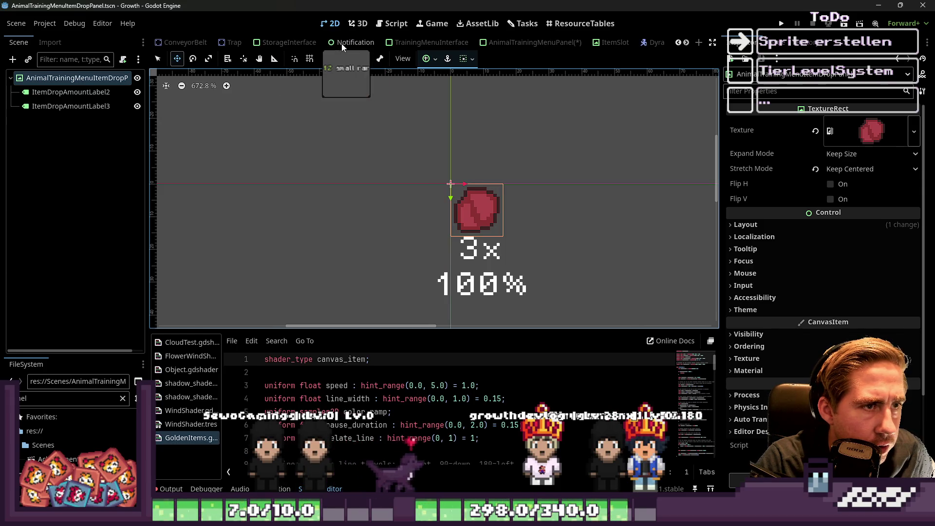
pyautogui.click(534, 43)
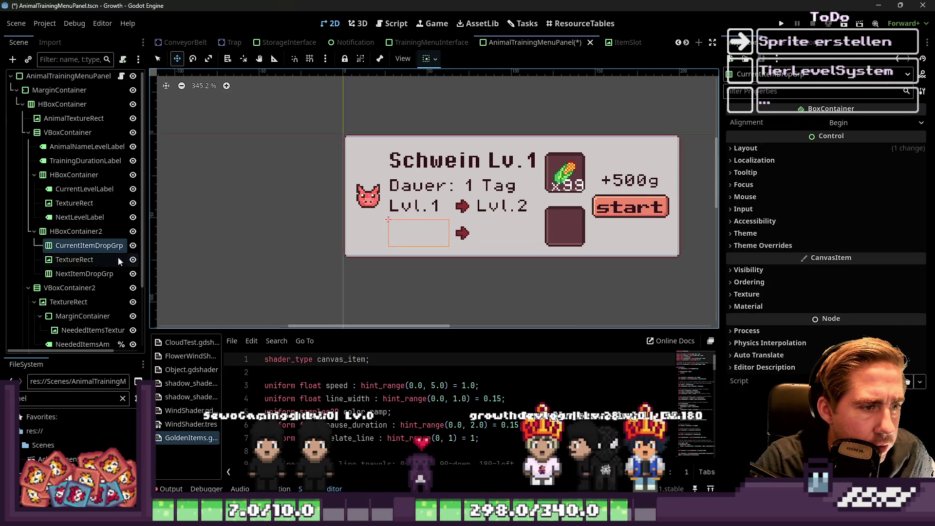
pyautogui.click(76, 247)
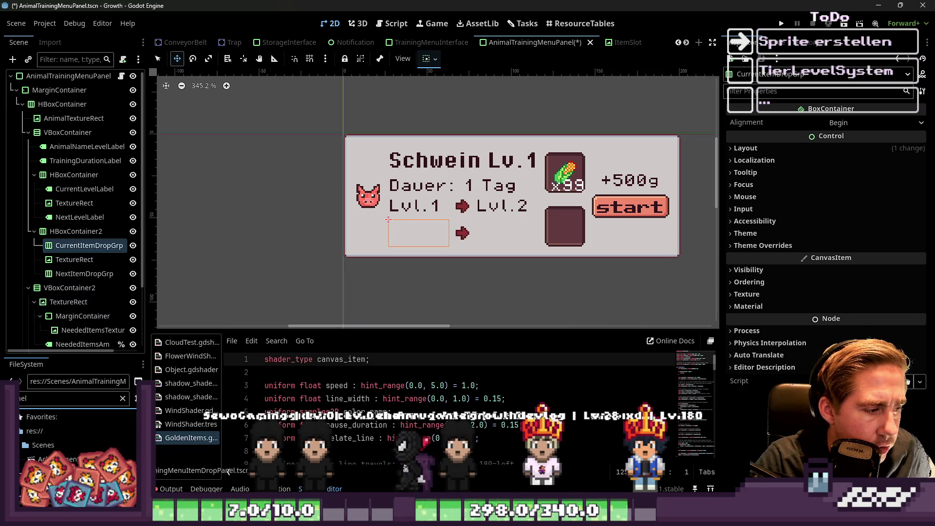
pyautogui.moveTo(78, 453)
pyautogui.mouseDown()
pyautogui.moveTo(88, 244)
pyautogui.moveTo(228, 235)
pyautogui.mouseUp()
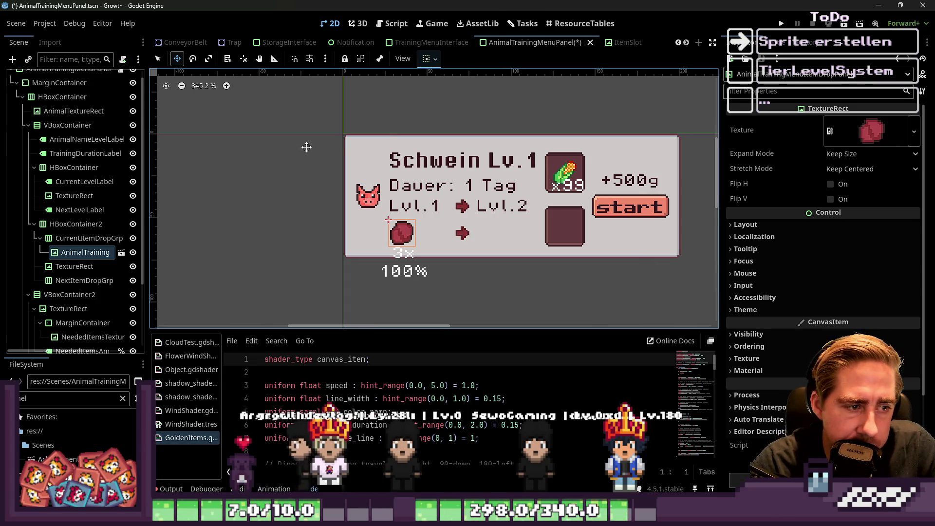
pyautogui.hotkey('ctrl', 's')
pyautogui.scroll(-5, 611, 45)
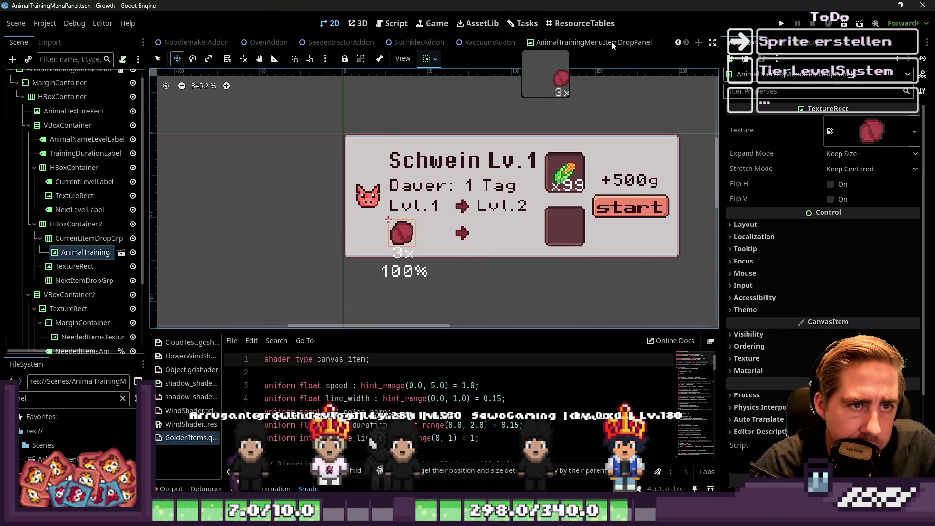
pyautogui.click(648, 46)
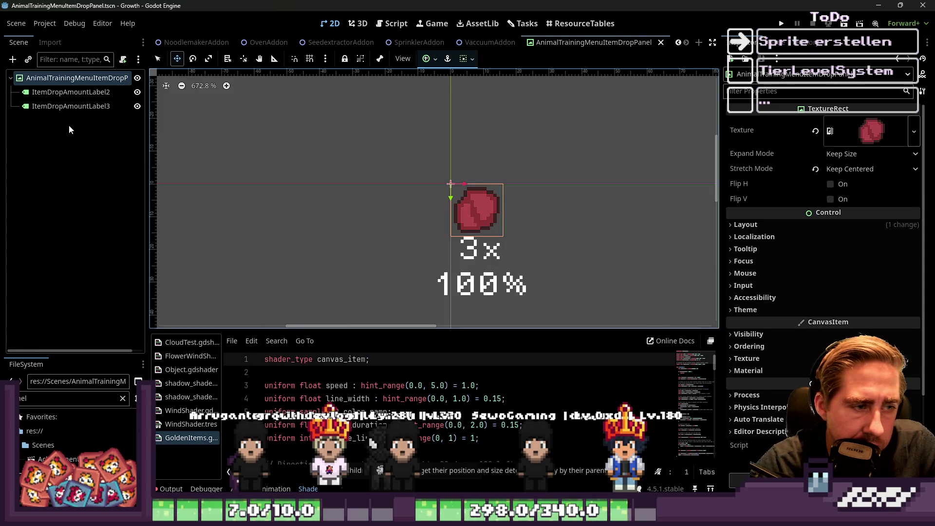
# Step: Delete the duplicate ItemDropAmountLabel3 node
pyautogui.click(78, 92)
pyautogui.moveTo(497, 258)
pyautogui.mouseDown()
pyautogui.moveTo(559, 205)
pyautogui.moveTo(599, 205)
pyautogui.mouseUp()
pyautogui.press('Delete')
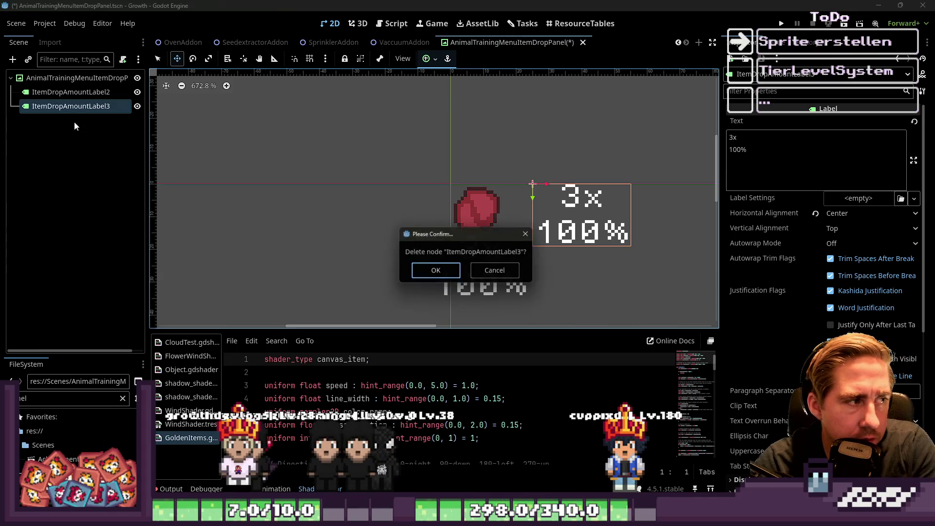
pyautogui.press('Return')
# Step: Move the 3x / 100% label up beside the icon and left-align its text
pyautogui.moveTo(455, 262)
pyautogui.mouseDown()
pyautogui.moveTo(372, 204)
pyautogui.moveTo(420, 211)
pyautogui.mouseUp()
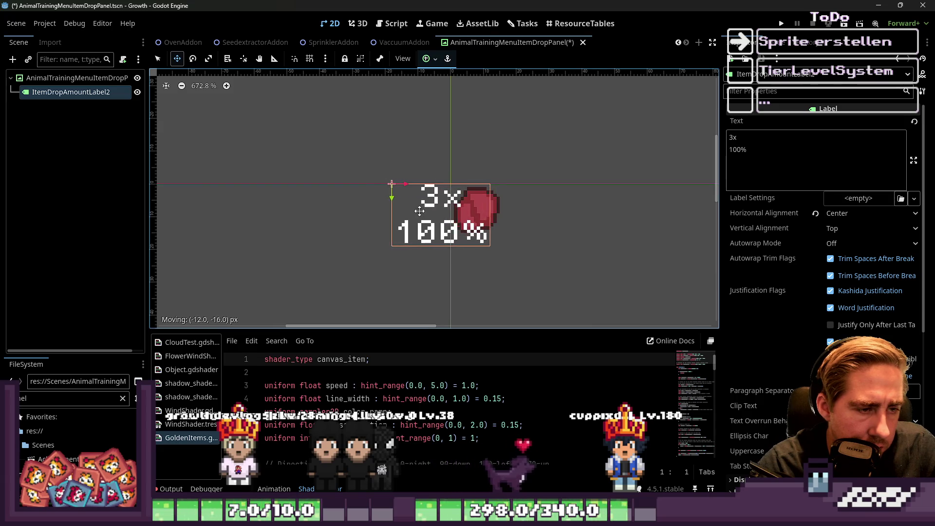
pyautogui.scroll(5, 433, 209)
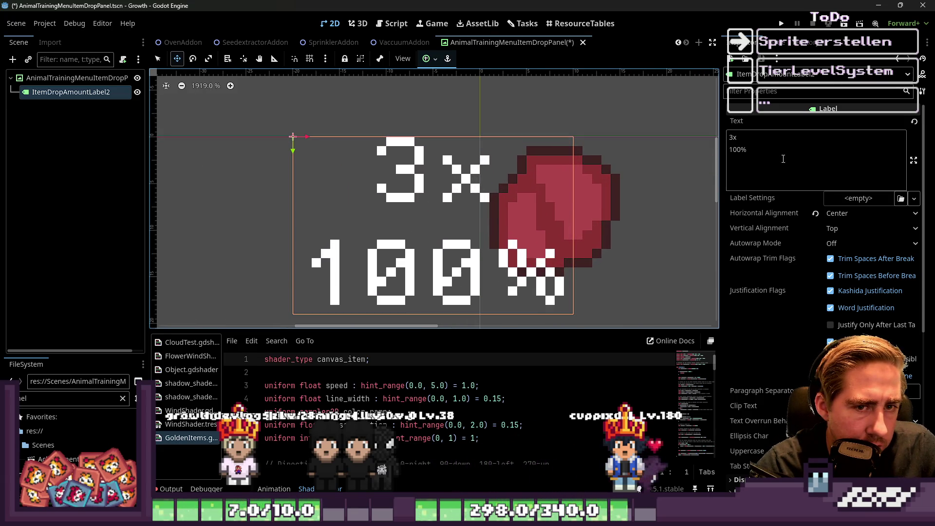
pyautogui.click(842, 212)
pyautogui.click(846, 230)
pyautogui.moveTo(442, 255)
pyautogui.mouseDown()
pyautogui.moveTo(508, 283)
pyautogui.moveTo(507, 292)
pyautogui.moveTo(503, 270)
pyautogui.mouseUp()
pyautogui.scroll(-3, 542, 143)
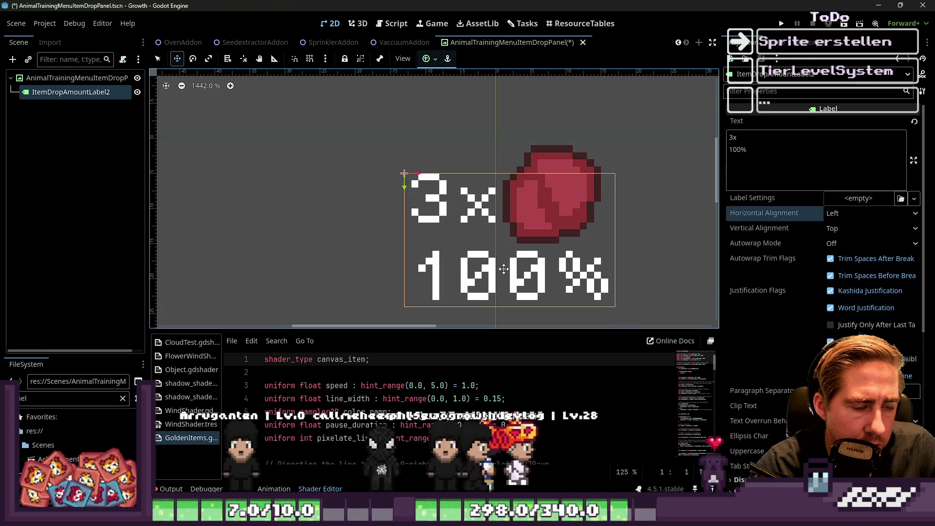
# Step: Change the label's percentage value from 100 to 20 so it reads 20%
pyautogui.doubleClick(734, 150)
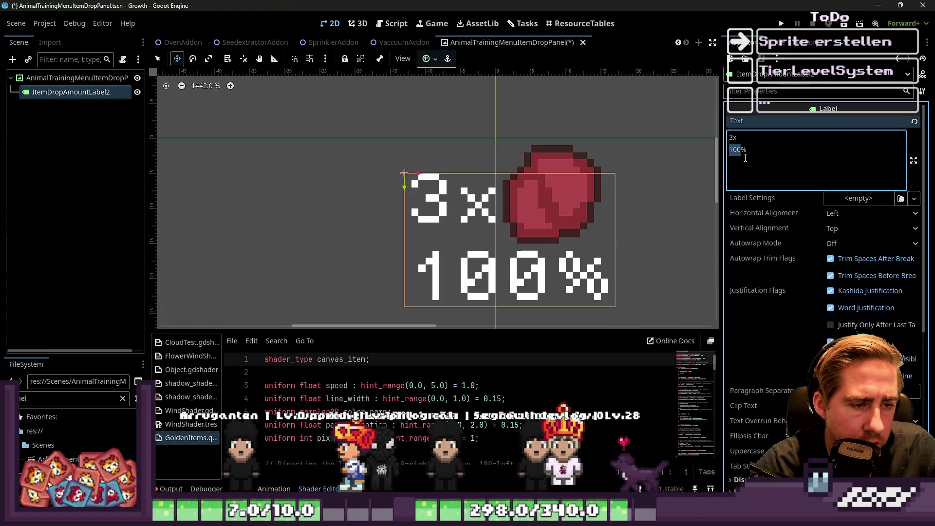
pyautogui.write('2')
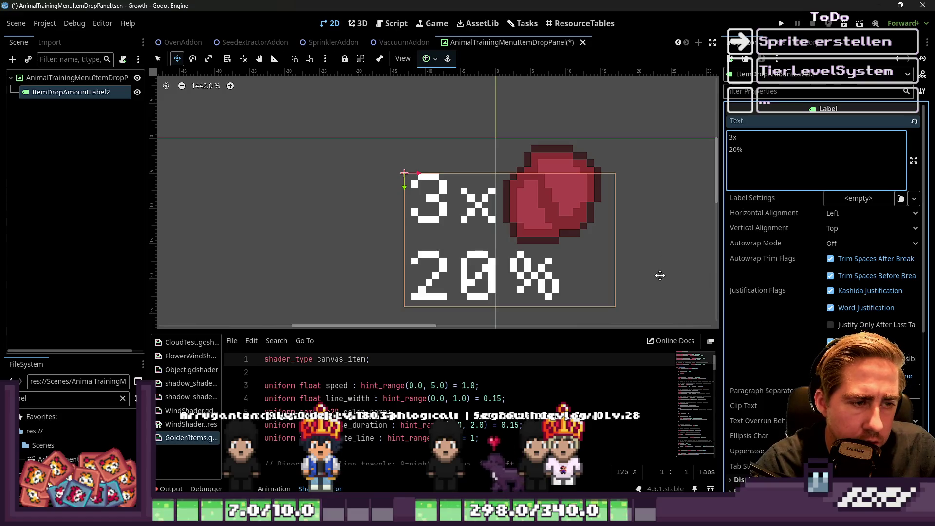
pyautogui.scroll(-2, 529, 220)
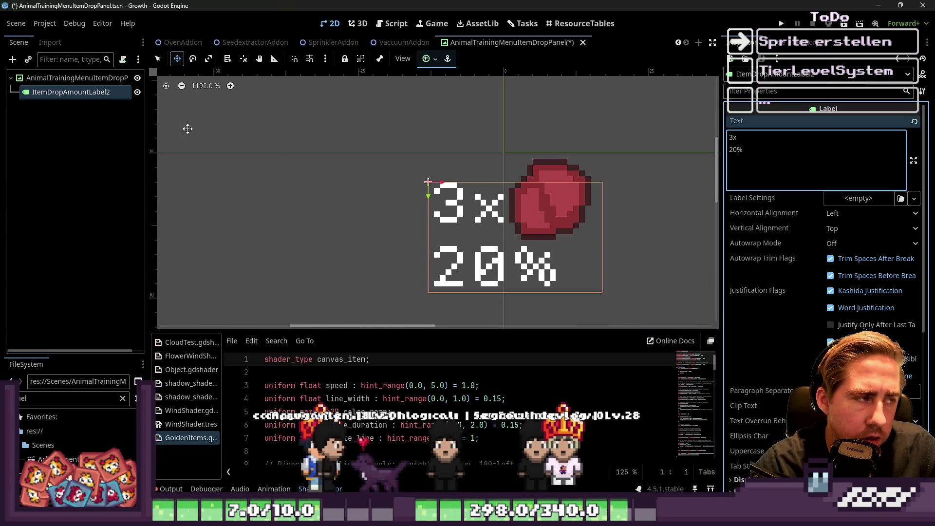
pyautogui.click(310, 165)
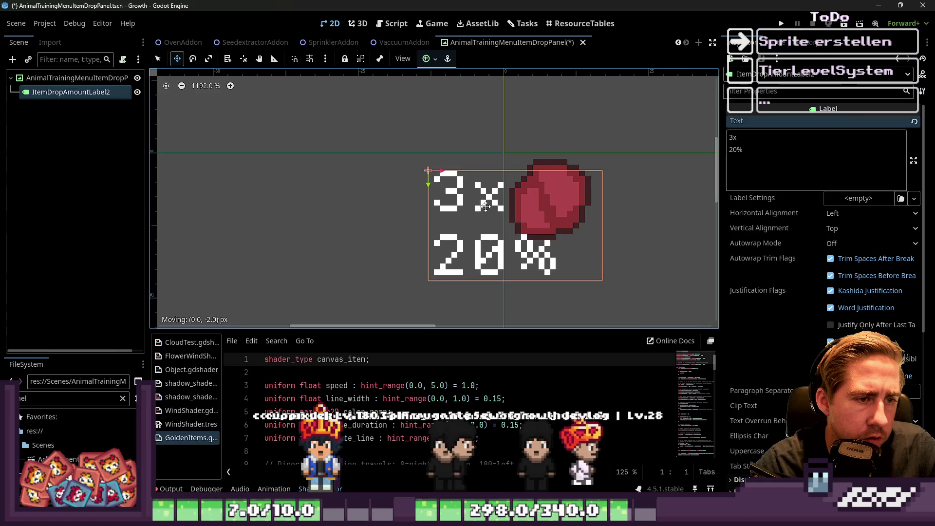
# Step: Nudge the 3x / 20% label into place beside the red gem and save the scene
pyautogui.moveTo(487, 217); pyautogui.dragTo(489, 180)
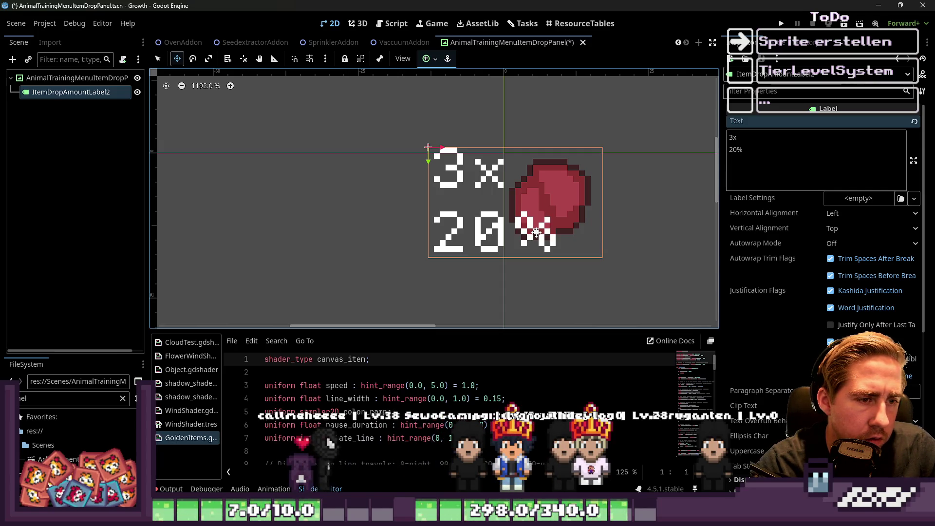
pyautogui.moveTo(536, 232); pyautogui.dragTo(529, 232)
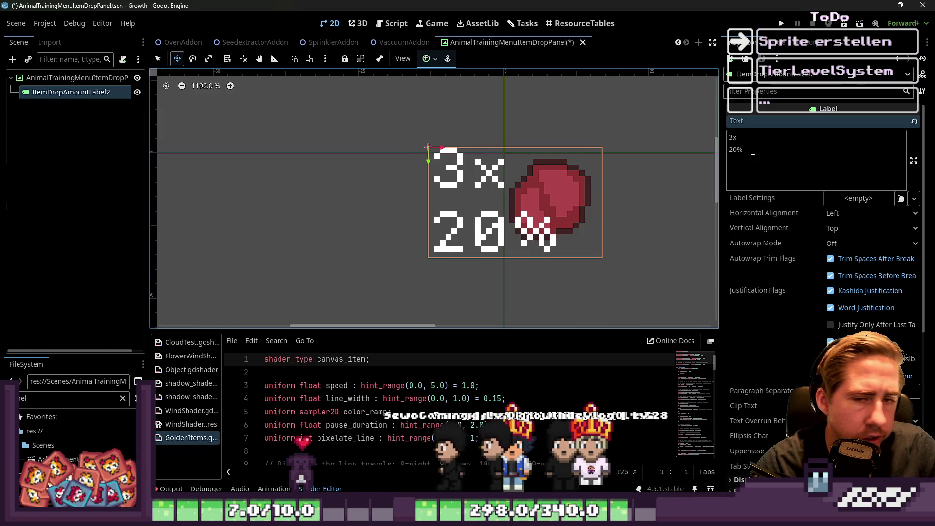
pyautogui.click(767, 153)
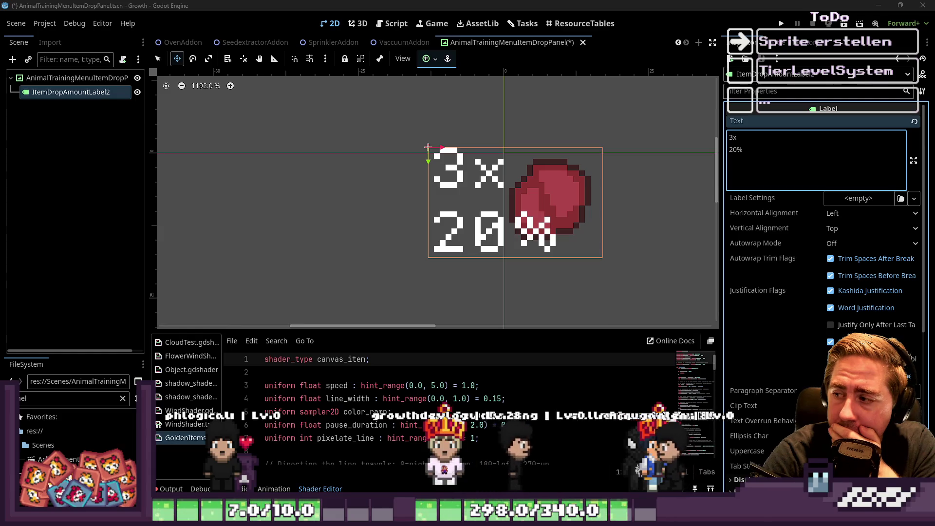
pyautogui.moveTo(496, 240); pyautogui.dragTo(552, 263)
pyautogui.moveTo(546, 229)
pyautogui.mouseDown()
pyautogui.moveTo(467, 200)
pyautogui.moveTo(508, 204)
pyautogui.moveTo(458, 201)
pyautogui.moveTo(474, 234)
pyautogui.mouseUp()
pyautogui.hotkey('ctrl', 's')
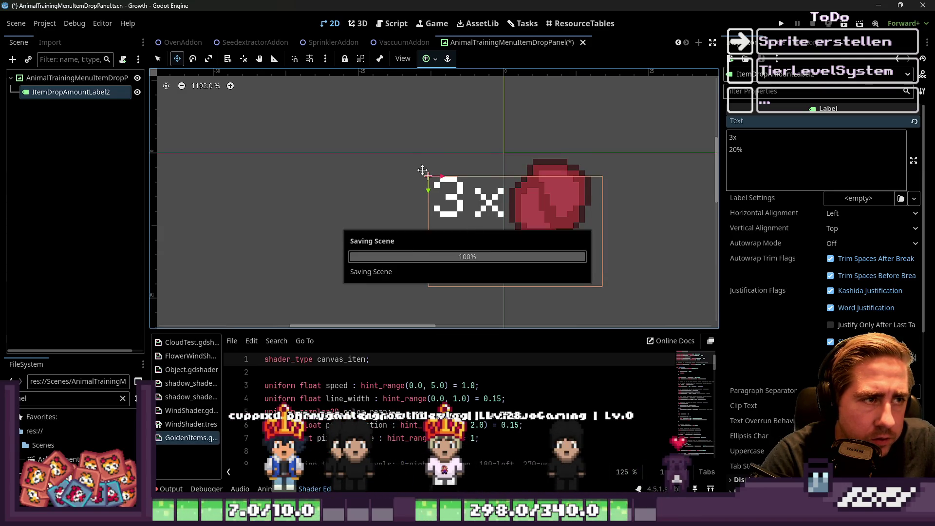
# Step: Close the Vaccuum, Sprinkler, Seedextractor, Oven, Mortar, Drill, Composter, Cidery and Cheesedairy addon scenes
pyautogui.click(511, 43)
pyautogui.click(524, 42)
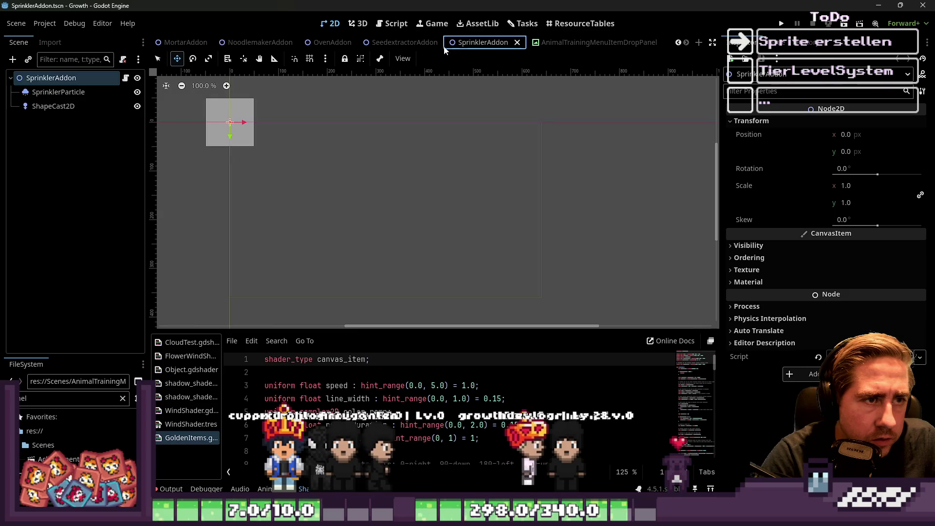
pyautogui.click(517, 43)
pyautogui.click(492, 44)
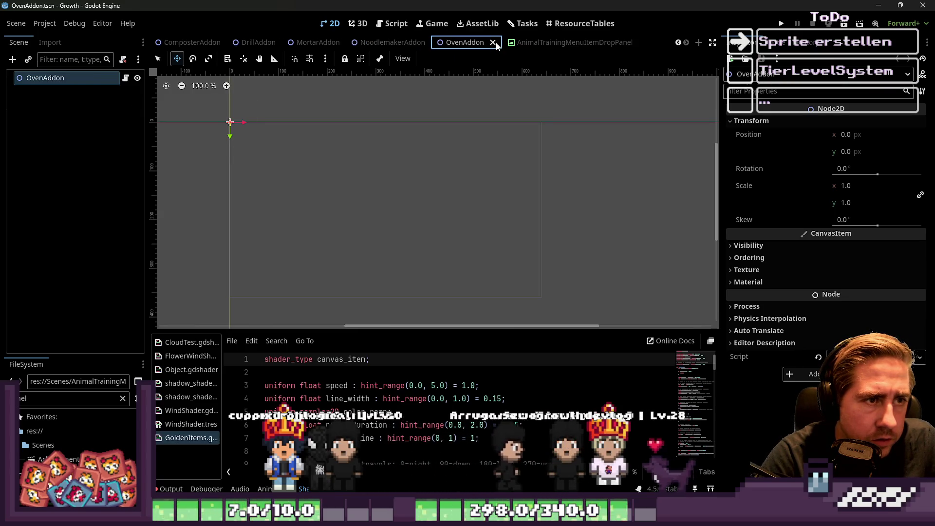
pyautogui.click(493, 43)
pyautogui.click(492, 43)
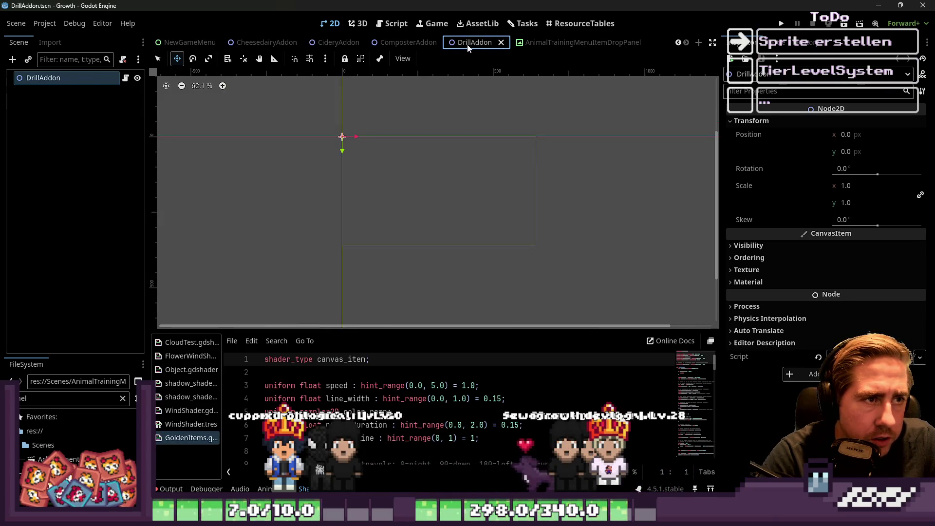
pyautogui.click(501, 43)
pyautogui.click(461, 43)
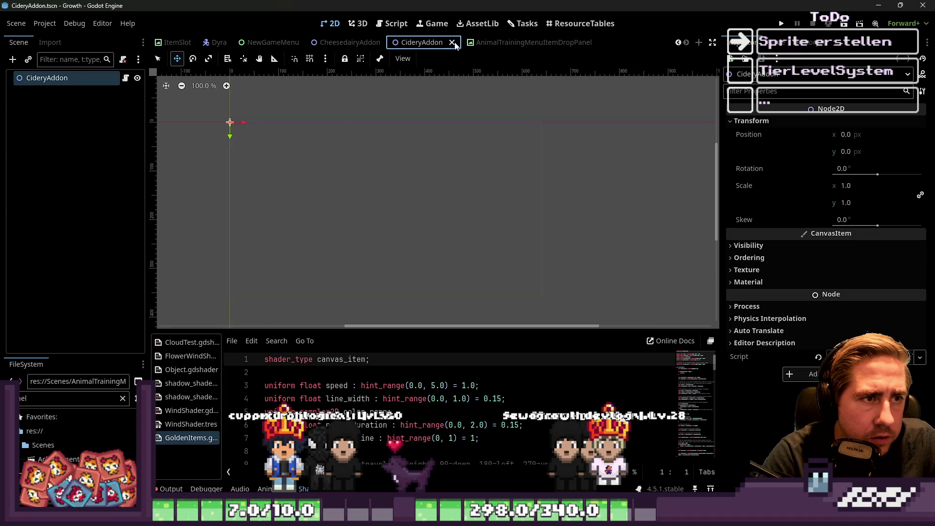
pyautogui.click(452, 43)
pyautogui.click(495, 42)
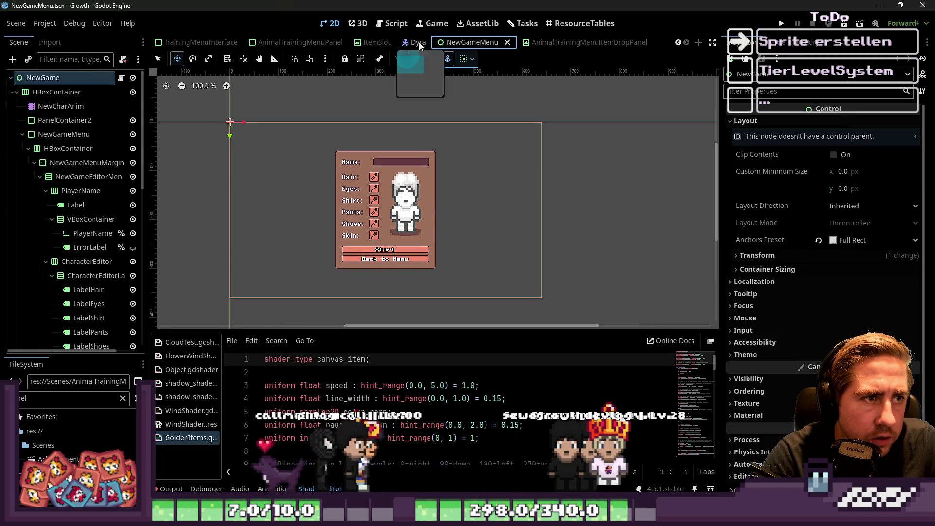
# Step: Move the 3x / 20% label about 48 px higher in the drop panel and save
pyautogui.click(324, 43)
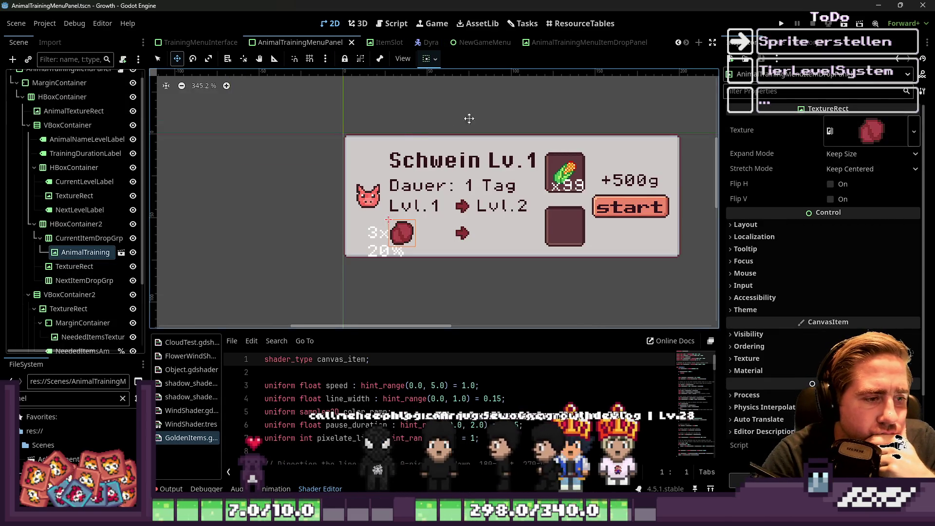
pyautogui.click(639, 44)
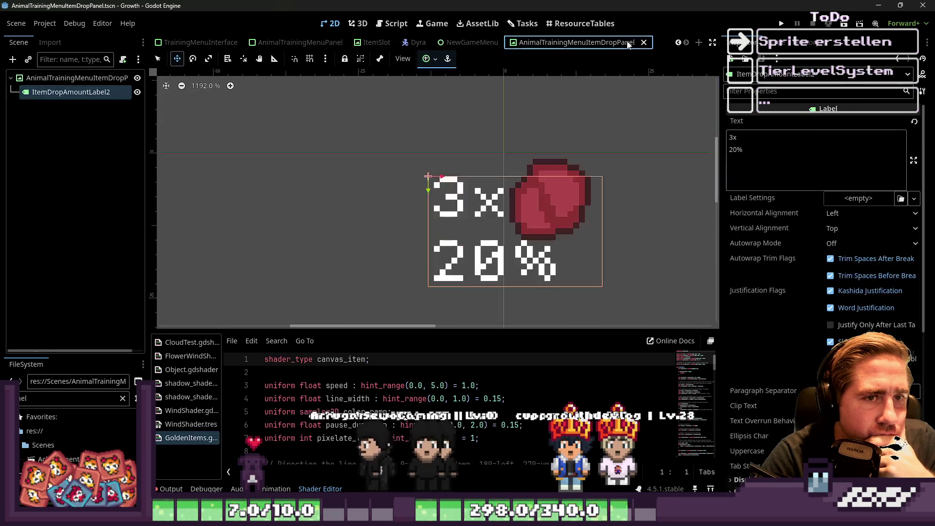
pyautogui.moveTo(444, 256); pyautogui.dragTo(445, 232)
pyautogui.hotkey('ctrl', 's')
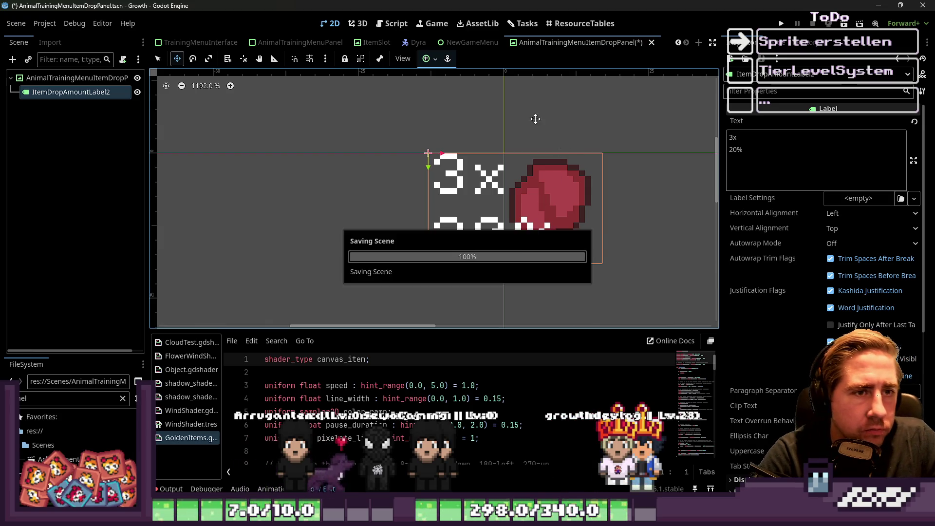
# Step: Close the NewGameMenu scene and glance at ItemSlot and AnimalTrainingMenuPanel before returning to the drop panel
pyautogui.click(457, 43)
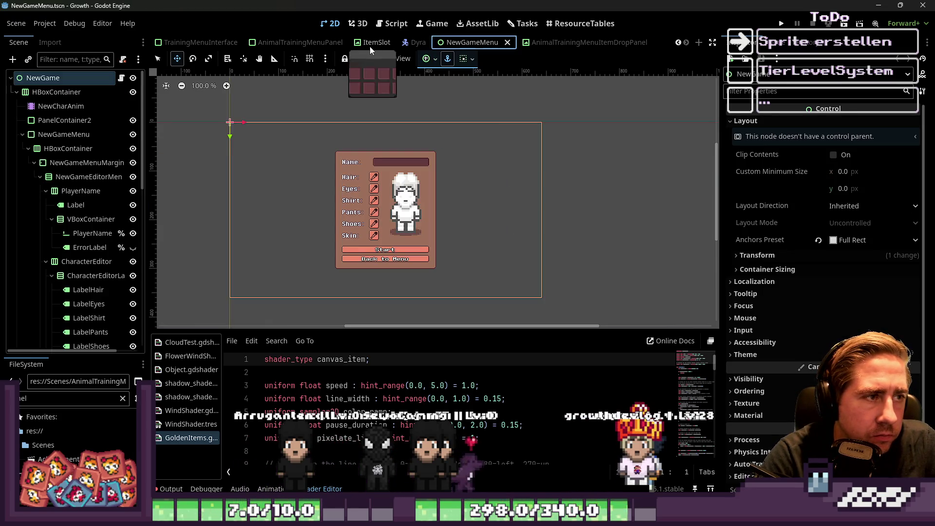
pyautogui.click(507, 42)
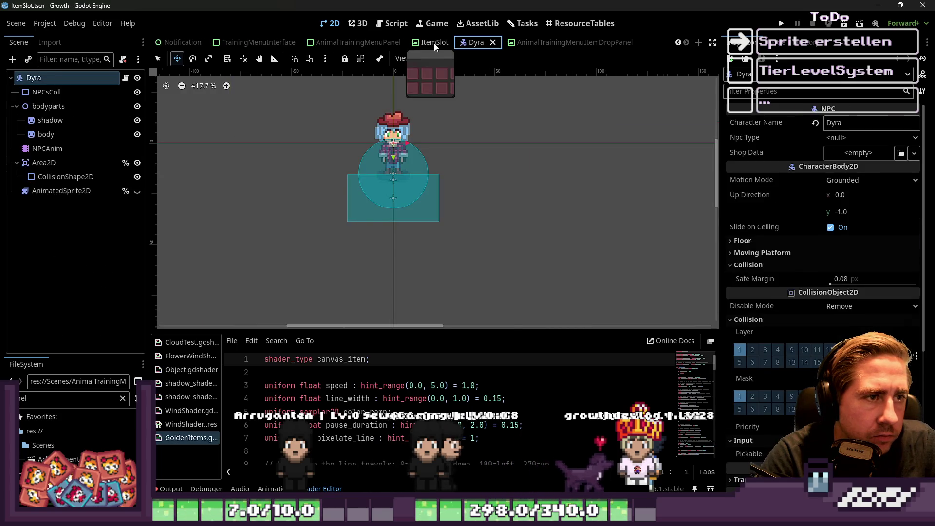
pyautogui.click(434, 43)
pyautogui.click(358, 42)
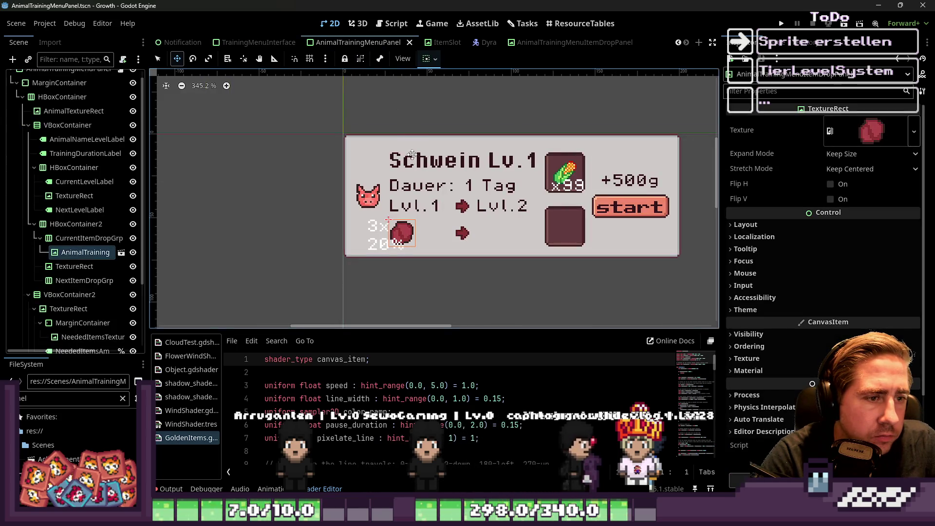
pyautogui.scroll(3, 406, 248)
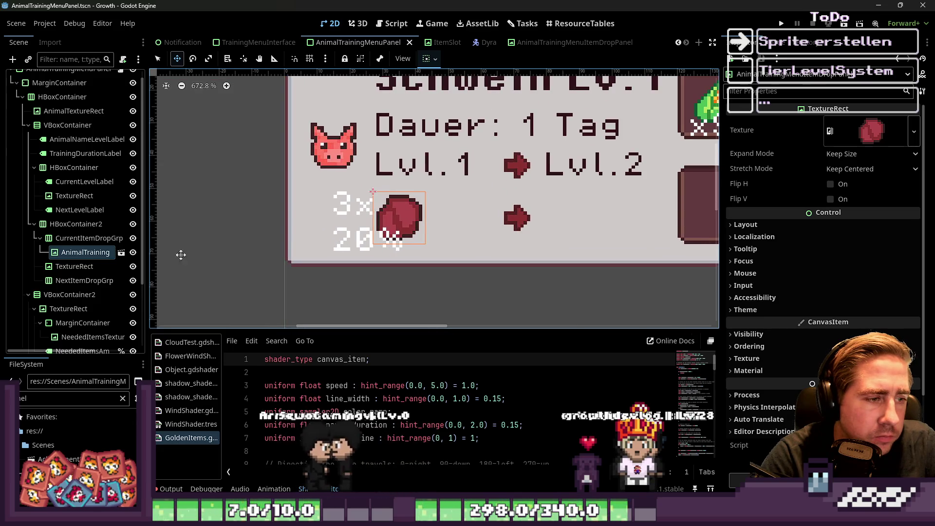
pyautogui.click(534, 43)
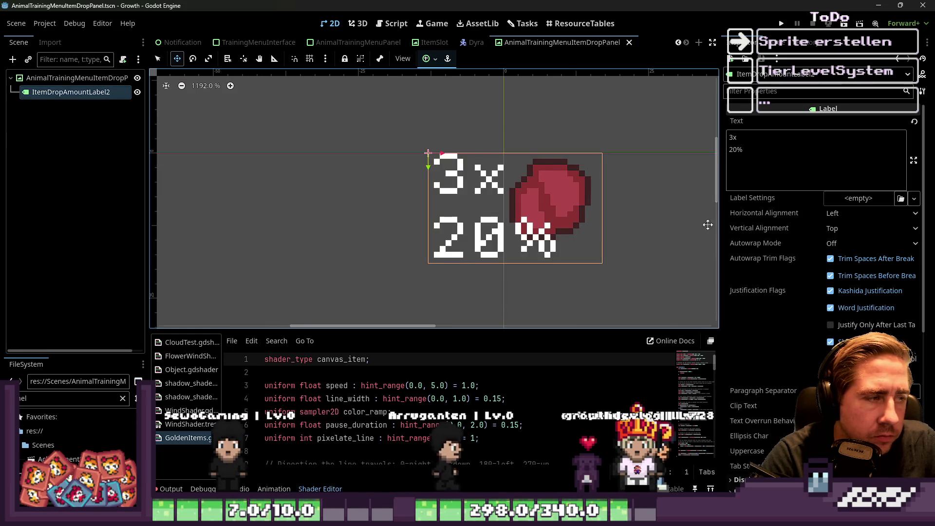
# Step: Override the label's font colour with dark blue and save the scene
pyautogui.scroll(-4, 861, 297)
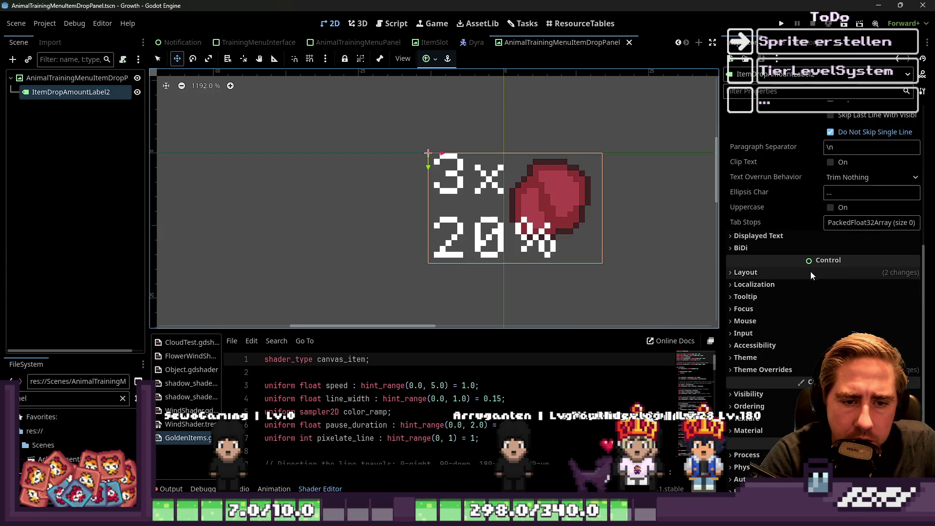
pyautogui.click(769, 371)
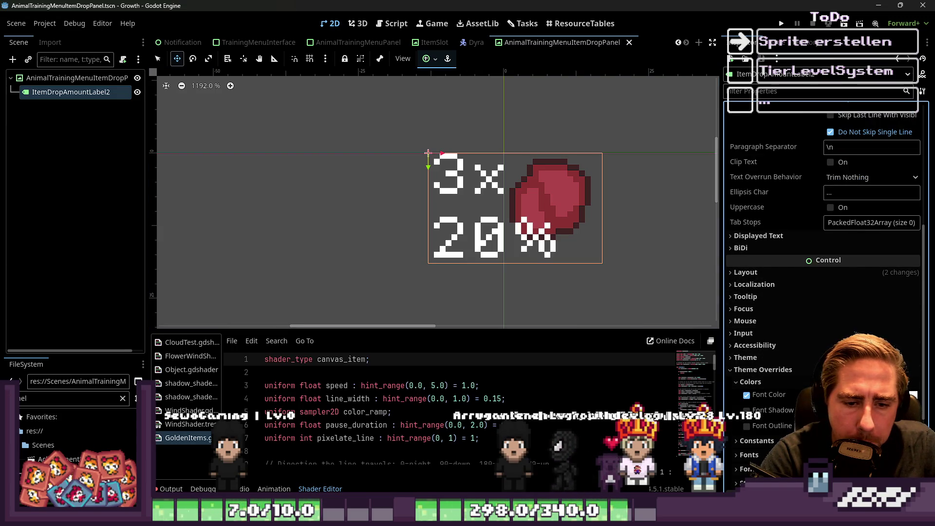
pyautogui.click(910, 395)
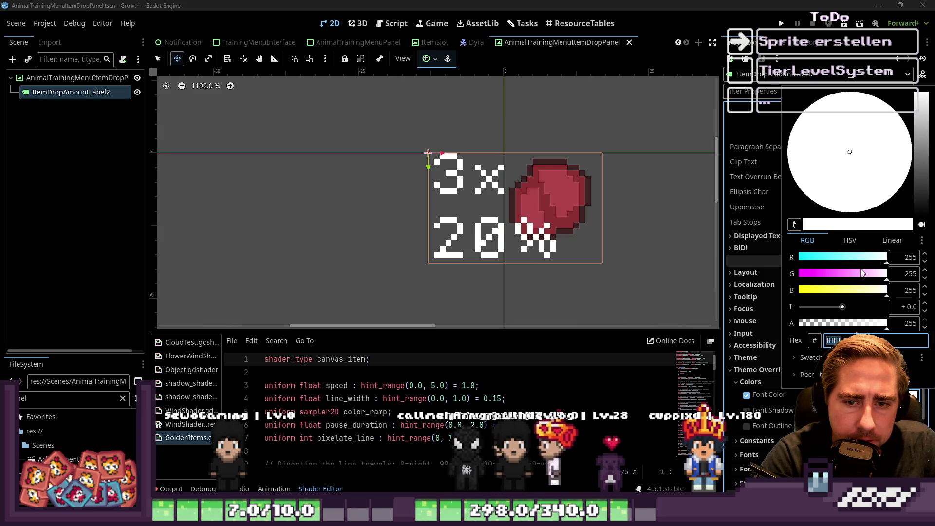
pyautogui.moveTo(862, 273); pyautogui.dragTo(816, 274)
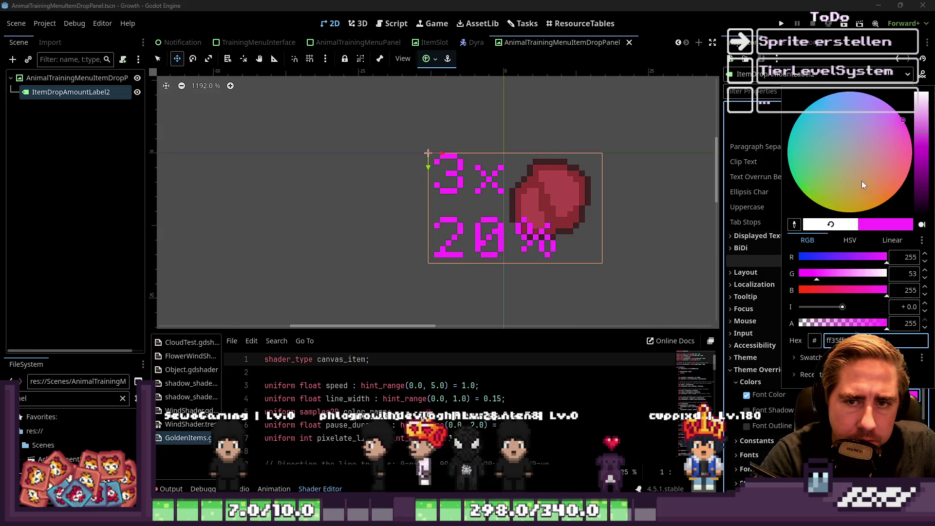
pyautogui.moveTo(850, 291); pyautogui.dragTo(798, 291)
pyautogui.moveTo(856, 257)
pyautogui.mouseDown()
pyautogui.moveTo(798, 257)
pyautogui.moveTo(807, 296)
pyautogui.mouseUp()
pyautogui.click(810, 292)
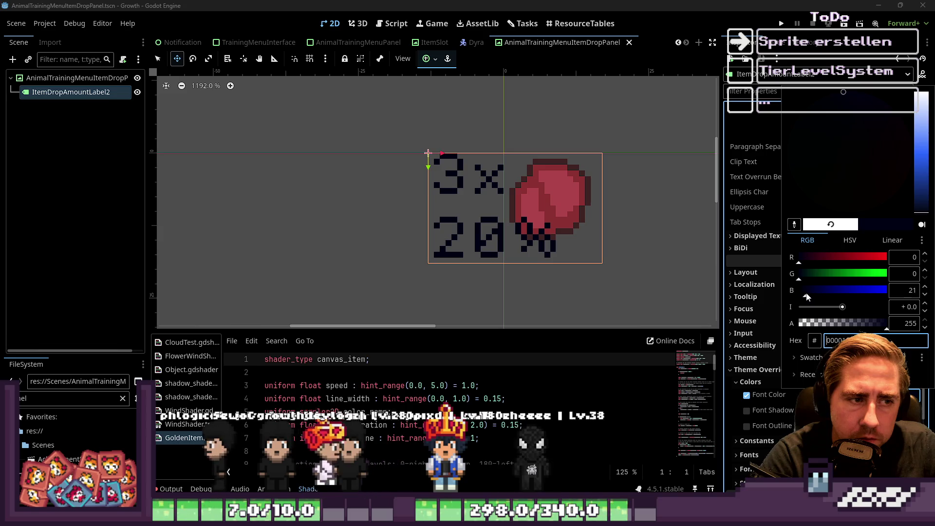
pyautogui.click(377, 242)
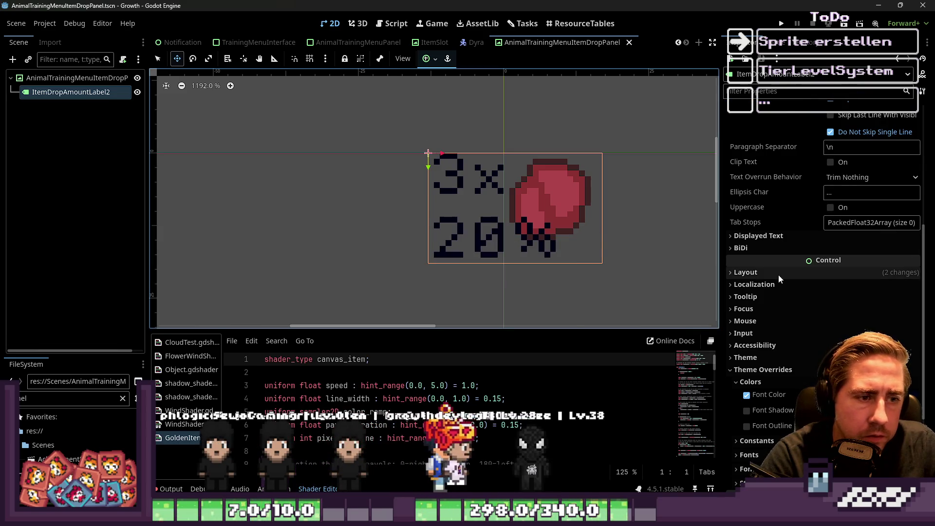
pyautogui.hotkey('ctrl', 's')
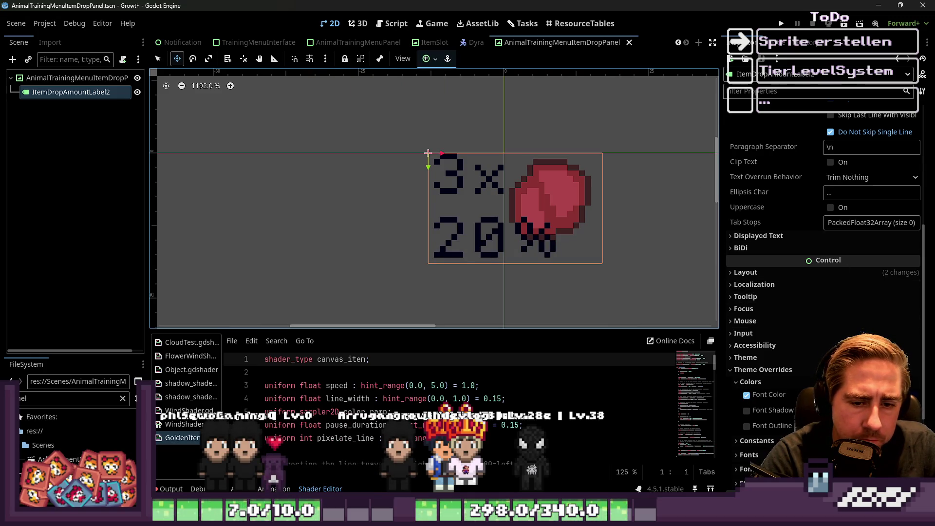
# Step: Add a white font outline colour override to the label
pyautogui.click(746, 426)
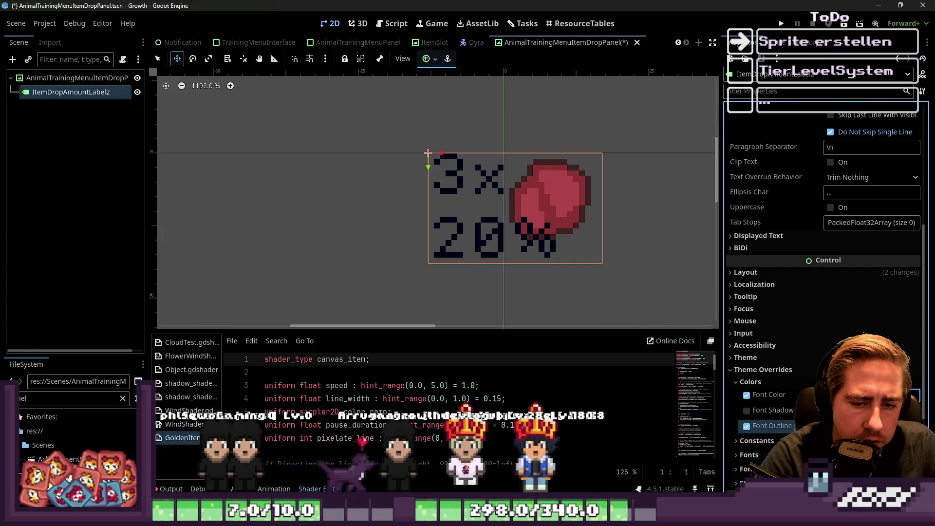
pyautogui.click(857, 425)
pyautogui.moveTo(919, 152); pyautogui.dragTo(924, 51)
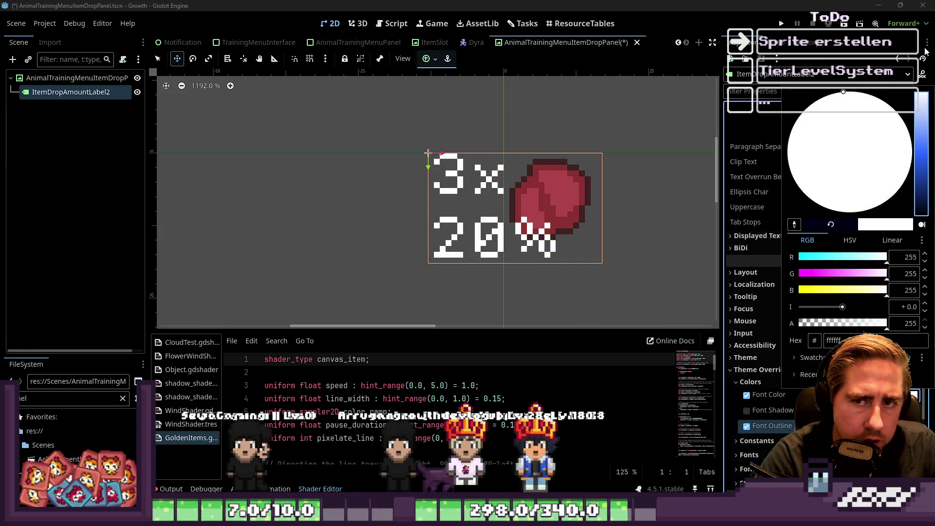
pyautogui.click(644, 139)
# Step: Enable the Outline Size constant override to outline the label text, then save
pyautogui.scroll(-3, 786, 344)
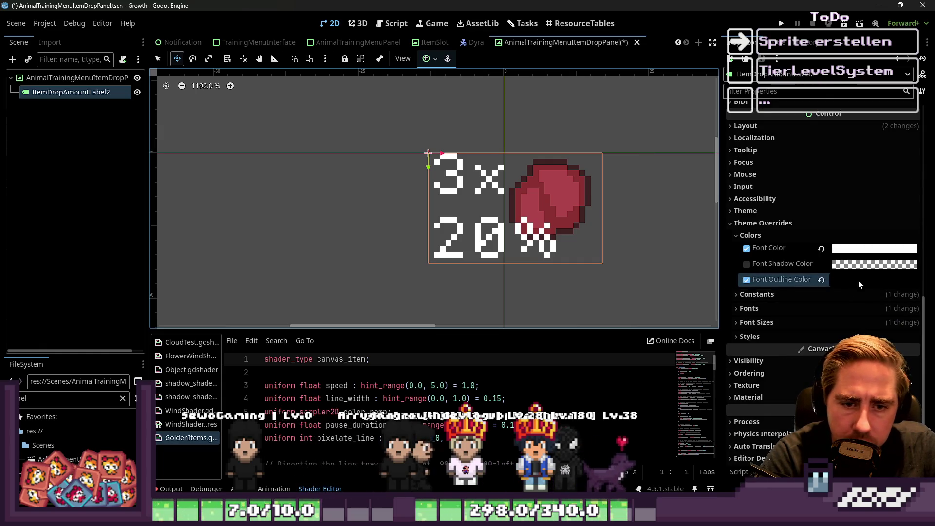
pyautogui.click(828, 294)
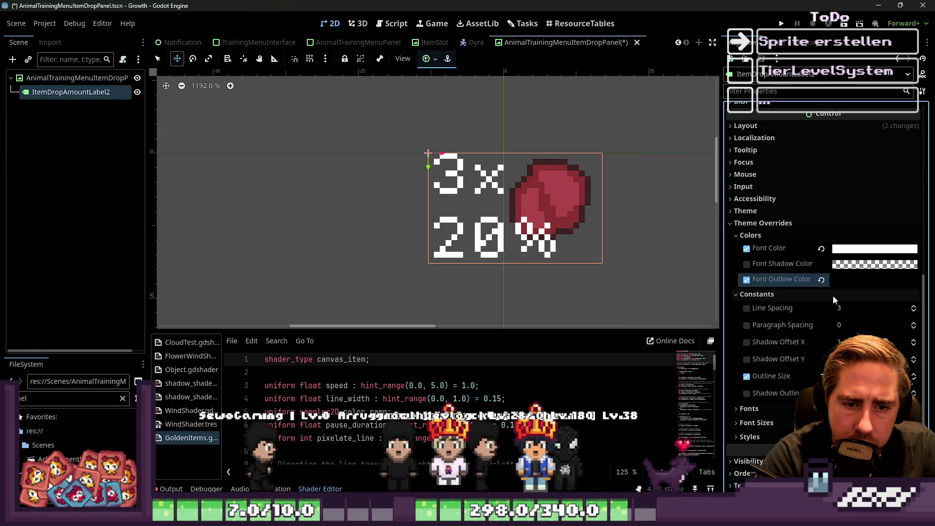
pyautogui.click(746, 376)
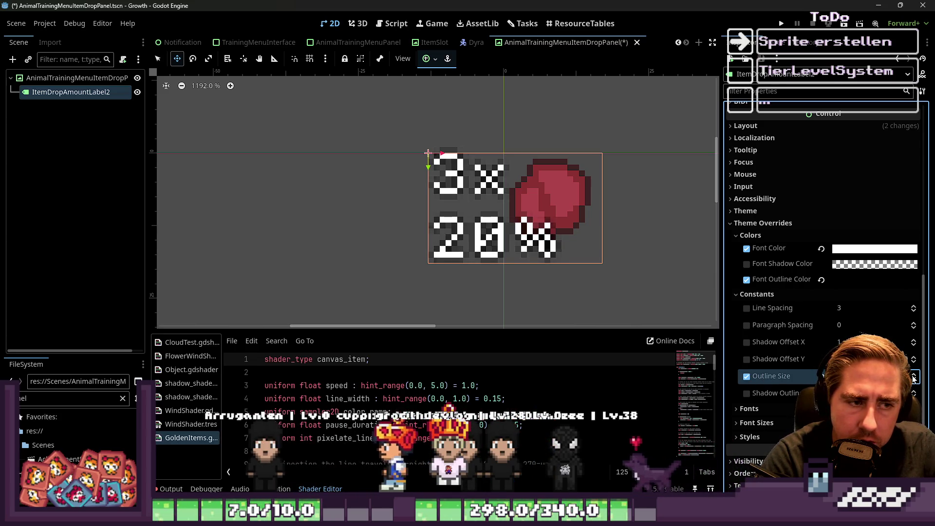
pyautogui.scroll(-1, 653, 232)
pyautogui.scroll(-1, 652, 232)
pyautogui.hotkey('ctrl', 's')
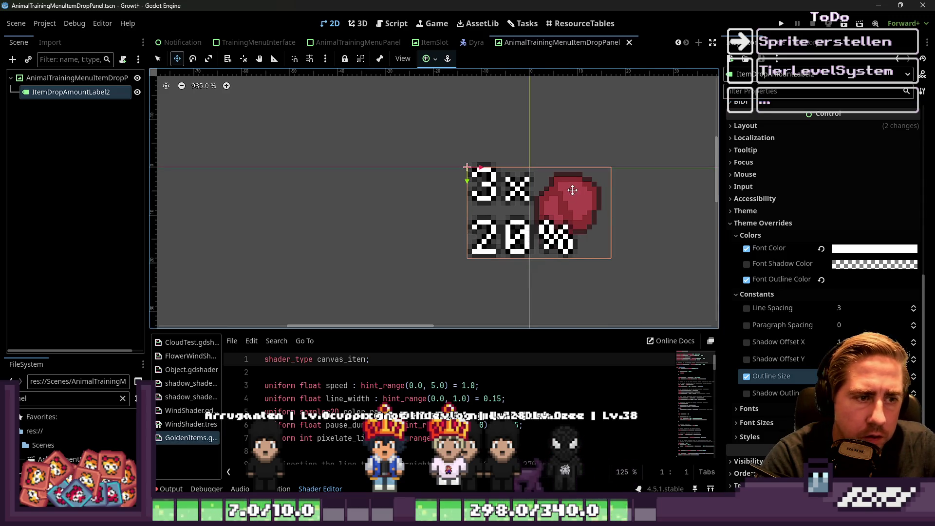
pyautogui.moveTo(492, 234); pyautogui.dragTo(490, 232)
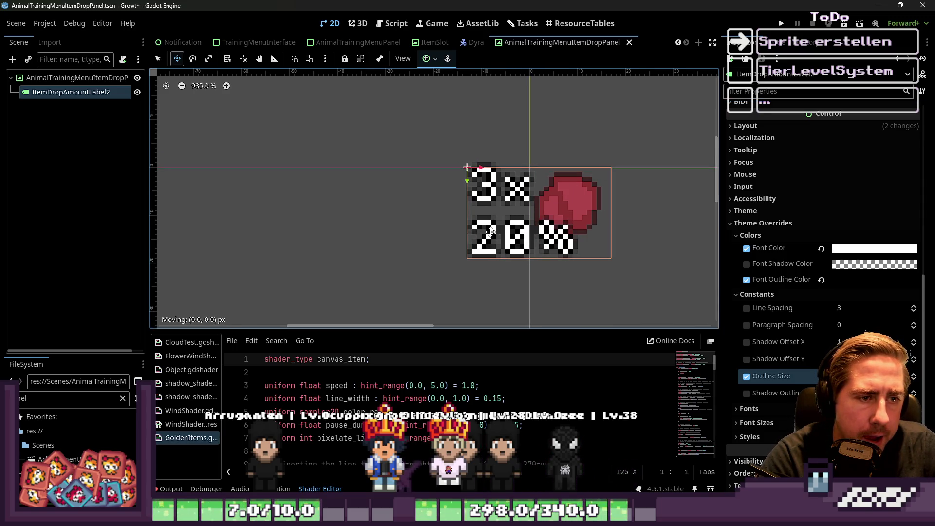
pyautogui.hotkey('ctrl', 's')
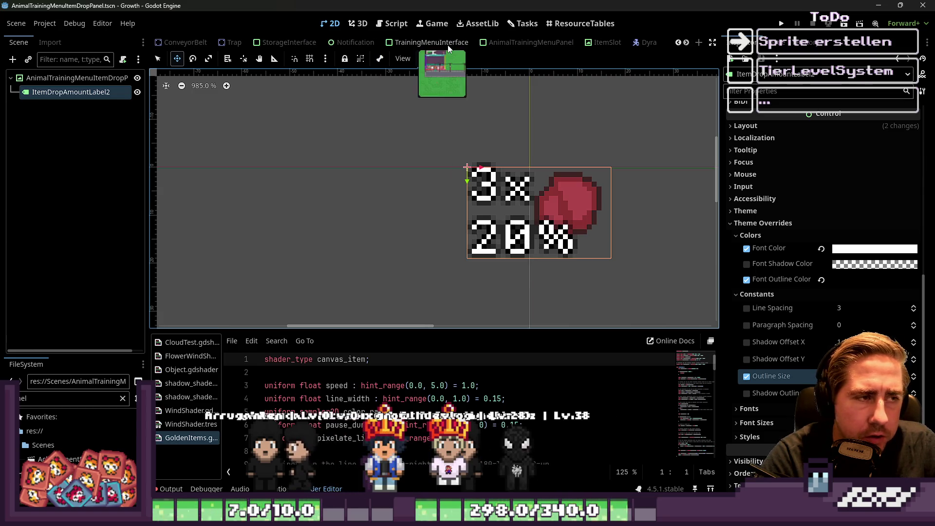
# Step: Preview the outlined label in AnimalTrainingMenuPanel, then remove the outline and font colour overrides
pyautogui.click(358, 43)
pyautogui.scroll(-5, 465, 230)
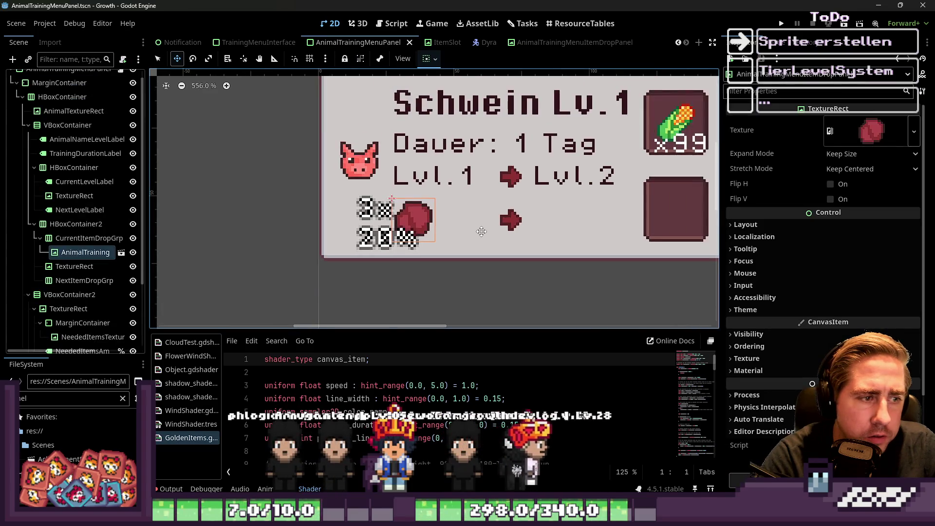
pyautogui.scroll(5, 465, 229)
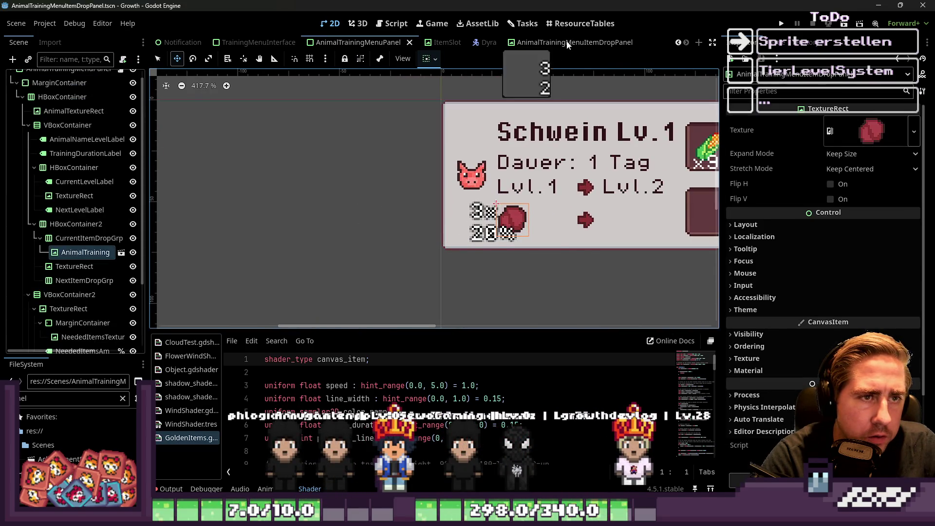
pyautogui.click(568, 42)
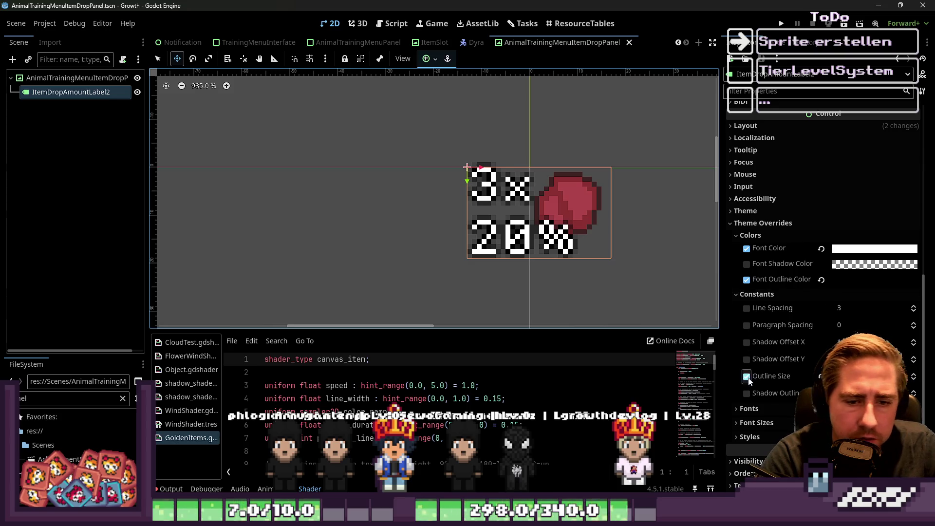
pyautogui.click(747, 377)
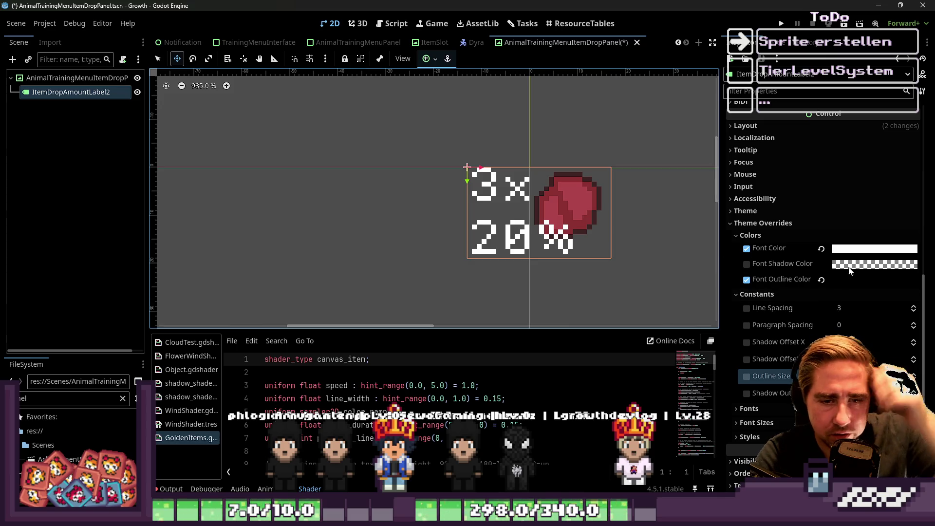
pyautogui.click(822, 249)
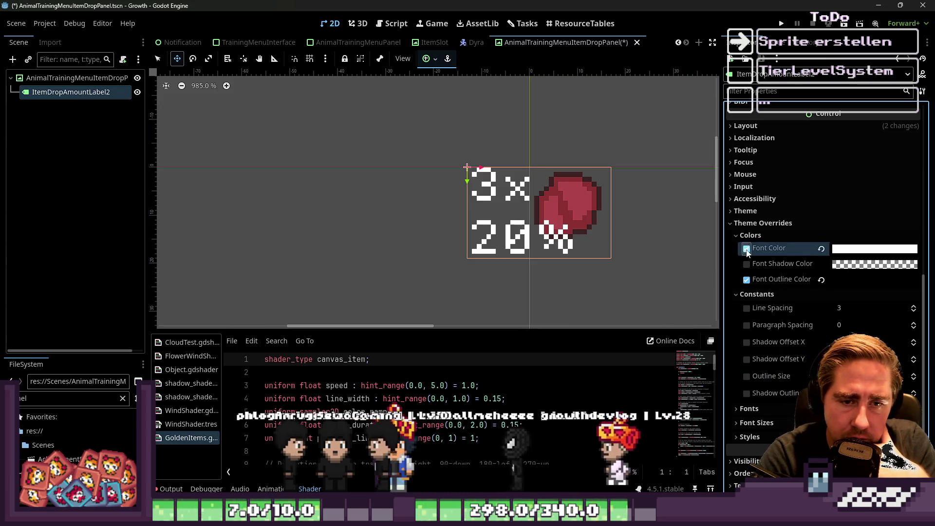
# Step: Set the label's font colour override to black and save the drop panel scene
pyautogui.click(871, 248)
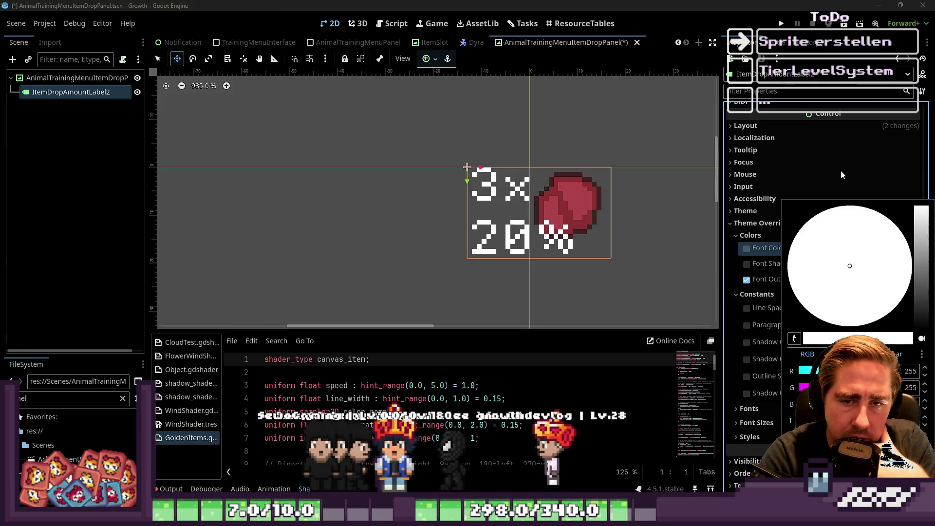
pyautogui.click(921, 319)
pyautogui.click(445, 214)
pyautogui.hotkey('ctrl', 's')
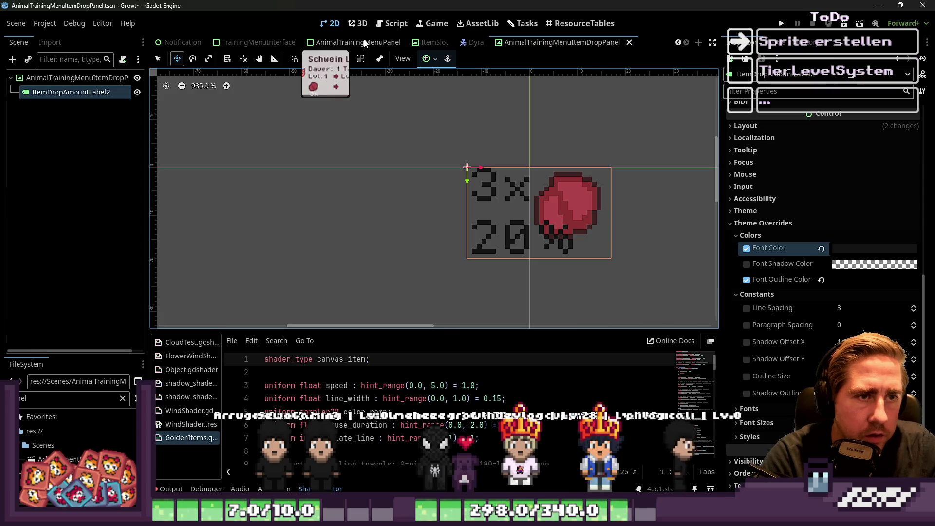
# Step: Re-enable the Outline Size override, save, and preview the result in AnimalTrainingMenuPanel
pyautogui.click(365, 43)
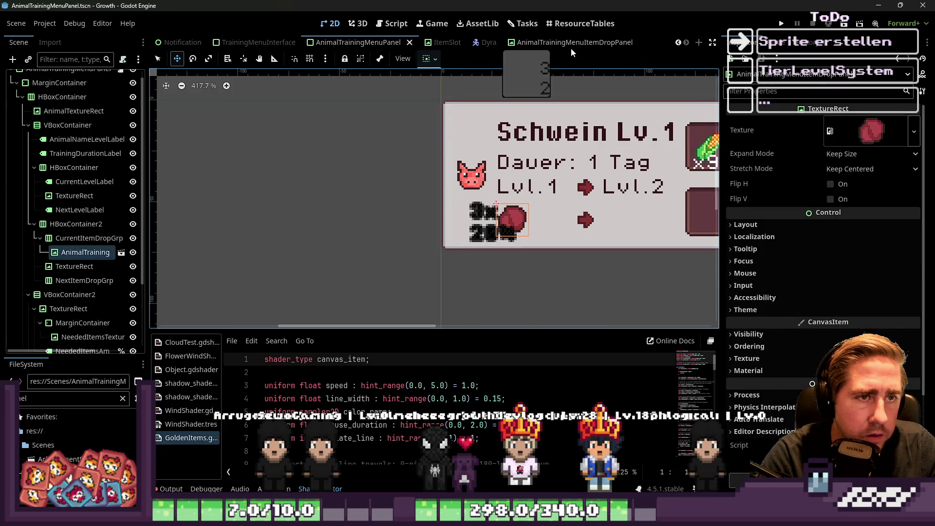
pyautogui.click(572, 44)
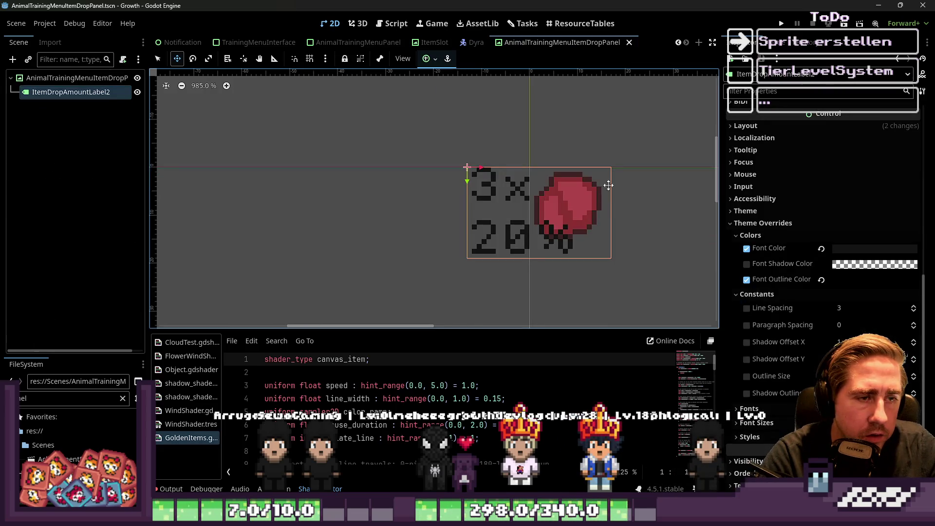
pyautogui.click(746, 376)
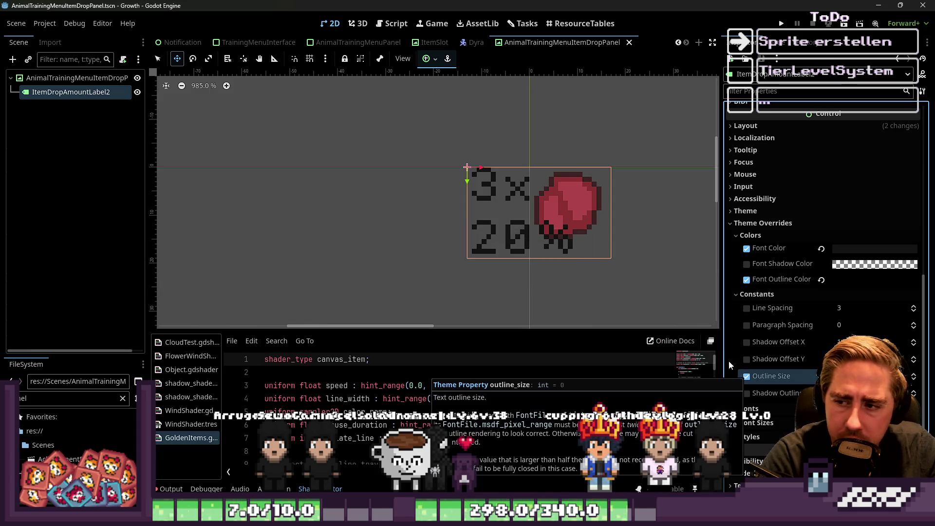
pyautogui.hotkey('ctrl', 's')
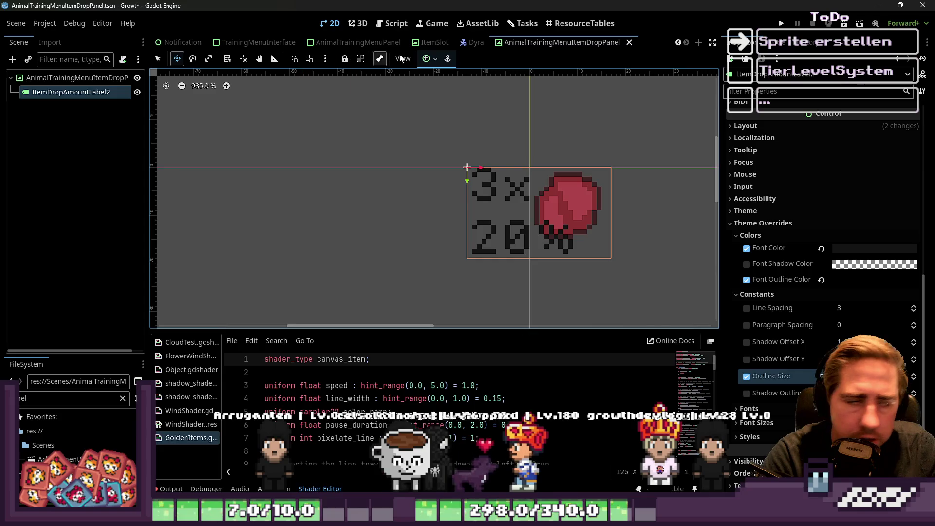
pyautogui.click(353, 48)
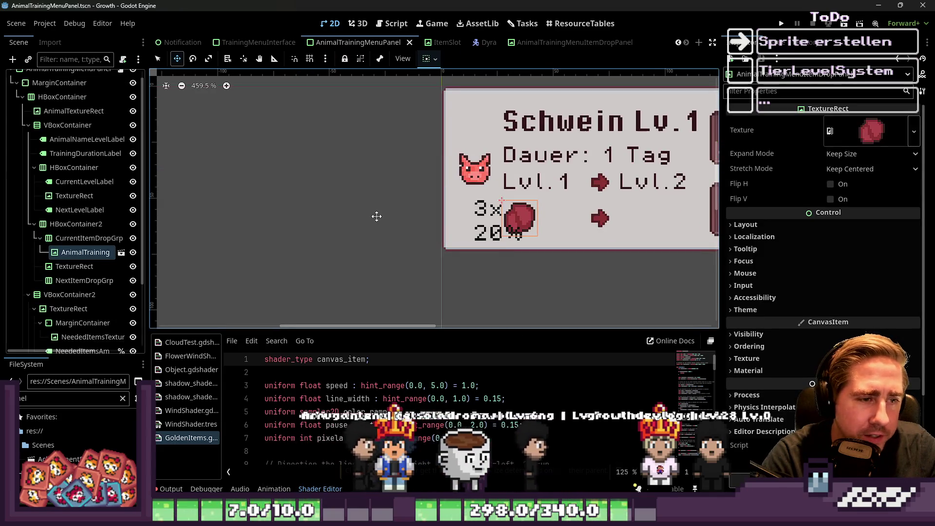
pyautogui.scroll(2, 390, 206)
pyautogui.scroll(1, 269, 173)
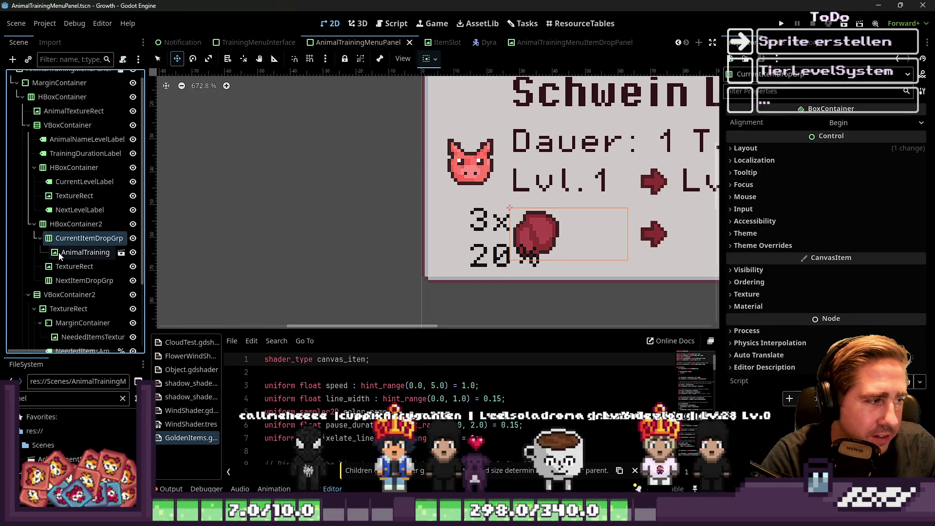
pyautogui.scroll(-2, 391, 199)
pyautogui.hotkey('ctrl', 'd')
pyautogui.scroll(-1, 373, 225)
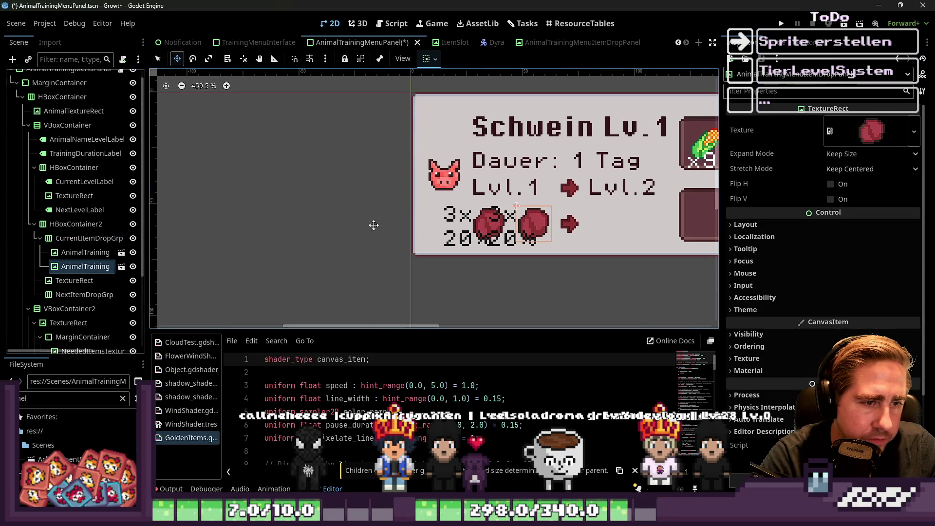
pyautogui.hotkey('ctrl', 'z')
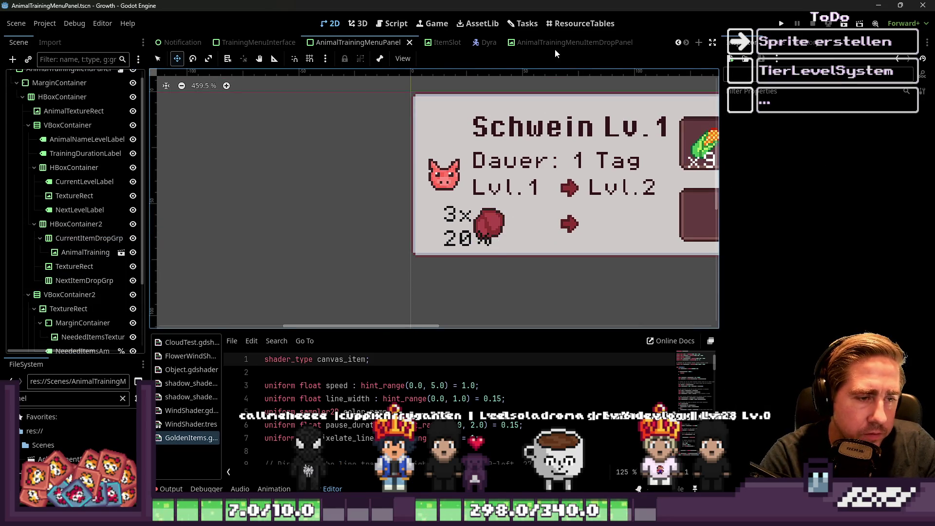
pyautogui.click(561, 44)
pyautogui.click(98, 78)
pyautogui.click(98, 92)
pyautogui.scroll(10, 785, 144)
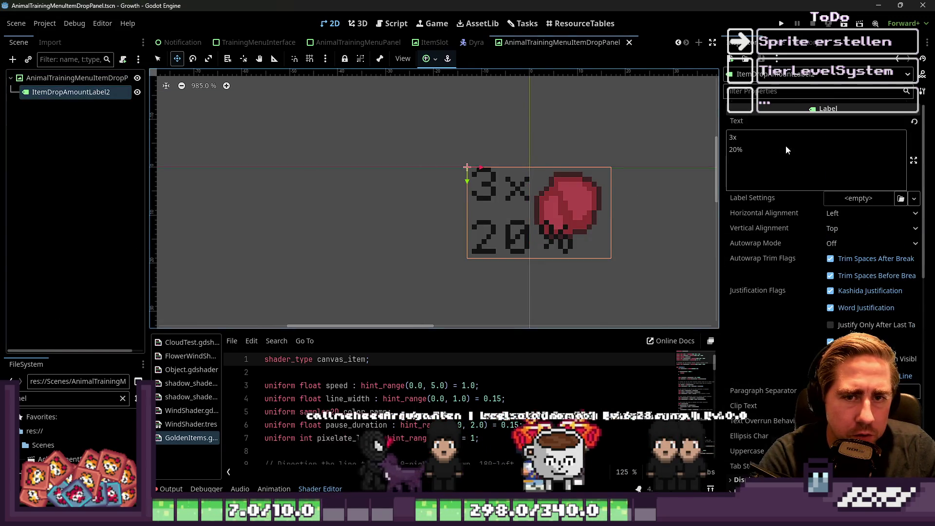
# Step: Delete the 20% line so ItemDropAmountLabel2 reads only 3x
pyautogui.click(785, 145)
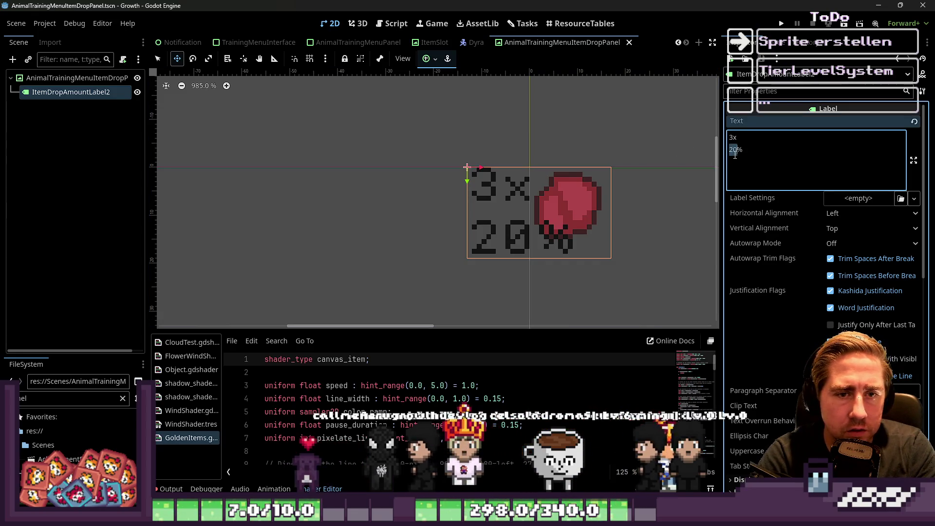
pyautogui.press('BackSpace')
pyautogui.press('BackSpace')
pyautogui.press('BackSpace')
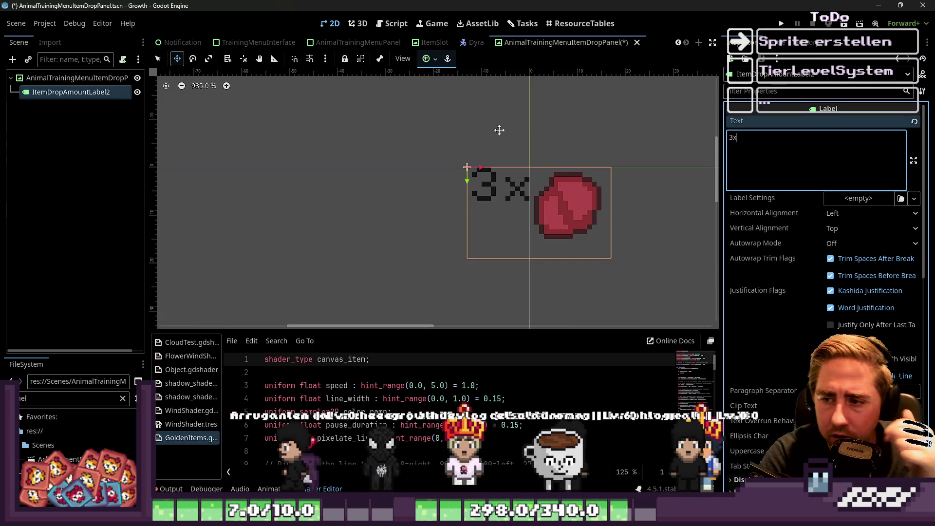
pyautogui.click(528, 168)
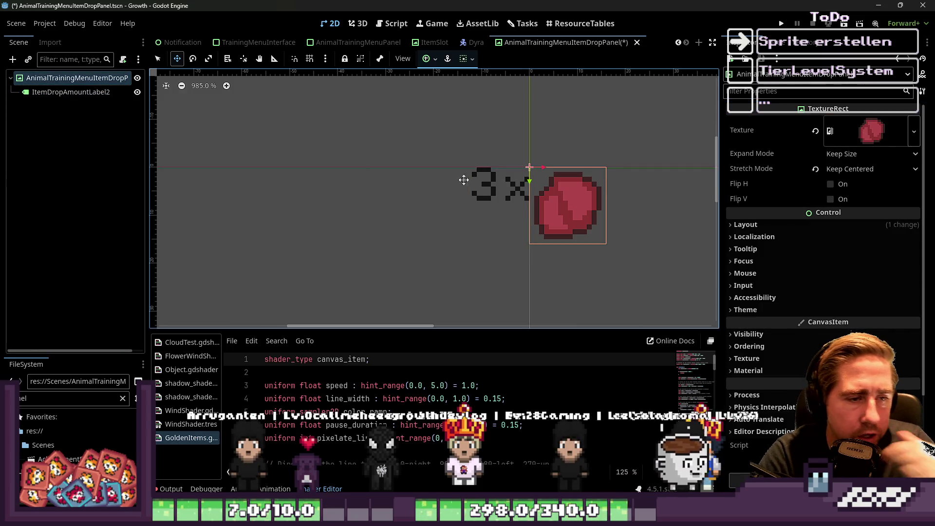
pyautogui.click(86, 94)
# Step: Shift the 3x label 13 px right and shrink its box to minimum size
pyautogui.scroll(1, 549, 193)
pyautogui.moveTo(481, 192); pyautogui.dragTo(556, 191)
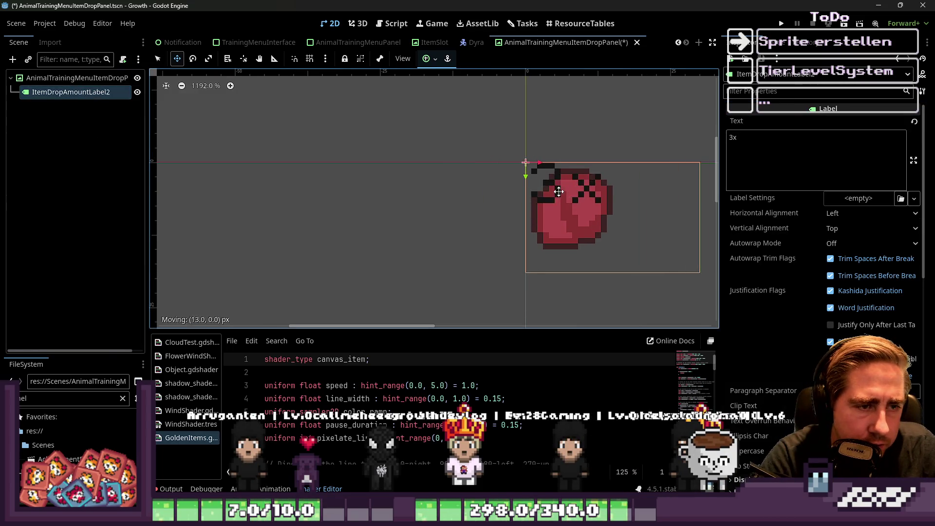
pyautogui.scroll(-1, 551, 144)
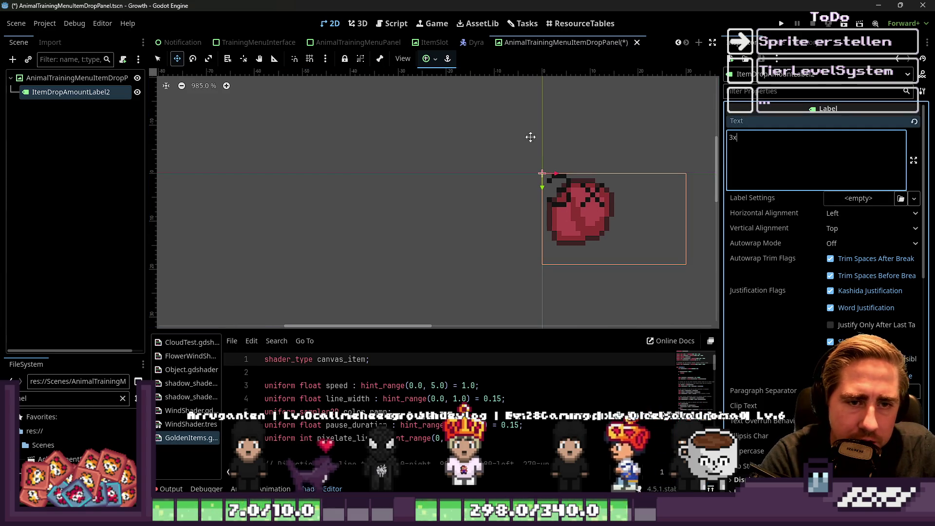
pyautogui.press('q')
pyautogui.moveTo(688, 267); pyautogui.dragTo(545, 198)
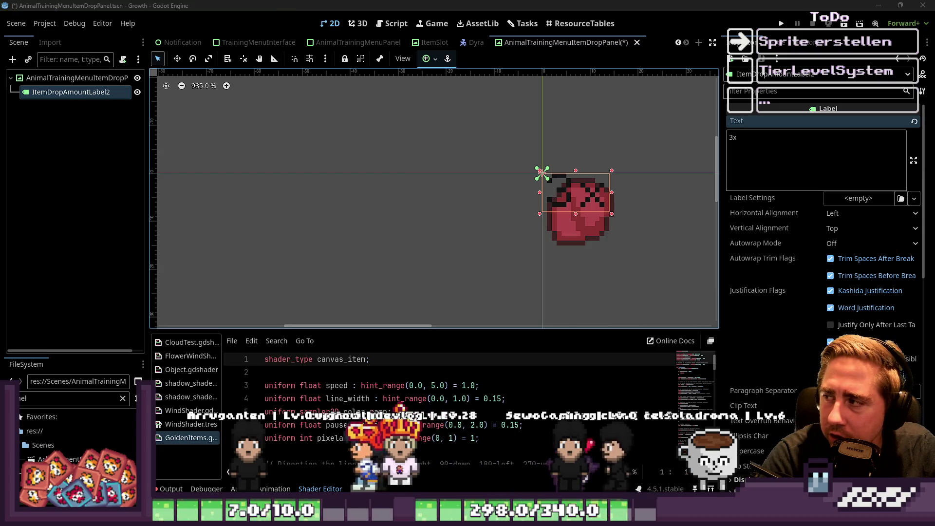
# Step: Reposition the 3x label above the apple icon
pyautogui.click(68, 77)
pyautogui.click(582, 185)
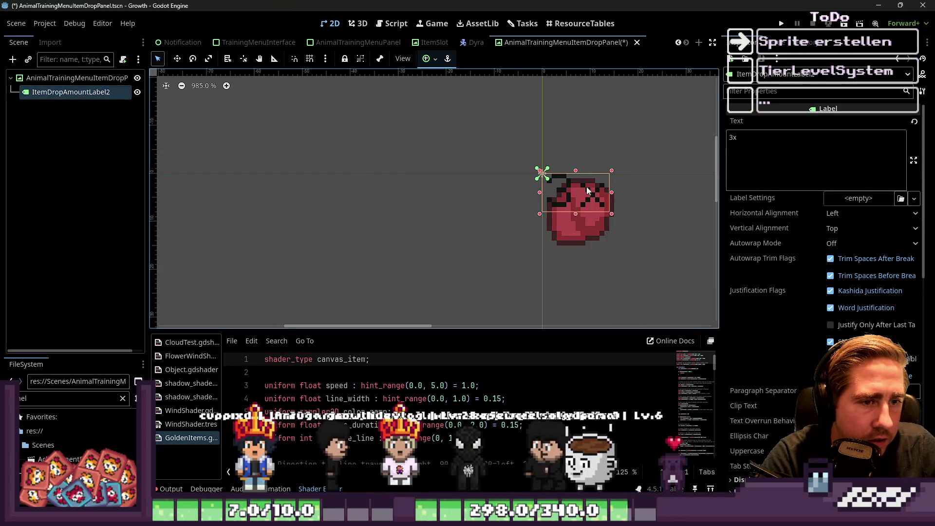
pyautogui.scroll(2, 579, 192)
pyautogui.moveTo(564, 195)
pyautogui.mouseDown()
pyautogui.moveTo(571, 256)
pyautogui.moveTo(568, 194)
pyautogui.mouseUp()
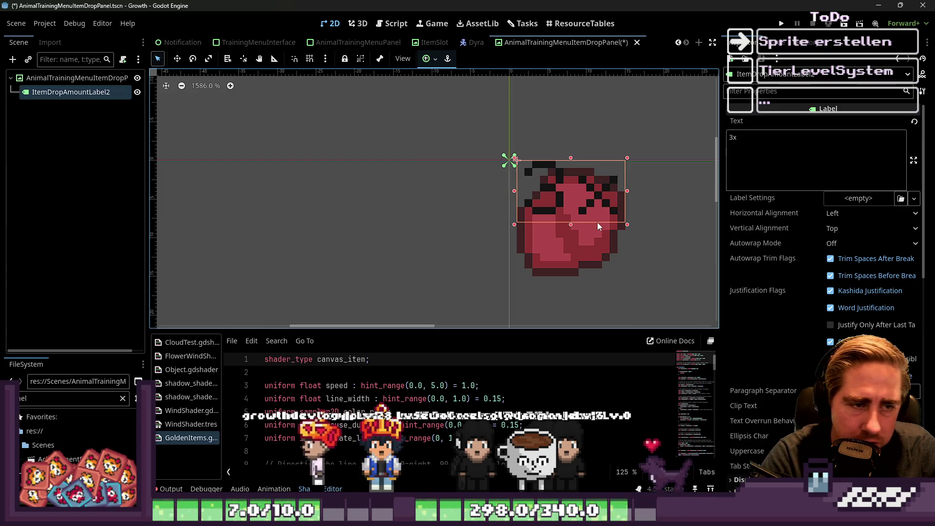
pyautogui.moveTo(595, 180); pyautogui.dragTo(601, 125)
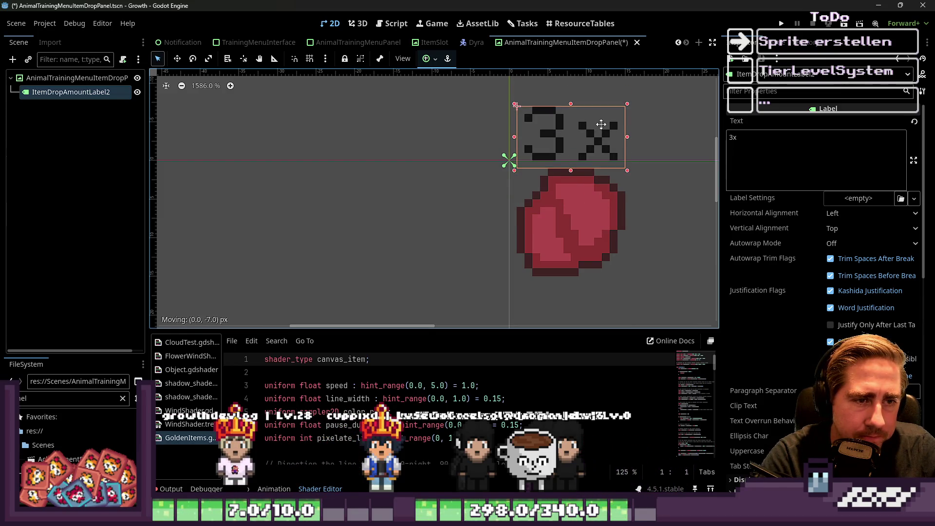
pyautogui.hscroll(2, 524, 174)
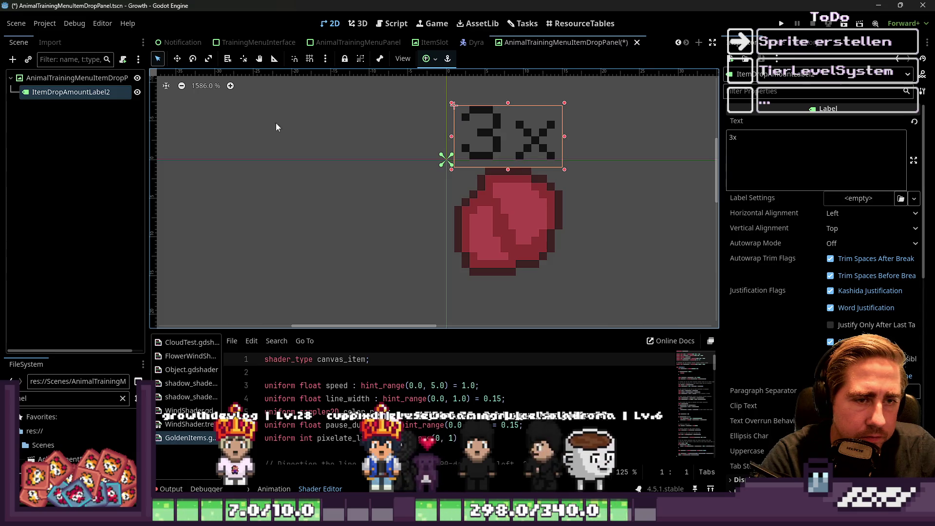
# Step: Duplicate the 3x label below the icon and change its text to 100%
pyautogui.hotkey('ctrl', 'd')
pyautogui.moveTo(488, 126); pyautogui.dragTo(488, 266)
pyautogui.doubleClick(748, 134)
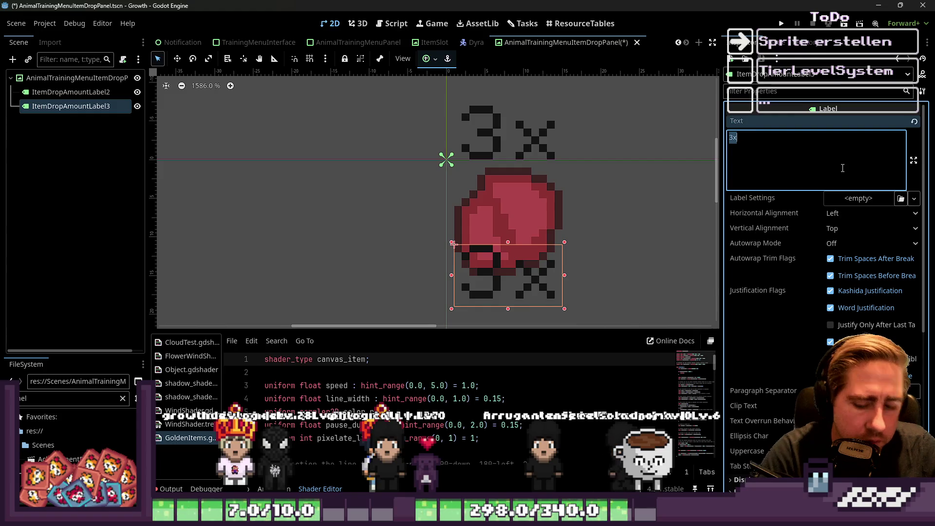
pyautogui.write('20')
pyautogui.moveTo(554, 301); pyautogui.dragTo(524, 299)
pyautogui.click(762, 184)
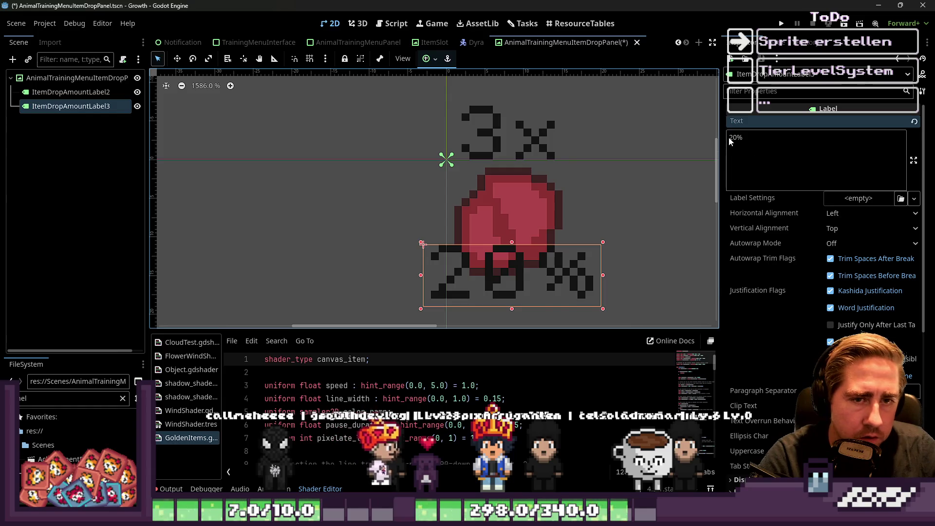
pyautogui.press('Home')
pyautogui.hotkey('shift', 'Right')
pyautogui.write('10')
# Step: Line up the 100% label under the apple icon, nudge it lower, and save
pyautogui.moveTo(530, 269)
pyautogui.mouseDown()
pyautogui.moveTo(482, 267)
pyautogui.moveTo(507, 262)
pyautogui.moveTo(503, 271)
pyautogui.mouseUp()
pyautogui.scroll(-5, 541, 222)
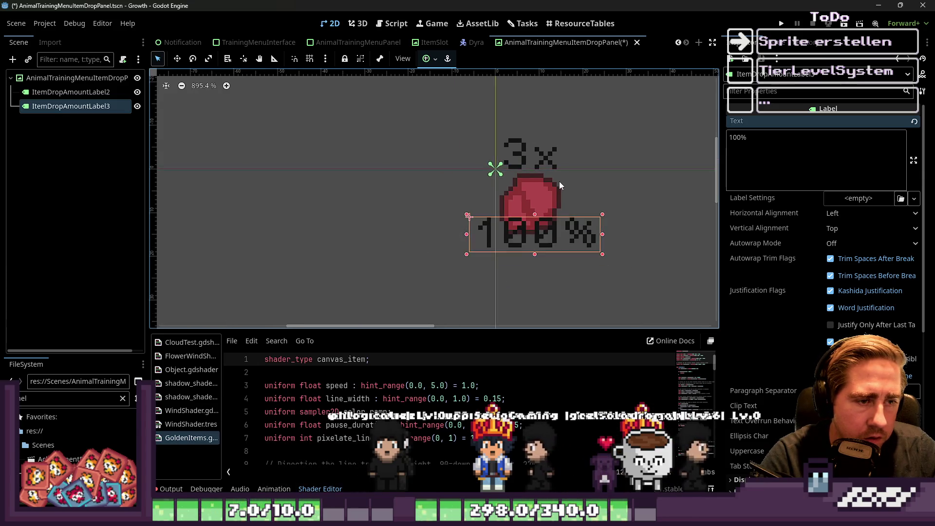
pyautogui.moveTo(521, 219); pyautogui.dragTo(522, 233)
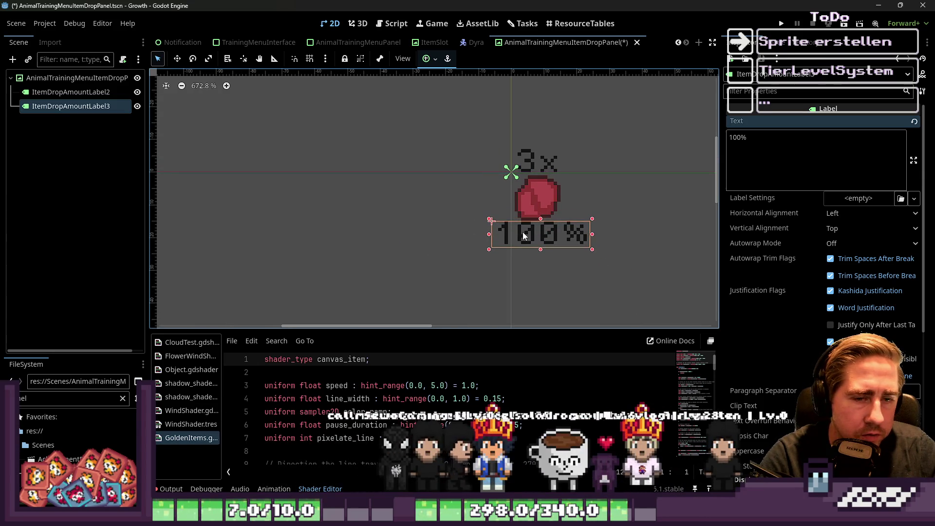
pyautogui.hotkey('ctrl', 's')
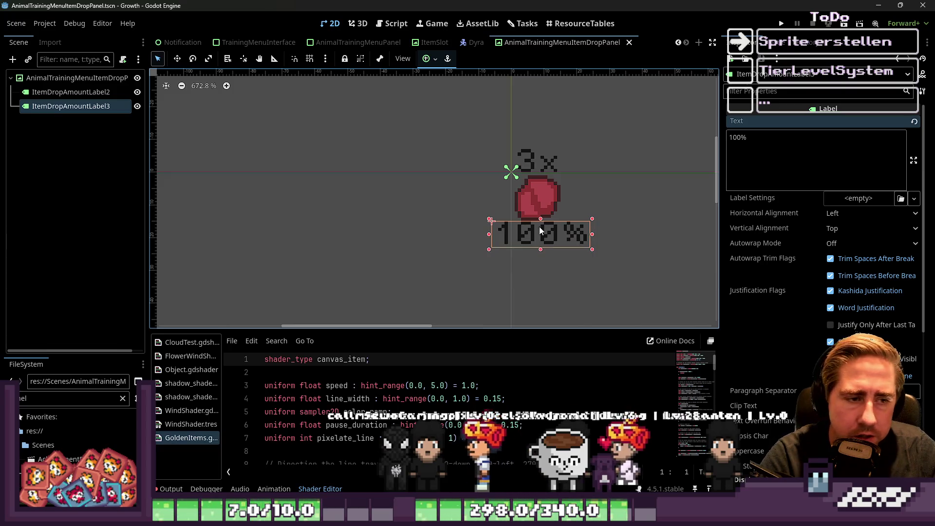
# Step: Bring up the ItemSlot scene for reference
pyautogui.click(426, 43)
pyautogui.scroll(2, 375, 45)
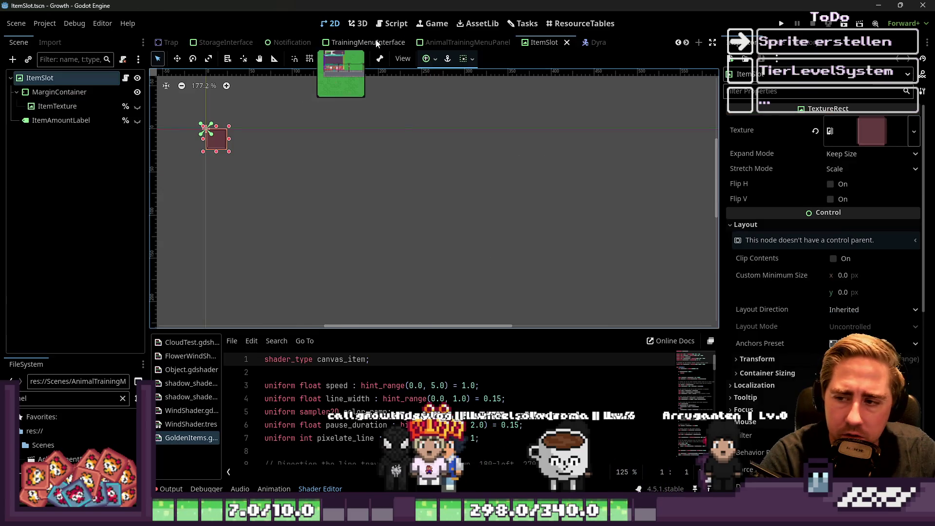
pyautogui.scroll(3, 375, 43)
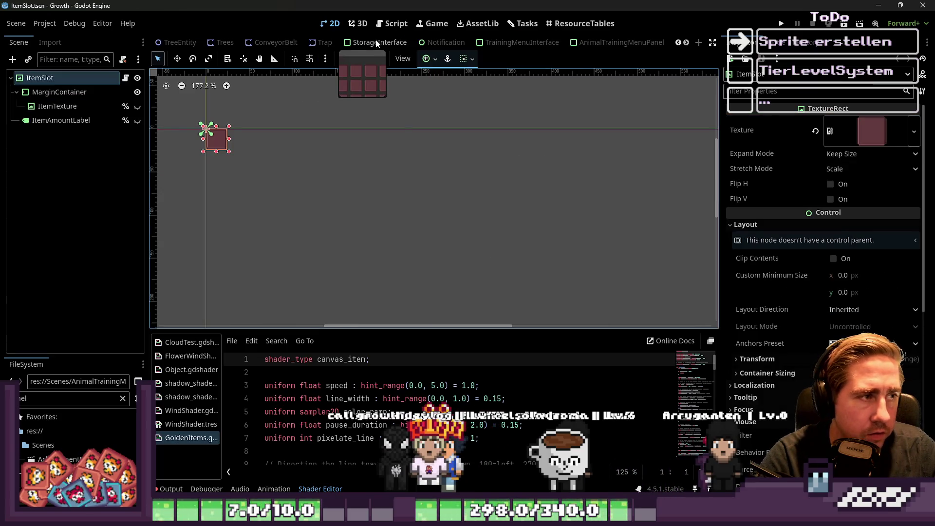
pyautogui.scroll(-5, 375, 43)
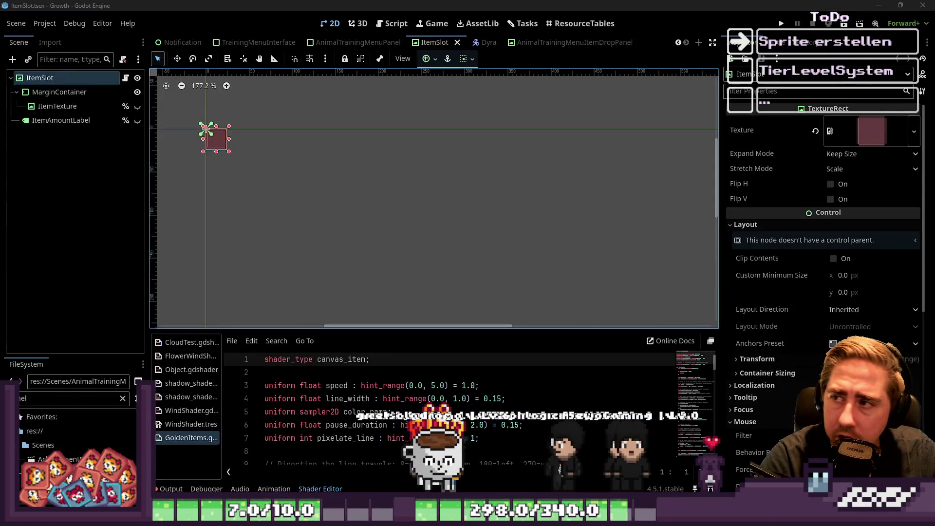
# Step: Switch to the animal_product_items.png sprite sheet in Aseprite
pyautogui.hotkey('alt', 'Tab')
pyautogui.scroll(-3, 361, 219)
pyautogui.scroll(2, 478, 211)
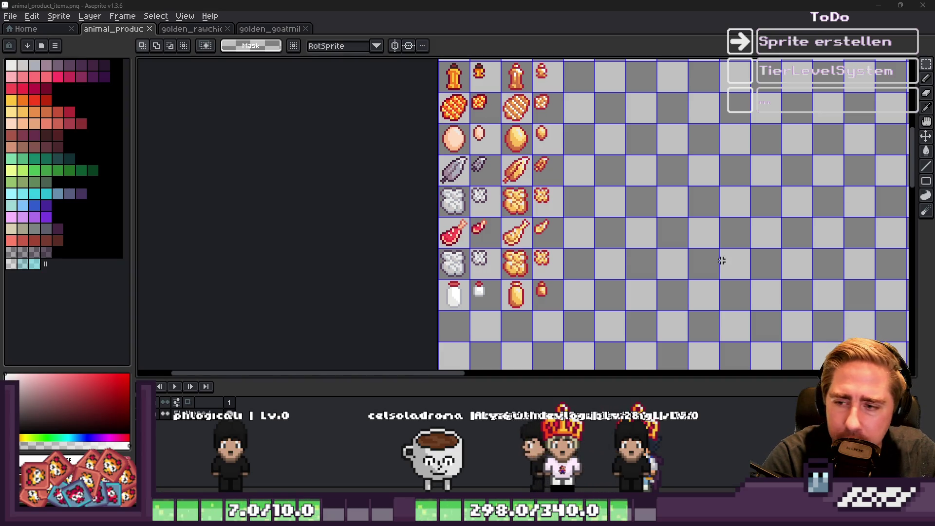
# Step: Scroll over the animal_product_items.png sprite sheet, then return to Godot's ItemSlot scene
pyautogui.scroll(-2, 550, 239)
pyautogui.scroll(2, 555, 141)
pyautogui.hotkey('alt', 'Tab')
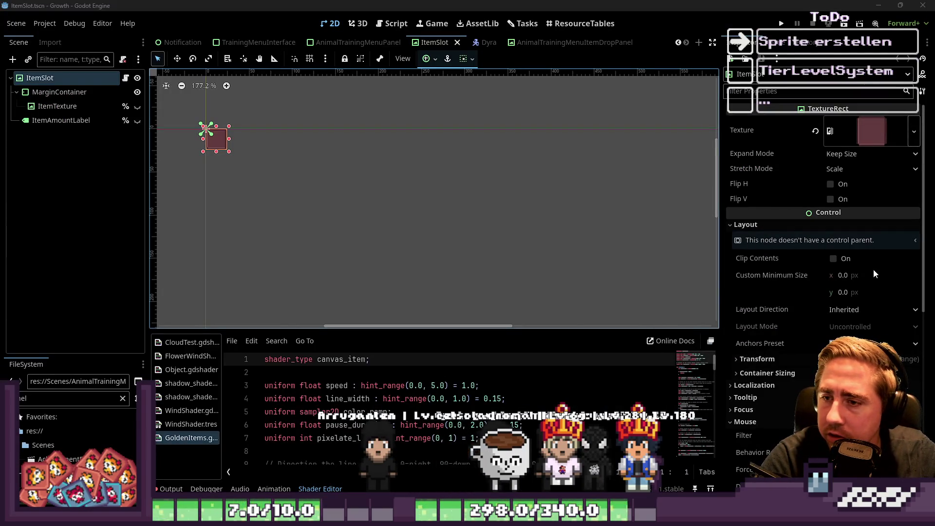
# Step: Switch back to the AnimalTrainingMenuItemDropPanel scene tab
pyautogui.scroll(-2, 484, 183)
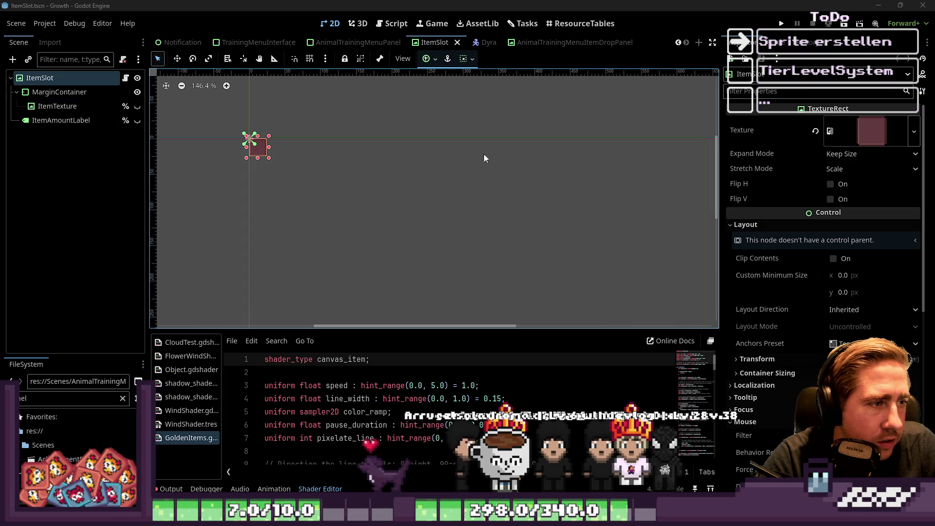
pyautogui.click(609, 43)
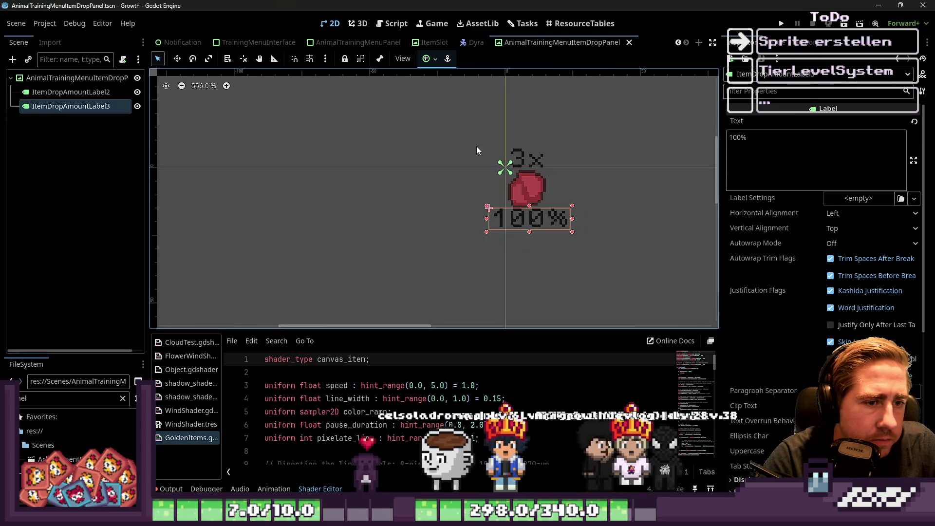
# Step: Check how the drop panel looks inside the Schwein AnimalTrainingMenuPanel
pyautogui.click(350, 43)
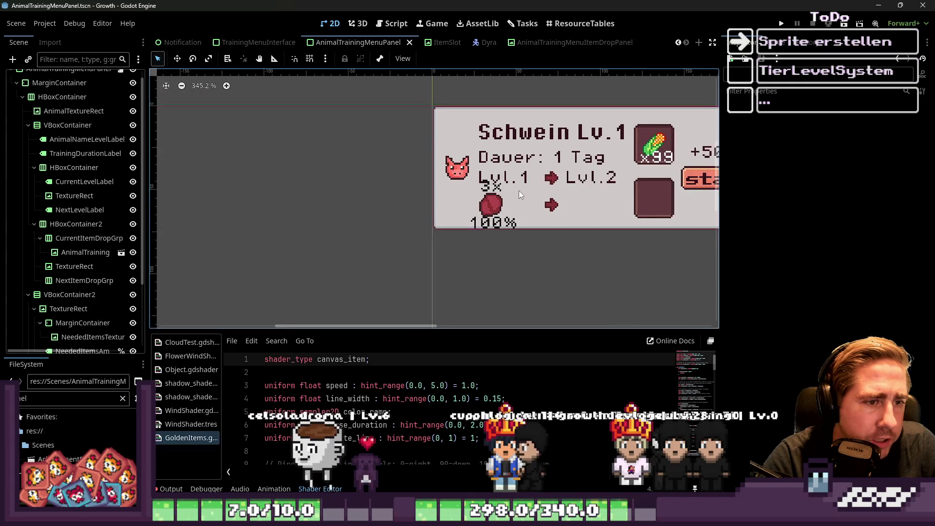
pyautogui.scroll(2, 498, 200)
pyautogui.scroll(-2, 497, 199)
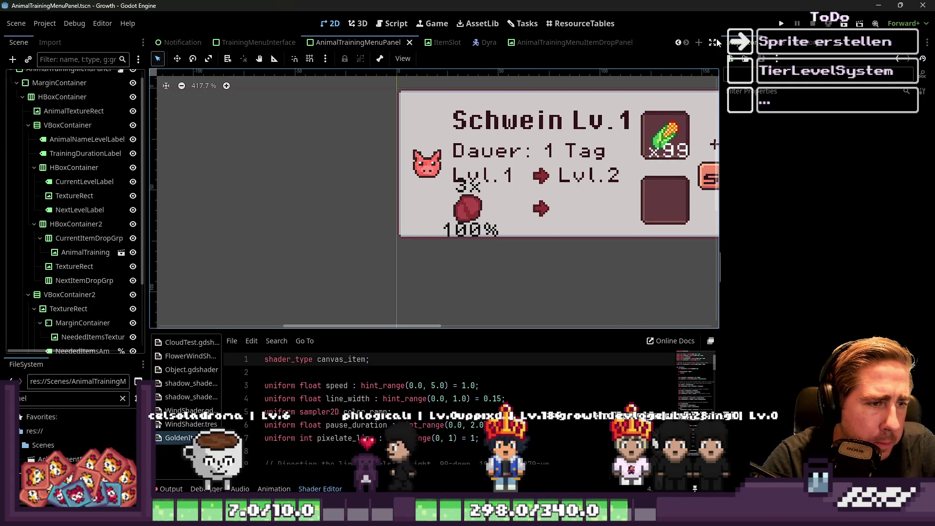
# Step: Add a VBoxContainer under the drop panel's root node and open its context options
pyautogui.click(567, 49)
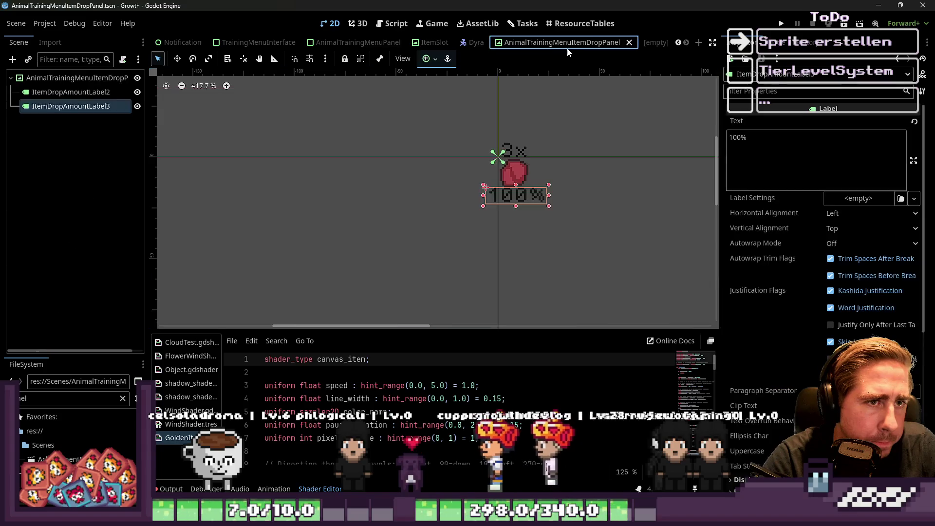
pyautogui.click(89, 79)
pyautogui.hotkey('ctrl', 'a')
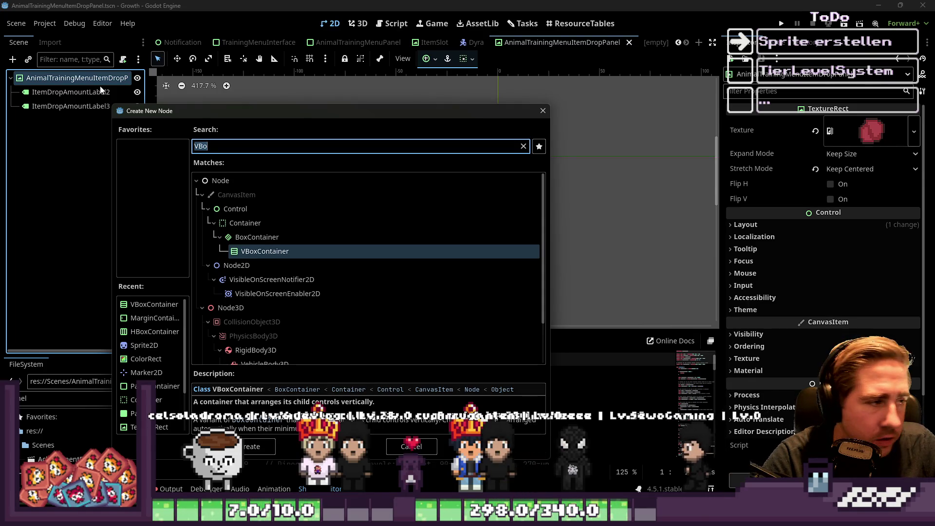
pyautogui.moveTo(174, 98); pyautogui.dragTo(311, 80)
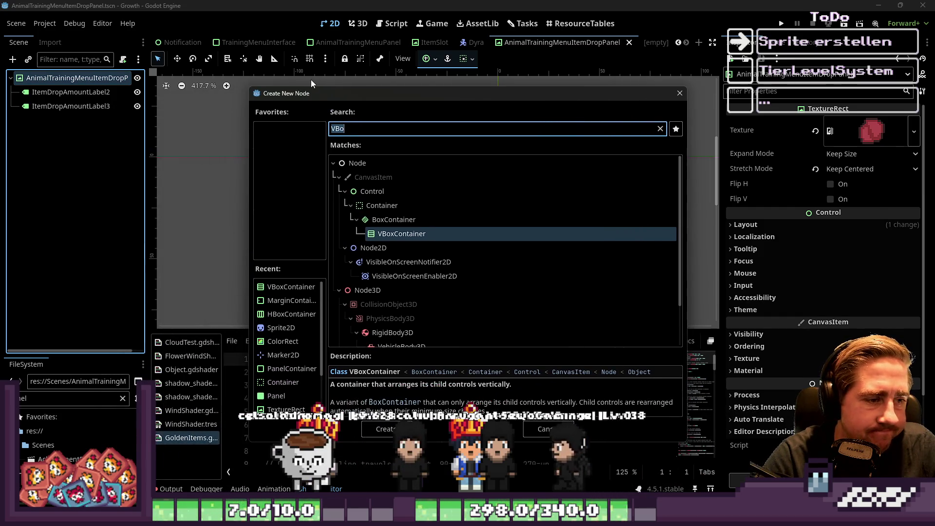
pyautogui.press('Return')
pyautogui.rightClick(63, 129)
pyautogui.click(68, 122)
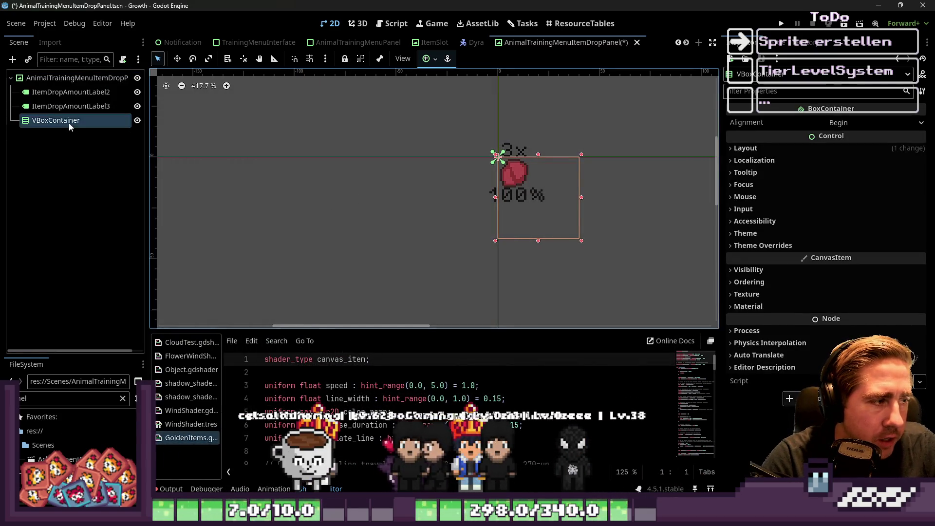
pyautogui.rightClick(67, 124)
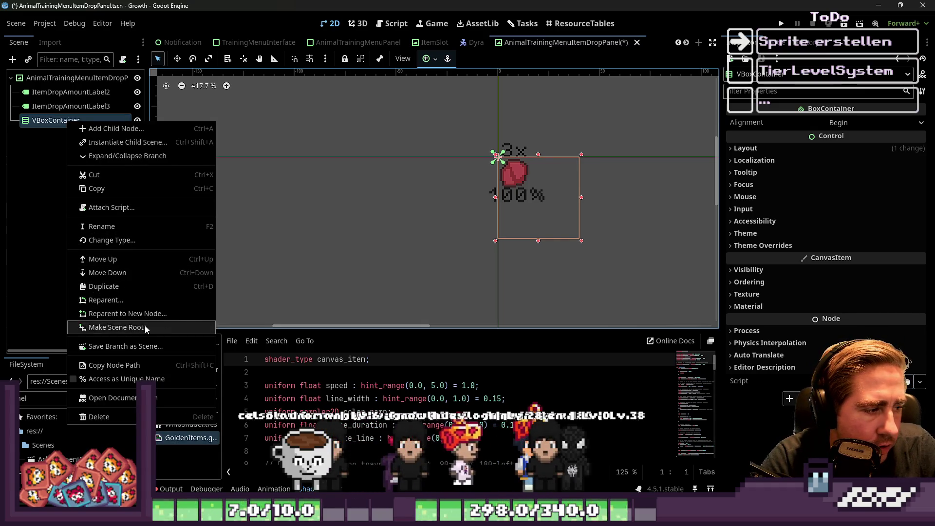
# Step: Make the VBoxContainer the scene root and order its children: 3x label, item icon, 100% label
pyautogui.click(132, 327)
pyautogui.click(61, 92)
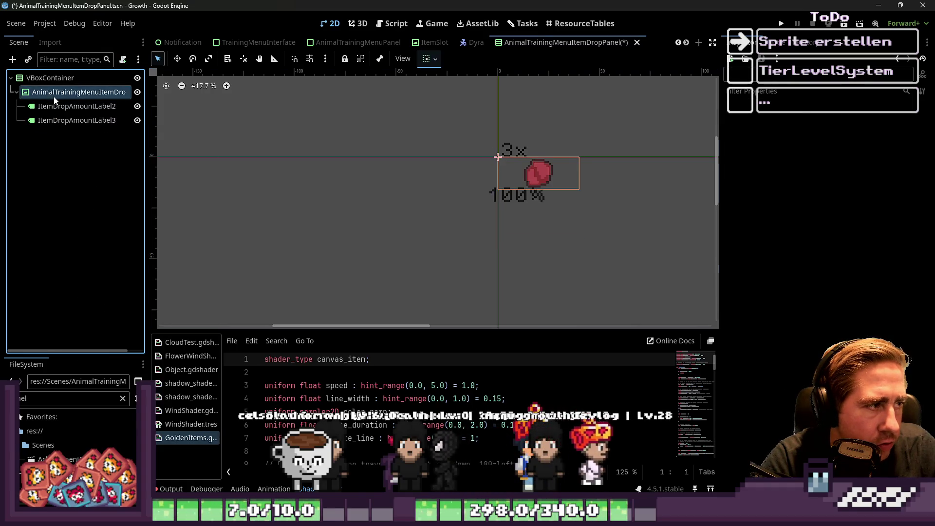
pyautogui.moveTo(57, 110)
pyautogui.mouseDown()
pyautogui.moveTo(61, 79)
pyautogui.moveTo(60, 126)
pyautogui.mouseUp()
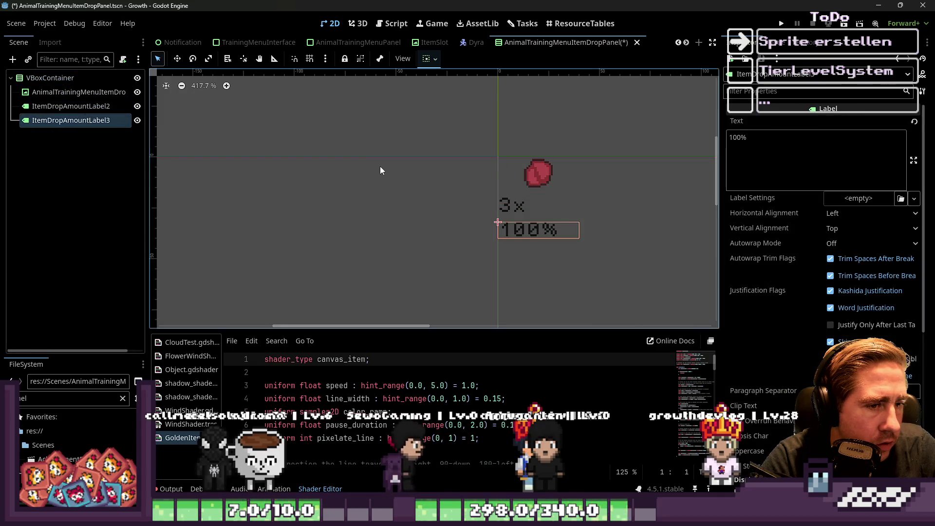
pyautogui.click(59, 106)
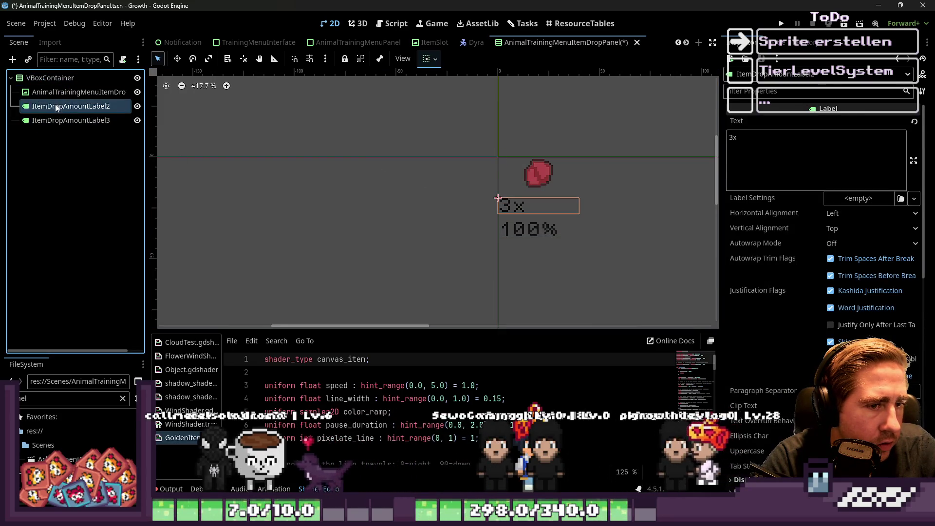
pyautogui.click(47, 120)
pyautogui.click(53, 92)
pyautogui.click(59, 106)
pyautogui.moveTo(59, 106); pyautogui.dragTo(56, 86)
# Step: Center the horizontal alignment of both the 3x and 100% labels
pyautogui.click(837, 215)
pyautogui.click(850, 239)
pyautogui.click(332, 186)
pyautogui.click(71, 121)
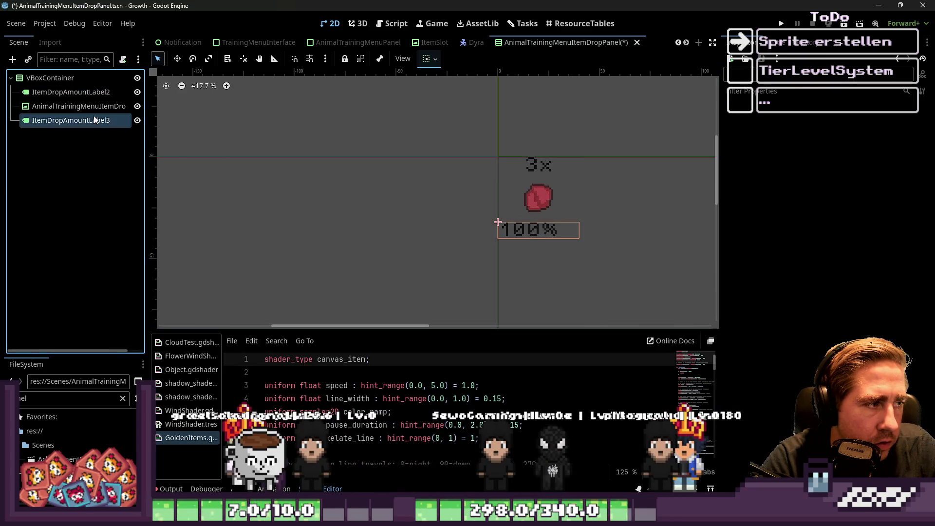
pyautogui.click(838, 212)
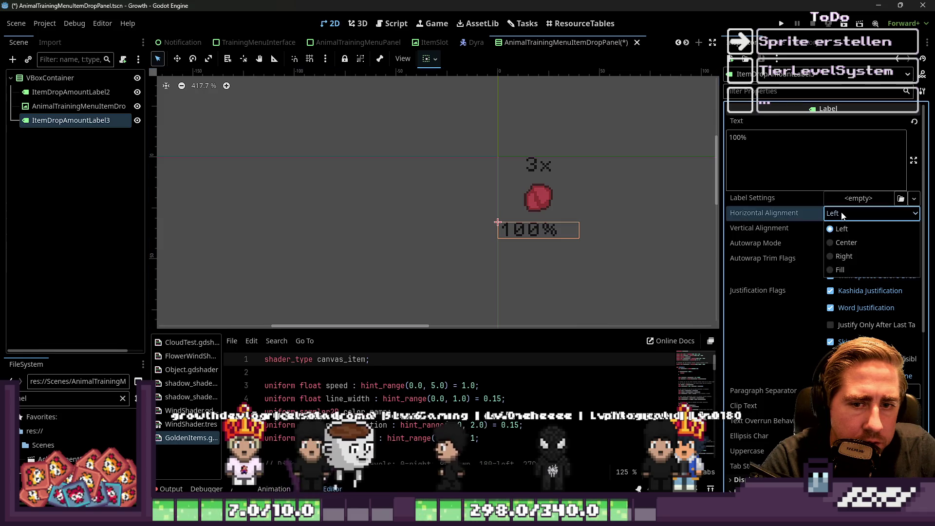
pyautogui.click(850, 238)
pyautogui.click(346, 218)
# Step: Raise the VBoxContainer's separation theme override from -2 to 0 and save the drop panel scene
pyautogui.click(50, 78)
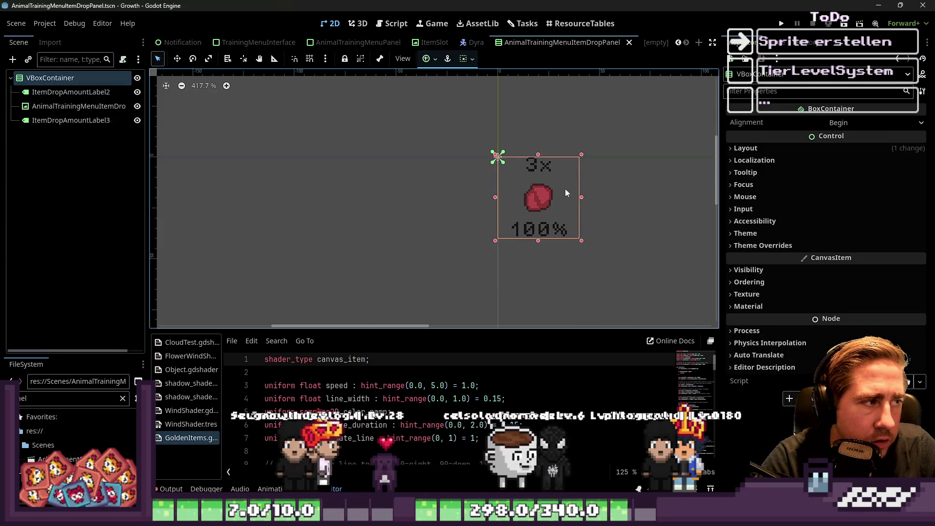
pyautogui.click(764, 245)
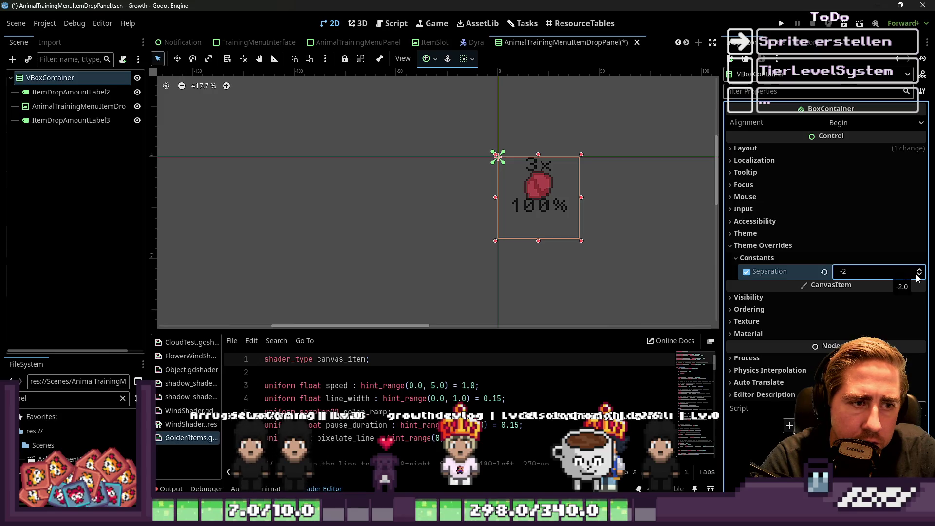
pyautogui.click(920, 273)
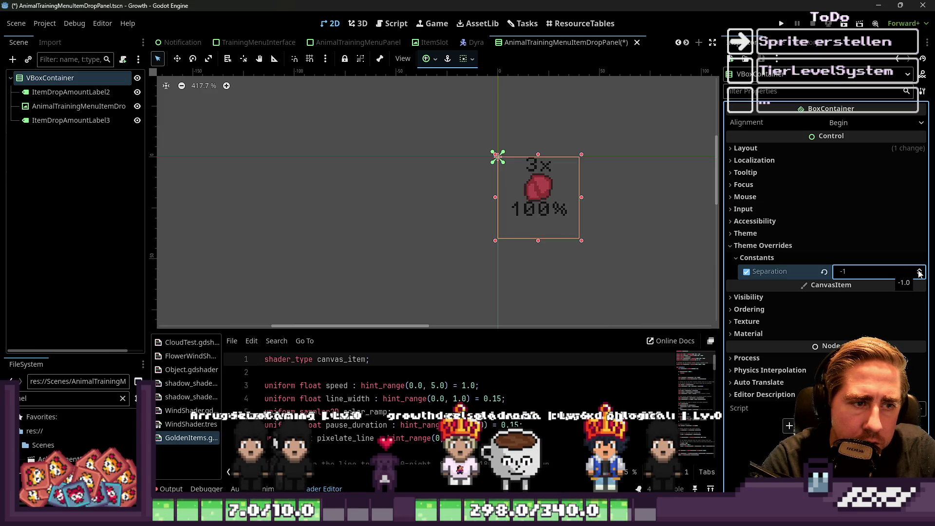
pyautogui.click(919, 274)
pyautogui.scroll(4, 455, 214)
pyautogui.hotkey('ctrl', 's')
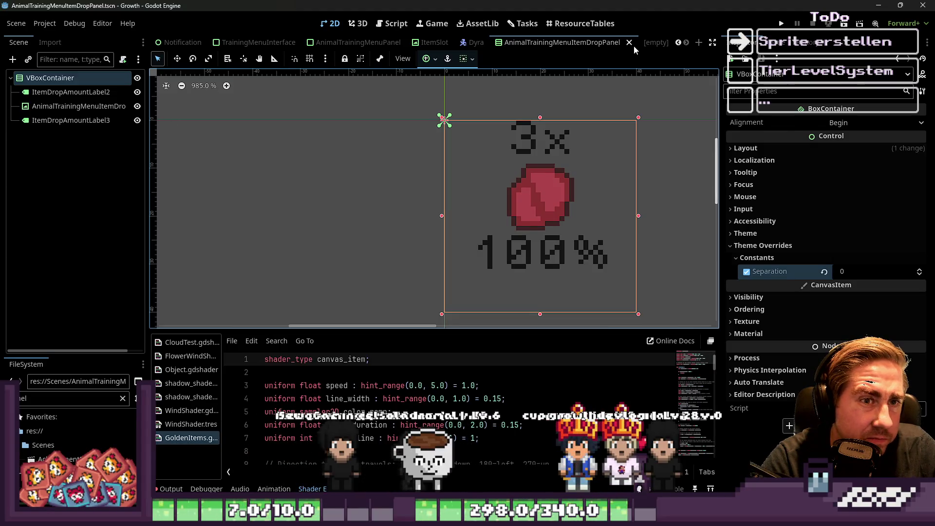
pyautogui.click(315, 46)
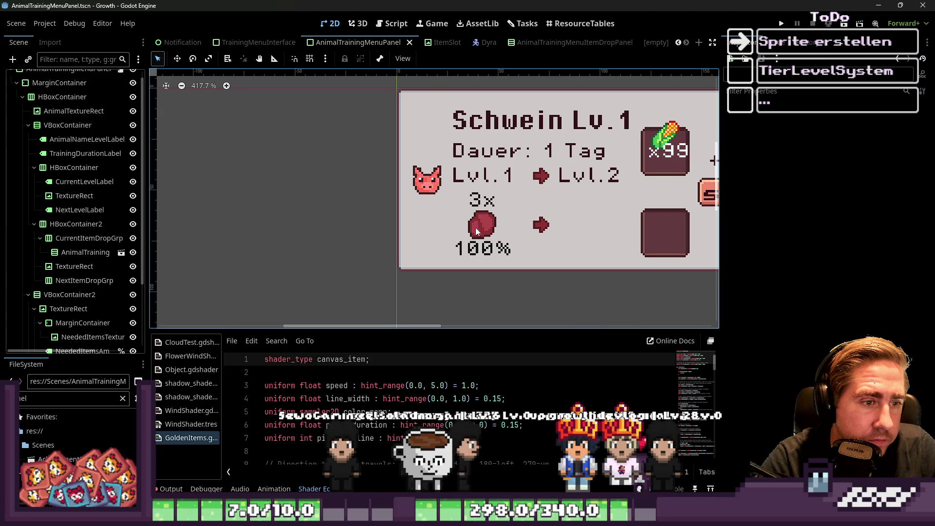
# Step: Inspect the item slot group, the ItemSlot nodes and the corn icon's texture settings
pyautogui.scroll(-3, 101, 251)
pyautogui.click(73, 296)
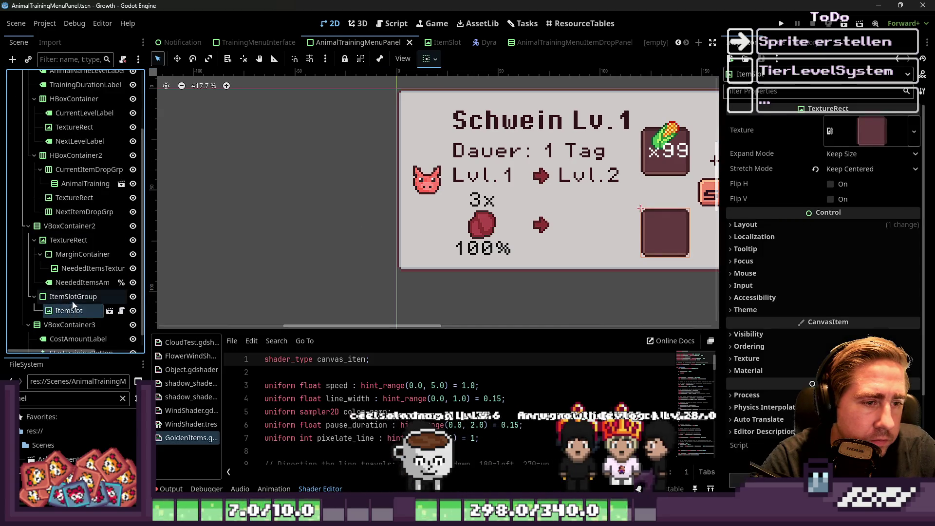
pyautogui.click(73, 310)
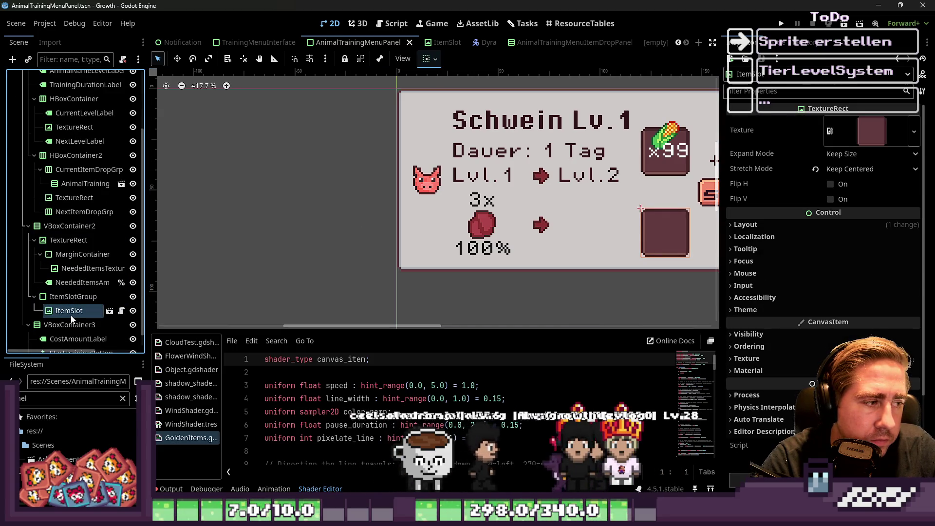
pyautogui.click(141, 308)
pyautogui.click(73, 268)
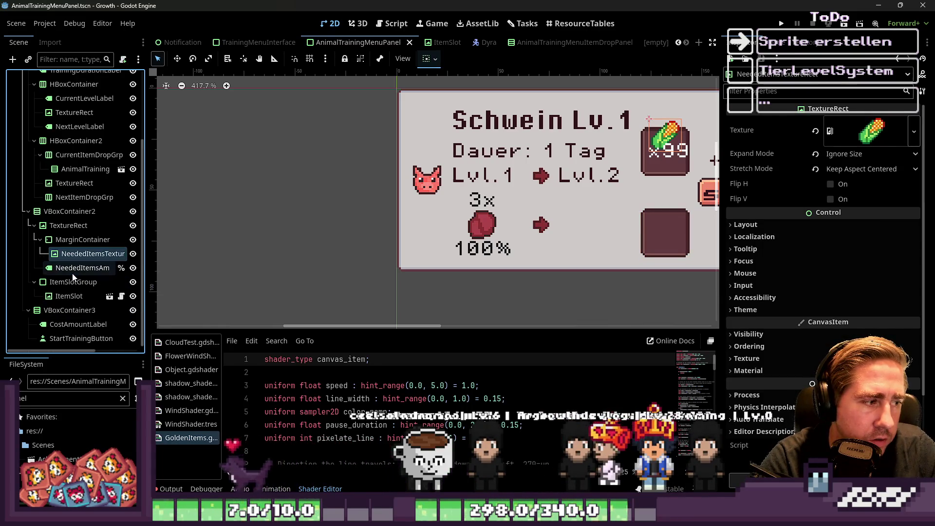
pyautogui.keyDown('ctrl'); pyautogui.click(77, 270); pyautogui.keyUp('ctrl')
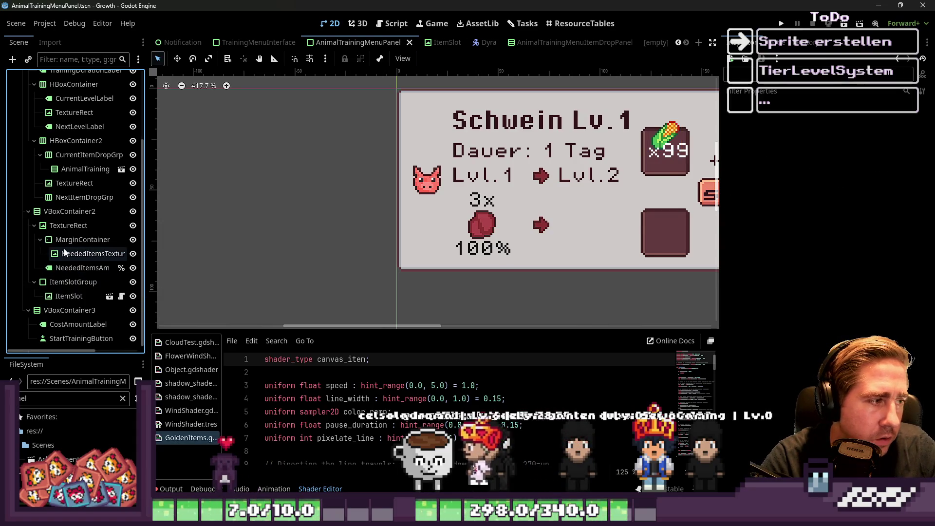
pyautogui.click(74, 298)
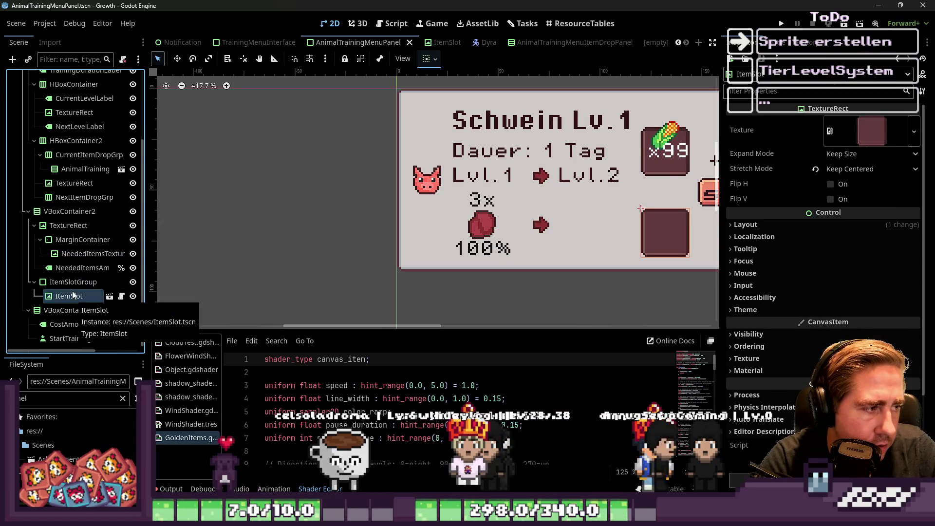
pyautogui.scroll(5, 74, 303)
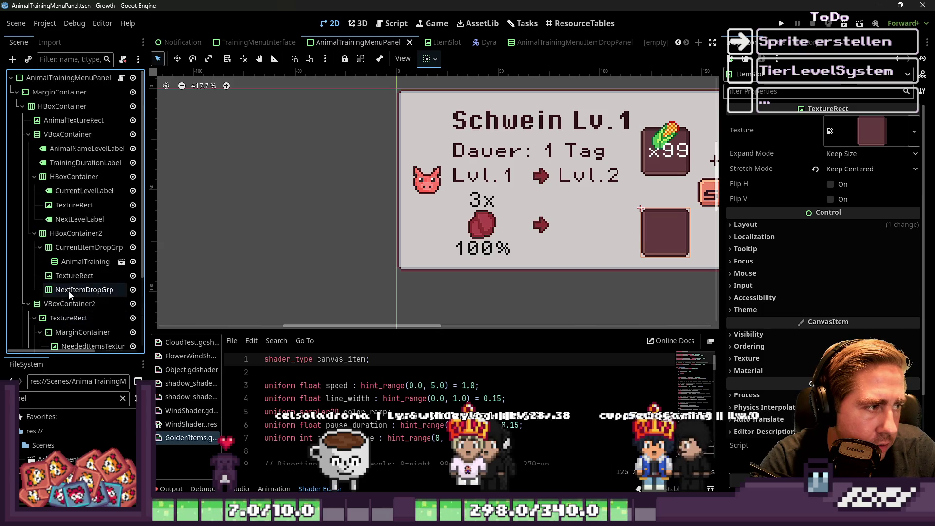
# Step: Duplicate the item drop panel, move two copies under NextItemDropGrp, then delete those extra two
pyautogui.click(481, 224)
pyautogui.click(65, 263)
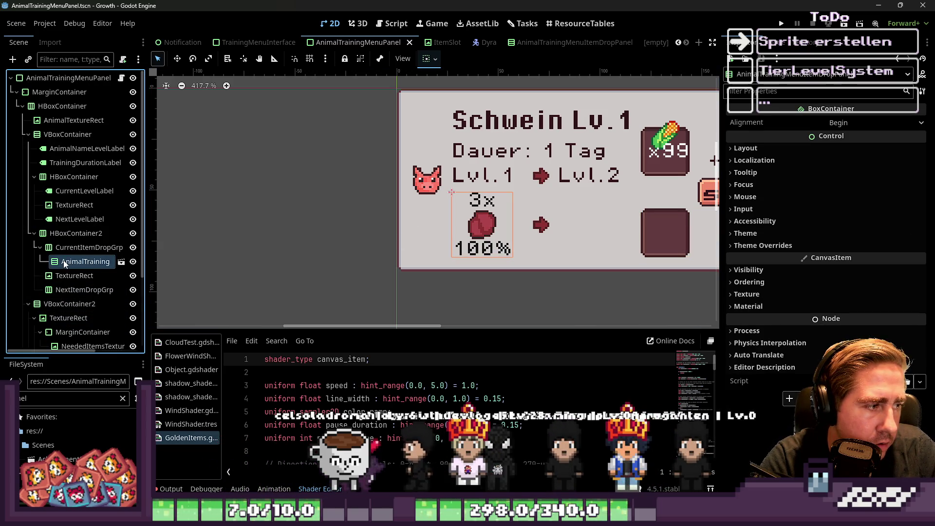
pyautogui.hotkey('ctrl', 'd')
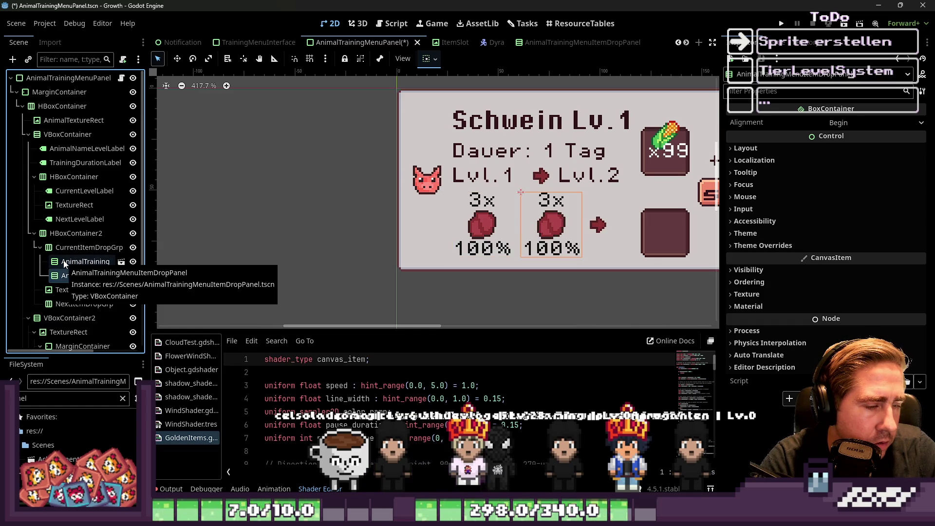
pyautogui.keyDown('shift'); pyautogui.click(65, 262); pyautogui.keyUp('shift')
pyautogui.hotkey('ctrl', 'd')
pyautogui.moveTo(65, 292); pyautogui.dragTo(85, 332)
pyautogui.scroll(-4, 381, 210)
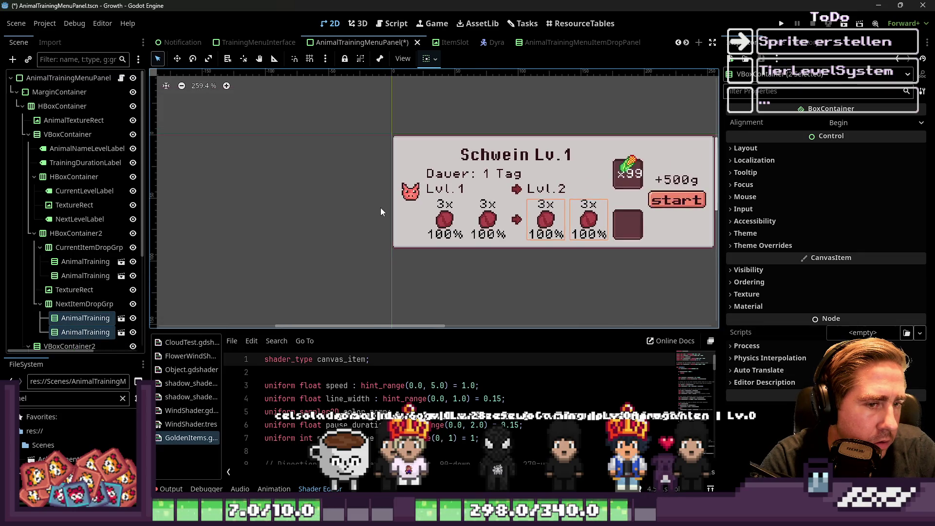
pyautogui.scroll(-3, 380, 207)
pyautogui.scroll(2, 483, 194)
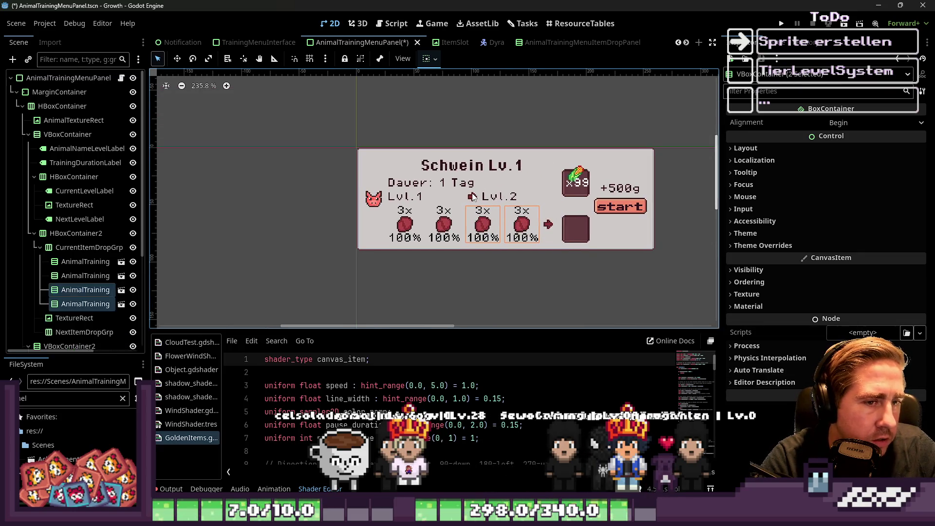
pyautogui.press('Delete')
# Step: Try nudging the x99 amount label below the corn icon, then switch to Move mode
pyautogui.click(515, 186)
pyautogui.scroll(1, 513, 184)
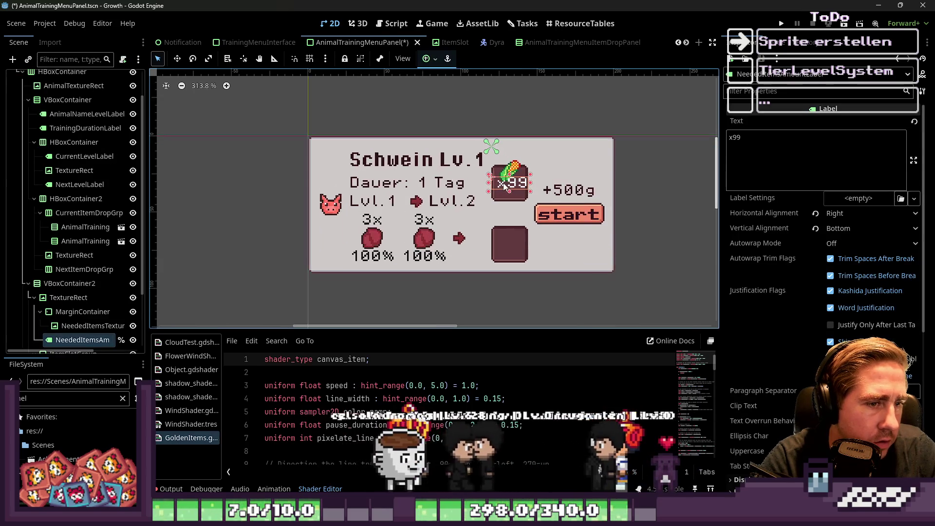
pyautogui.keyDown('shift'); pyautogui.click(509, 178); pyautogui.keyUp('shift')
pyautogui.scroll(3, 508, 176)
pyautogui.press('Down')
pyautogui.press('Down')
pyautogui.press('Down')
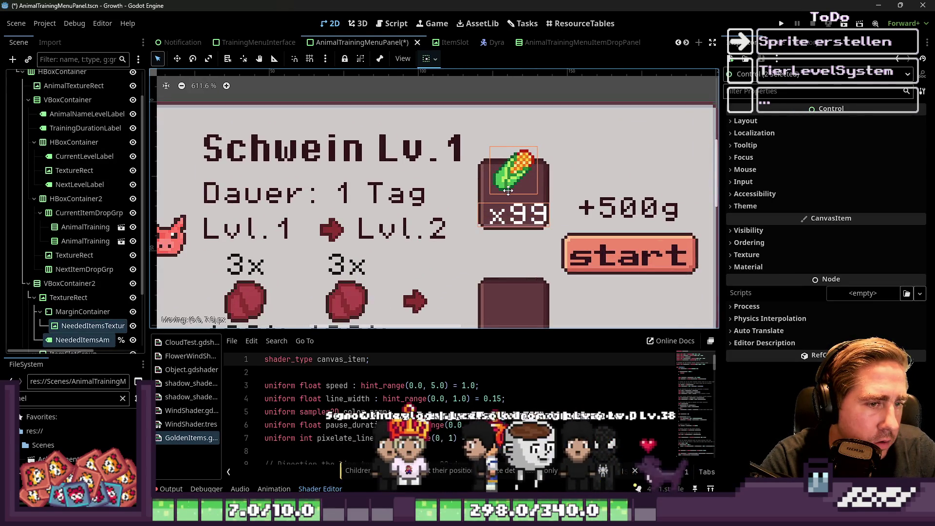
pyautogui.click(508, 146)
pyautogui.click(503, 144)
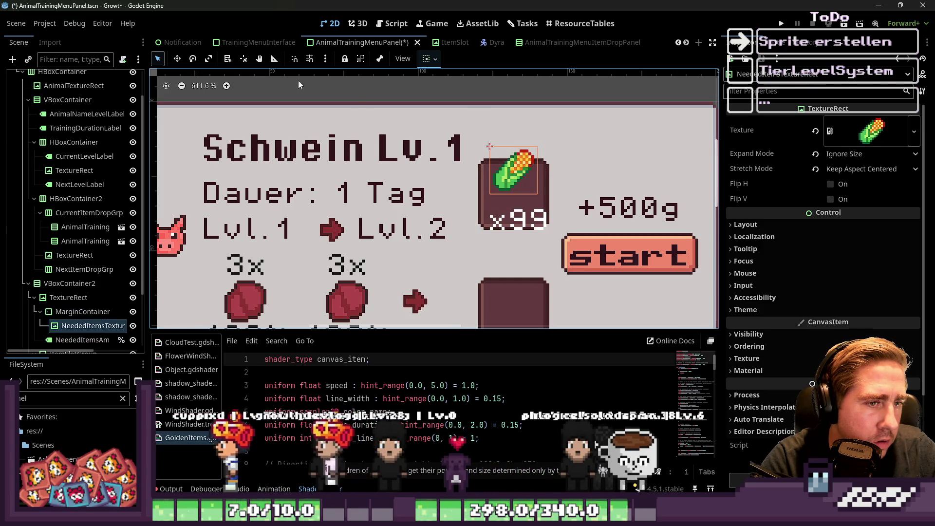
pyautogui.press('w')
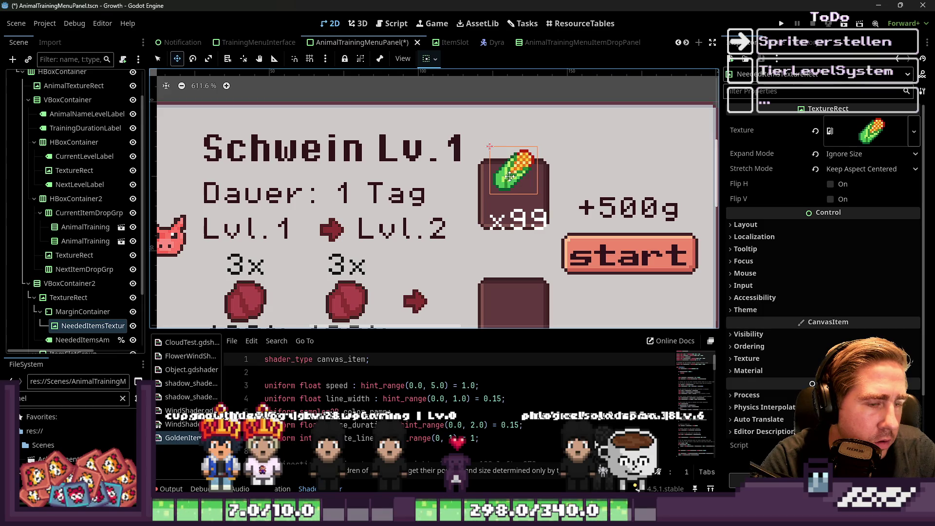
pyautogui.scroll(-2, 577, 172)
# Step: Undo back to a single item drop panel and reselect the corn icon in Select mode
pyautogui.hotkey('ctrl', 'z')
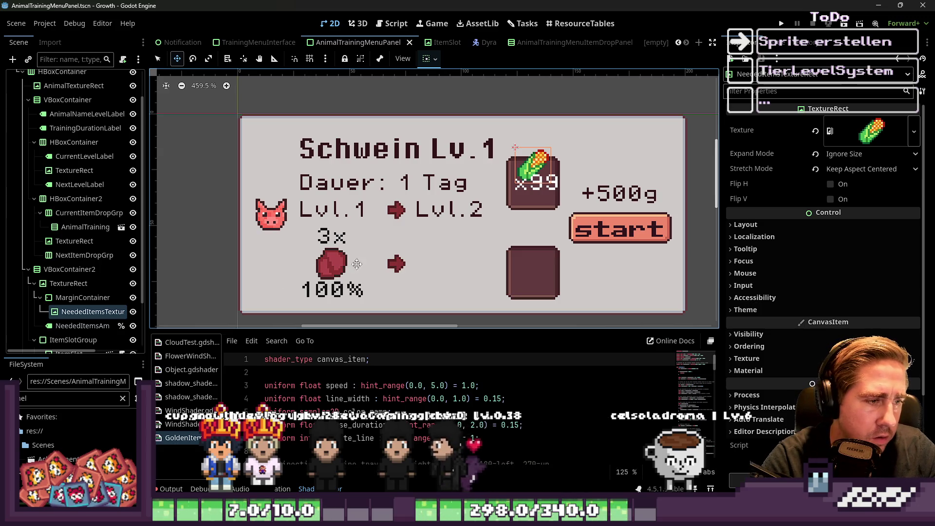
pyautogui.click(433, 236)
pyautogui.click(487, 219)
pyautogui.click(501, 211)
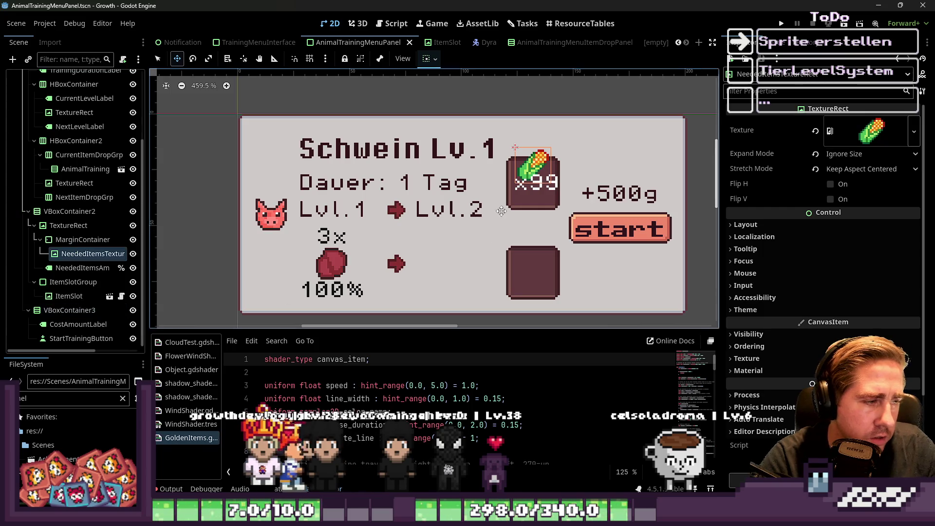
pyautogui.press('q')
# Step: Drag the x99 amount label 5 px lower, then save and run the game
pyautogui.moveTo(538, 182)
pyautogui.mouseDown()
pyautogui.moveTo(534, 196)
pyautogui.moveTo(543, 198)
pyautogui.mouseUp()
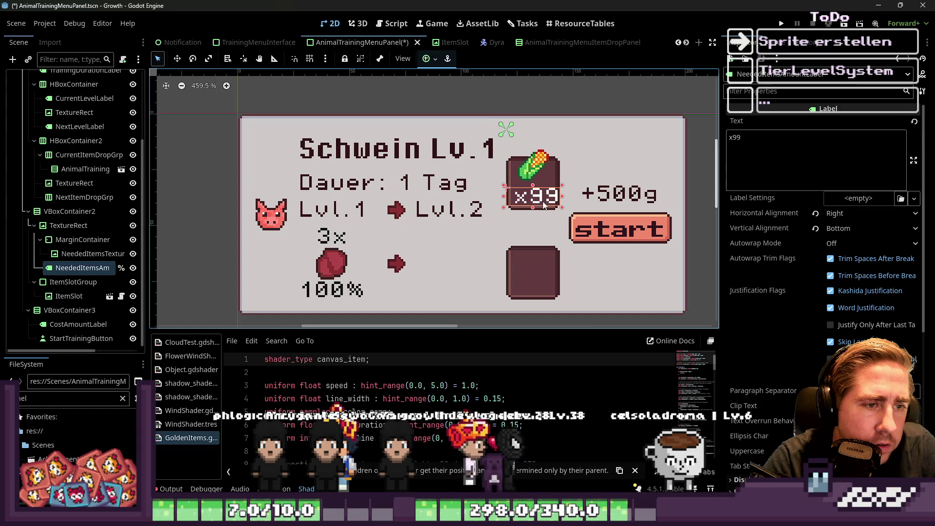
pyautogui.click(510, 174)
pyautogui.scroll(-4, 510, 174)
pyautogui.scroll(3, 470, 167)
pyautogui.click(781, 23)
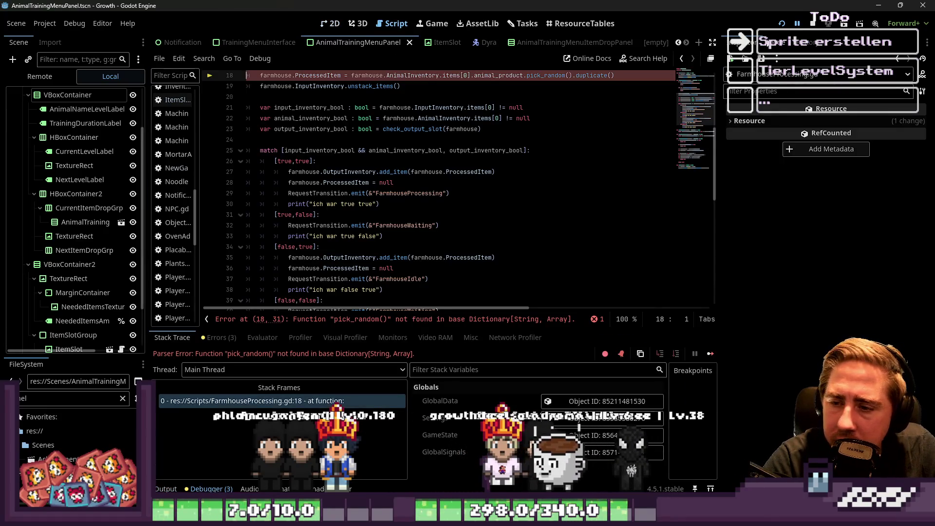
# Step: Inspect line 18 of FarmhouseProcessing.gd, where pick_random() is called on the animal_product dictionary
pyautogui.scroll(3, 469, 137)
pyautogui.click(334, 172)
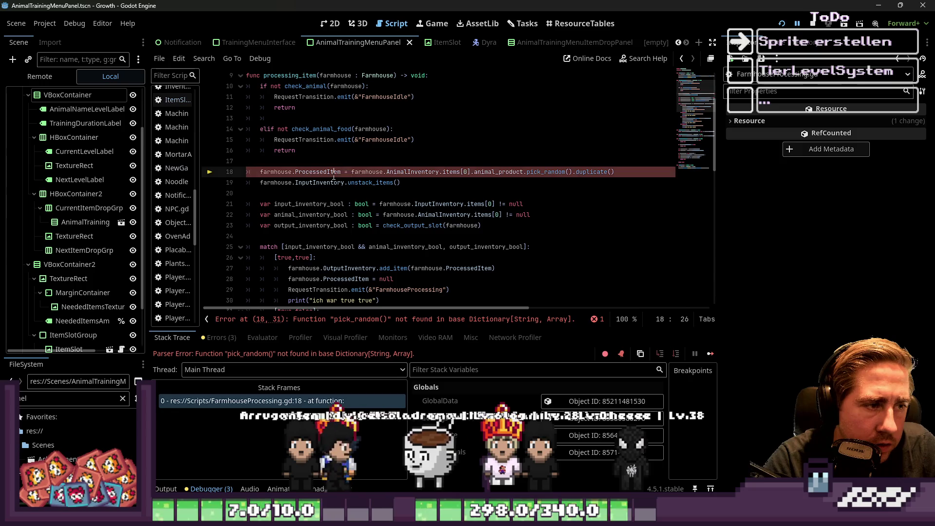
pyautogui.doubleClick(499, 172)
pyautogui.scroll(3, 499, 172)
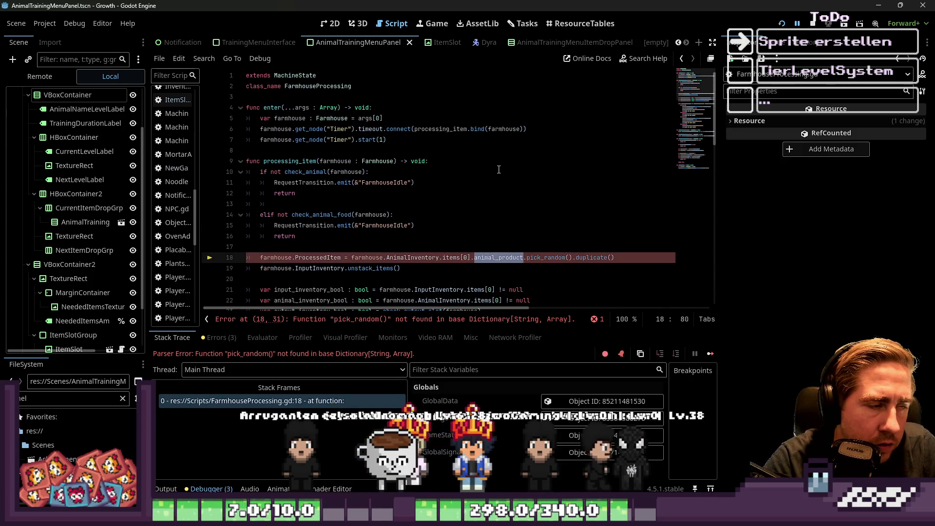
pyautogui.scroll(-2, 499, 168)
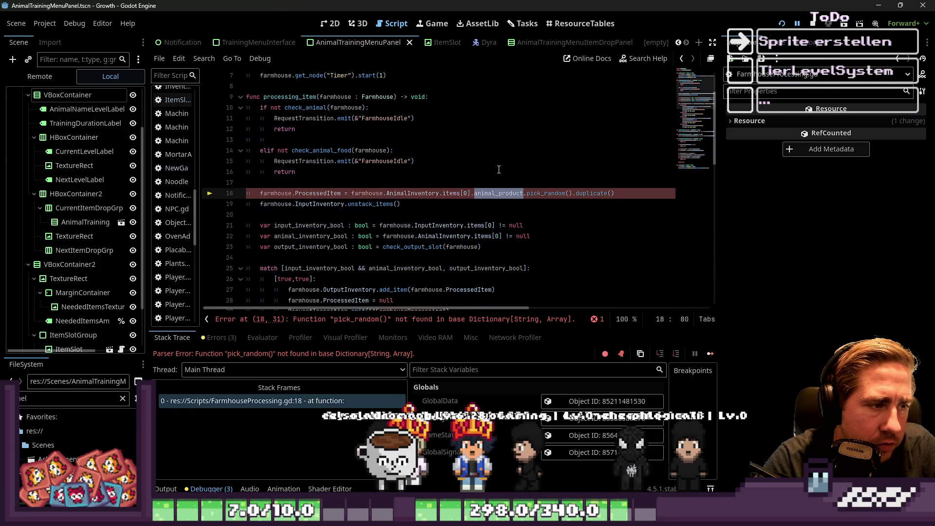
pyautogui.click(465, 215)
pyautogui.click(470, 195)
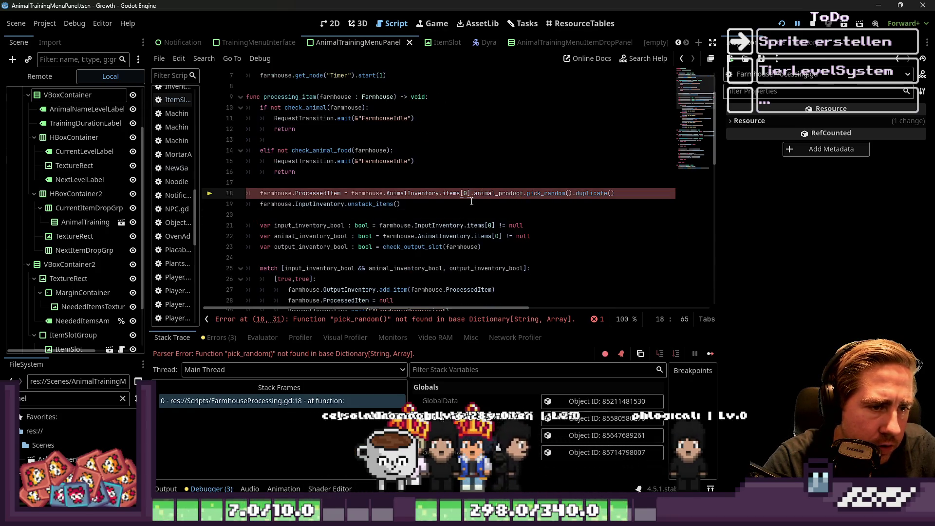
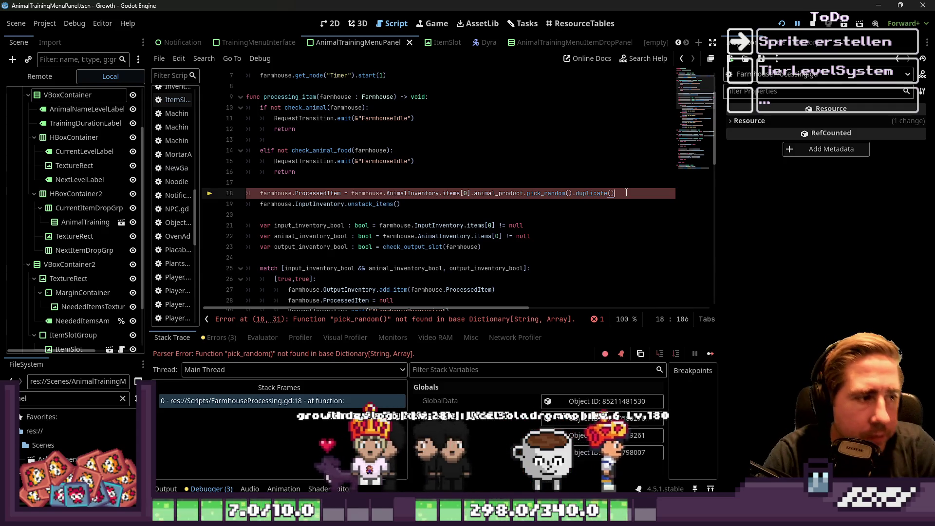
# Step: Briefly insert a blank line above line 18's drop assignment, then remove it again
pyautogui.press('Up')
pyautogui.press('Up')
pyautogui.press('Down')
pyautogui.press('Return')
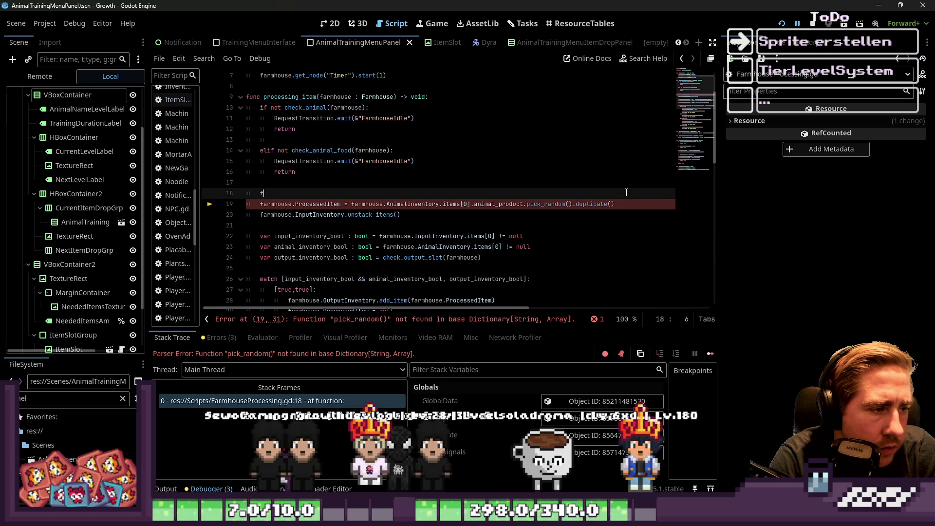
pyautogui.write('house')
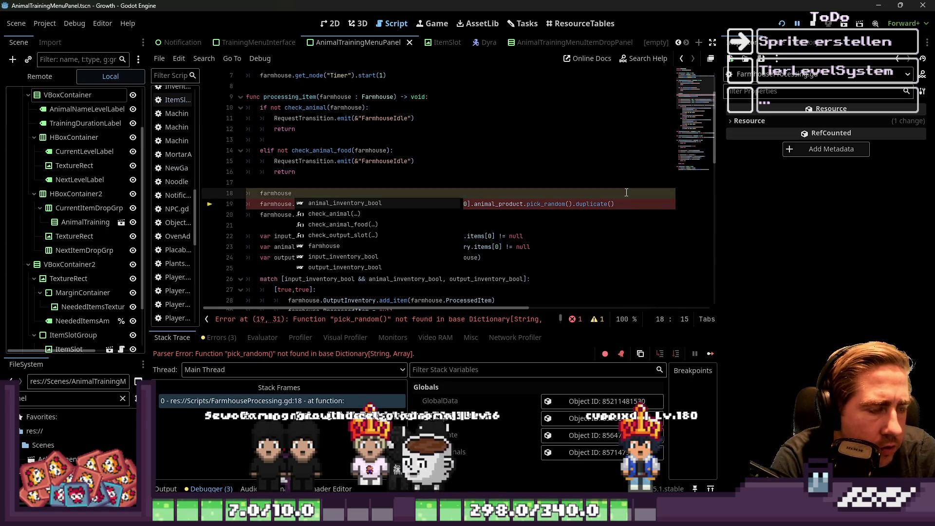
pyautogui.press('BackSpace')
pyautogui.press('BackSpace')
pyautogui.press('BackSpace')
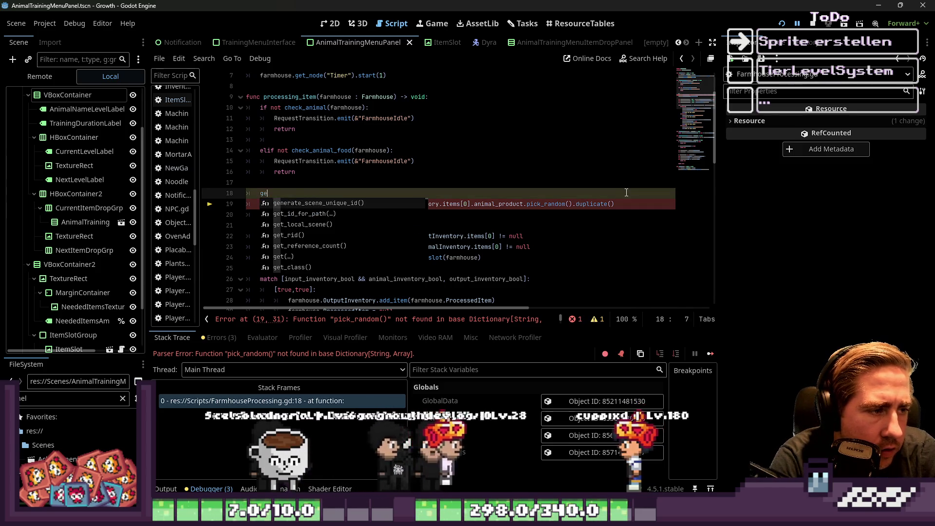
pyautogui.press('BackSpace')
pyautogui.press('BackSpace')
pyautogui.press('BackSpace')
# Step: Insert get_drop() right after 'ProcessedItem = ' on line 18 of FarmhouseProcessing.gd
pyautogui.click(626, 193)
pyautogui.press('Left')
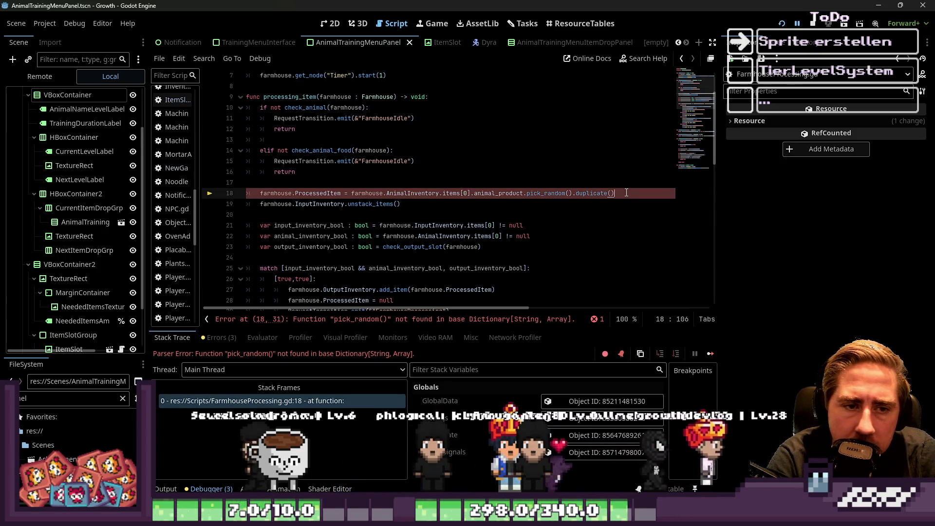
pyautogui.hotkey('ctrl', 'shift', 'Left')
pyautogui.hotkey('ctrl', 'shift', 'Left')
pyautogui.hotkey('ctrl', 'shift', 'Left')
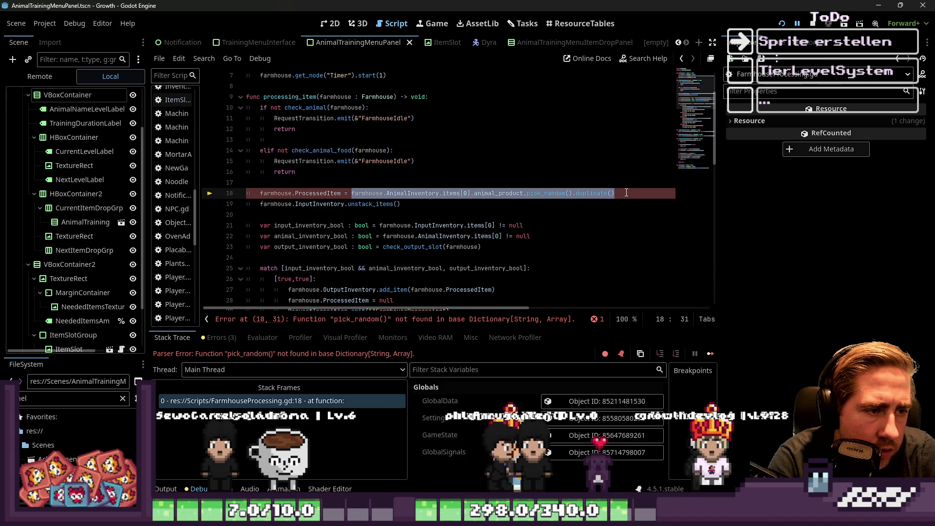
pyautogui.write('get_farmh')
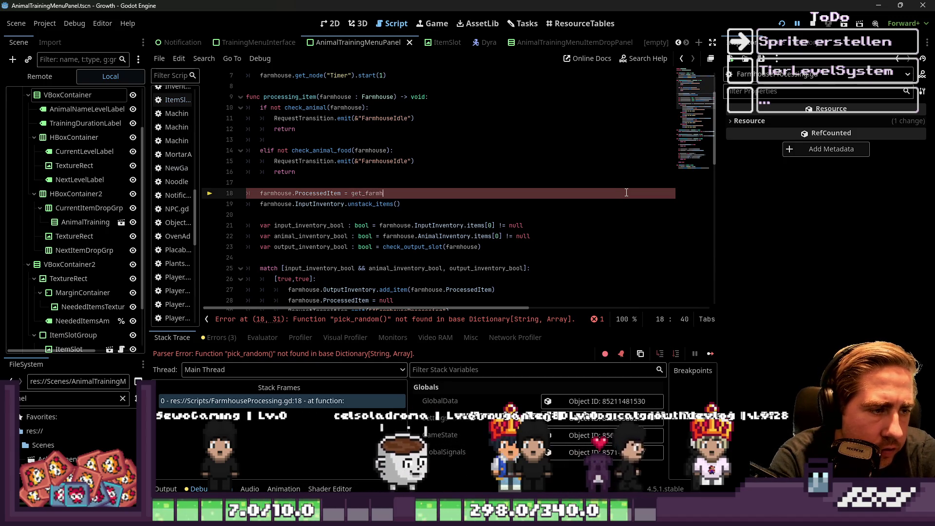
pyautogui.write('ouse:it')
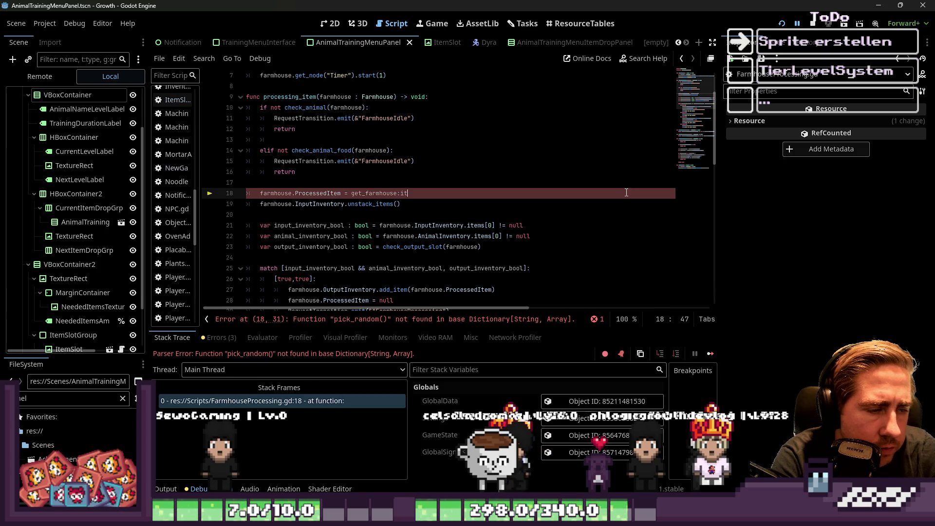
pyautogui.hotkey('ctrl', 'z')
pyautogui.write('_drop(')
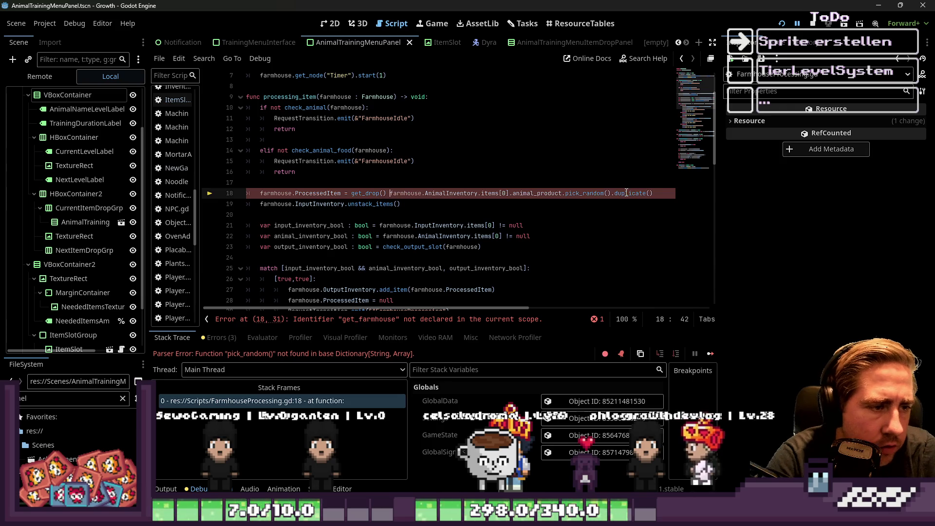
pyautogui.press('Left')
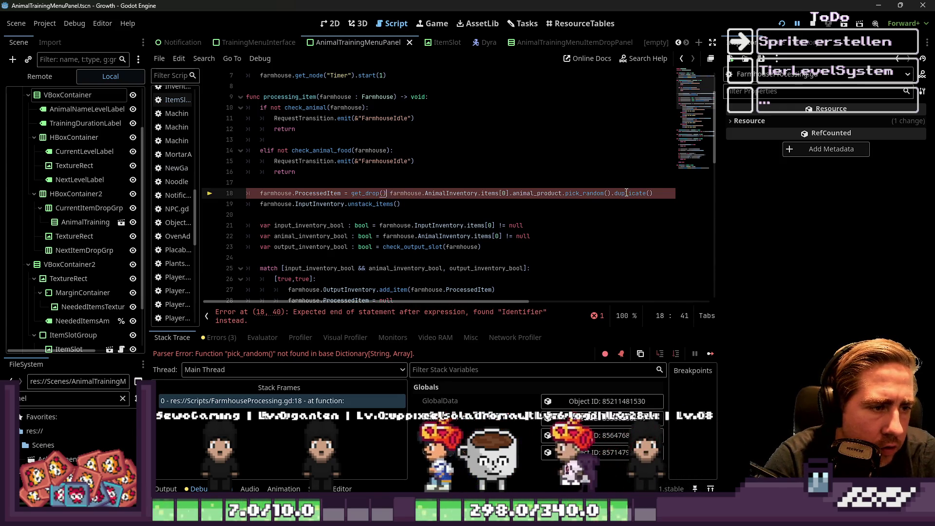
pyautogui.press('Down')
pyautogui.press('Down')
pyautogui.press('Down')
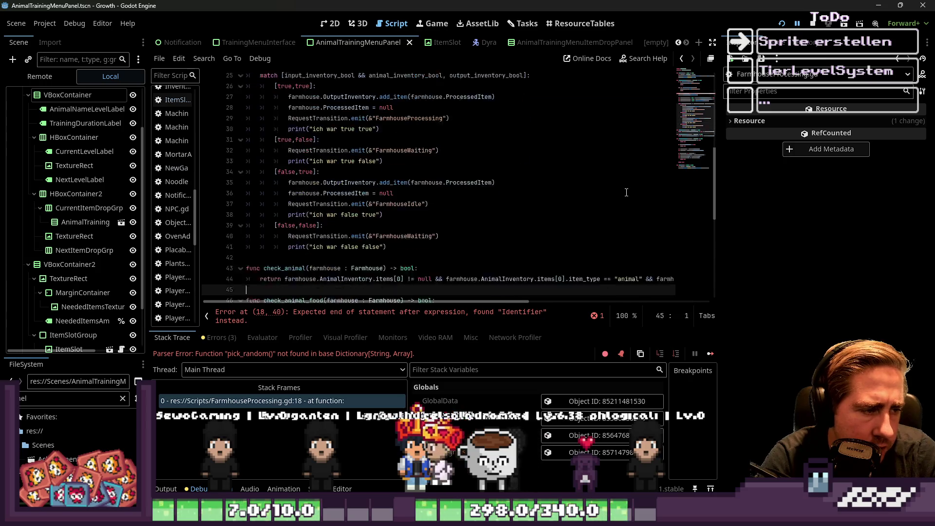
# Step: Declare 'func get_drop() -> SlotData:' just above exit() and start its body
pyautogui.press('Down')
pyautogui.press('Down')
pyautogui.press('Down')
pyautogui.press('Up')
pyautogui.press('Up')
pyautogui.press('Return')
pyautogui.press('Return')
pyautogui.press('Up')
pyautogui.press('Home')
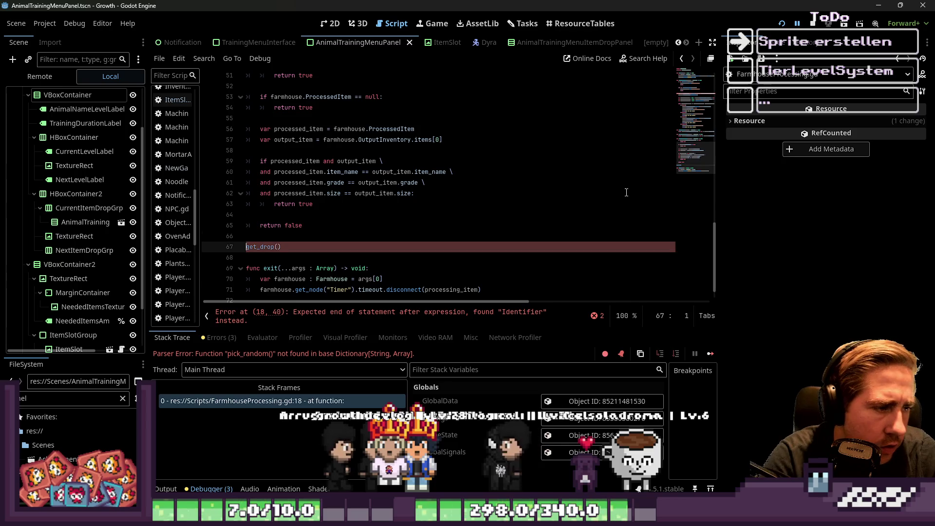
pyautogui.hotkey('ctrl', 'Right')
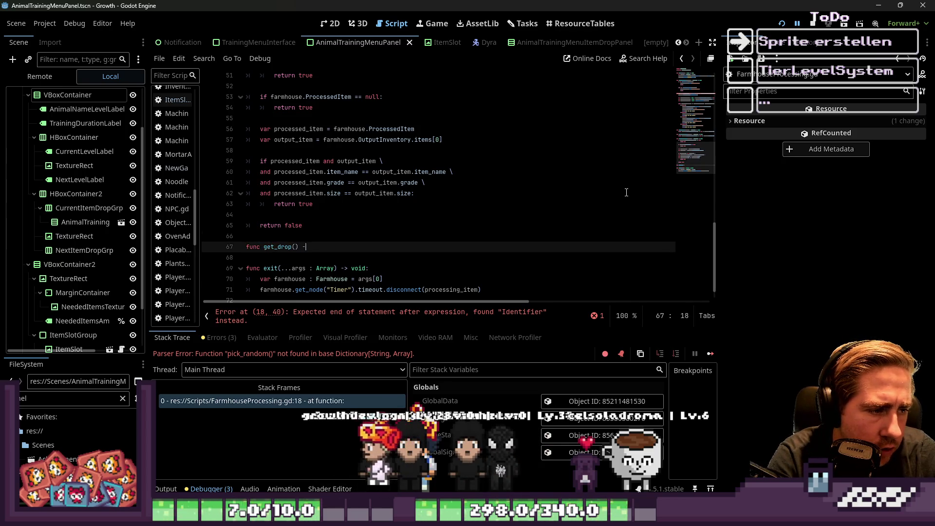
pyautogui.write('> Slot:')
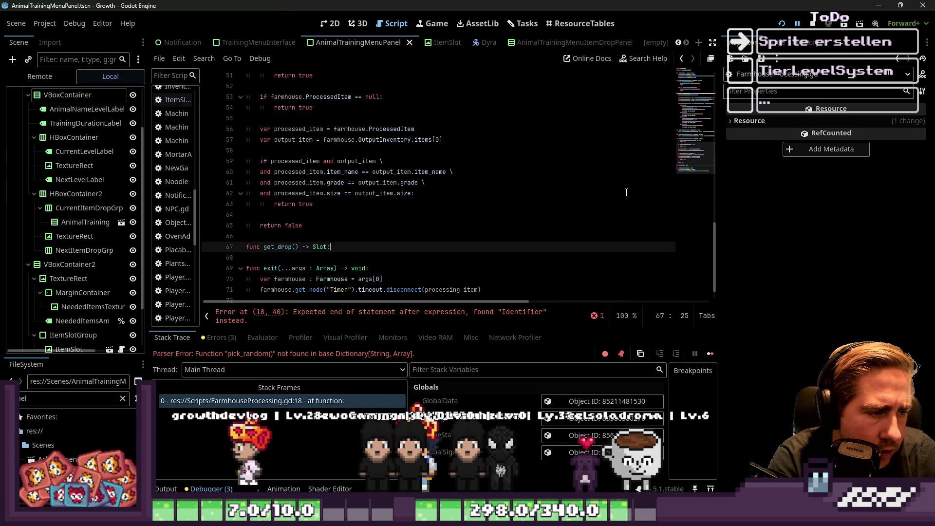
pyautogui.press('BackSpace')
pyautogui.write('Da')
pyautogui.press('Return')
# Step: Select the animal_product lookup on line 18, then switch to the ResourceTables view
pyautogui.scroll(10, 403, 182)
pyautogui.click(411, 171)
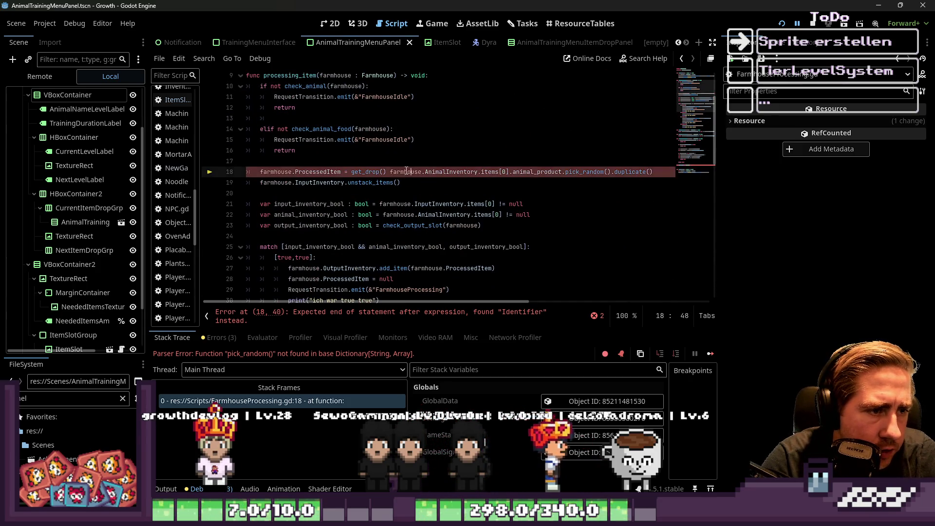
pyautogui.moveTo(391, 172); pyautogui.dragTo(562, 171)
pyautogui.rightClick(563, 172)
pyautogui.press('Escape')
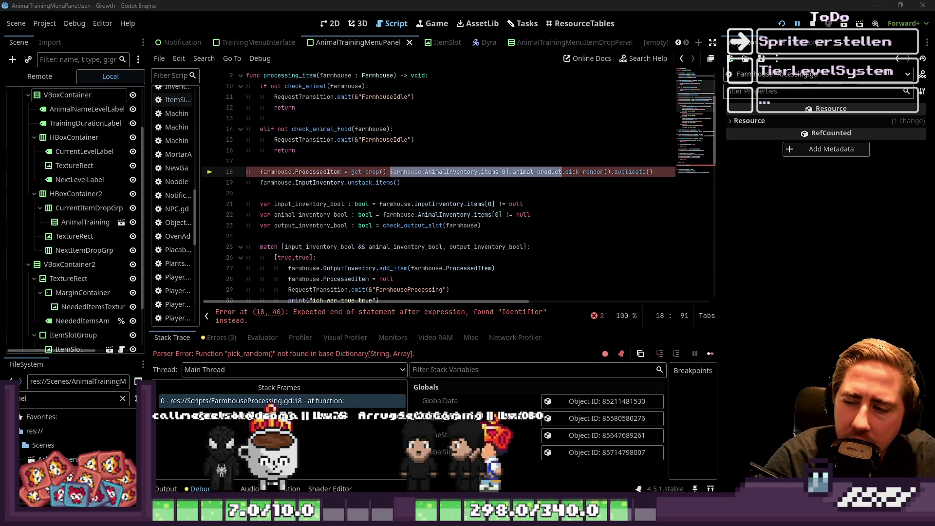
pyautogui.click(562, 23)
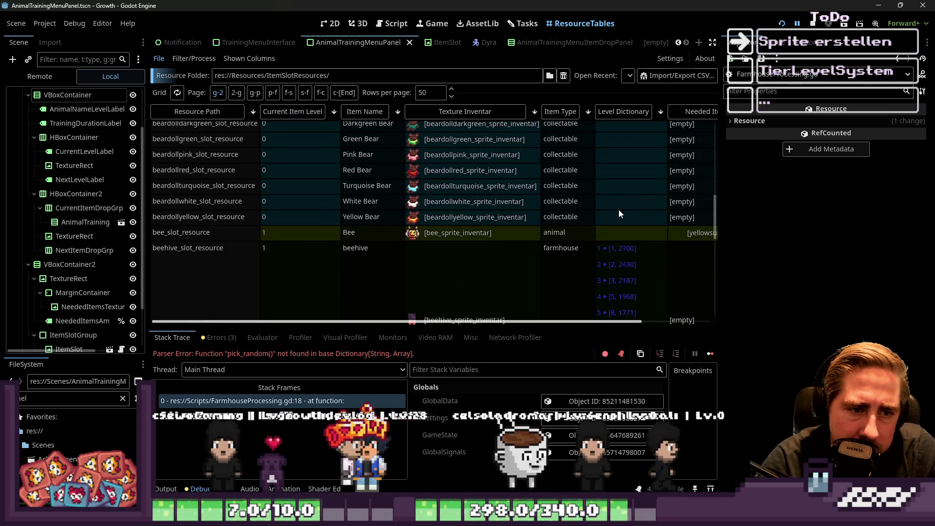
# Step: Inspect the Bee resource's Animal property group in the Inspector, briefly comparing Yellow Bear
pyautogui.click(610, 234)
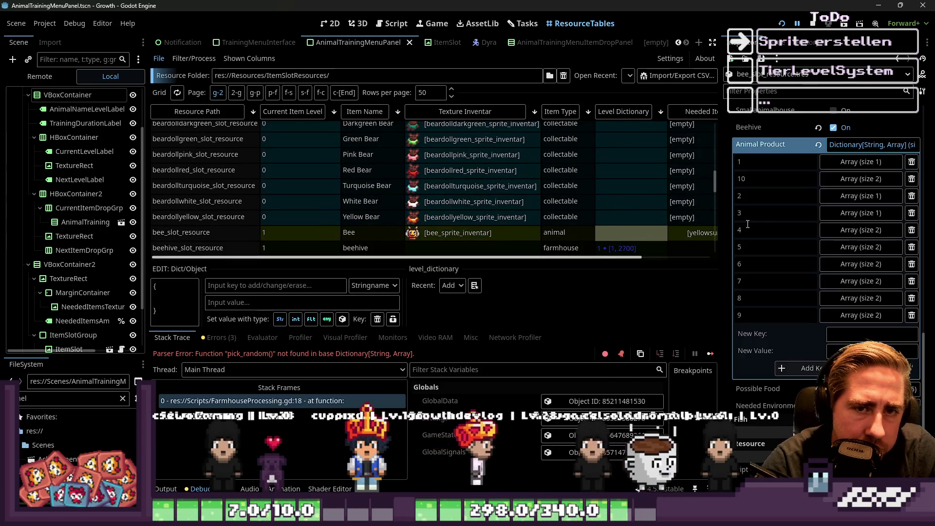
pyautogui.scroll(5, 834, 232)
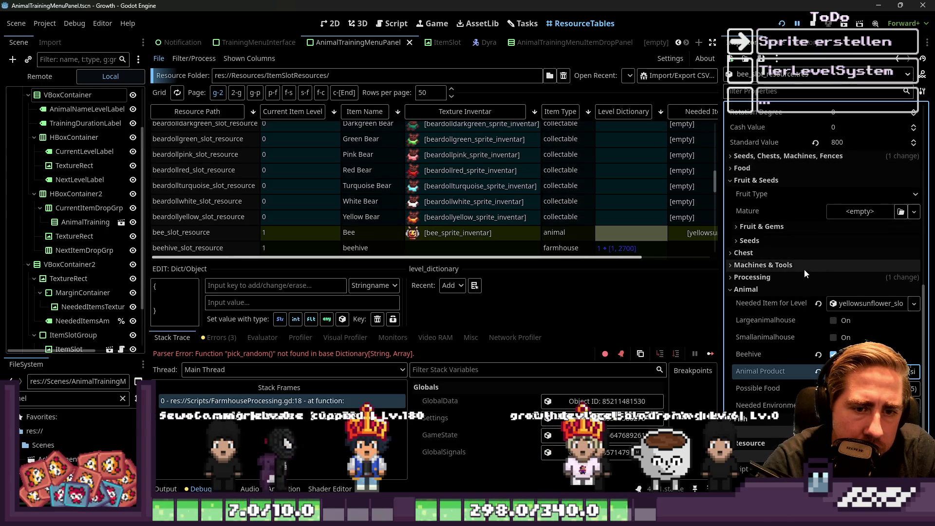
pyautogui.click(792, 288)
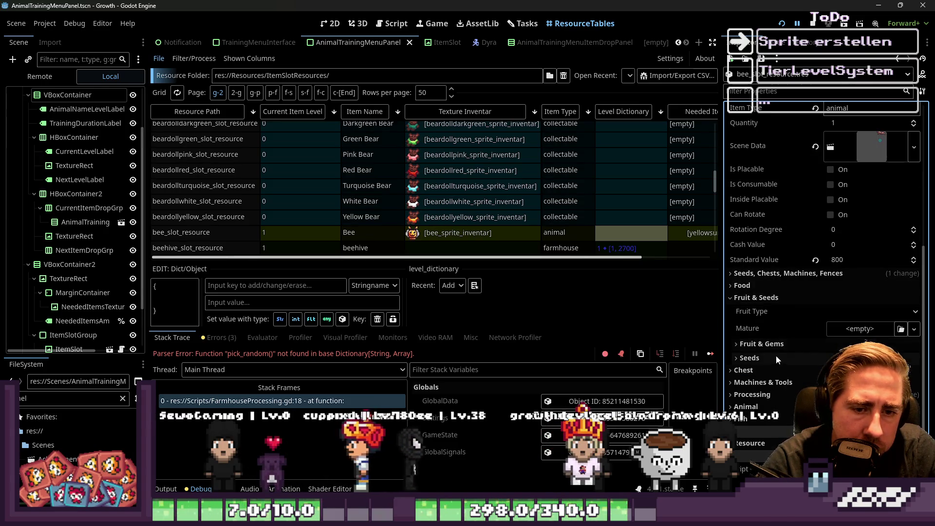
pyautogui.click(769, 406)
pyautogui.scroll(-3, 777, 387)
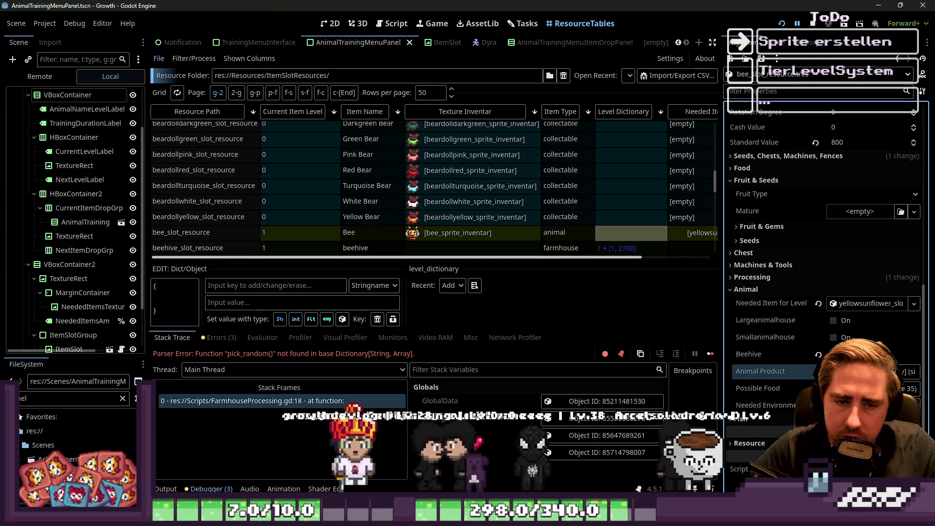
pyautogui.click(772, 183)
pyautogui.click(626, 217)
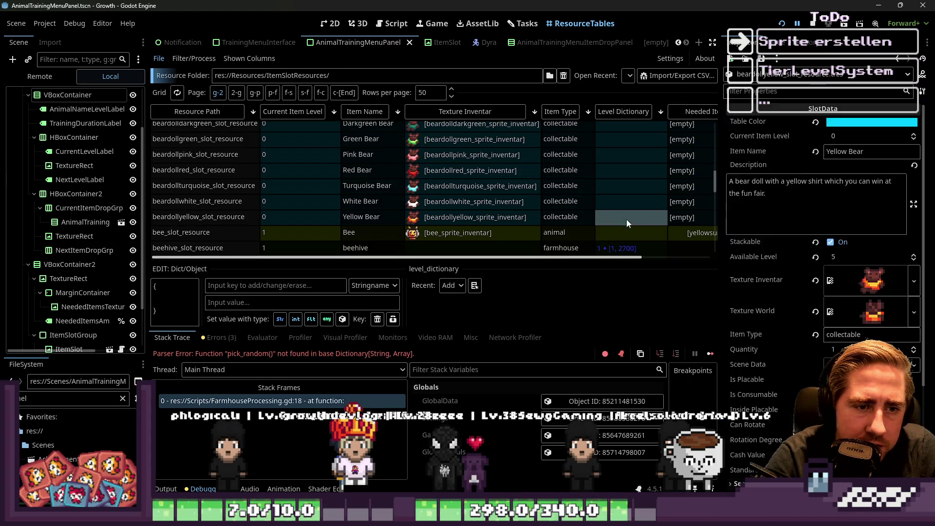
pyautogui.click(619, 232)
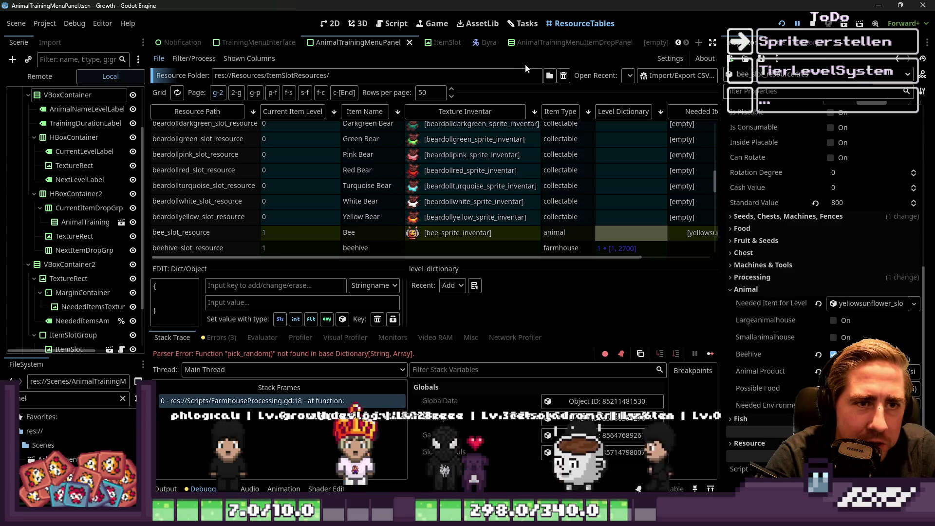
# Step: Bring up the AnimalTrainingMenuPanel's set_animal_training_menu_panel_data code in the script editor
pyautogui.click(536, 42)
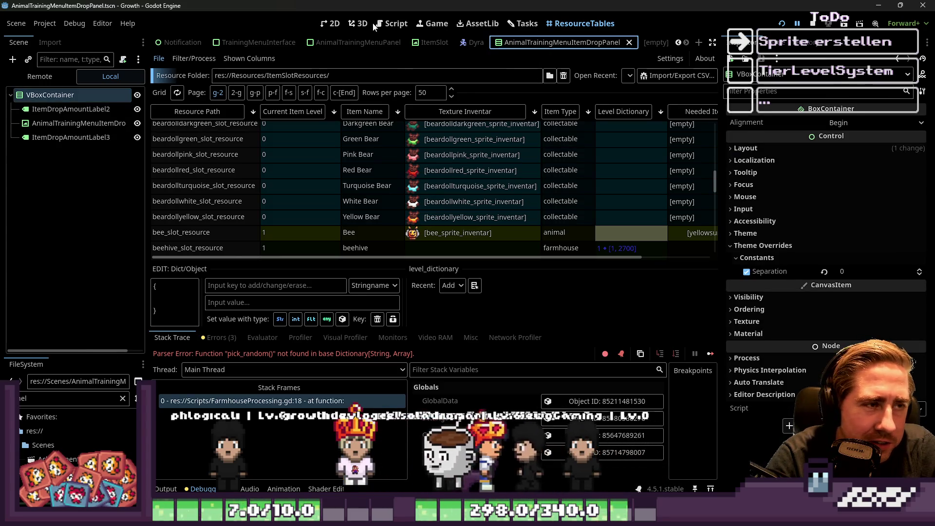
pyautogui.click(358, 42)
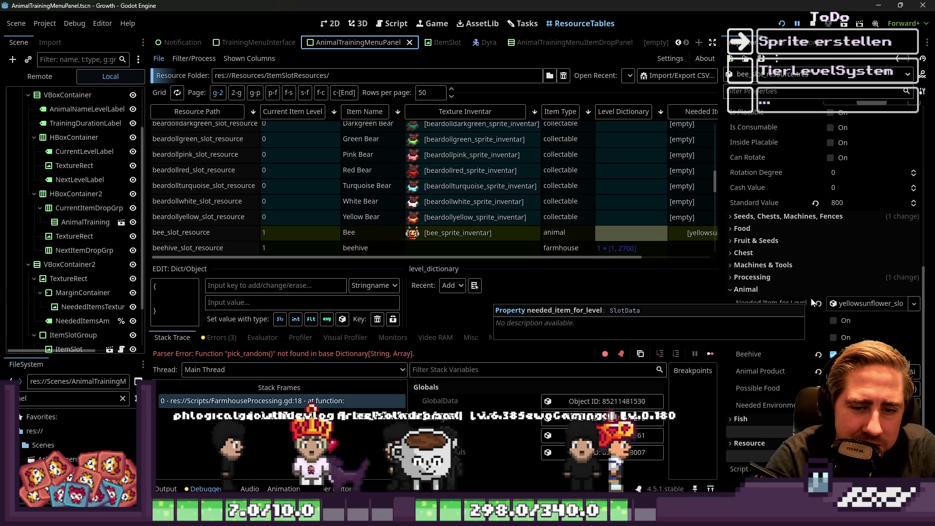
pyautogui.scroll(3, 798, 302)
pyautogui.hotkey('ctrl', 'F3')
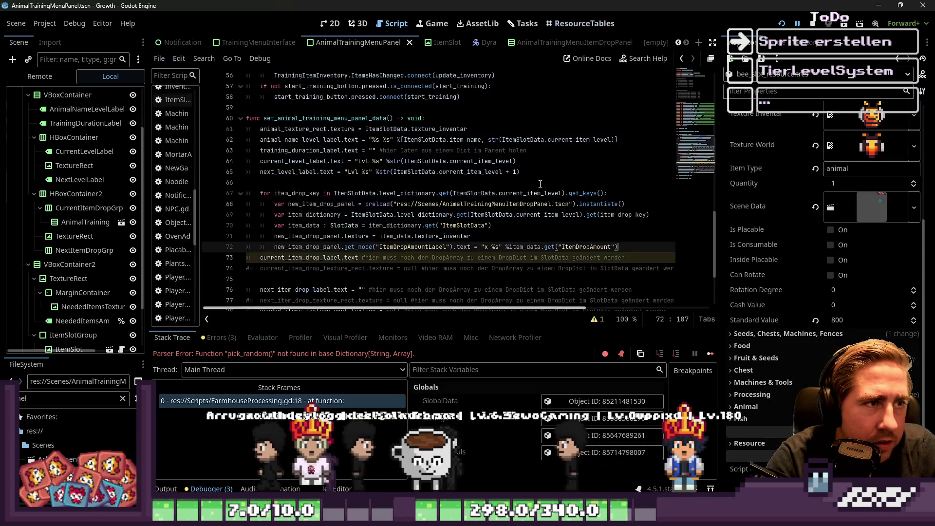
# Step: Go back to FarmhouseProcessing.gd at the drop assignment on line 18
pyautogui.click(426, 257)
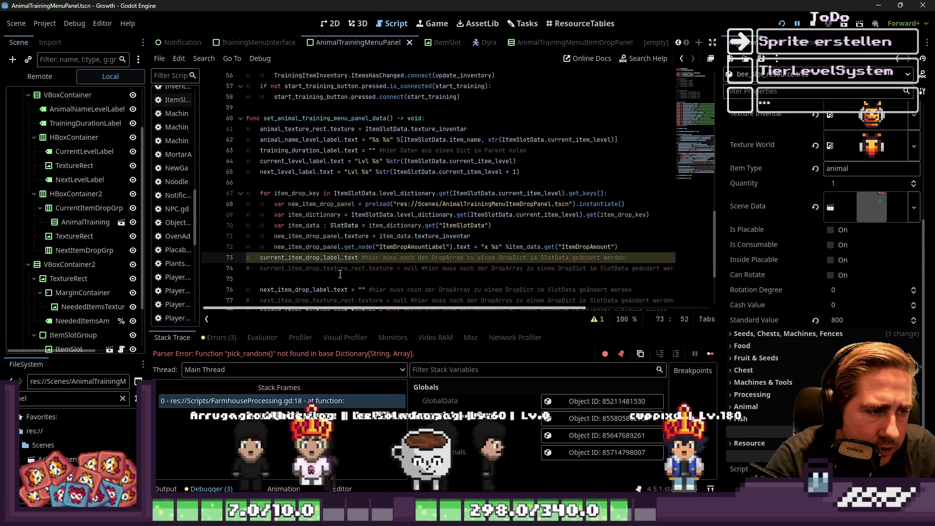
pyautogui.scroll(4, 400, 42)
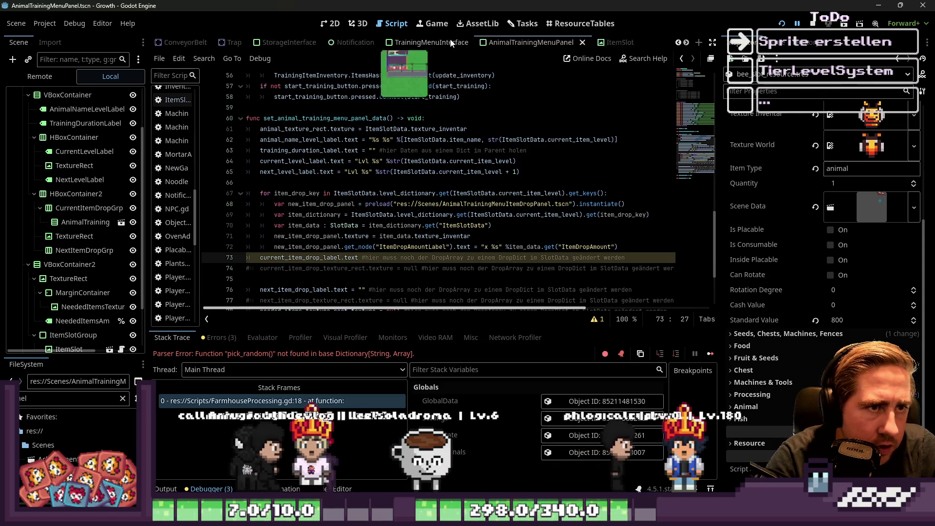
pyautogui.moveTo(200, 160); pyautogui.dragTo(273, 160)
pyautogui.scroll(10, 199, 233)
pyautogui.click(209, 251)
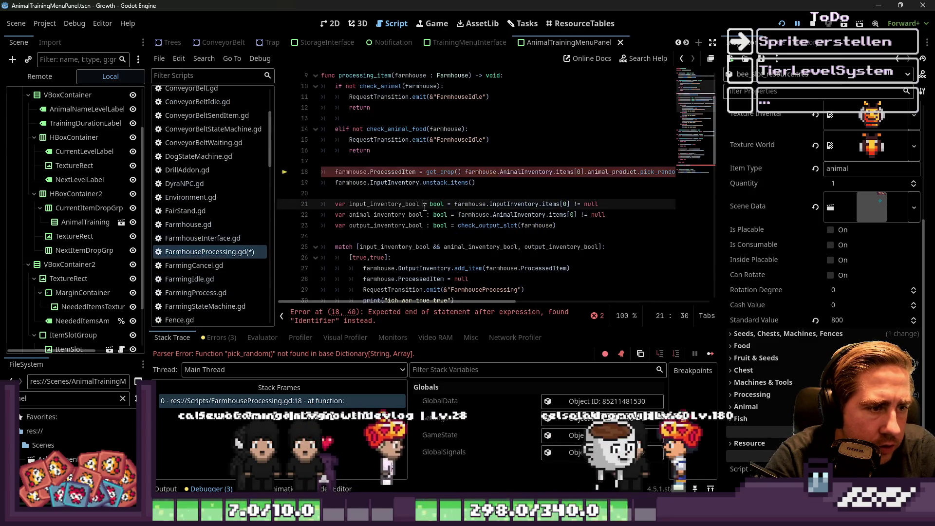
pyautogui.click(473, 172)
# Step: Delete the leftover text after get_drop(farmhouse.AnimalInventory.items[0]) on line 18
pyautogui.click(586, 172)
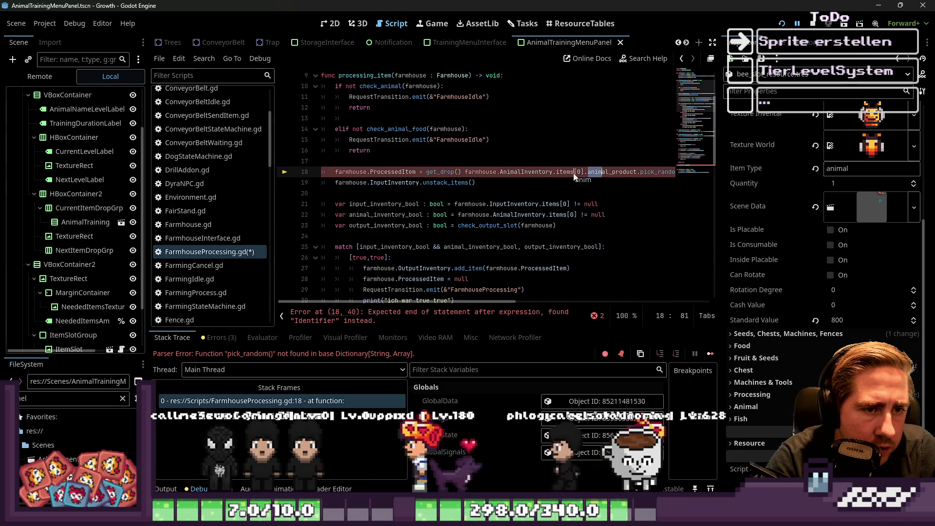
pyautogui.press('Left')
pyautogui.press('Left')
pyautogui.press('Left')
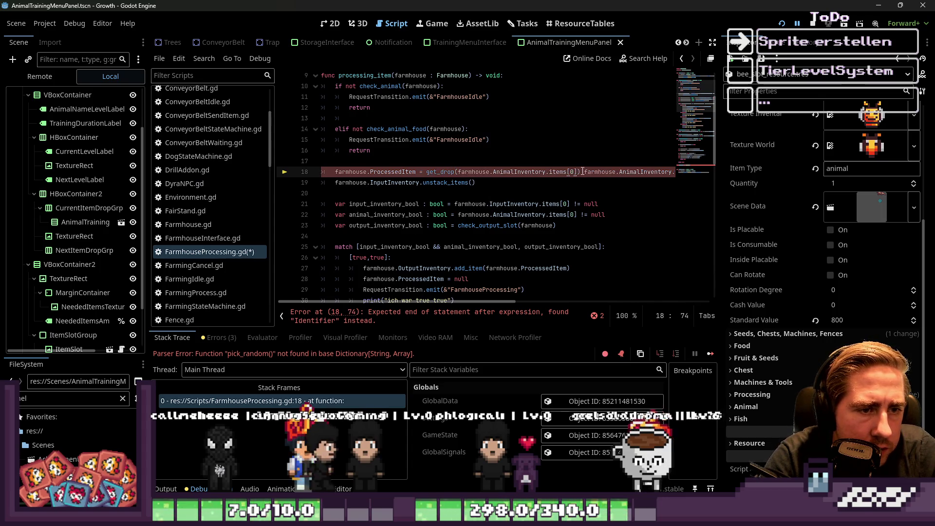
pyautogui.moveTo(624, 173); pyautogui.dragTo(704, 170)
pyautogui.press('BackSpace')
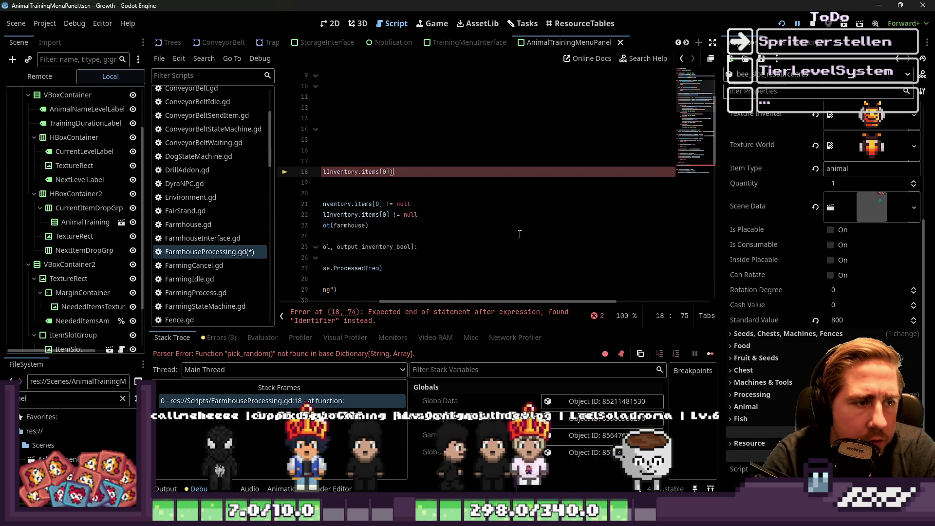
pyautogui.moveTo(440, 310); pyautogui.dragTo(331, 310)
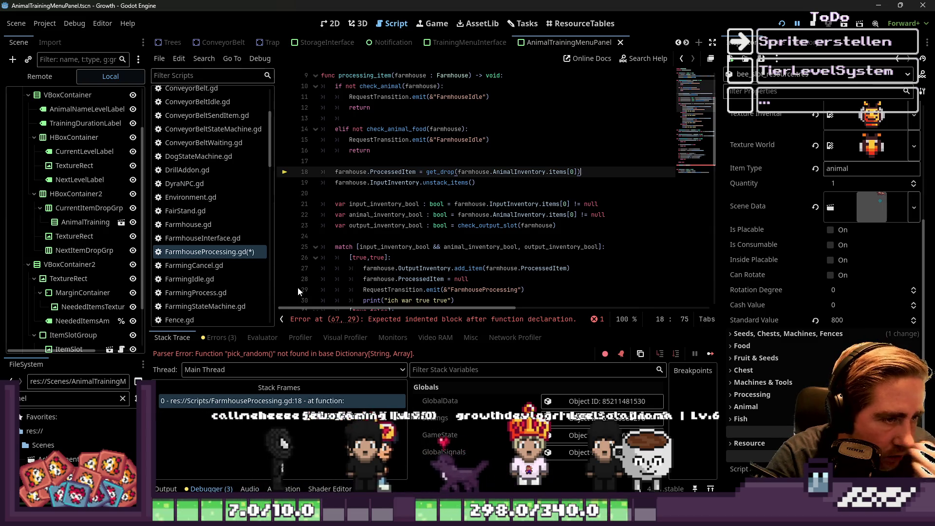
pyautogui.click(462, 172)
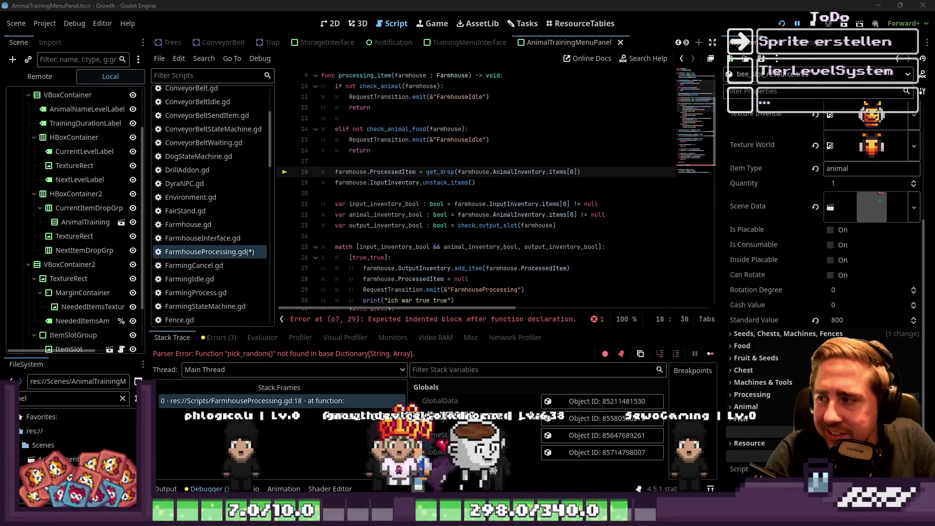
# Step: Review the script, checking ProcessedItem usage and the check_animal helper functions
pyautogui.click(435, 215)
pyautogui.click(392, 172)
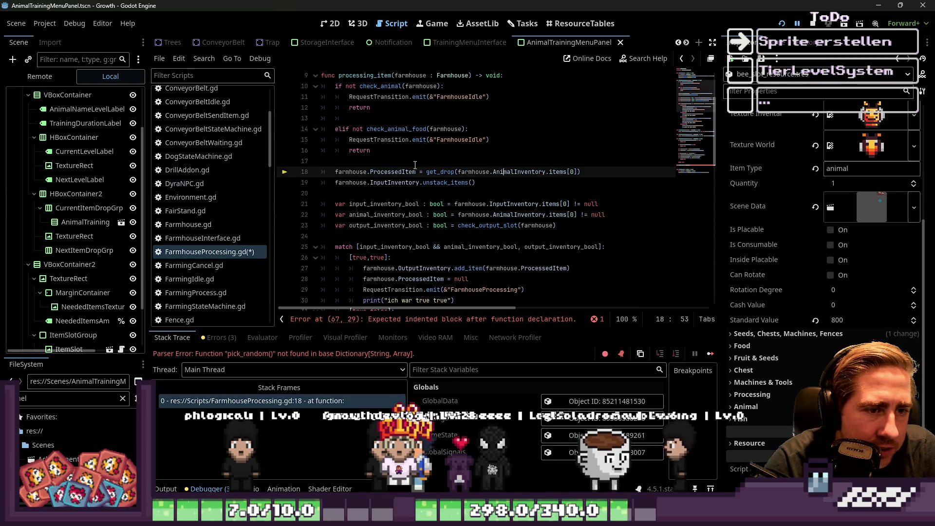
pyautogui.doubleClick(392, 172)
pyautogui.scroll(-12, 440, 260)
pyautogui.scroll(8, 471, 217)
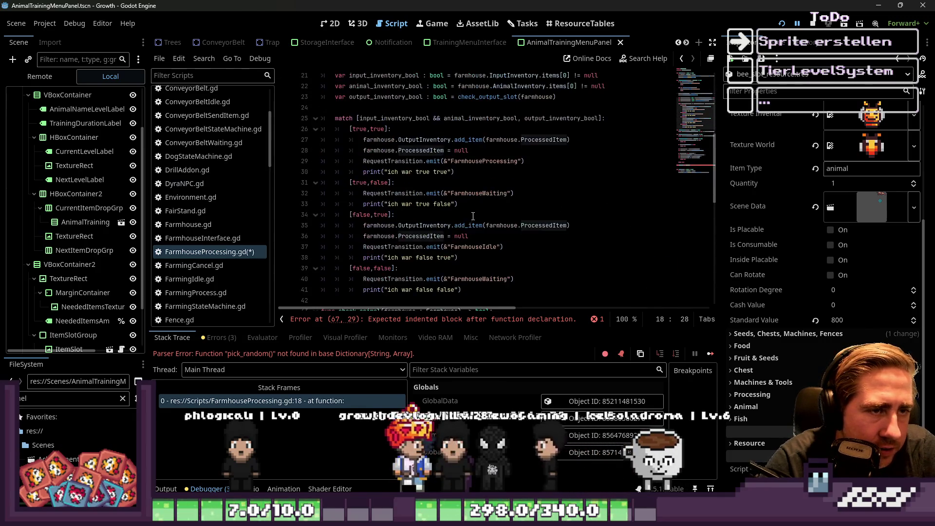
pyautogui.click(507, 139)
pyautogui.scroll(-4, 471, 146)
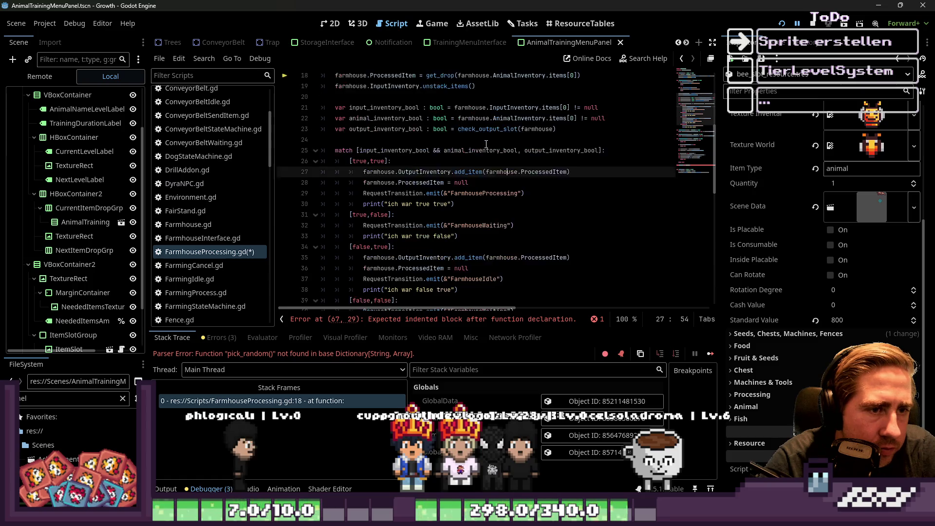
pyautogui.scroll(-7, 479, 153)
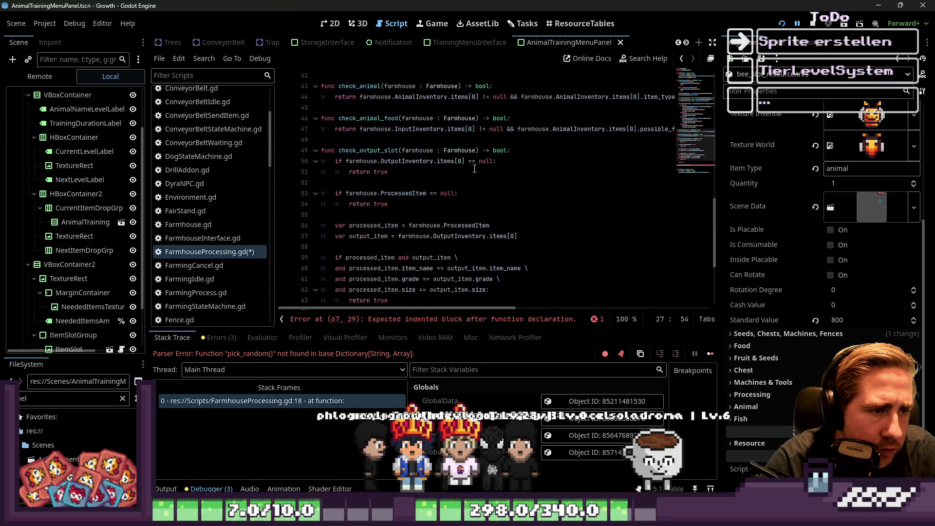
# Step: Give get_drop a CurrentAnimalSlotResource parameter and declare item_drops as an empty Array
pyautogui.hotkey('ctrl', 'f')
pyautogui.click(462, 203)
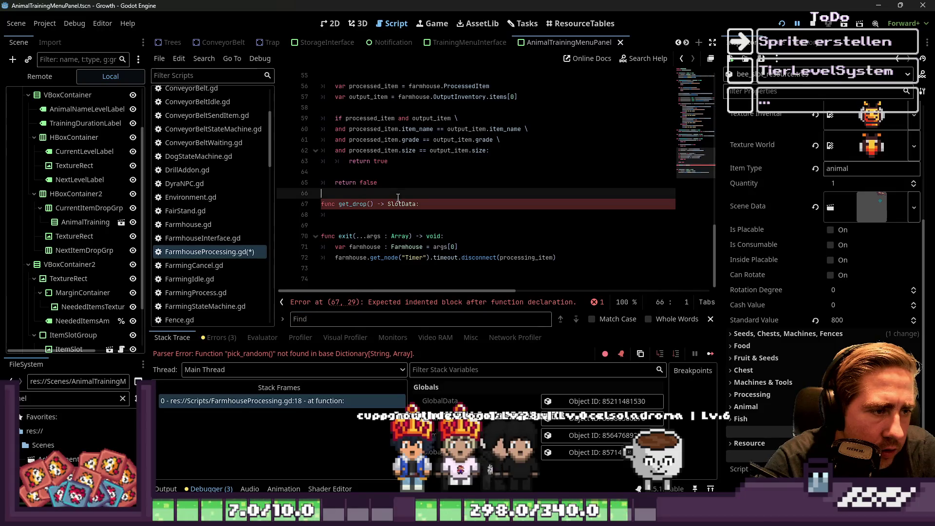
pyautogui.write('CurrentAnimalSl')
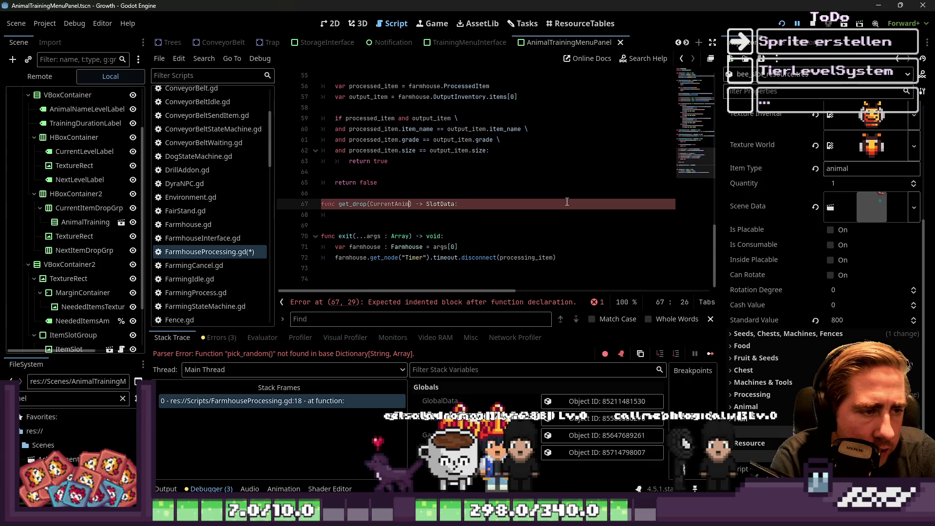
pyautogui.write('otResource : SlotData')
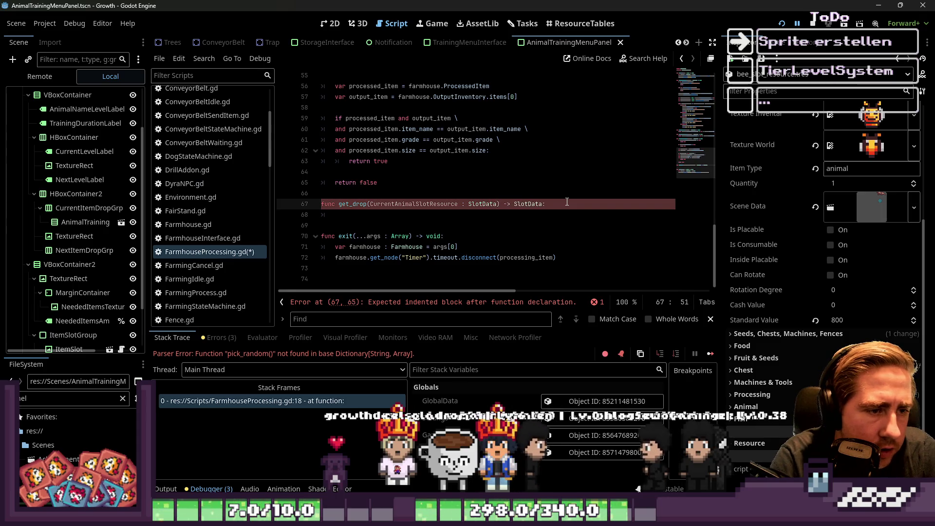
pyautogui.press('Down')
pyautogui.press('Tab')
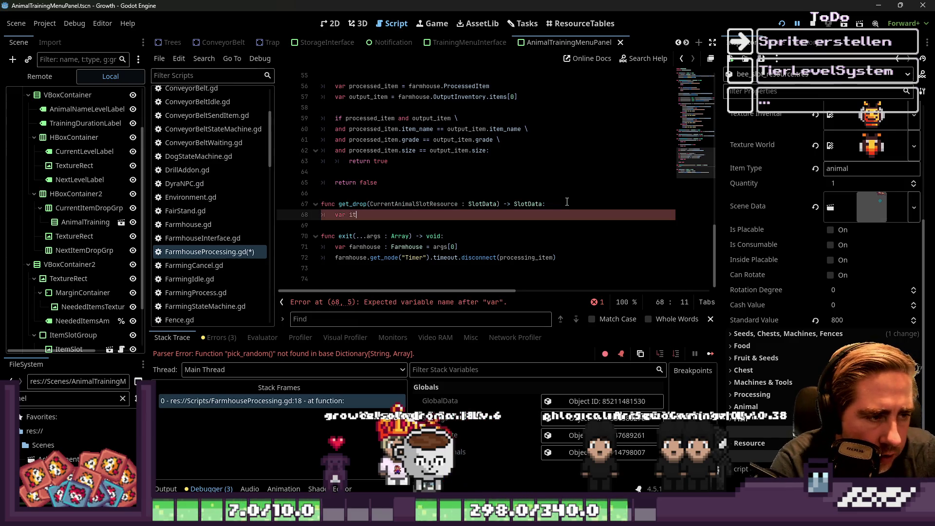
pyautogui.press('BackSpace')
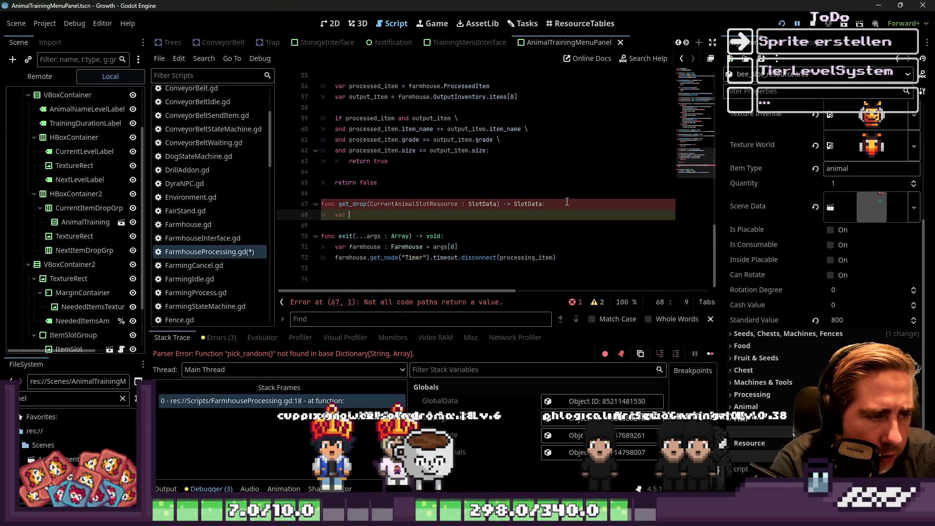
pyautogui.write('possible_item_drops')
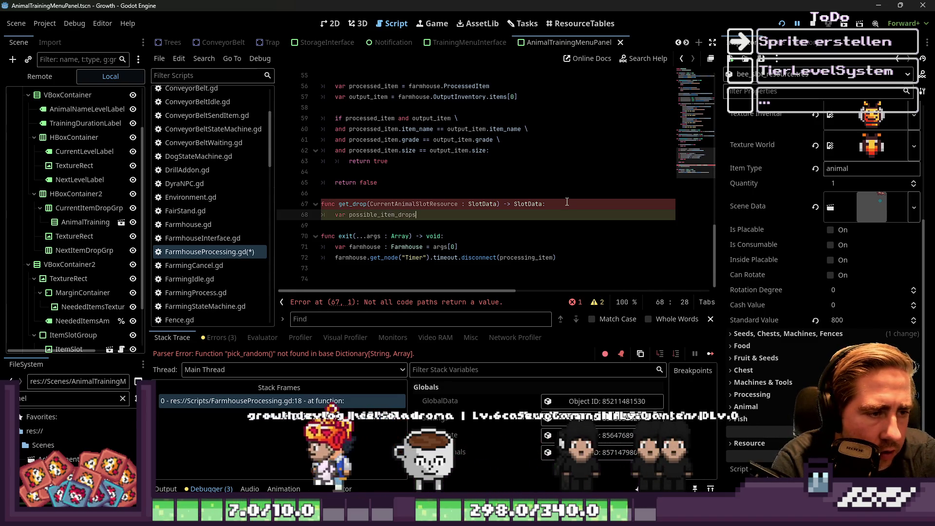
pyautogui.write(' : Array')
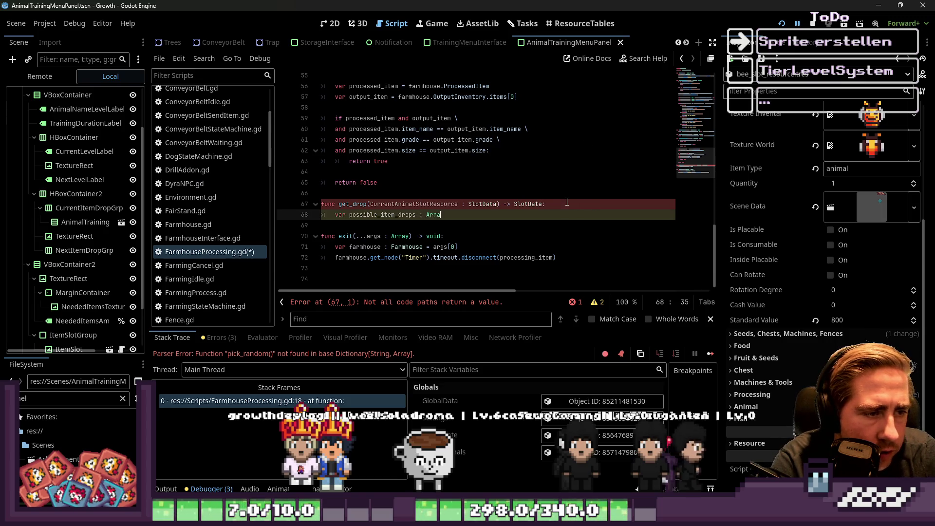
pyautogui.write(' = []')
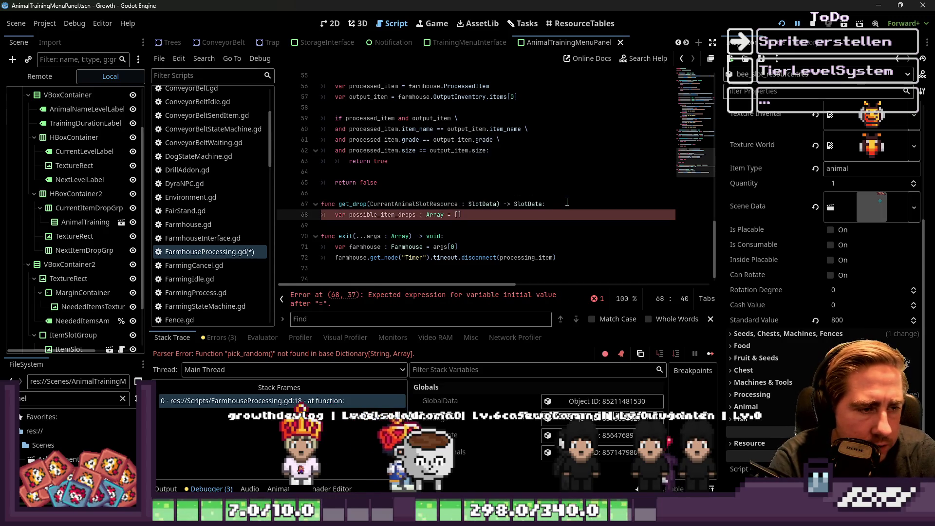
# Step: Write a for loop over CurrentAnimalSlotResource.level_dictionary.get(current_item_level).keys()
pyautogui.press('Return')
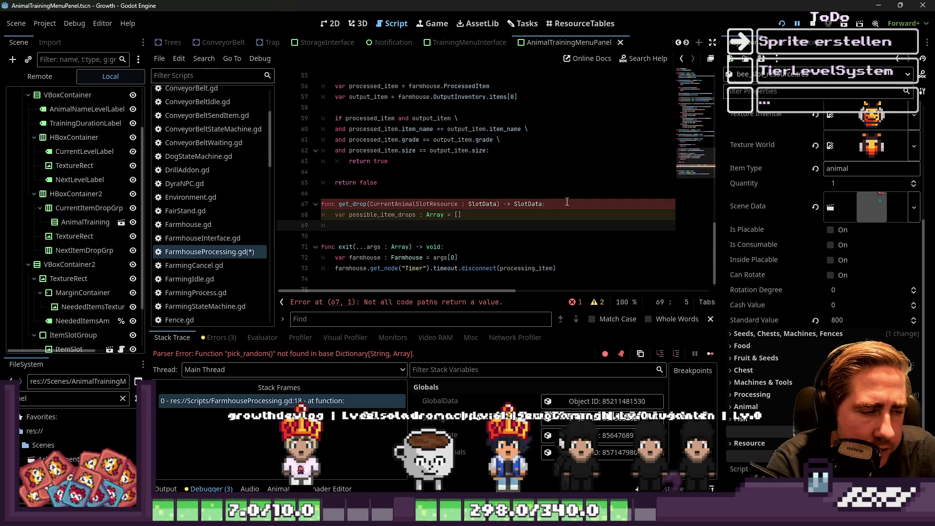
pyautogui.write('fo')
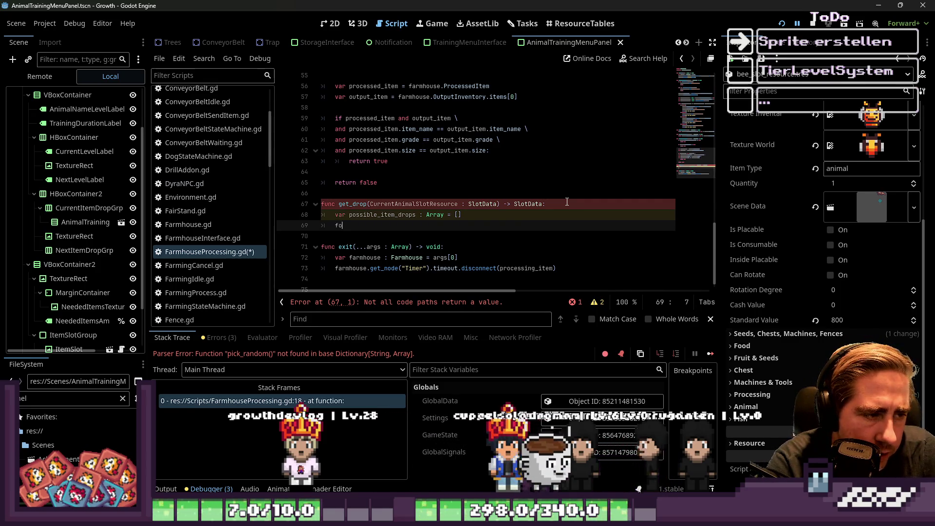
pyautogui.write('r item')
pyautogui.press('BackSpace')
pyautogui.press('BackSpace')
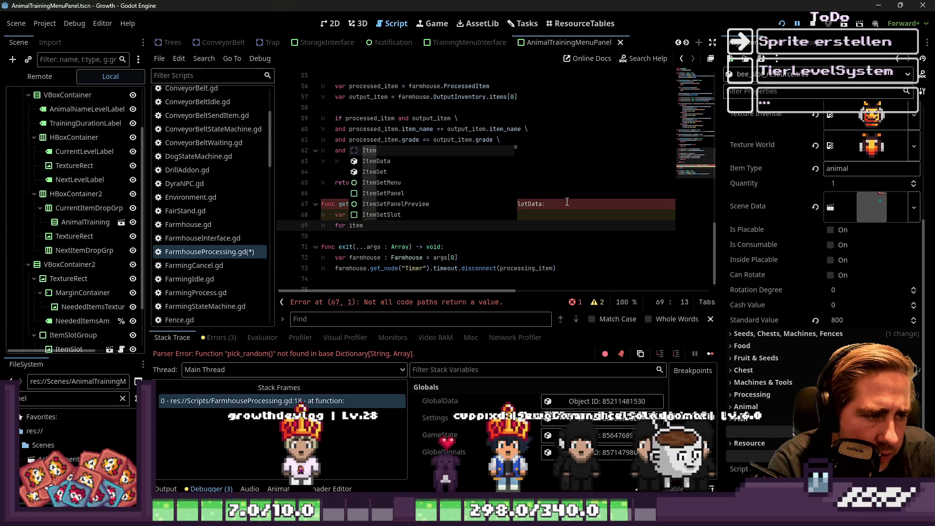
pyautogui.write('s in Curr')
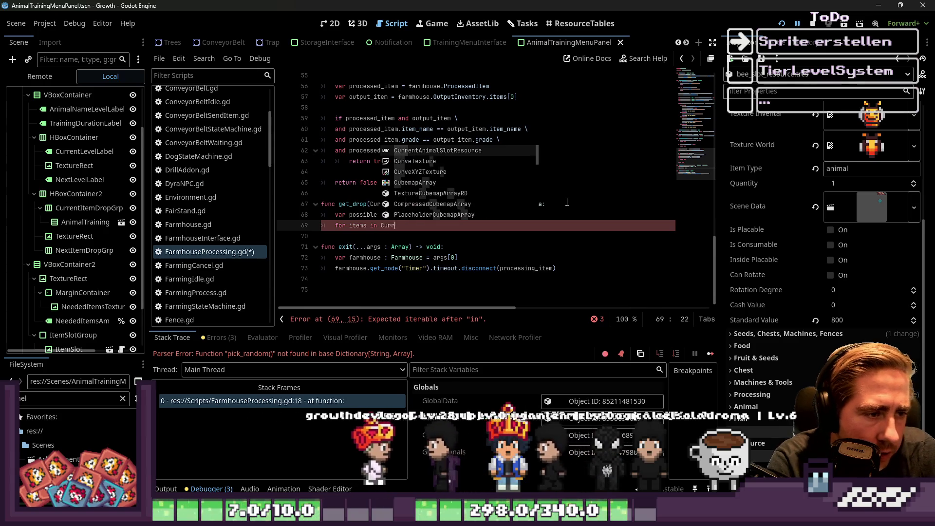
pyautogui.write('entAn')
pyautogui.press('Return')
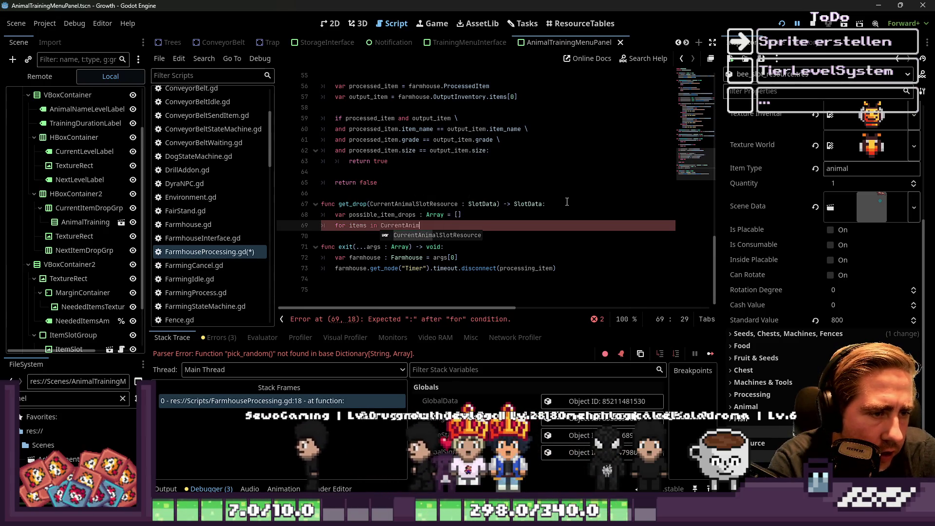
pyautogui.write('.get')
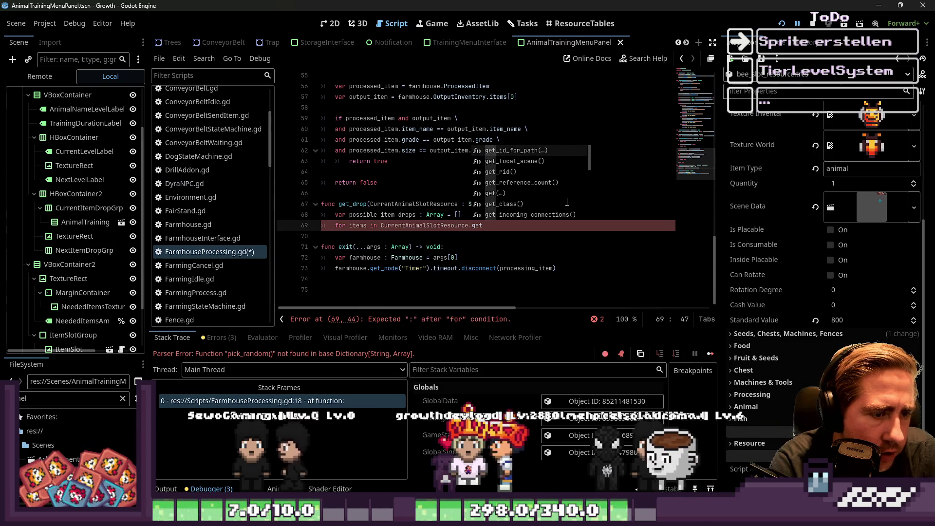
pyautogui.press('BackSpace')
pyautogui.press('BackSpace')
pyautogui.press('BackSpace')
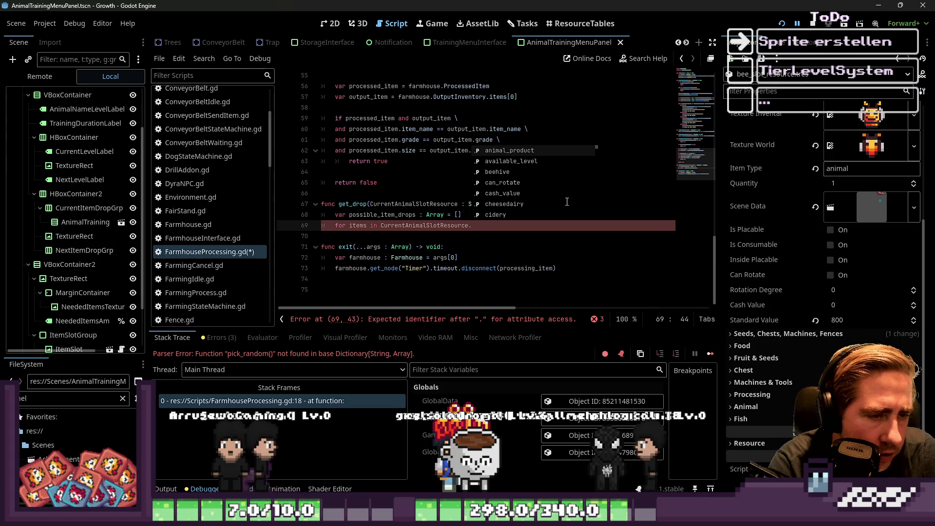
pyautogui.write('a')
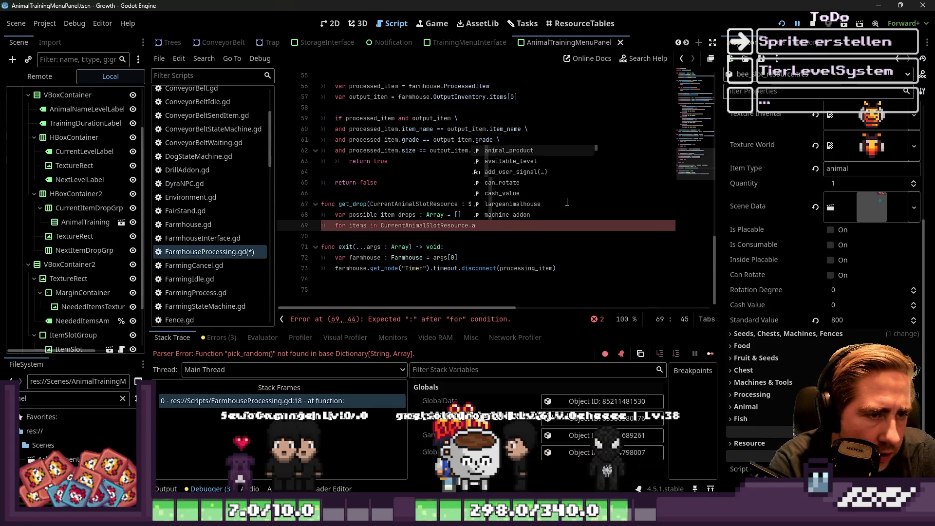
pyautogui.press('Return')
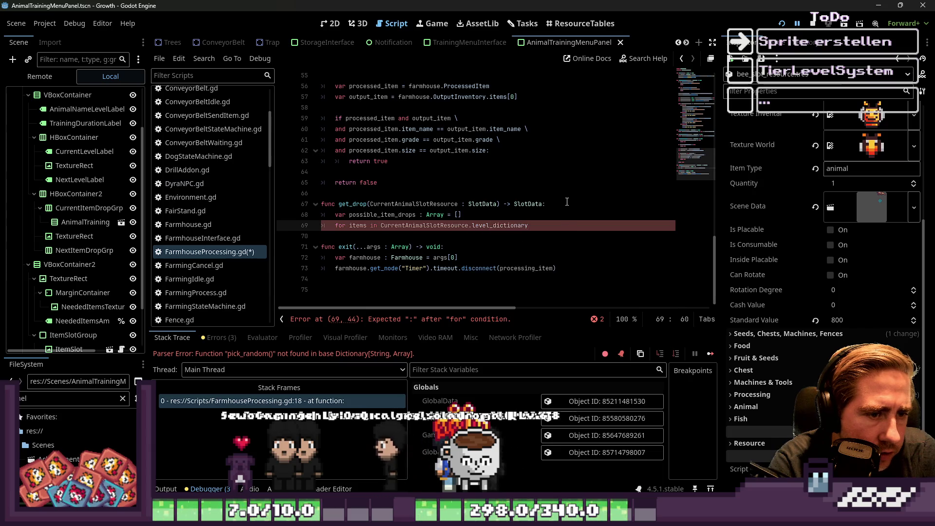
pyautogui.write('.get(Current')
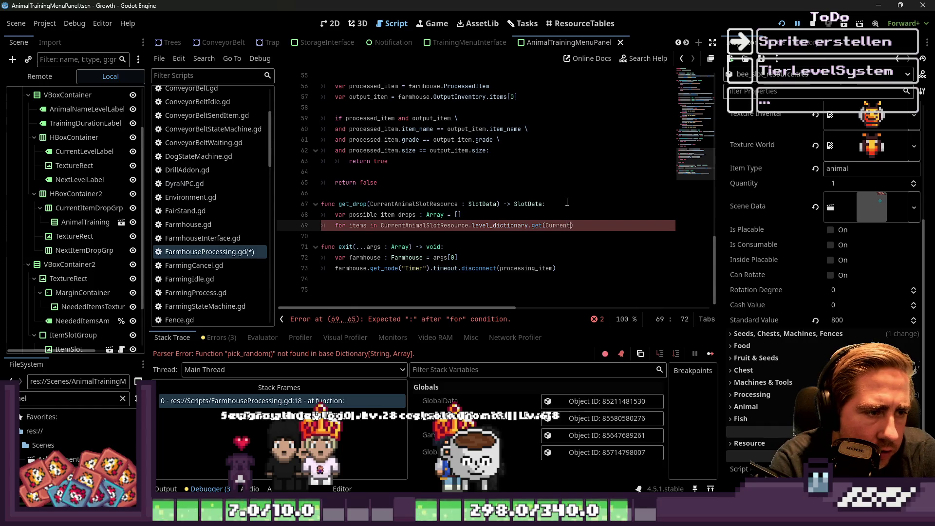
pyautogui.write('g')
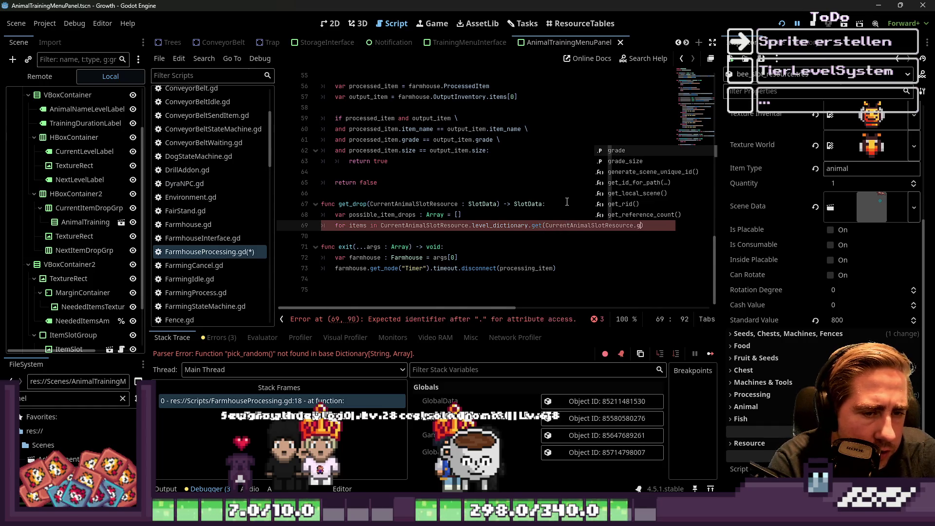
pyautogui.press('BackSpace')
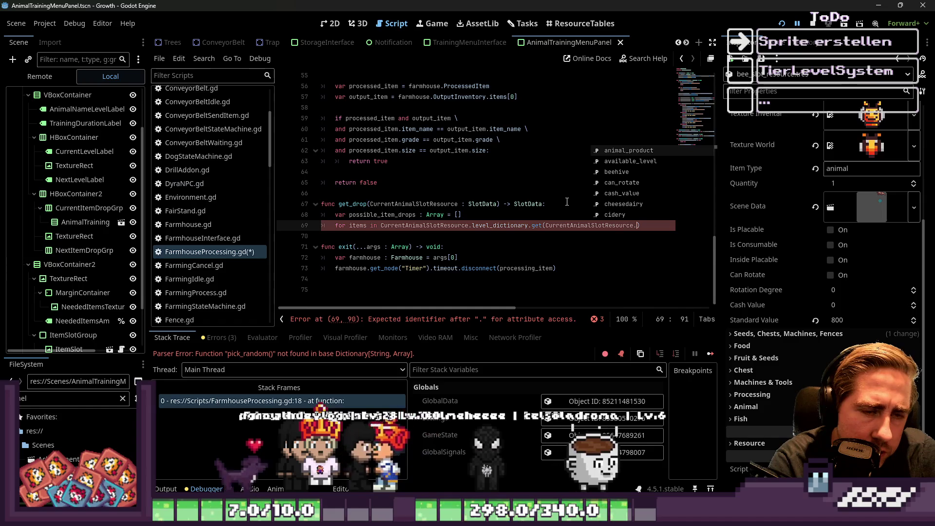
pyautogui.write('curr')
pyautogui.press('Return')
pyautogui.write(')')
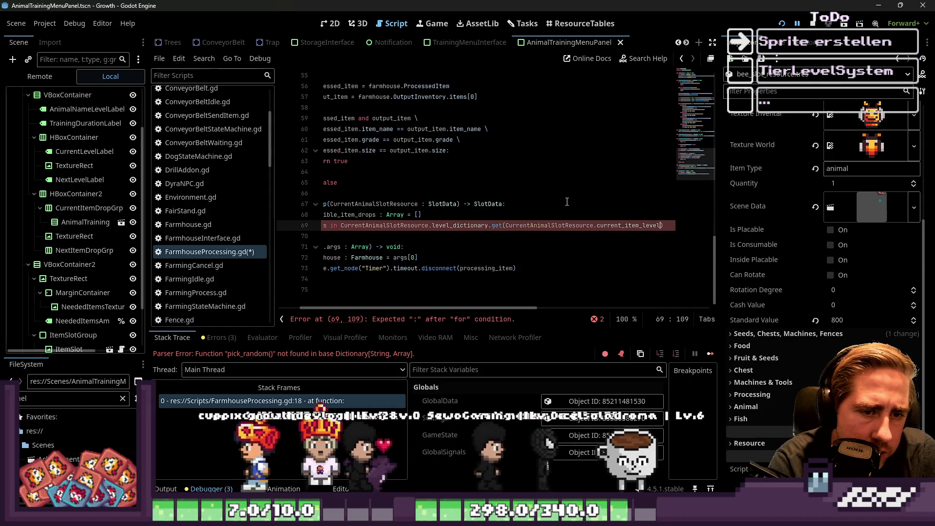
pyautogui.write('.')
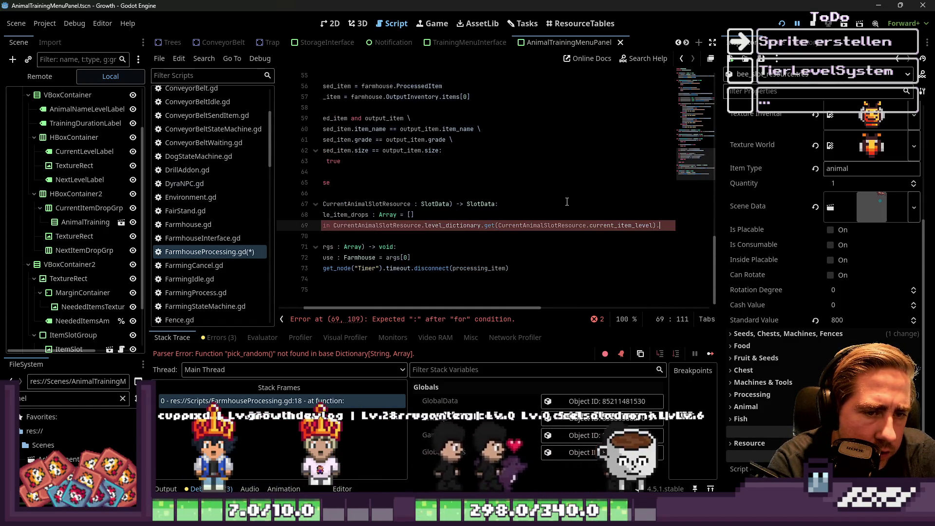
pyautogui.write('get')
pyautogui.write('_keye')
pyautogui.write('s')
pyautogui.write('keys()')
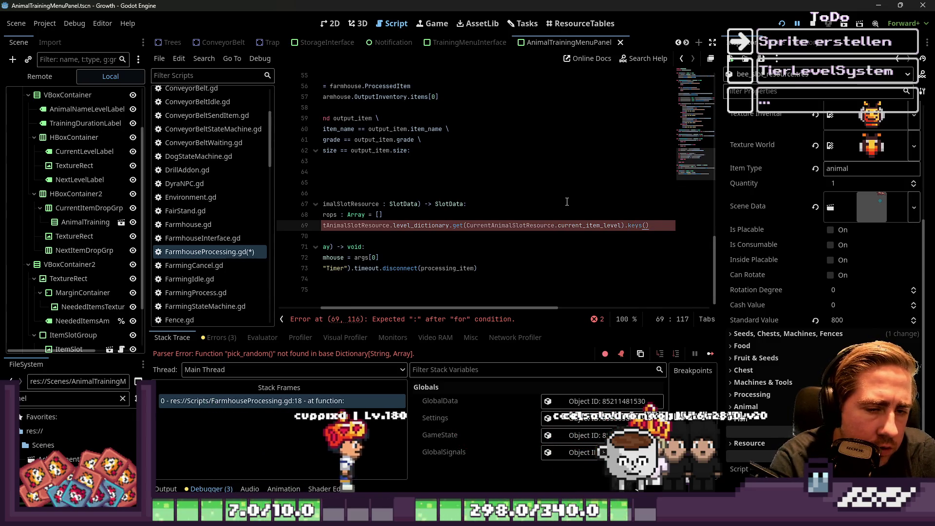
pyautogui.write(':')
# Step: Add 'item_drops : Dictionary' above the for loop and open the ResourceTables view
pyautogui.press('Home')
pyautogui.hotkey('ctrl', 'Right')
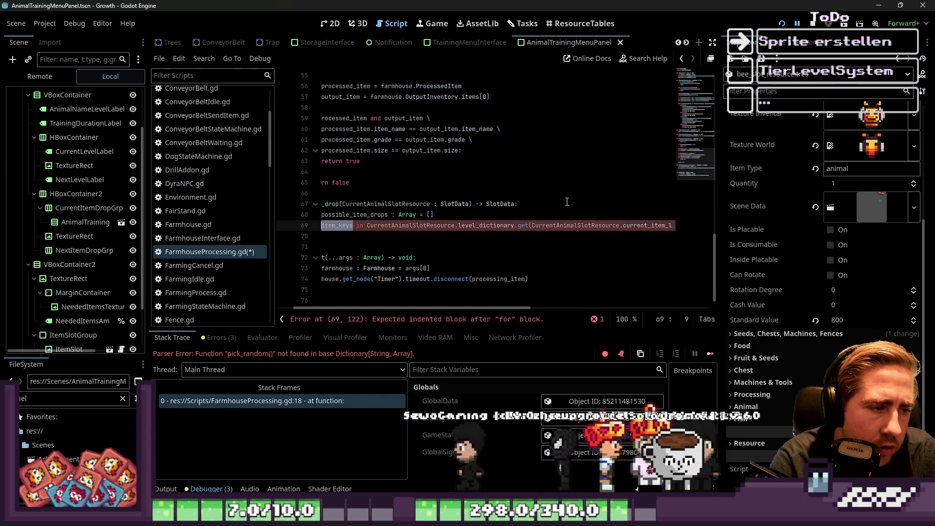
pyautogui.press('Home')
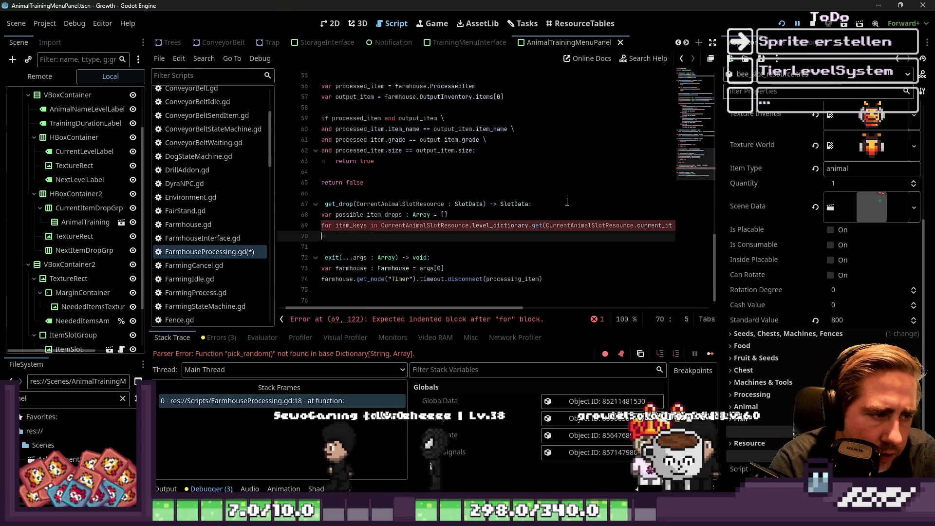
pyautogui.press('End')
pyautogui.press('Home')
pyautogui.hotkey('ctrl', 'Right')
pyautogui.press('Down')
pyautogui.press('Up')
pyautogui.press('Up')
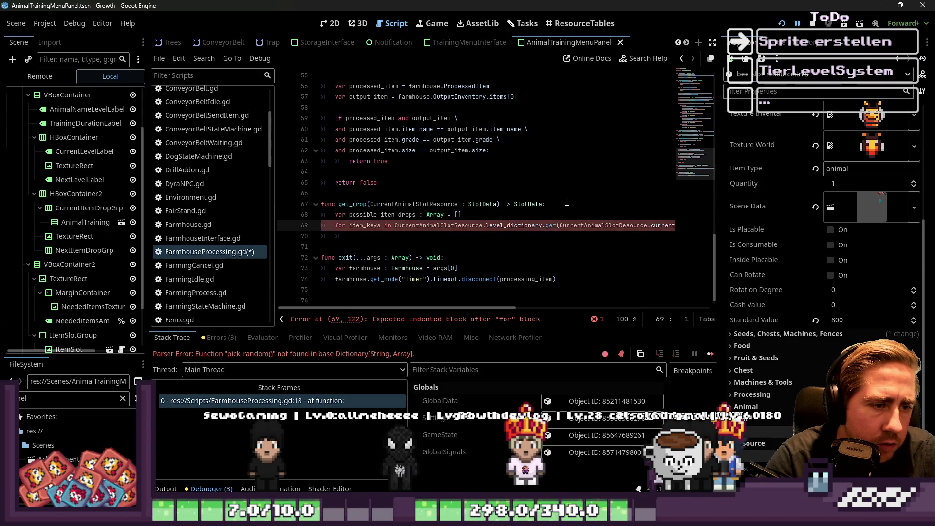
pyautogui.press('End')
pyautogui.press('Return')
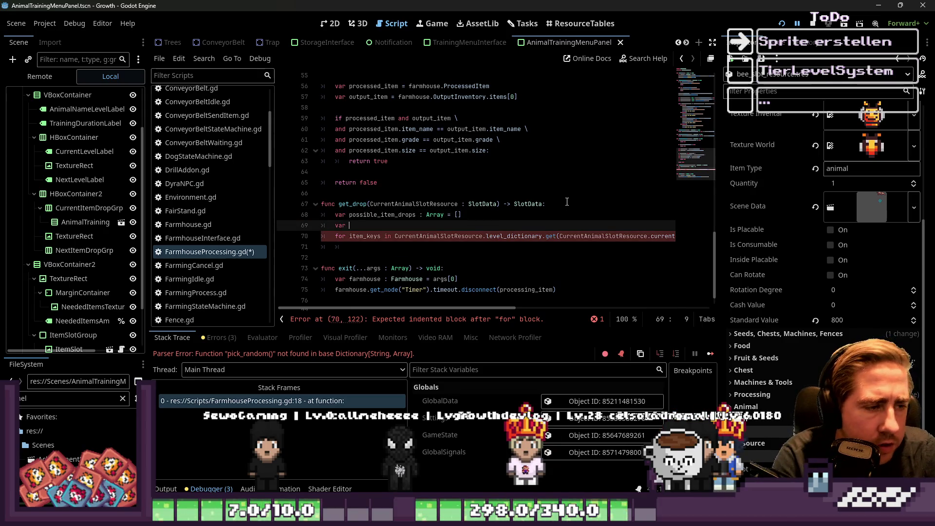
pyautogui.write('possible')
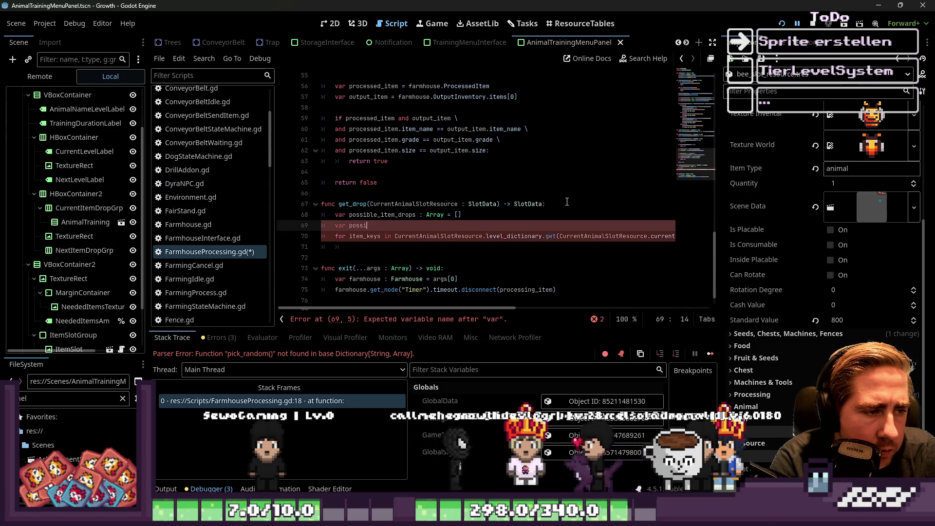
pyautogui.press('BackSpace')
pyautogui.press('BackSpace')
pyautogui.press('BackSpace')
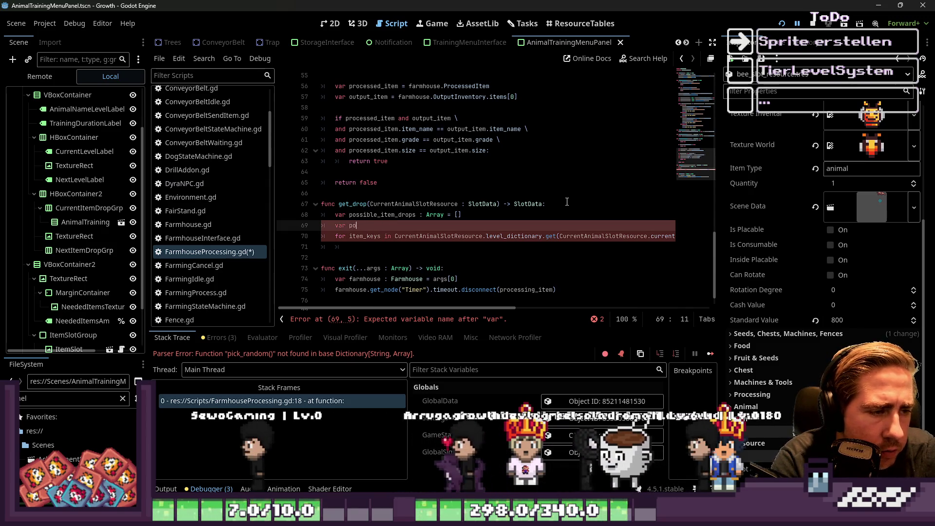
pyautogui.write('item_')
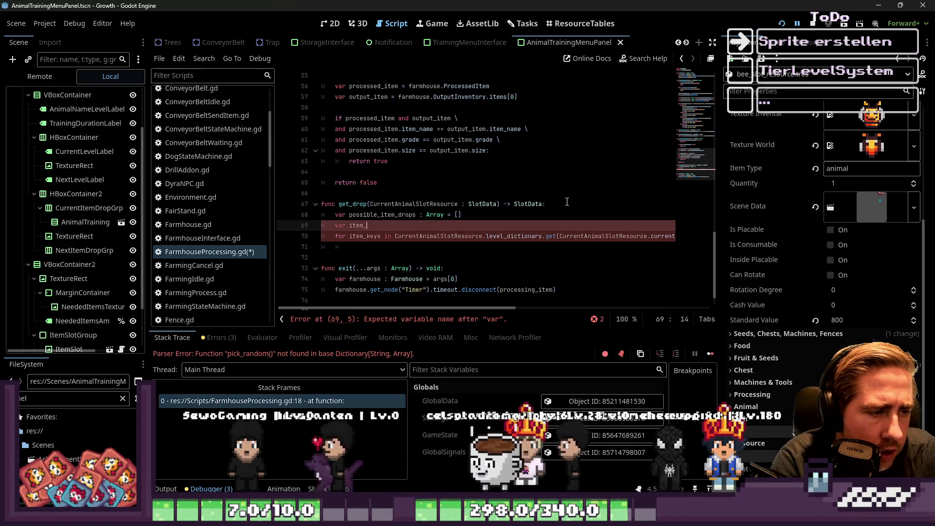
pyautogui.write('drops : Dictionar')
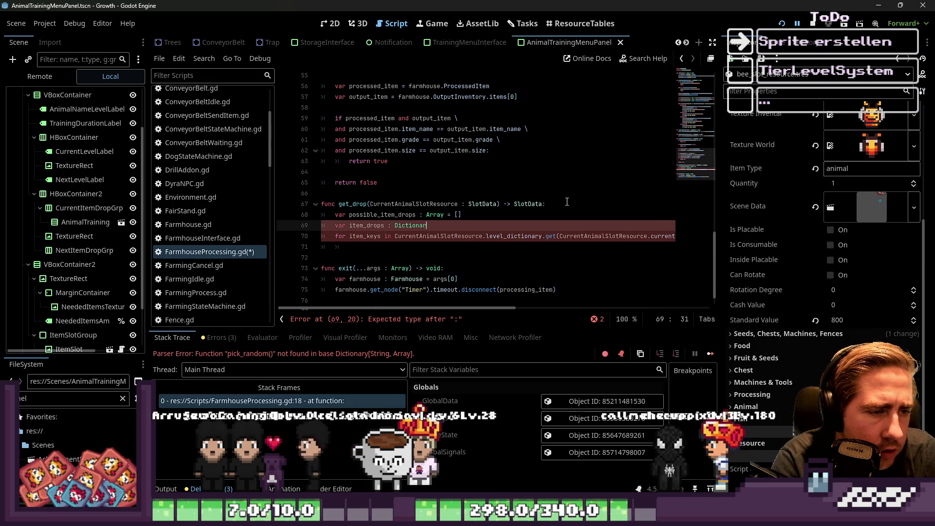
pyautogui.write('y')
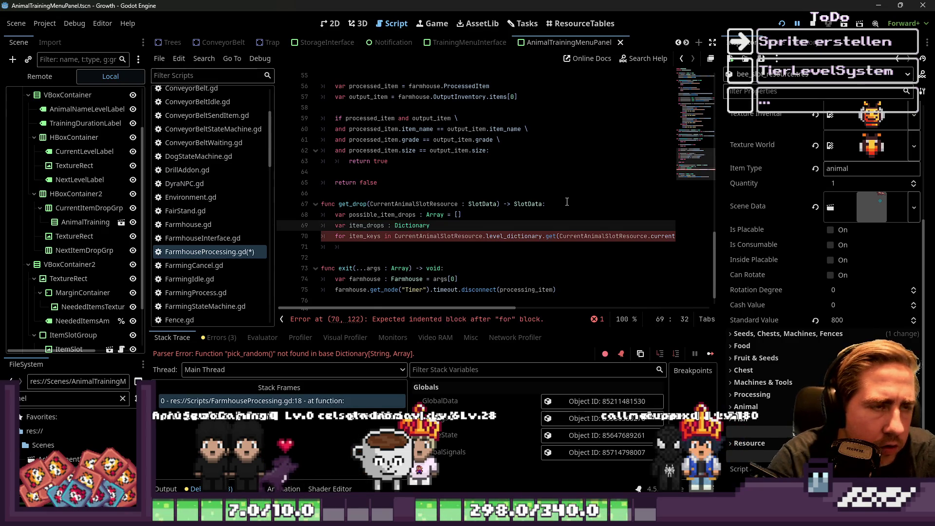
pyautogui.click(551, 25)
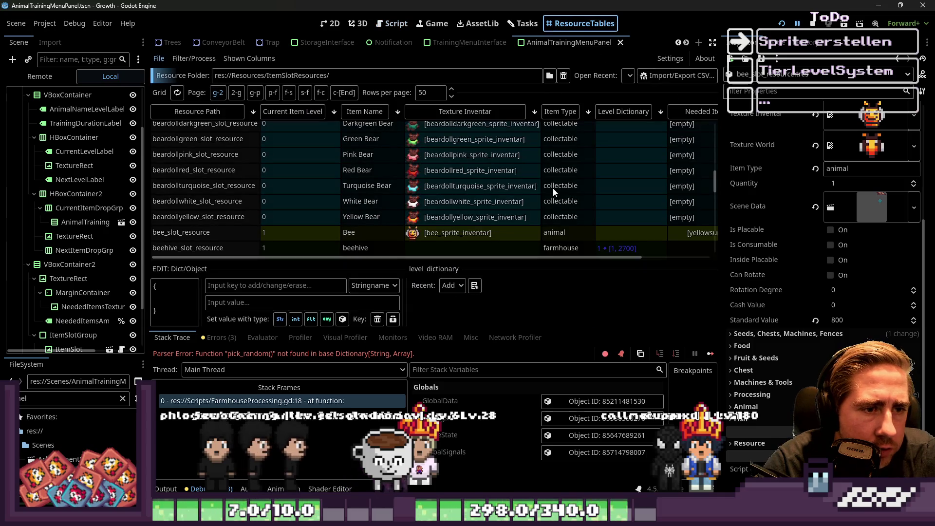
# Step: Expand the Bee resource's Animal Product dictionary, showing levels 1–10 mapped to arrays
pyautogui.click(558, 231)
pyautogui.click(618, 231)
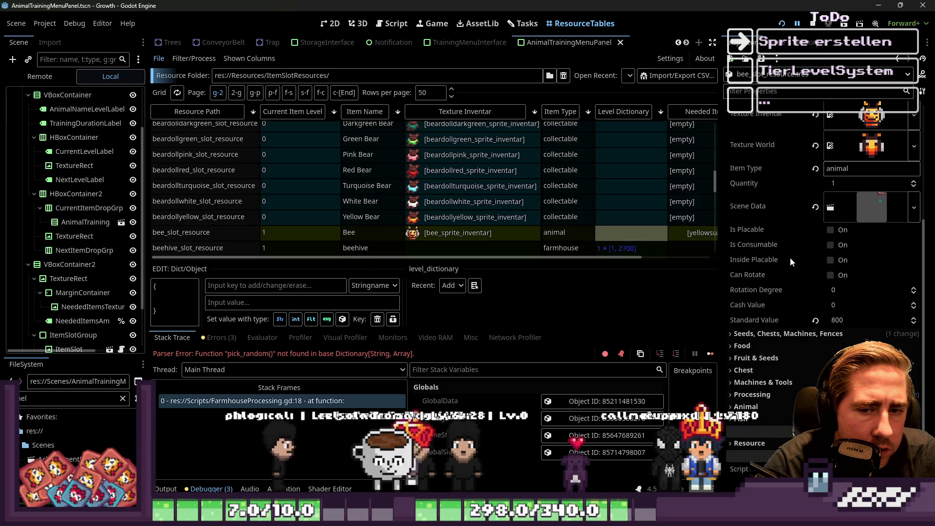
pyautogui.click(784, 407)
pyautogui.scroll(-3, 784, 407)
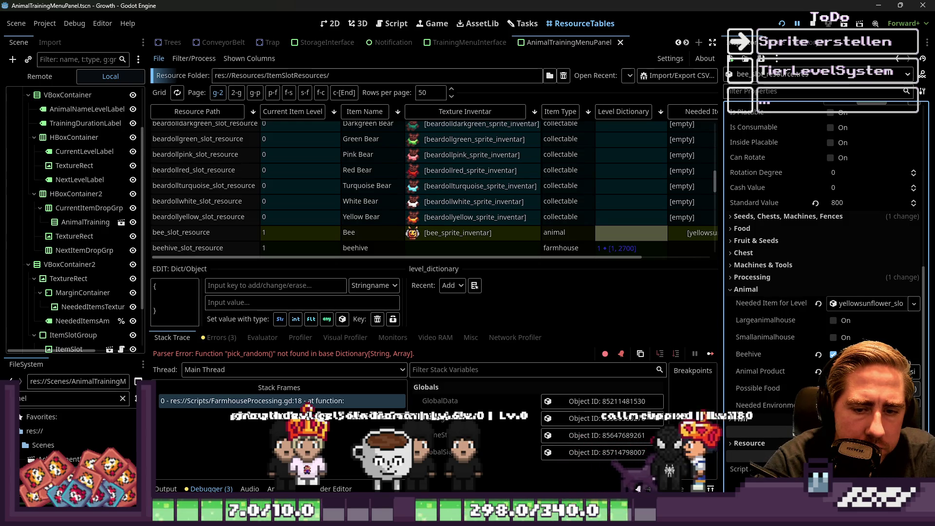
pyautogui.click(857, 371)
pyautogui.scroll(-4, 828, 341)
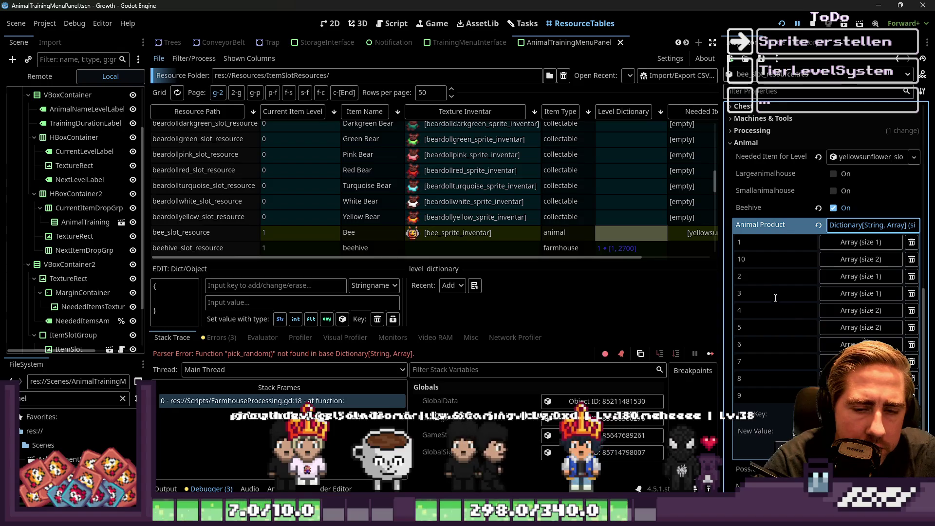
pyautogui.click(390, 23)
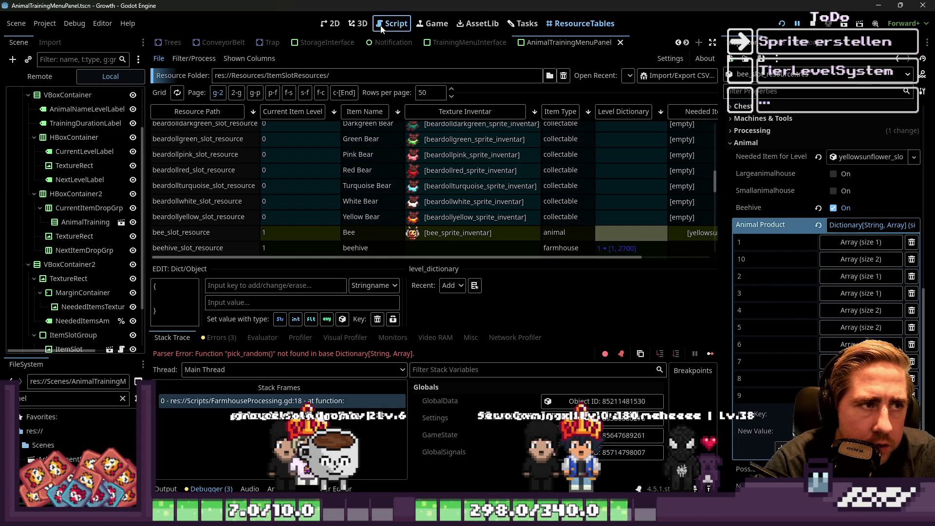
# Step: Start assigning item_drops with '=' and delete the old for loop line
pyautogui.click(434, 219)
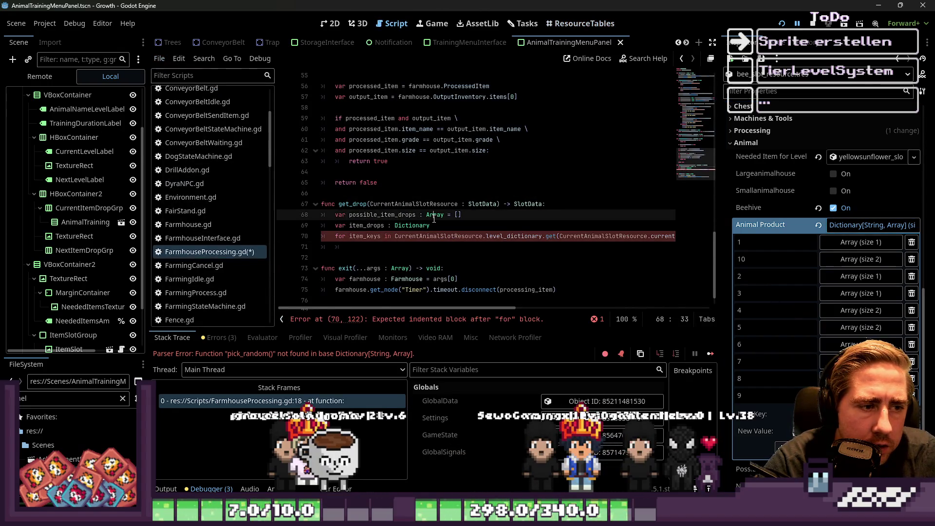
pyautogui.press('Down')
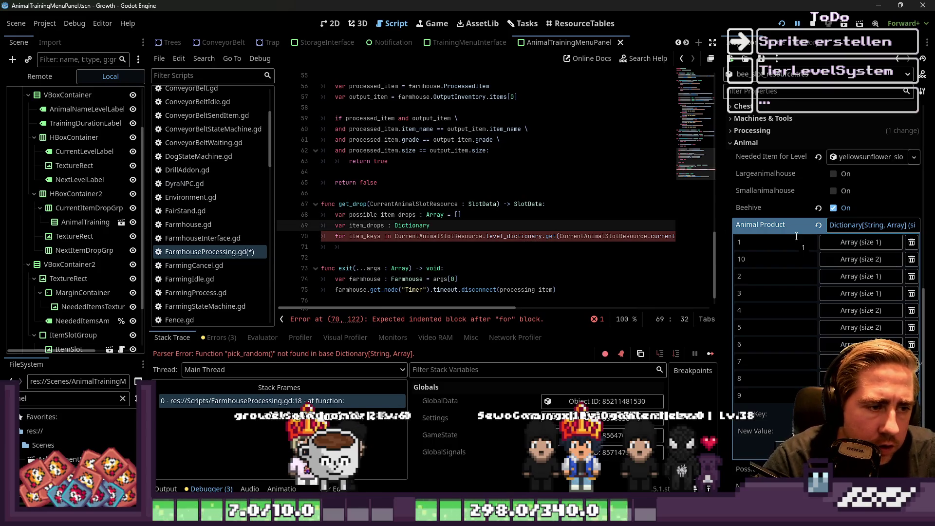
pyautogui.write('=')
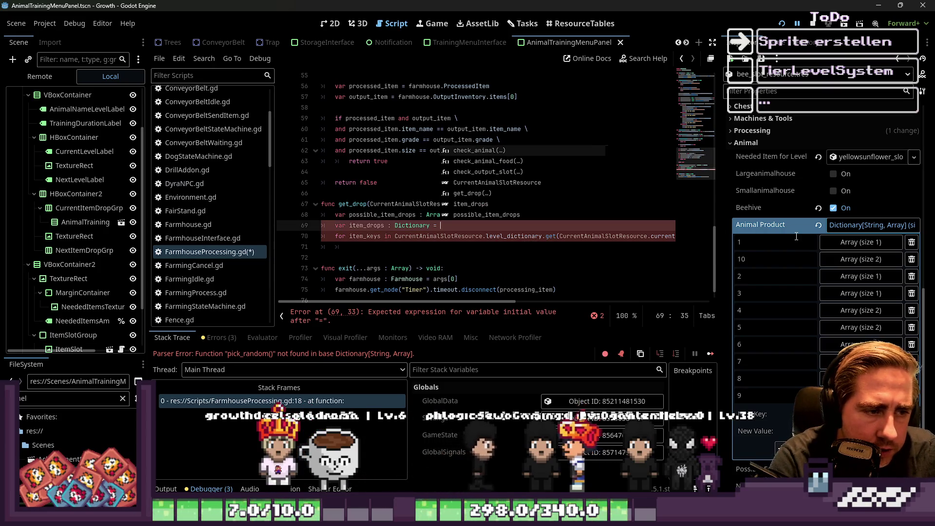
pyautogui.press('Escape')
pyautogui.press('Down')
pyautogui.press('Home')
pyautogui.press('Home')
pyautogui.hotkey('shift', 'End')
pyautogui.press('BackSpace')
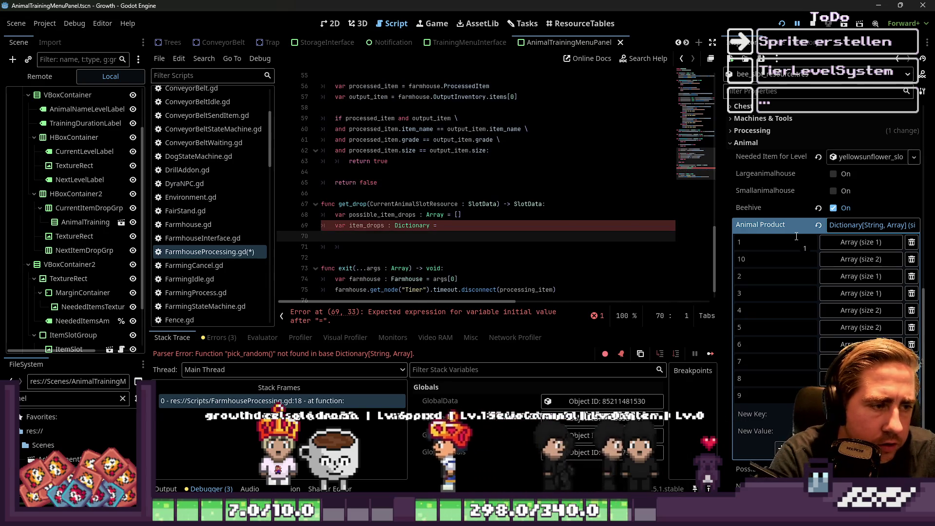
pyautogui.press('BackSpace')
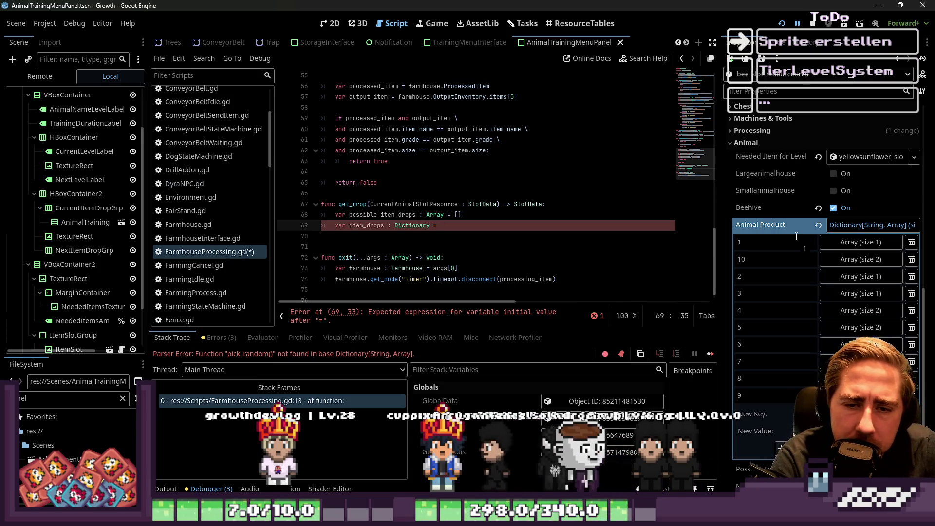
pyautogui.write('A')
# Step: Complete item_drops as CurrentAnimalSlotResource.animal_product.get(CurrentAnimalSlotResource.current_item_level)
pyautogui.hotkey('ctrl', 'space')
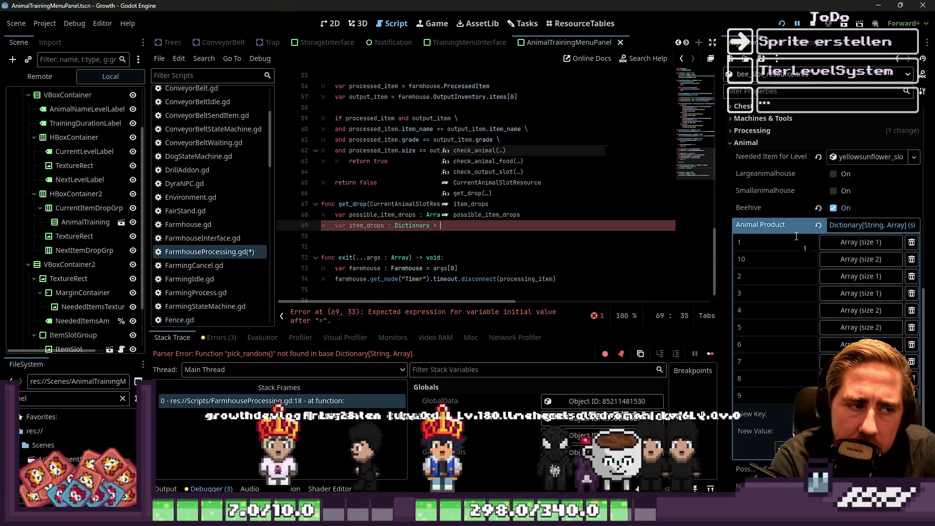
pyautogui.write('Curr')
pyautogui.press('Return')
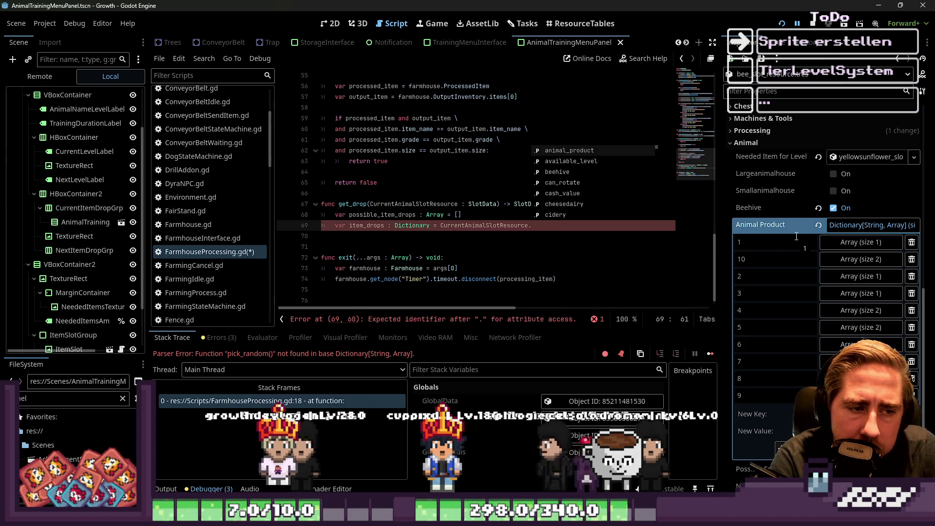
pyautogui.press('Return')
pyautogui.write('.get(')
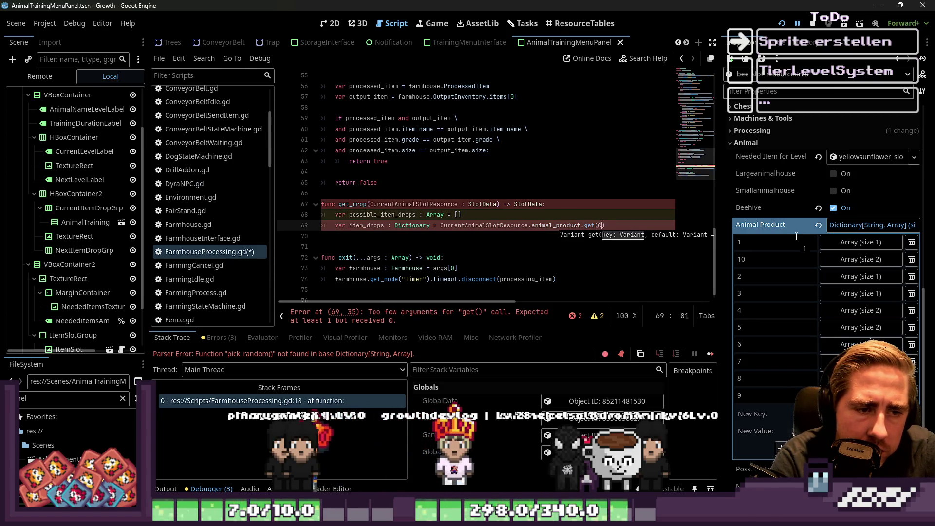
pyautogui.write('Curr')
pyautogui.press('Return')
pyautogui.write('.')
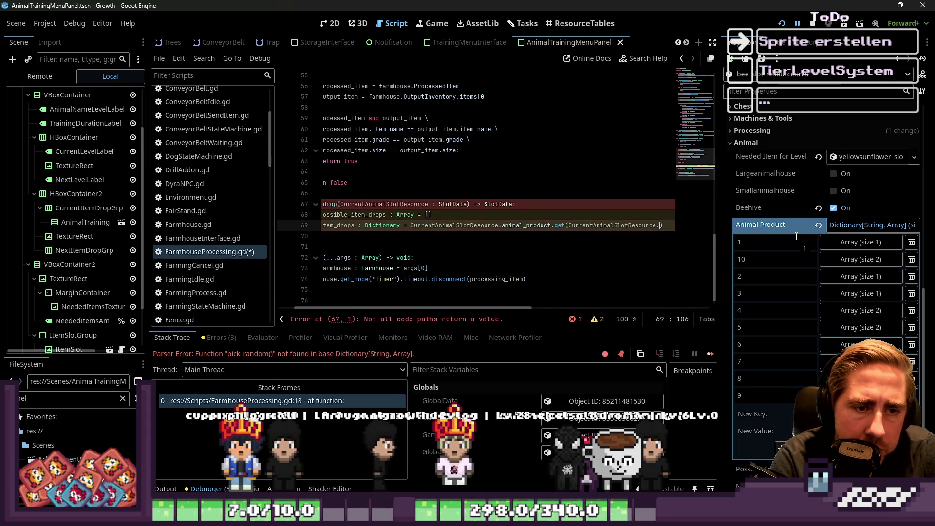
pyautogui.write('curr')
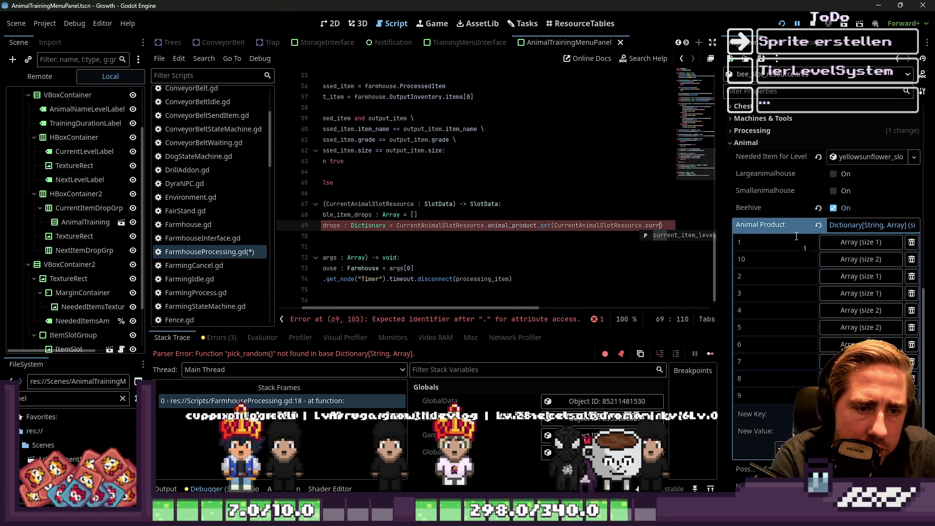
pyautogui.press('Return')
pyautogui.press('Down')
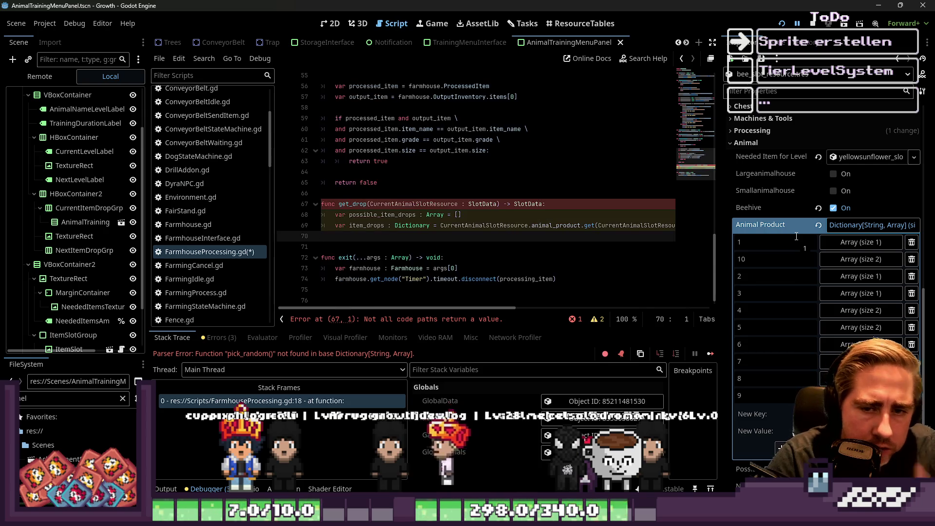
# Step: Expand the level 1 drop array and open a new indented line below item_drops
pyautogui.click(852, 242)
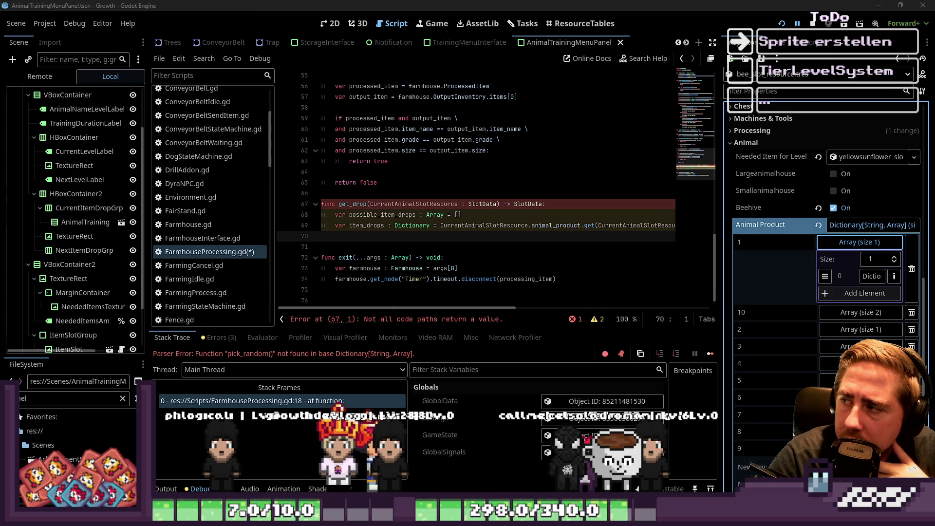
pyautogui.click(460, 234)
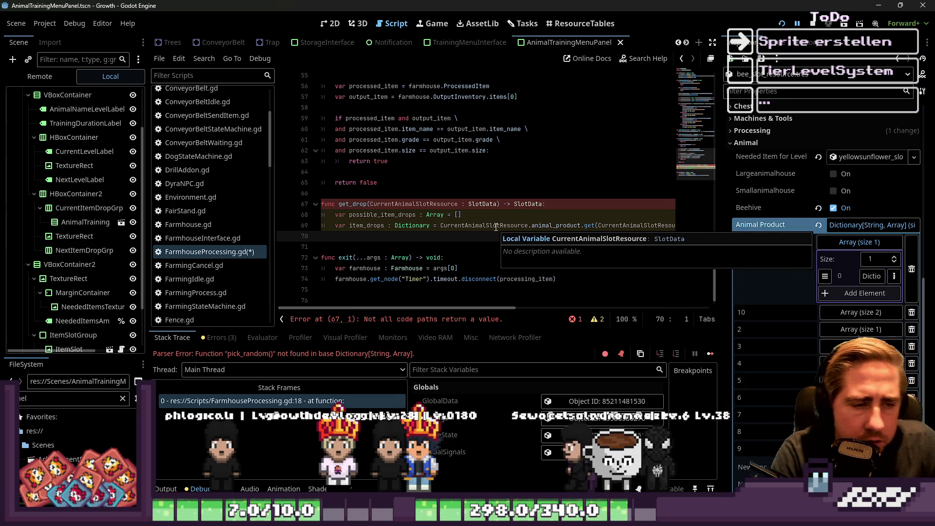
pyautogui.press('Up')
pyautogui.press('End')
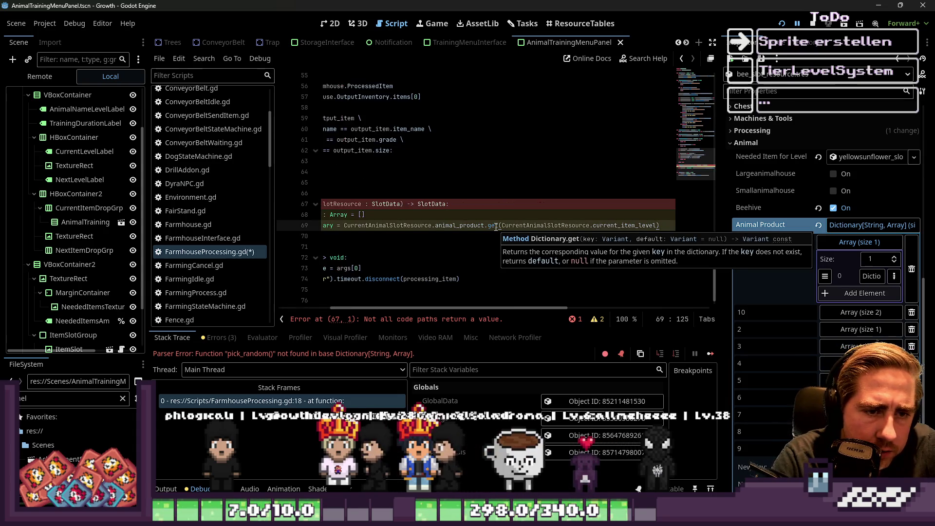
pyautogui.press('Down')
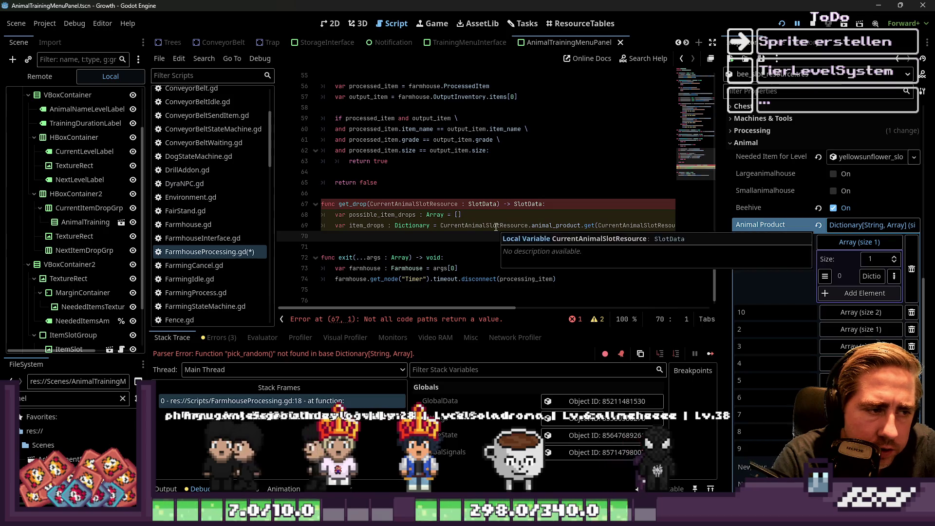
pyautogui.press('Return')
pyautogui.press('Tab')
# Step: Add the 'for key in item_drops.keys():' loop and begin a typed item_slot_resource declaration
pyautogui.write('for key in ')
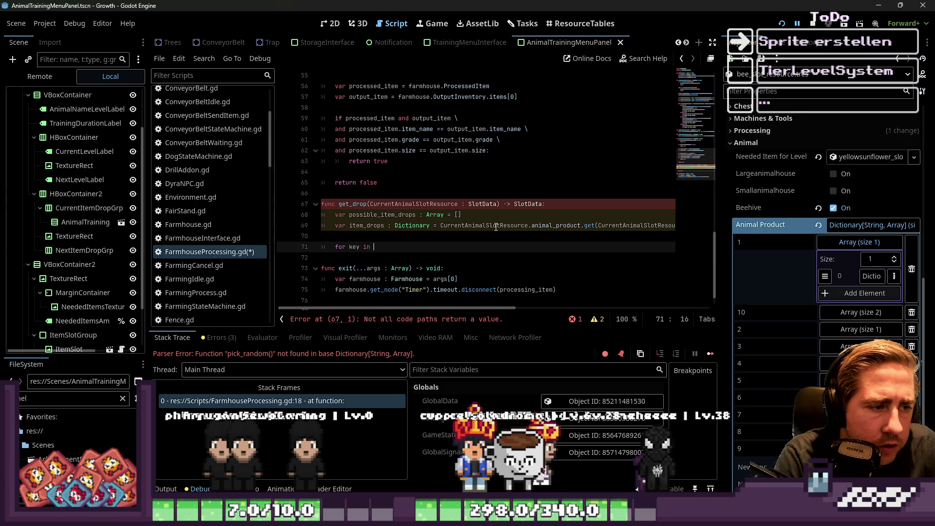
pyautogui.write('item_d')
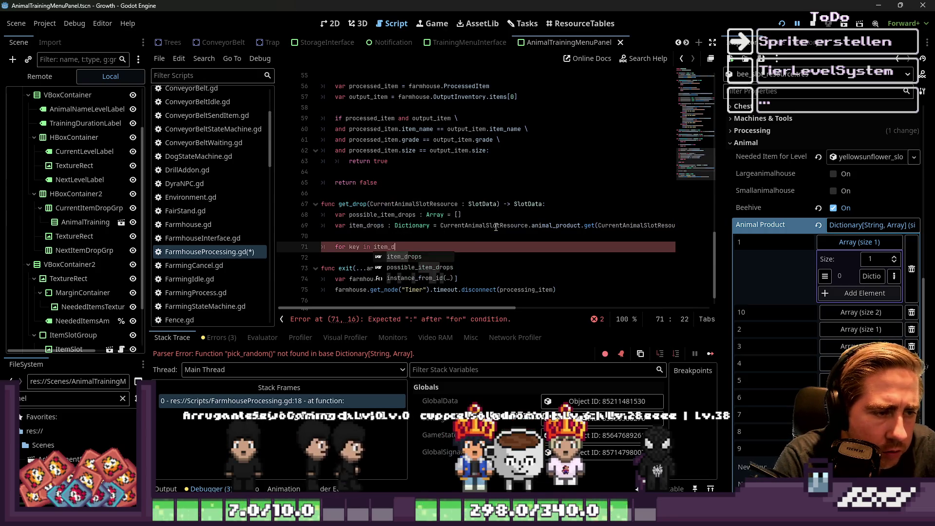
pyautogui.write('rops.j')
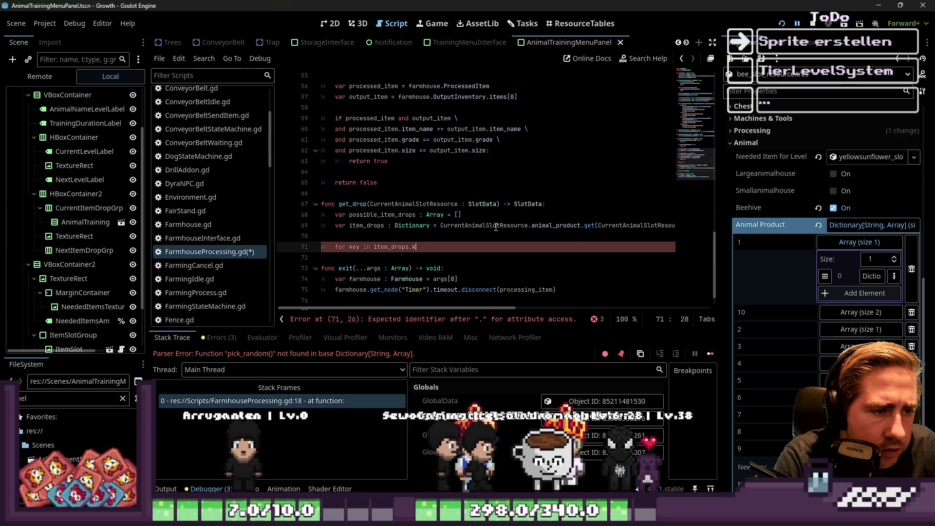
pyautogui.press('Return')
pyautogui.write(':')
pyautogui.press('Return')
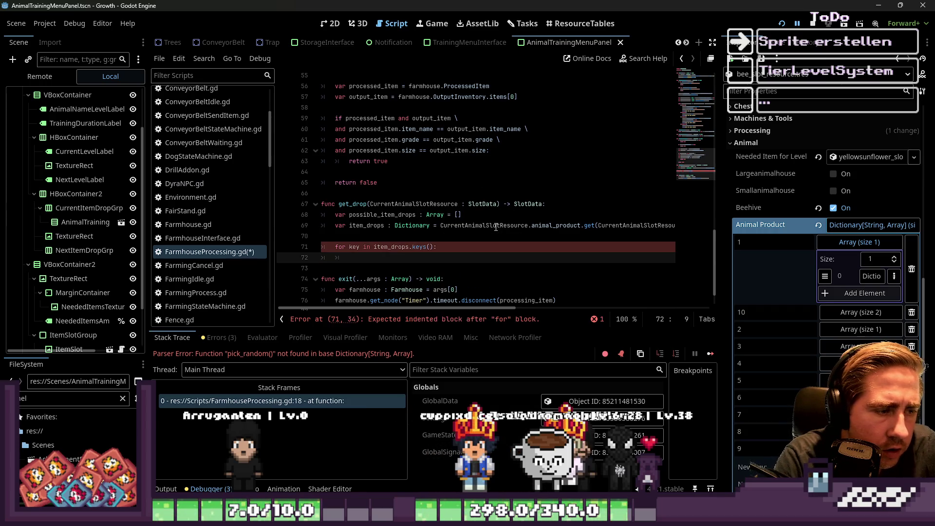
pyautogui.write('item')
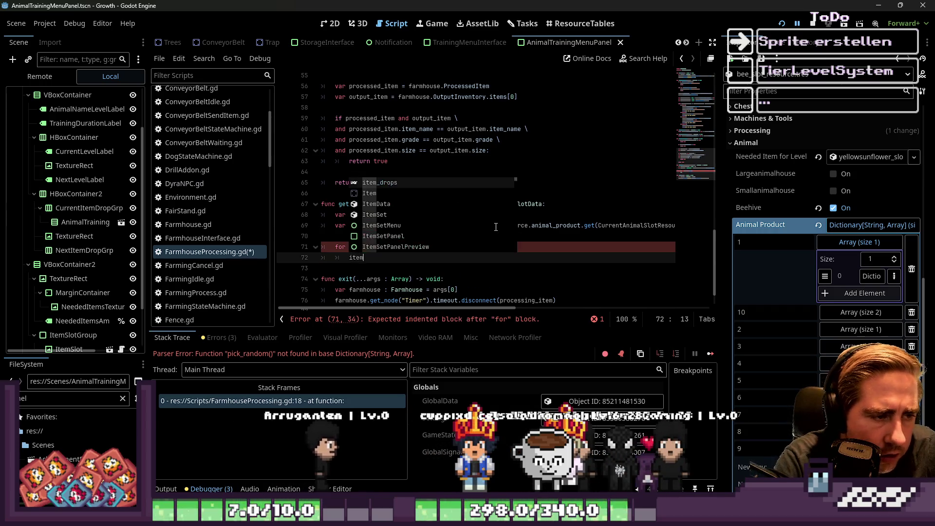
pyautogui.press('BackSpace')
pyautogui.press('BackSpace')
pyautogui.write('v')
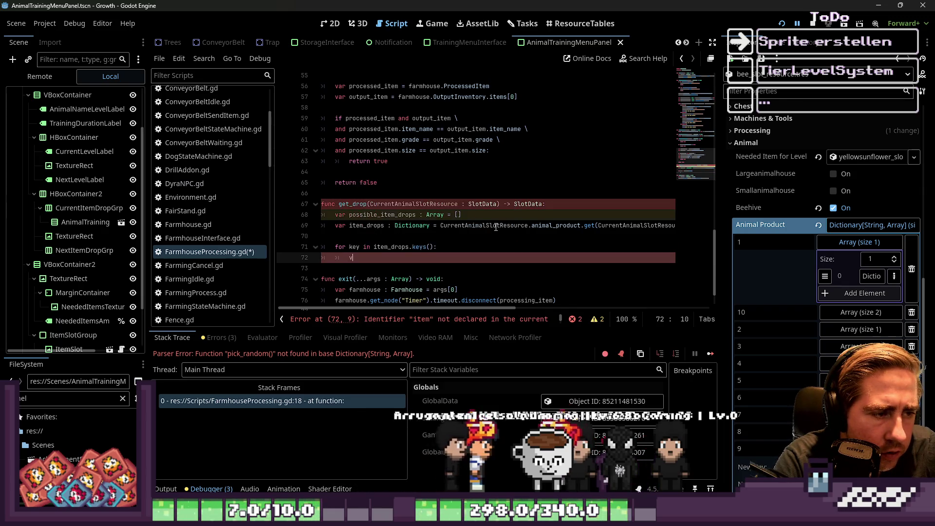
pyautogui.write('ar item_slot_')
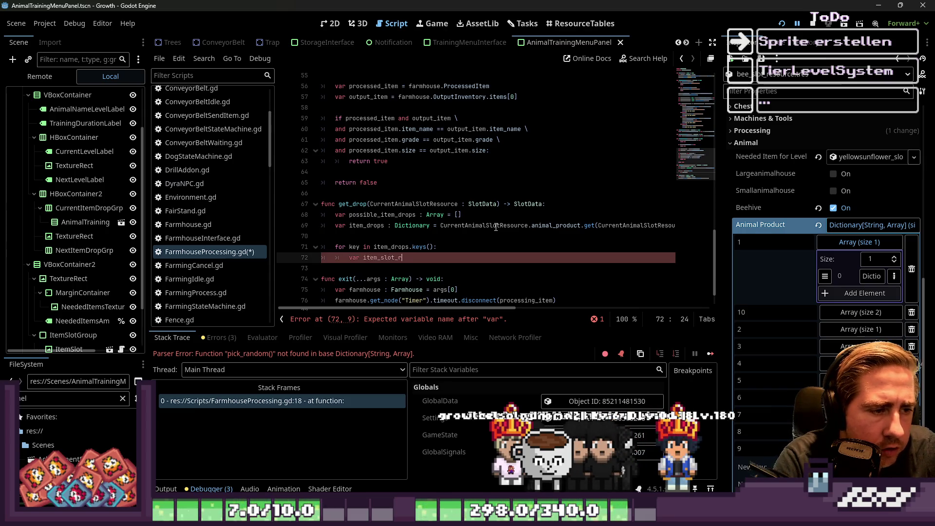
pyautogui.write('resource =')
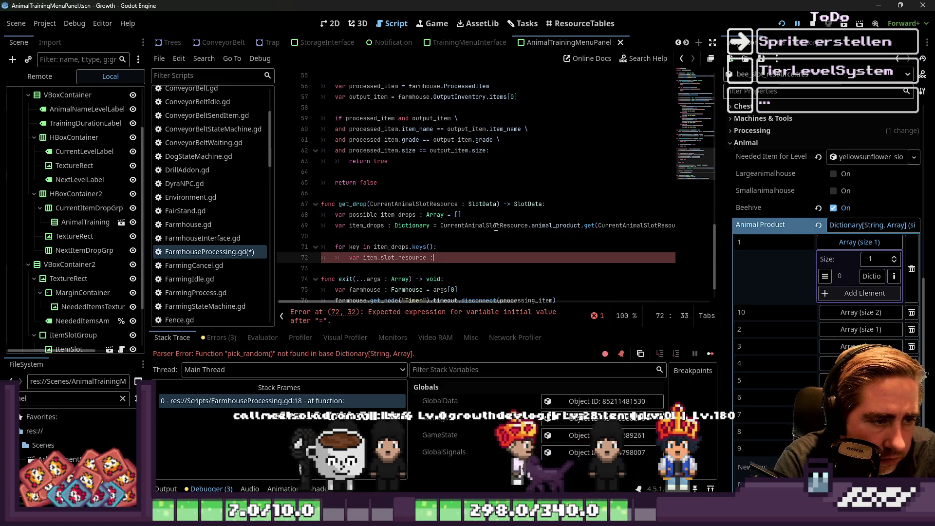
pyautogui.write(':')
pyautogui.press('BackSpace')
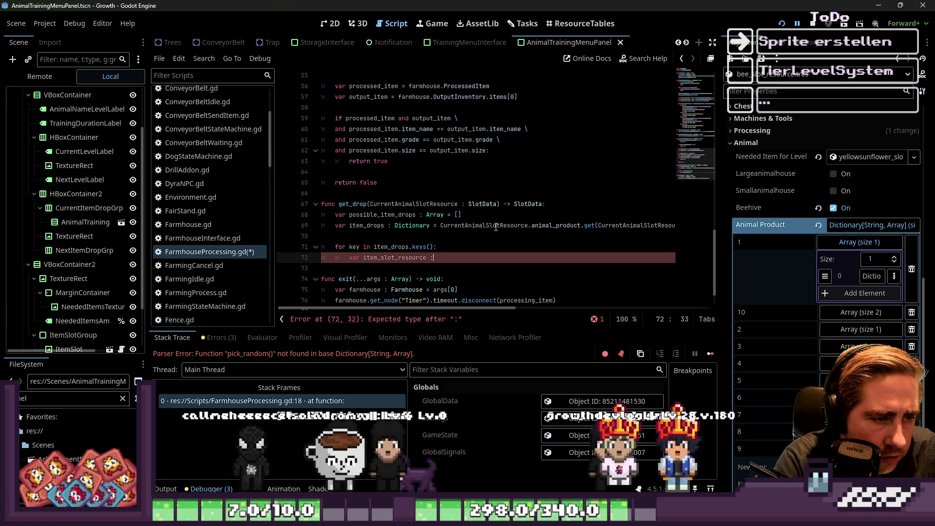
pyautogui.write(':')
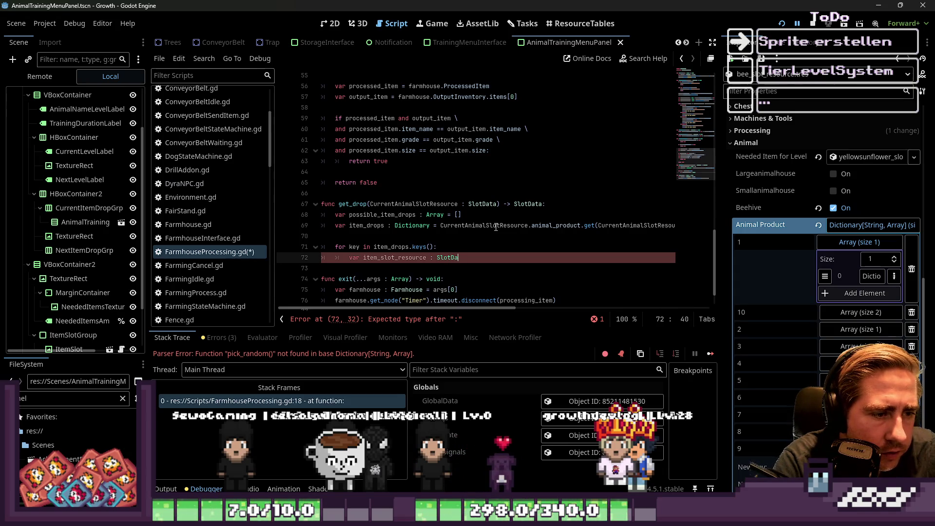
# Step: Assign item_drops.get(key).get("ItemSlotData") to item_slot_resource and begin another var line
pyautogui.write('k')
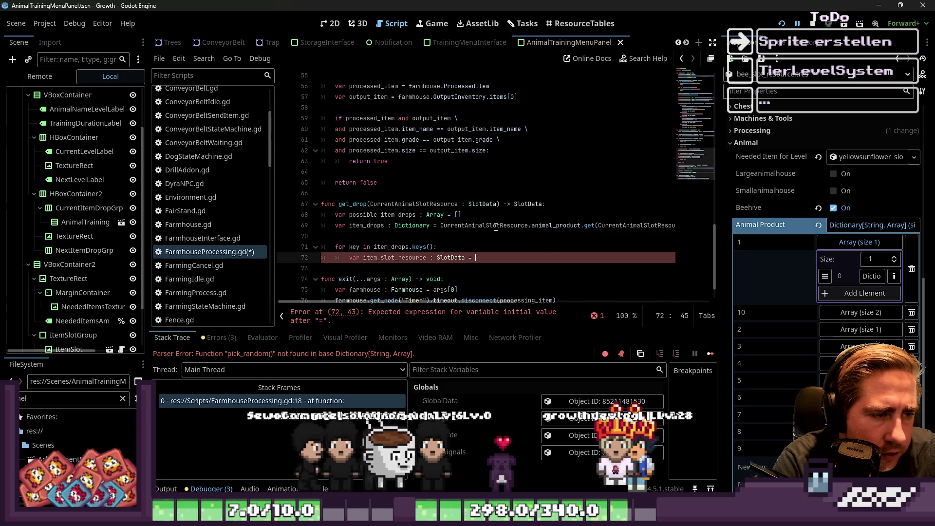
pyautogui.press('BackSpace')
pyautogui.write('item')
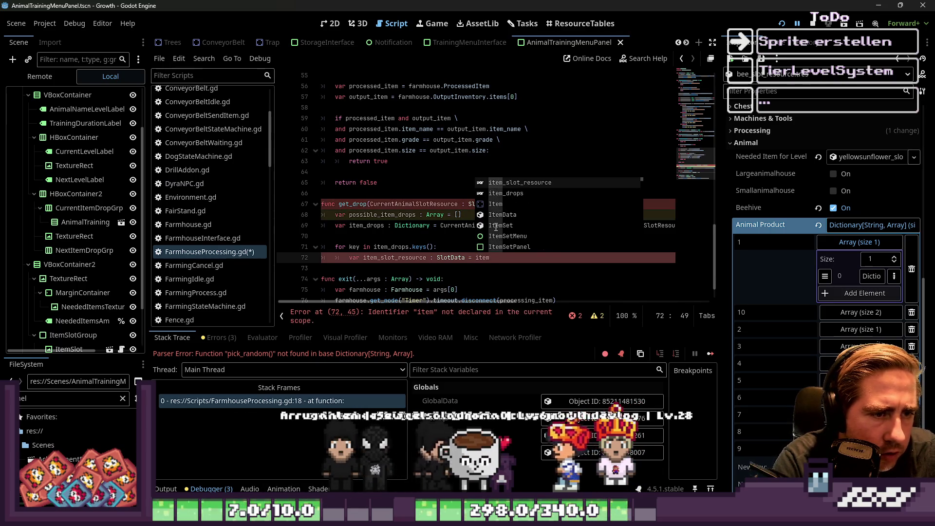
pyautogui.write('_drops,..get')
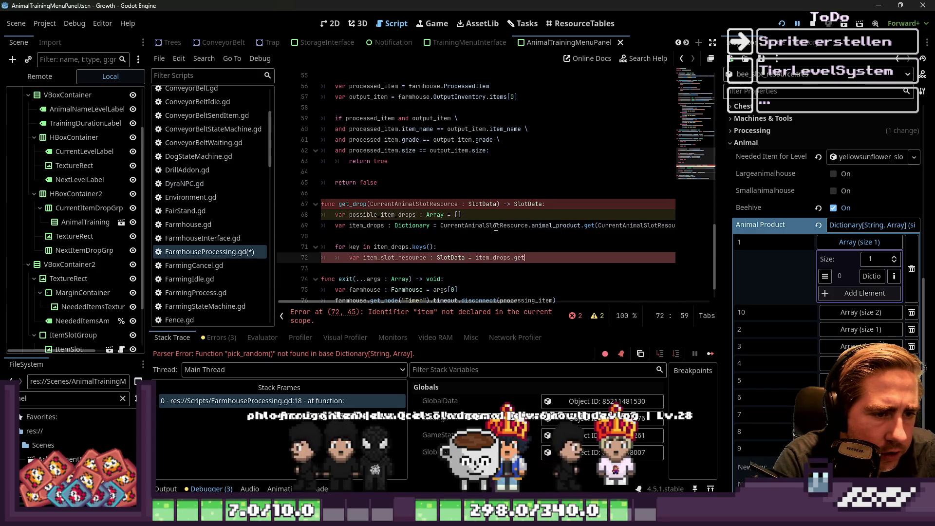
pyautogui.write('(key)')
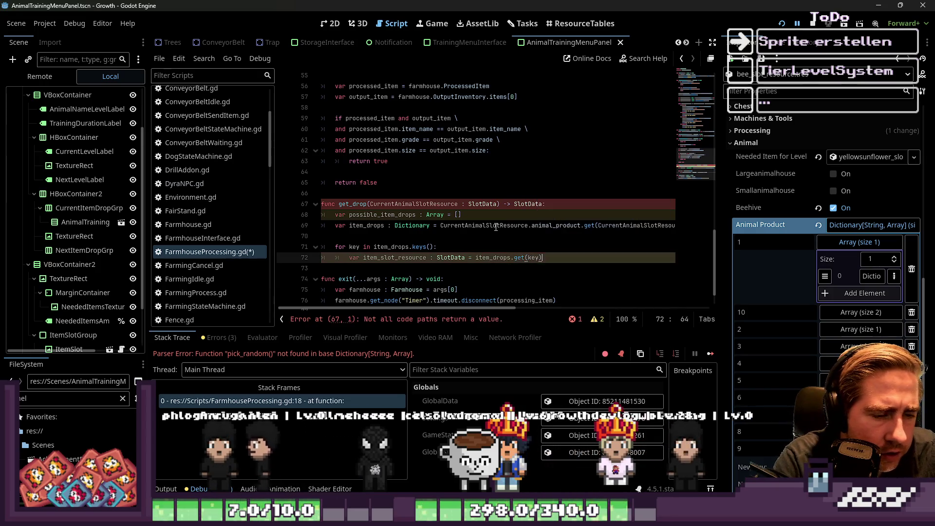
pyautogui.write('g')
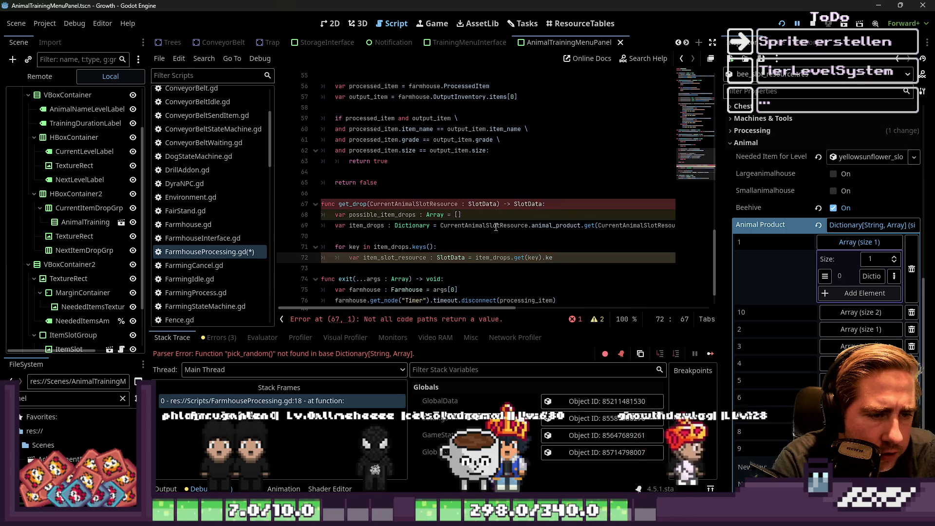
pyautogui.write('("')
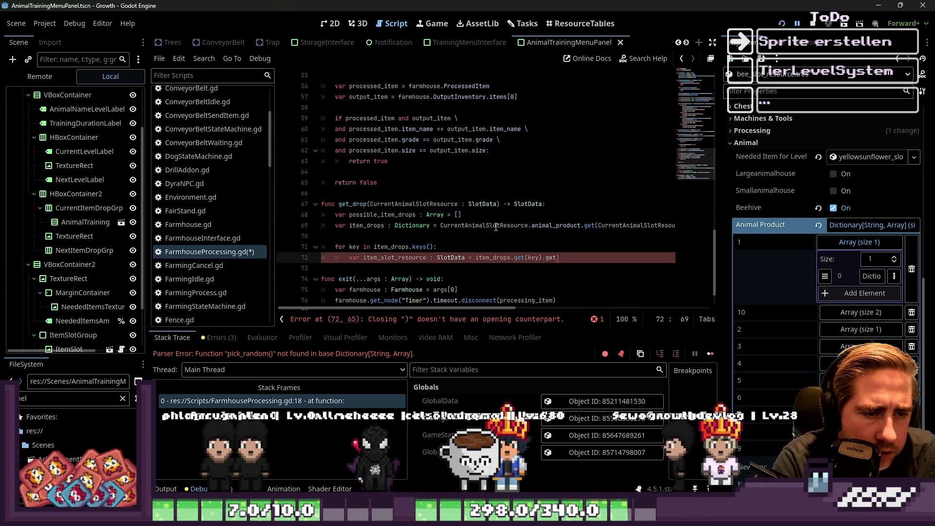
pyautogui.write('temSlotData')
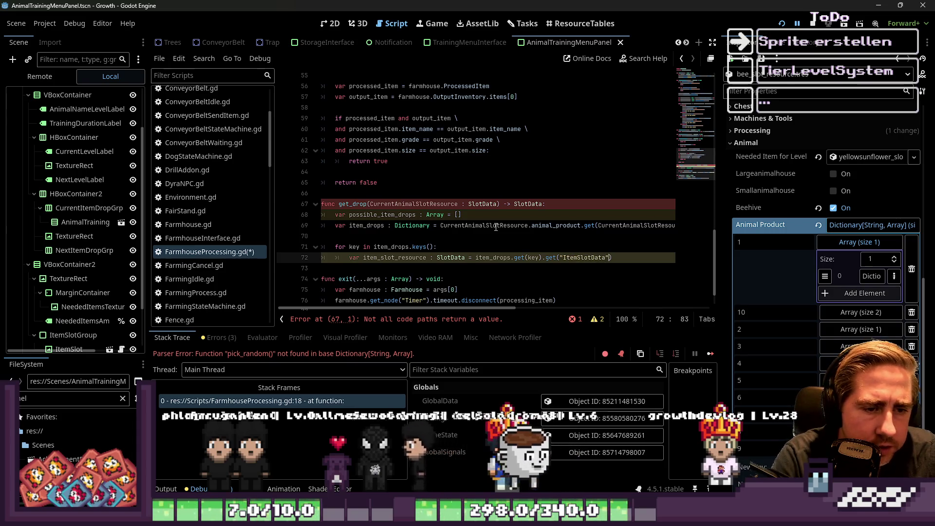
pyautogui.press('End')
pyautogui.press('Return')
pyautogui.write('var')
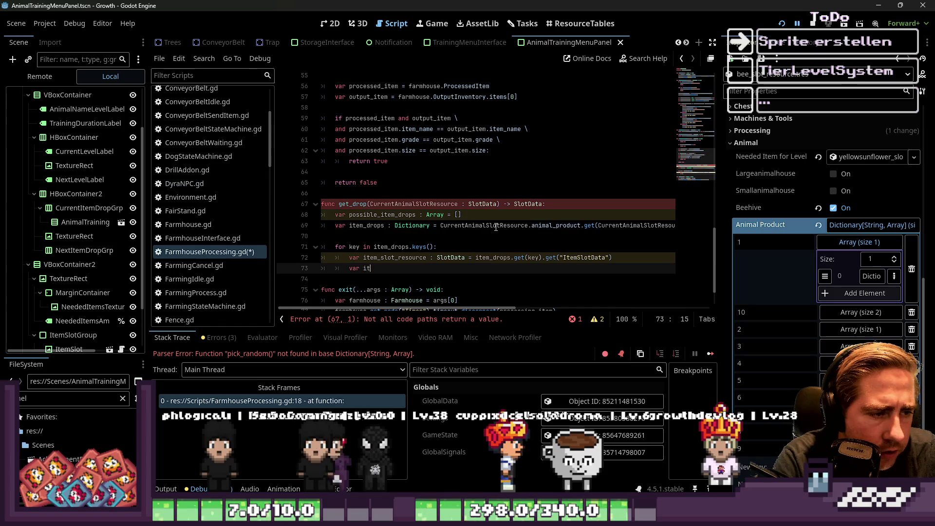
# Step: Correct the new variable's spelling and review the new loop lines 71–73
pyautogui.press('BackSpace')
pyautogui.write('_s')
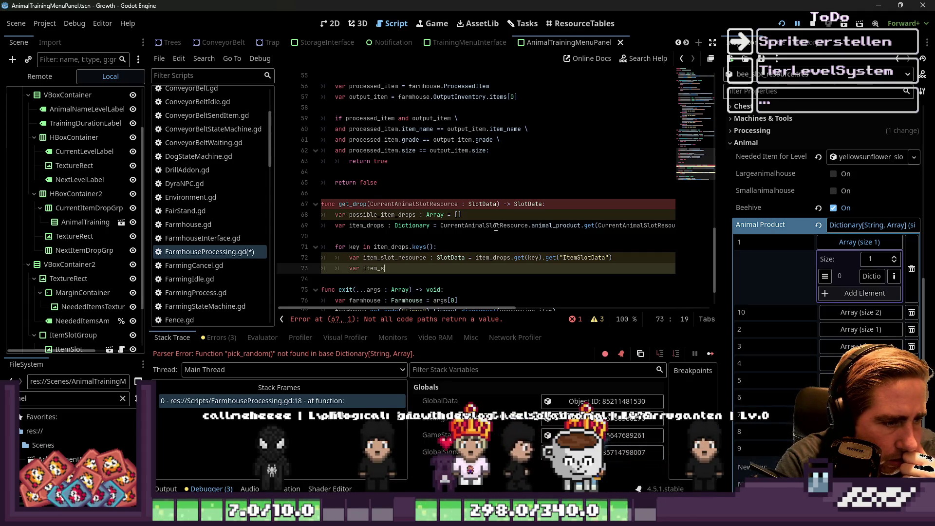
pyautogui.press('Up')
pyautogui.press('Up')
pyautogui.press('Up')
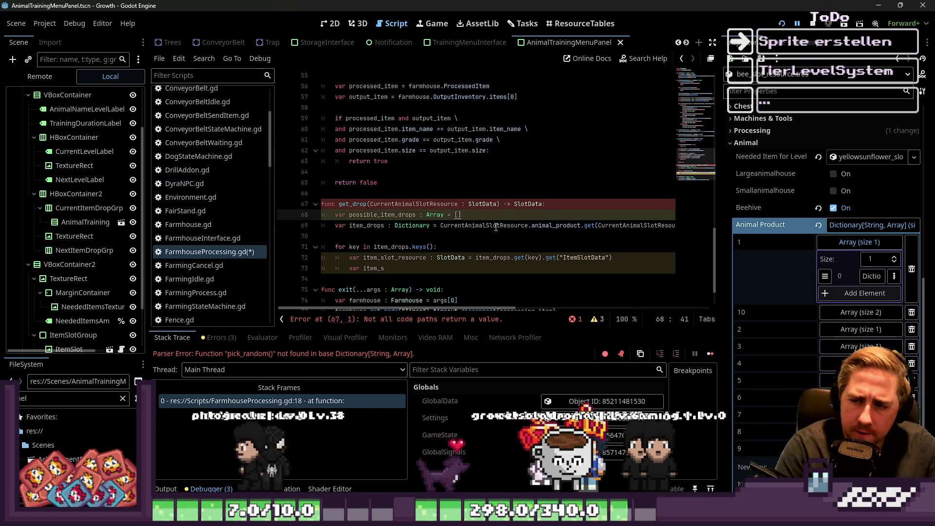
pyautogui.press('Down')
pyautogui.press('Down')
pyautogui.press('Down')
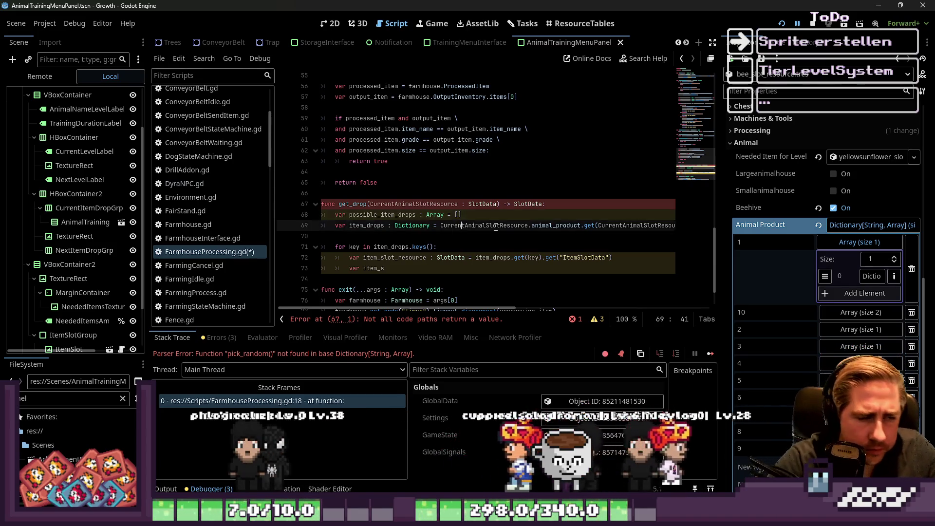
pyautogui.press('Down')
pyautogui.hotkey('shift', 'Up')
pyautogui.hotkey('shift', 'Up')
pyautogui.hotkey('shift', 'Home')
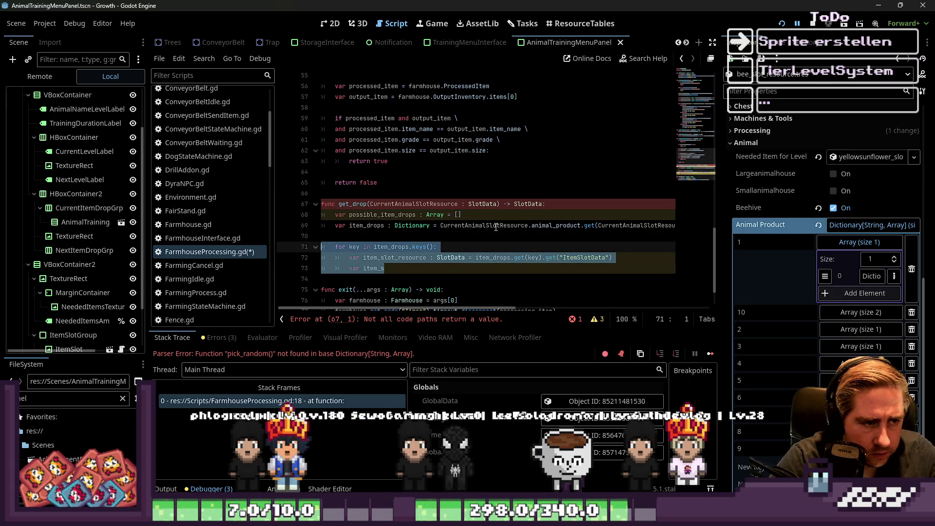
pyautogui.press('Right')
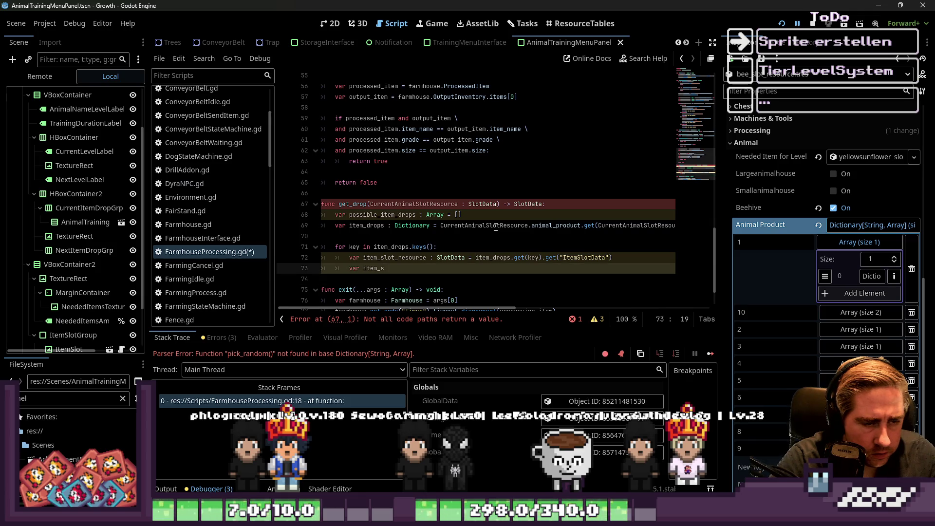
pyautogui.hotkey('shift', 'Up')
pyautogui.hotkey('shift', 'Up')
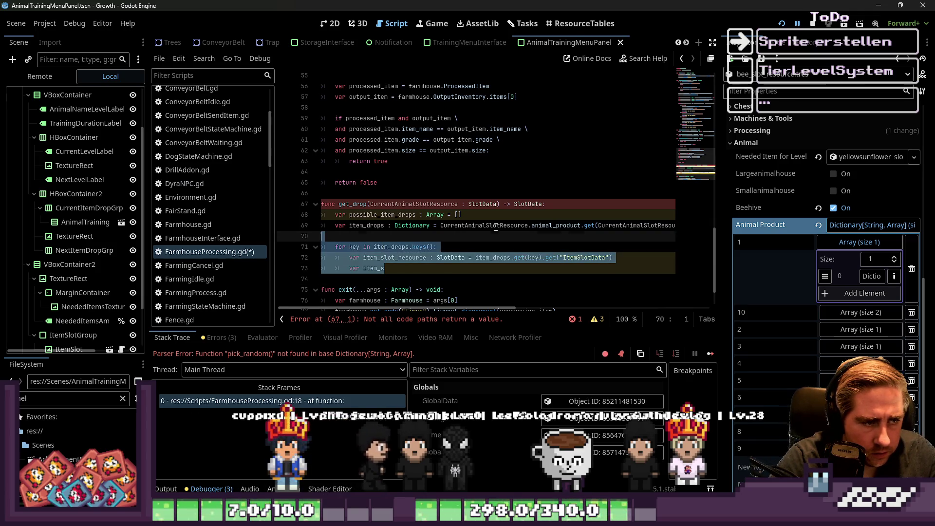
pyautogui.press('Left')
pyautogui.press('Down')
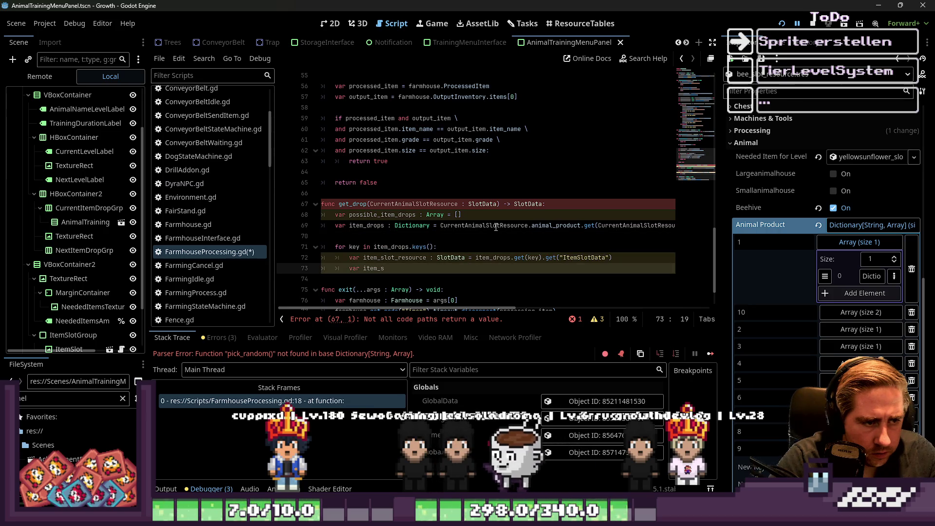
# Step: Declare item_slot_resource_amount : int, assigned from item_drops.get(key).get(
pyautogui.write('ot_resource_amou')
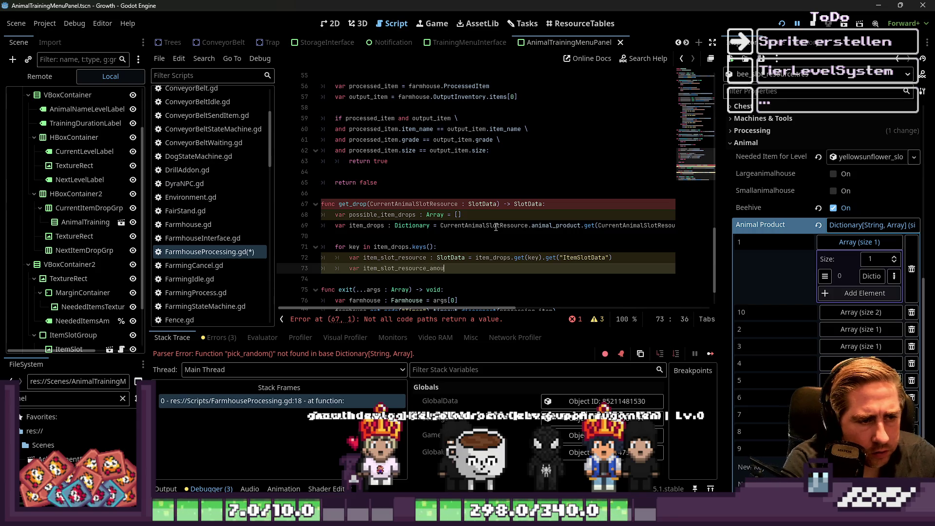
pyautogui.press('BackSpace')
pyautogui.press('BackSpace')
pyautogui.write(':')
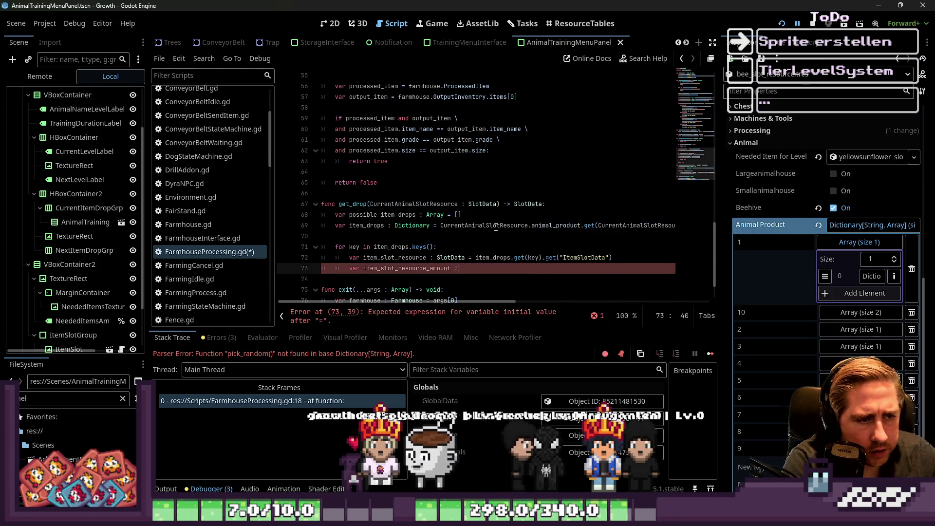
pyautogui.write(' int = ')
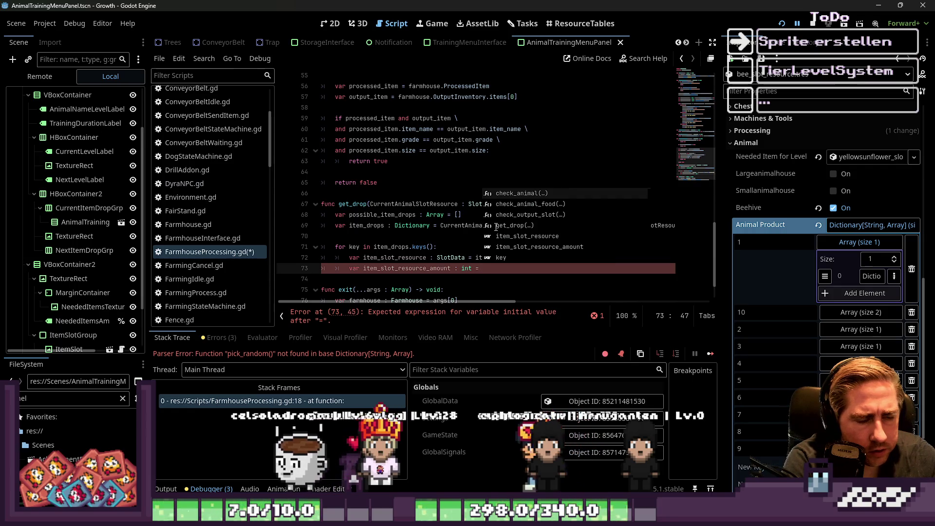
pyautogui.write('item')
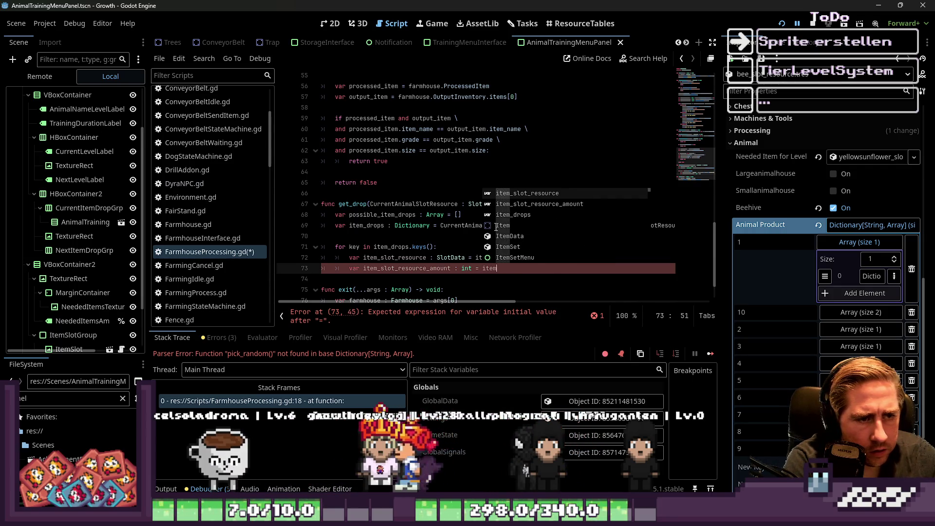
pyautogui.write('_slot')
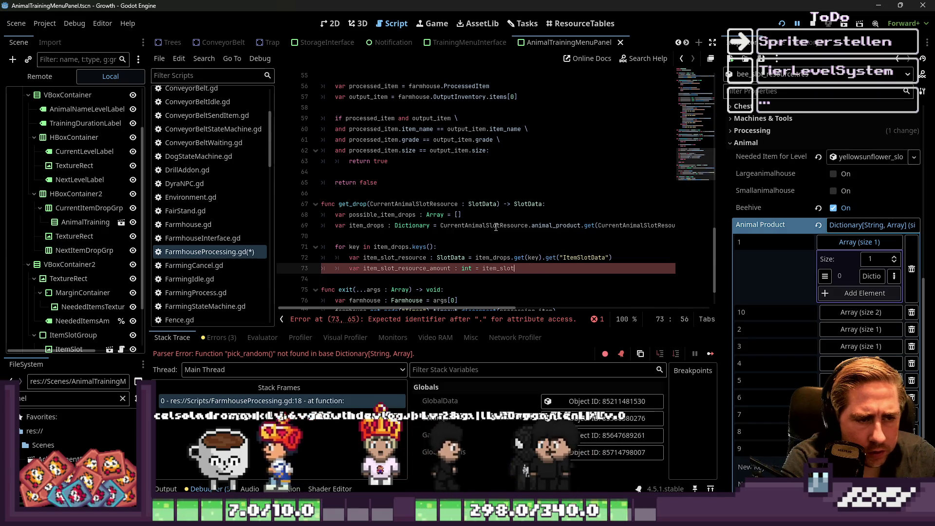
pyautogui.press('BackSpace')
pyautogui.press('BackSpace')
pyautogui.press('BackSpace')
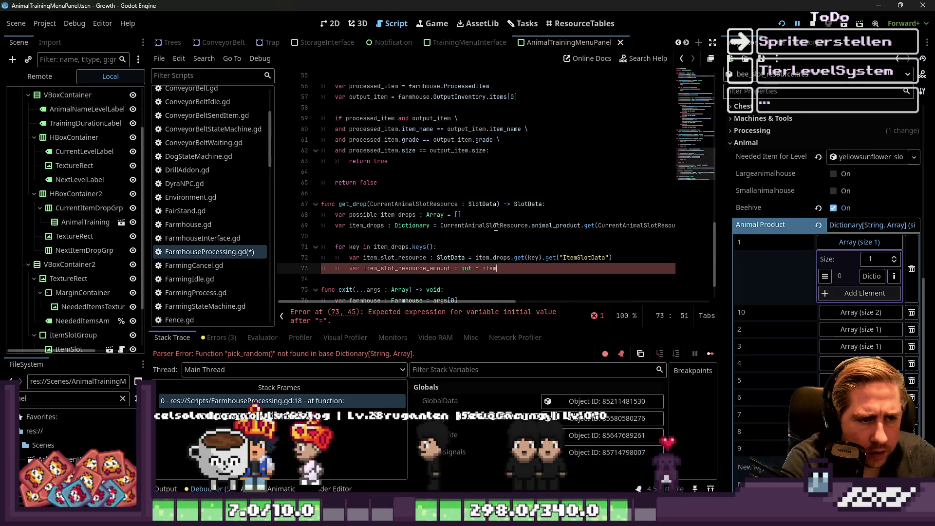
pyautogui.write('_drops.get(')
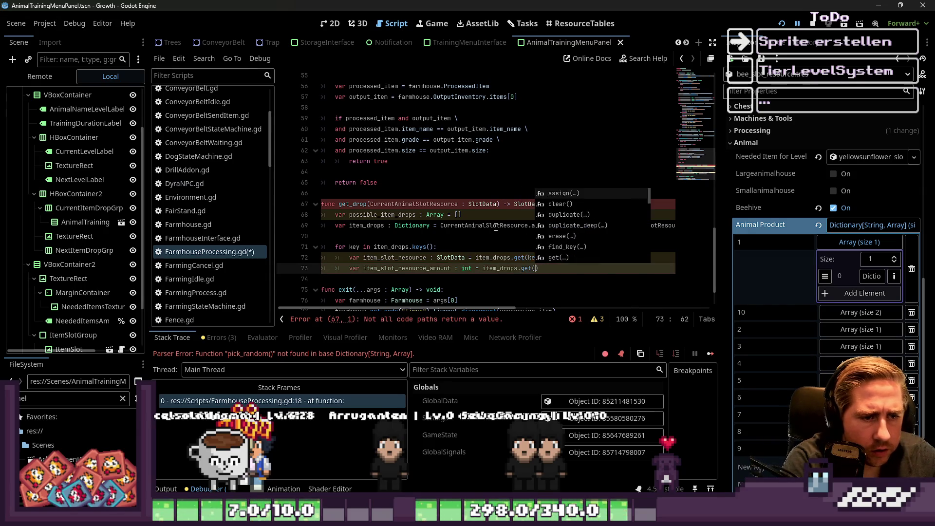
pyautogui.write('key).get')
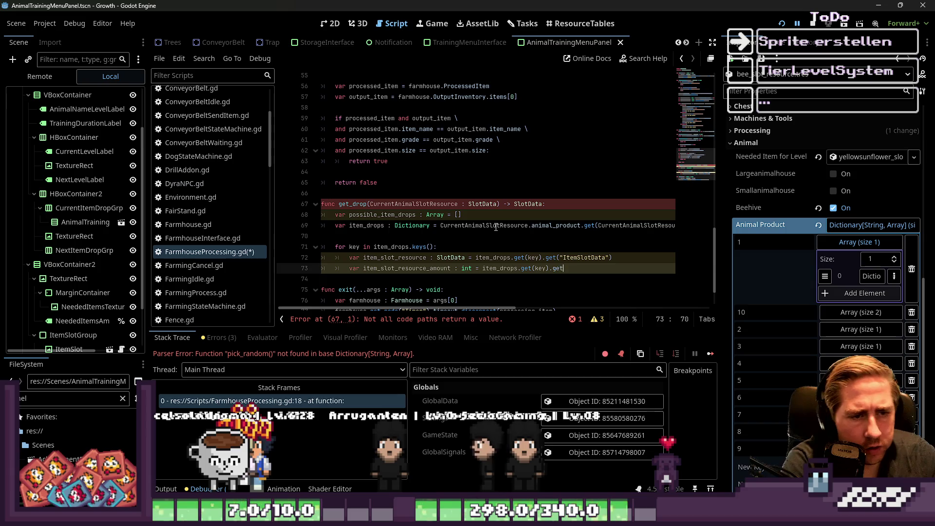
pyautogui.write('(')
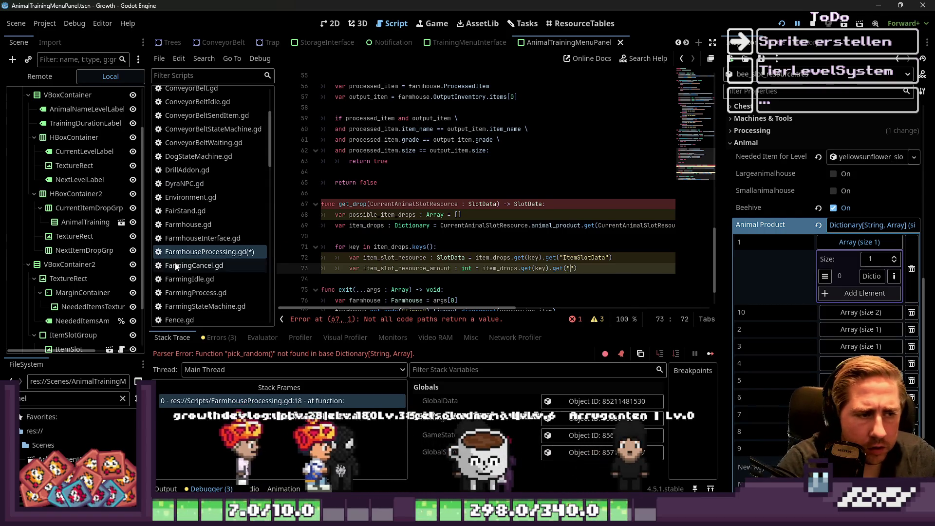
# Step: Check the first drop entry's keys in the Inspector and finish line 73 with get("ItemDropAmount")
pyautogui.click(867, 277)
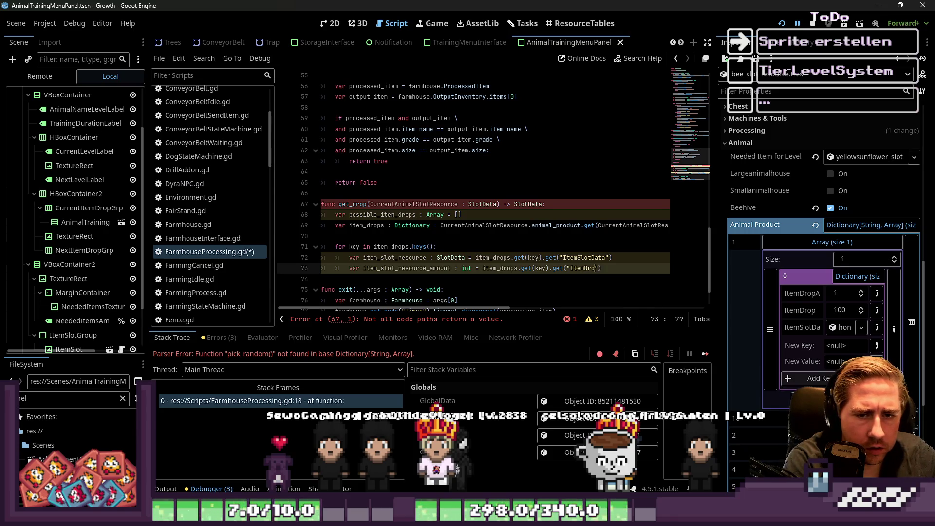
pyautogui.write('Amount')
pyautogui.press('End')
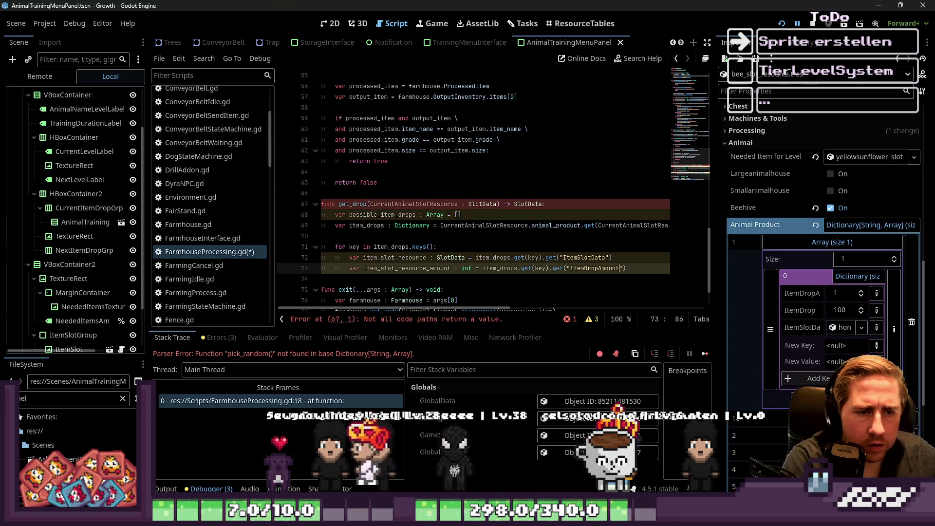
pyautogui.press('Return')
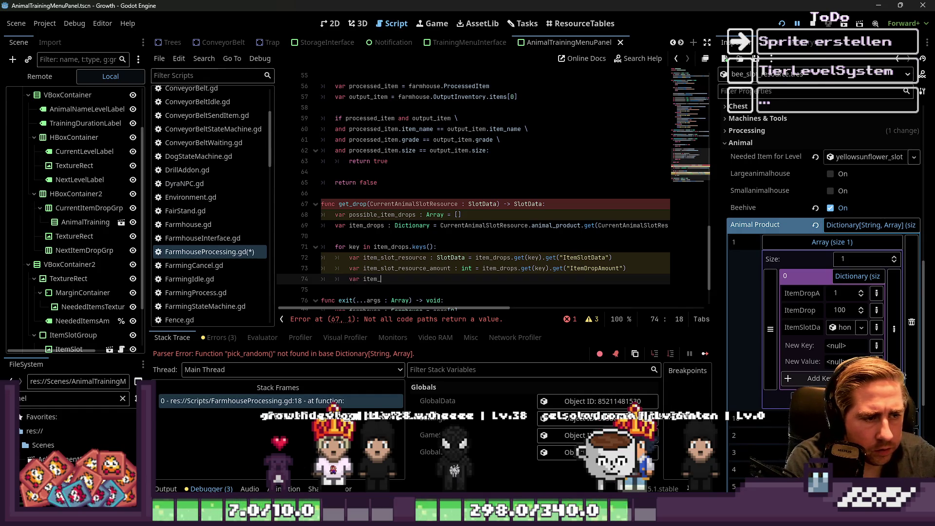
# Step: Add an item_slot_weight int line reusing the lookup, with the key changed to ItemDropWeight
pyautogui.write('slot_')
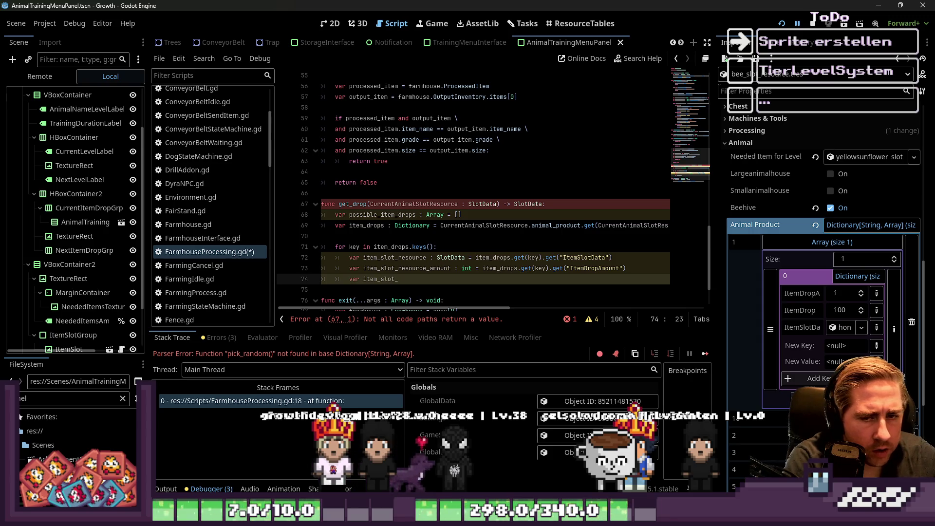
pyautogui.write(': int =')
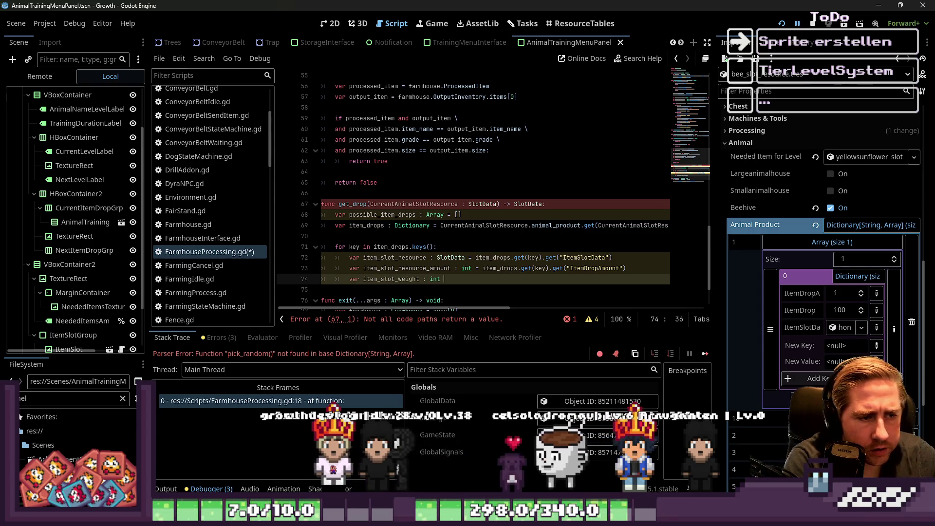
pyautogui.moveTo(482, 268); pyautogui.dragTo(625, 268)
pyautogui.hotkey('ctrl', 'c')
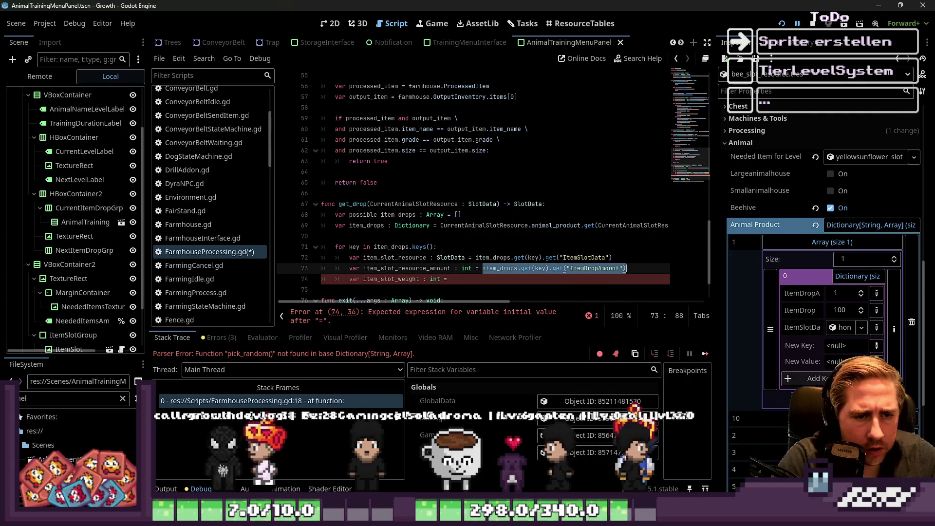
pyautogui.click(447, 279)
pyautogui.hotkey('ctrl', 'v')
pyautogui.click(538, 279)
pyautogui.click(545, 279)
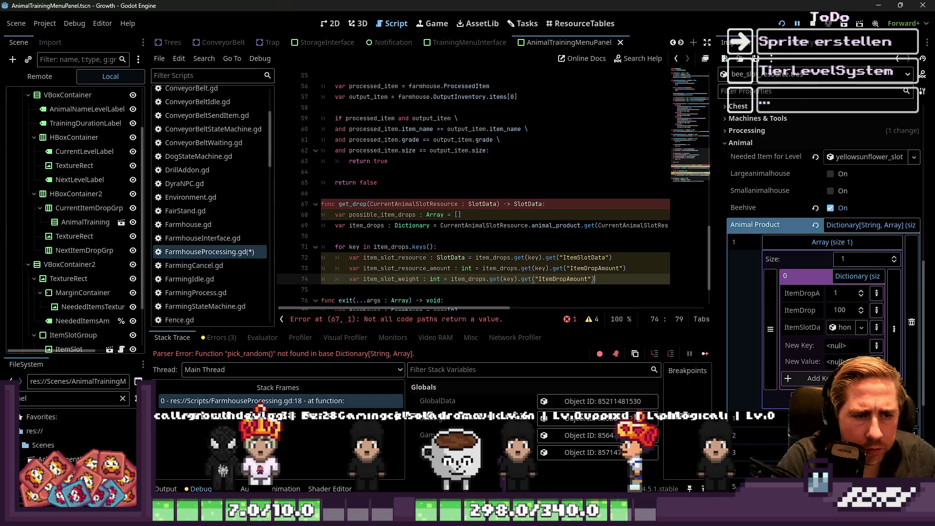
pyautogui.click(568, 279)
pyautogui.write('Weigh')
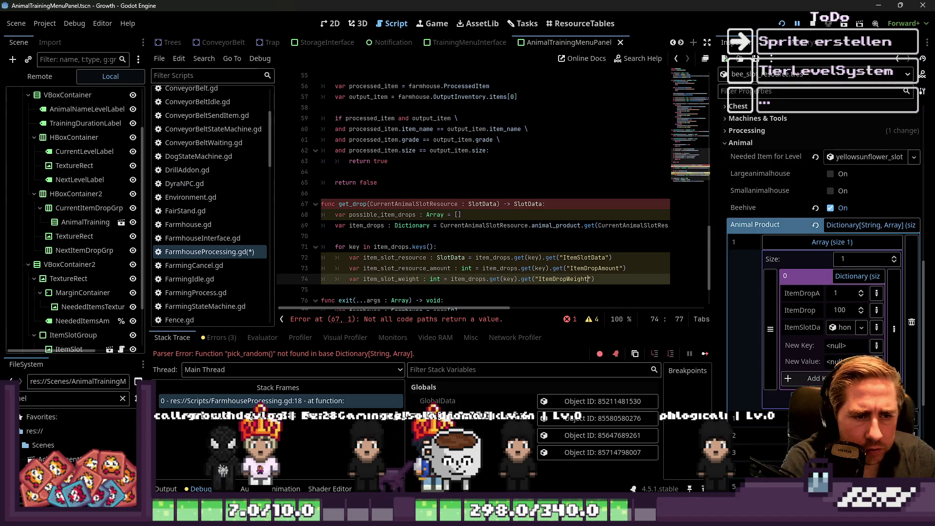
pyautogui.press('Return')
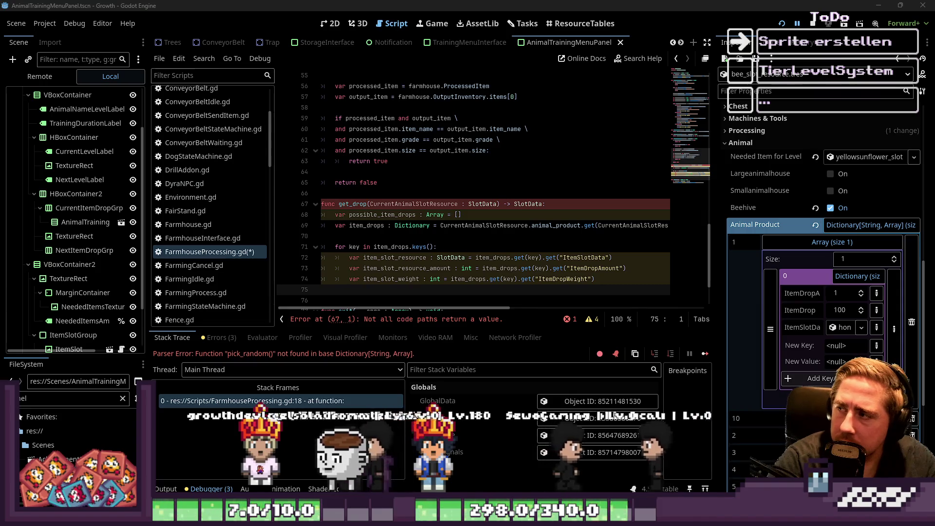
pyautogui.scroll(-2, 631, 211)
# Step: Declare var total_weights : int = 0 above the drop loop
pyautogui.press('Up')
pyautogui.press('Up')
pyautogui.press('Up')
pyautogui.press('Return')
pyautogui.press('Up')
pyautogui.press('Return')
pyautogui.press('Tab')
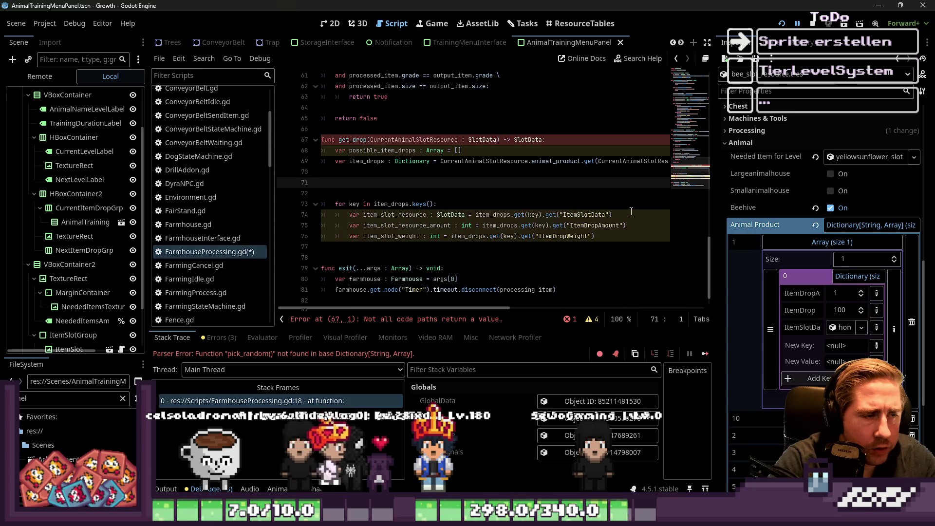
pyautogui.write('var total')
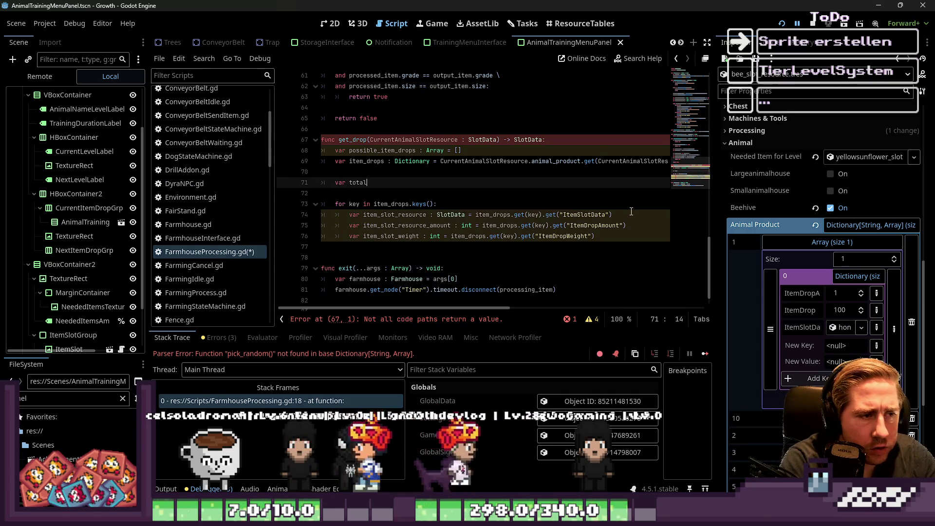
pyautogui.write('_weight')
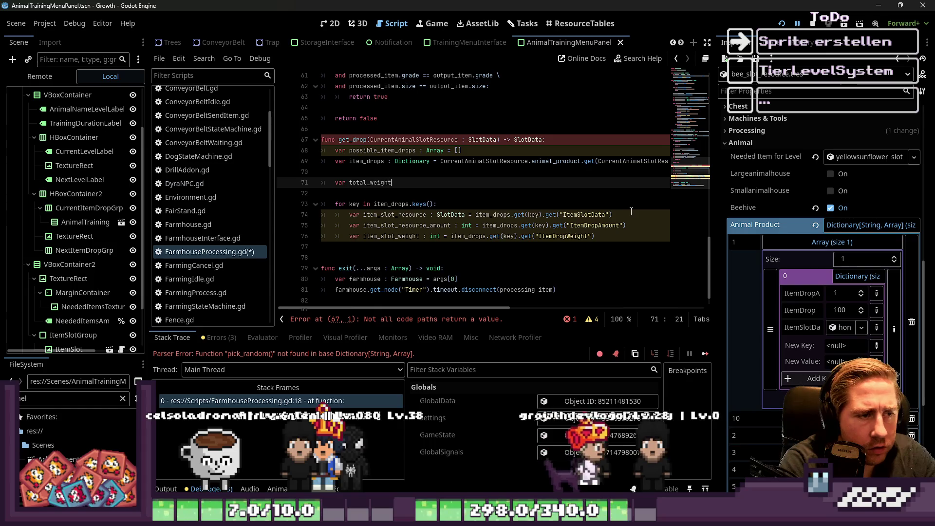
pyautogui.write('s : int = 0')
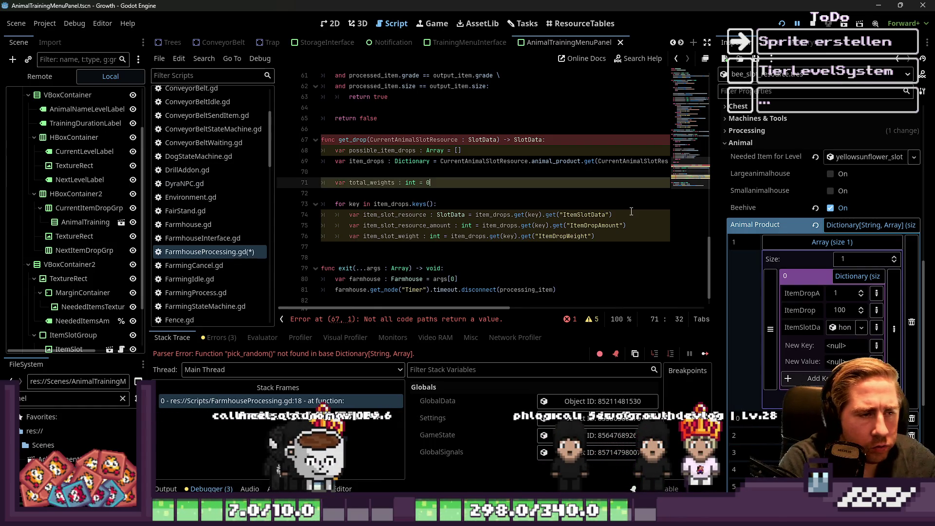
pyautogui.press('Down')
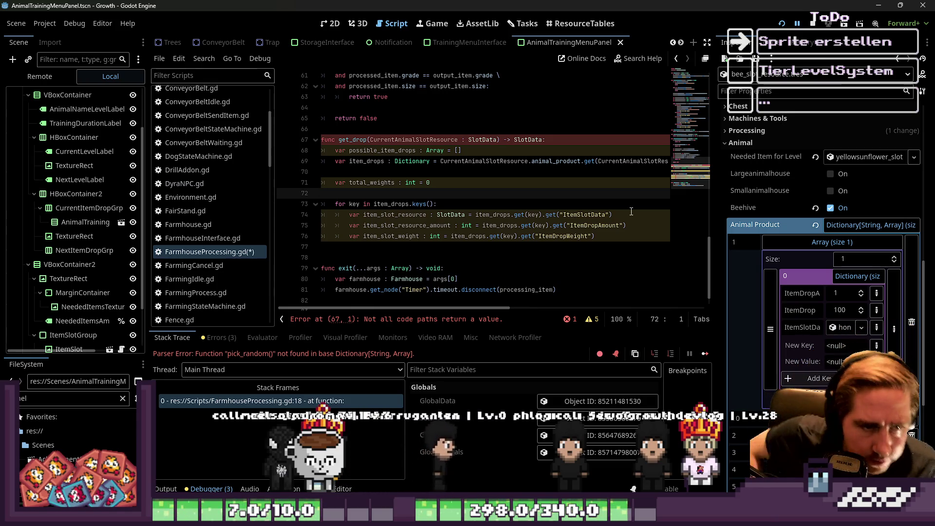
# Step: Open a new indented line in the loop body below the loop variables
pyautogui.press('Down')
pyautogui.press('Down')
pyautogui.press('Down')
pyautogui.press('Return')
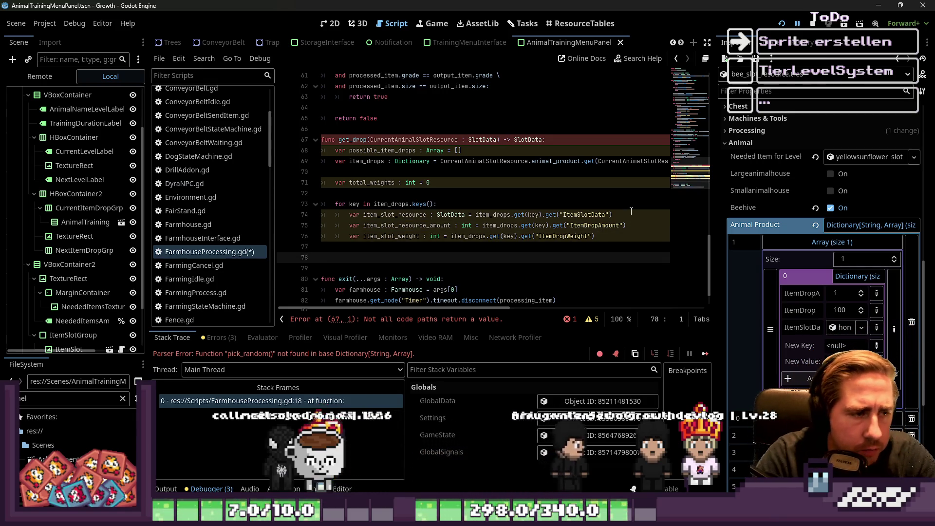
pyautogui.press('Up')
pyautogui.press('Down')
pyautogui.press('Tab')
pyautogui.press('Tab')
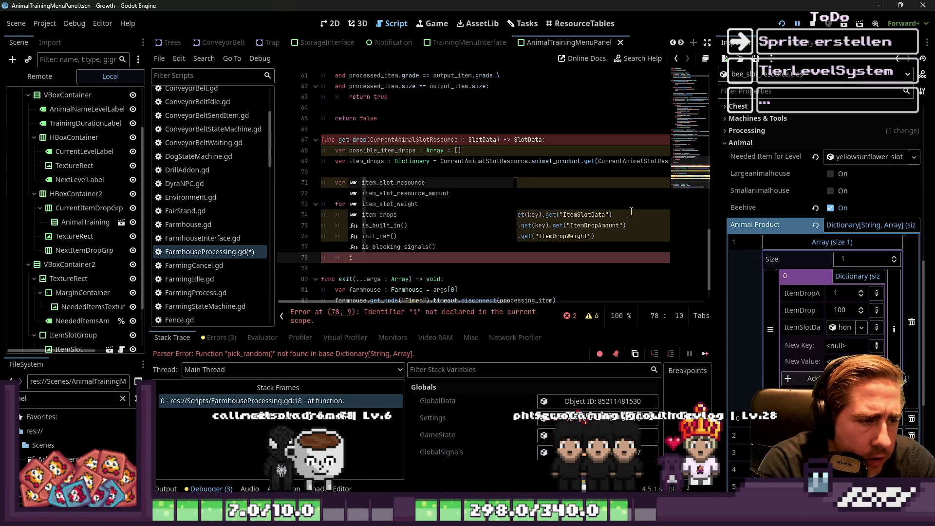
# Step: Add item_slot_resource.quantity = item_slot_resource_amount inside the loop
pyautogui.press('BackSpace')
pyautogui.press('BackSpace')
pyautogui.press('BackSpace')
pyautogui.write('Item')
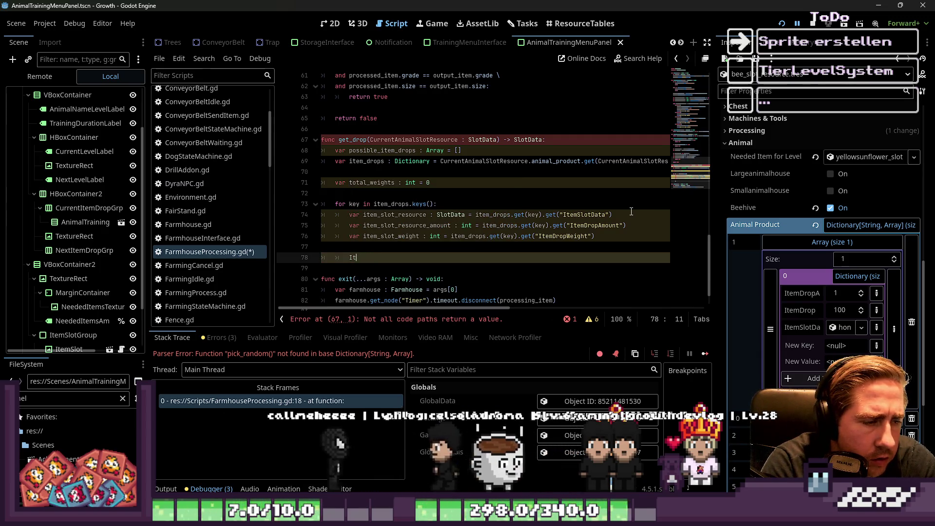
pyautogui.press('BackSpace')
pyautogui.press('BackSpace')
pyautogui.press('BackSpace')
pyautogui.write('item')
pyautogui.press('Return')
pyautogui.write('.a')
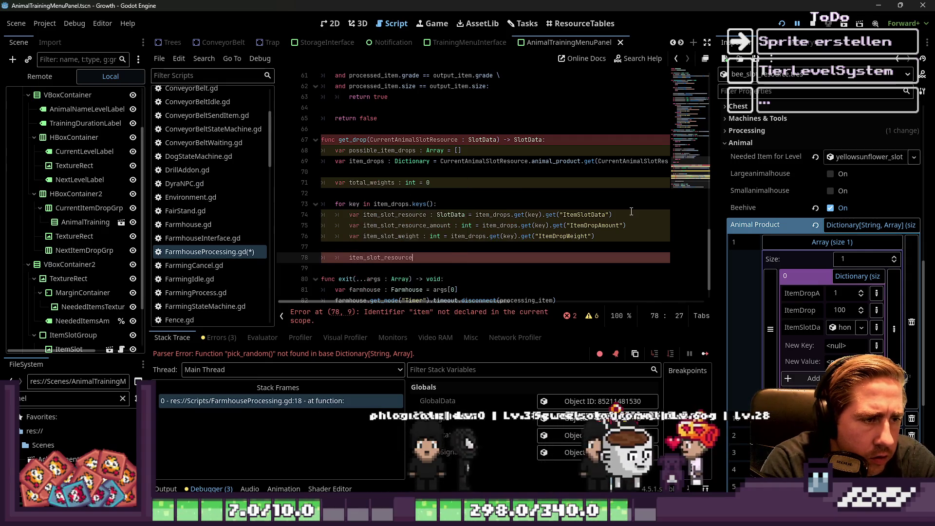
pyautogui.write('mo')
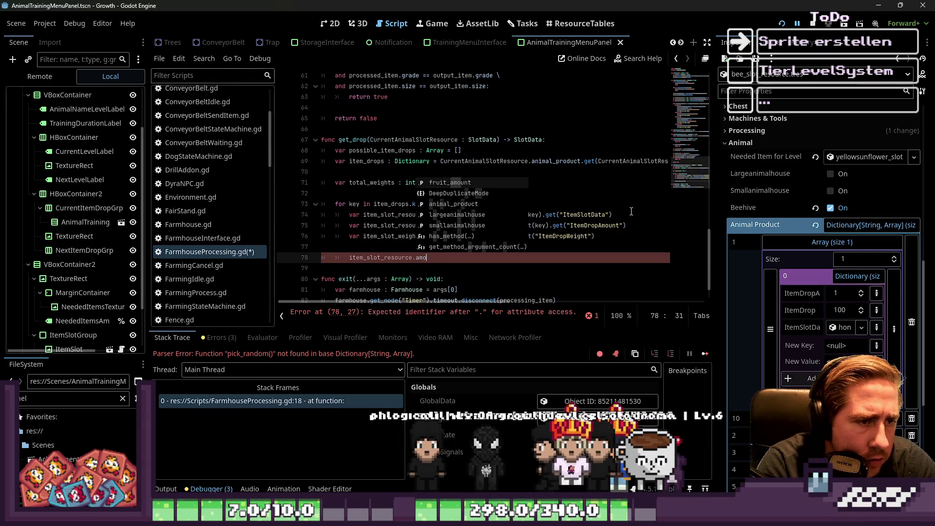
pyautogui.press('BackSpace')
pyautogui.press('BackSpace')
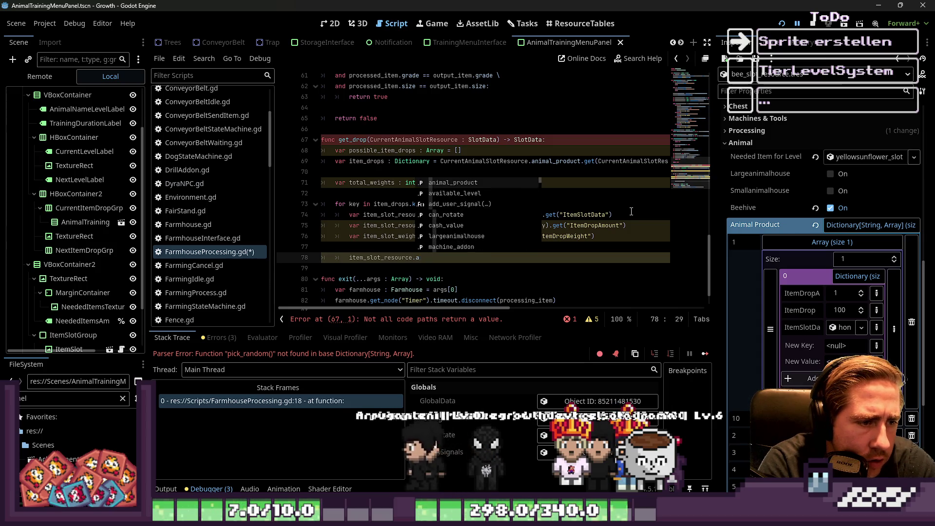
pyautogui.write('qu')
pyautogui.press('Return')
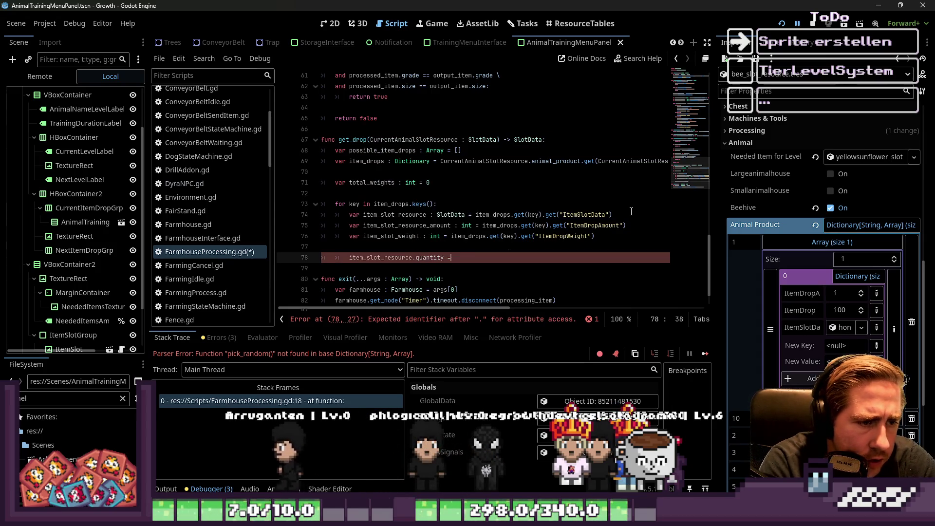
pyautogui.write('= item')
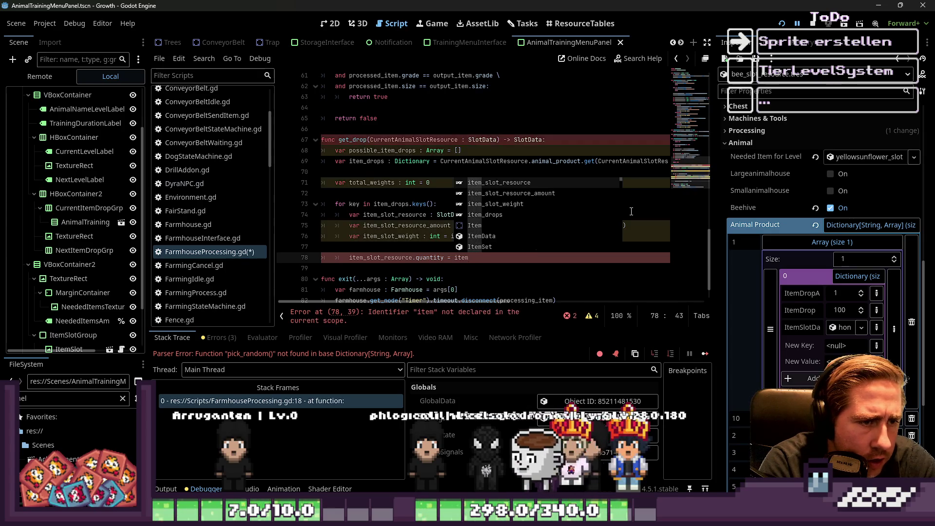
pyautogui.press('Return')
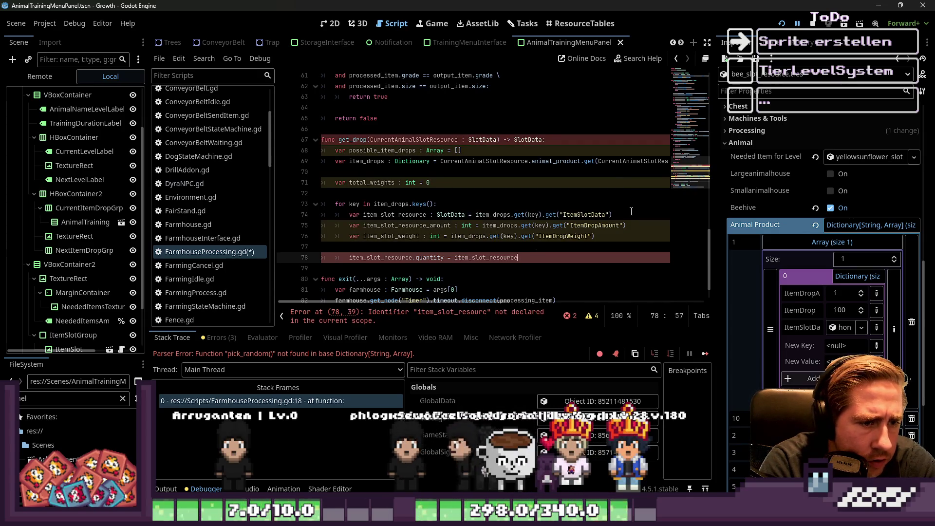
pyautogui.press('Return')
pyautogui.write('_amount')
pyautogui.press('Return')
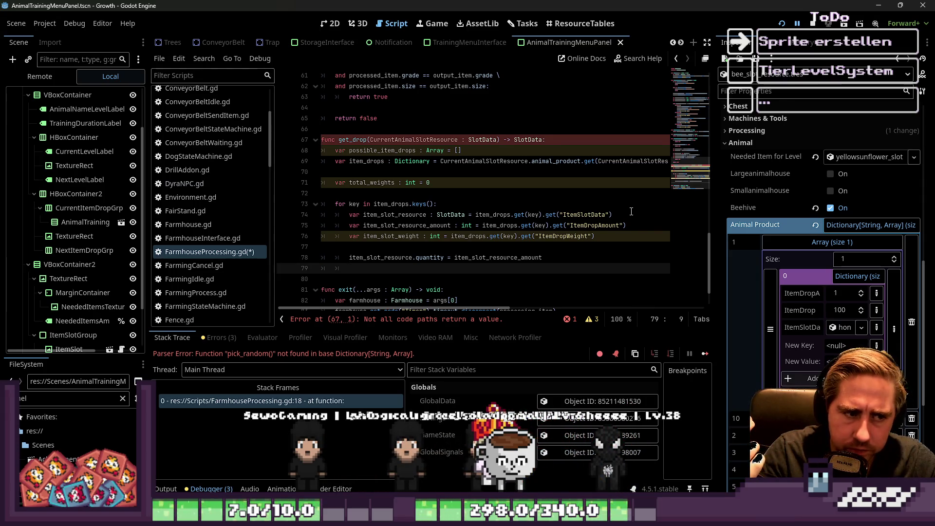
# Step: Append .duplicate() to the ItemSlotData lookup line
pyautogui.press('Up')
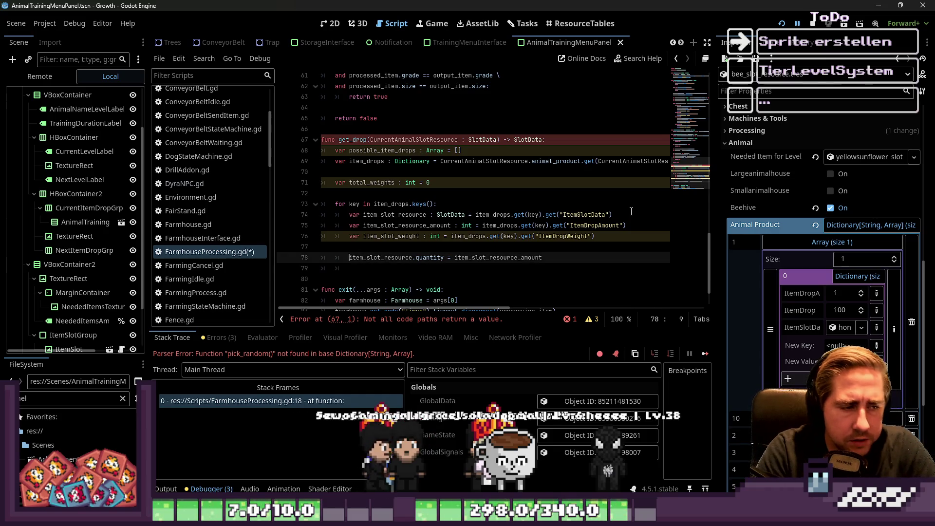
pyautogui.press('Up')
pyautogui.press('Up')
pyautogui.press('Up')
pyautogui.press('End')
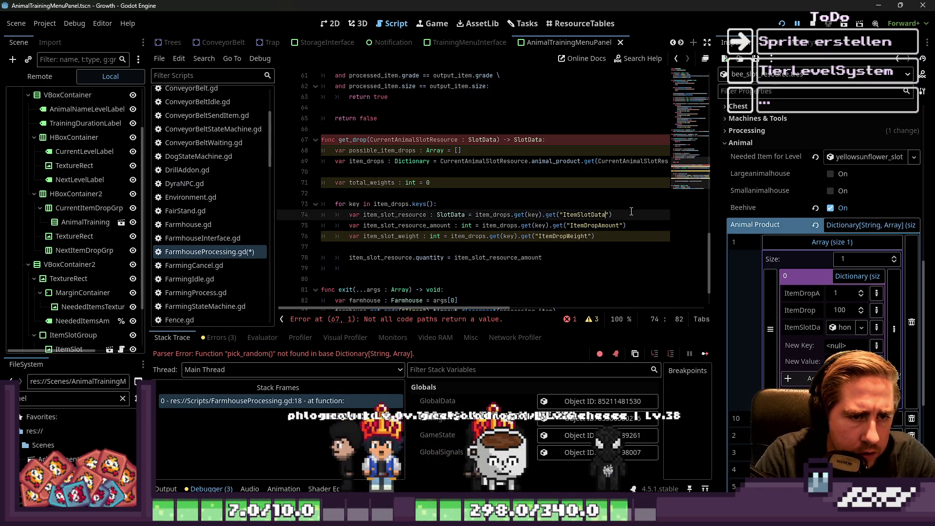
pyautogui.write('.duplicate(')
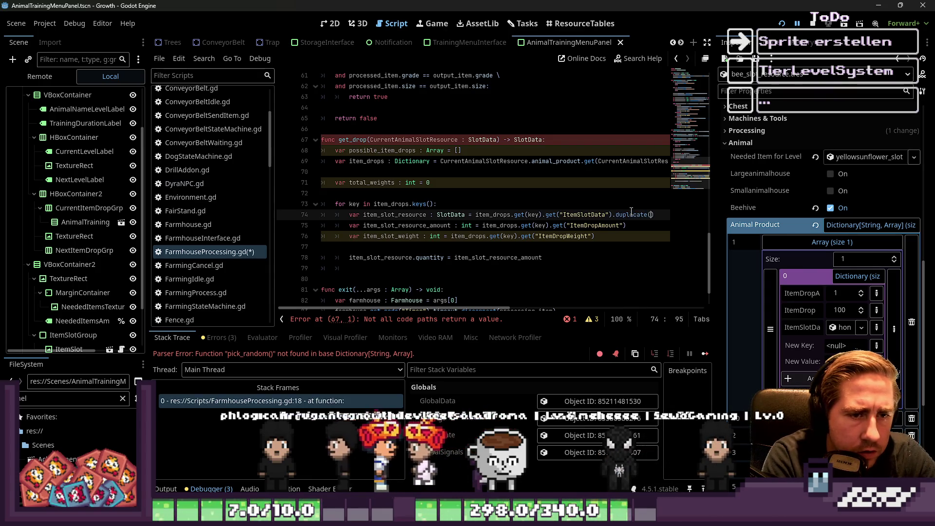
pyautogui.press('Down')
pyautogui.press('Down')
pyautogui.press('Down')
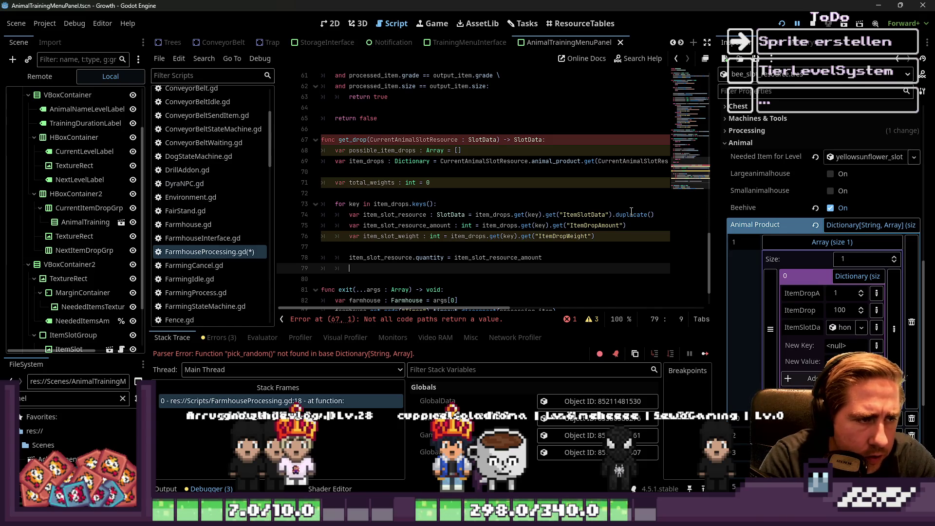
# Step: Add total_weights += item_slot_weight inside the loop
pyautogui.write('otal_')
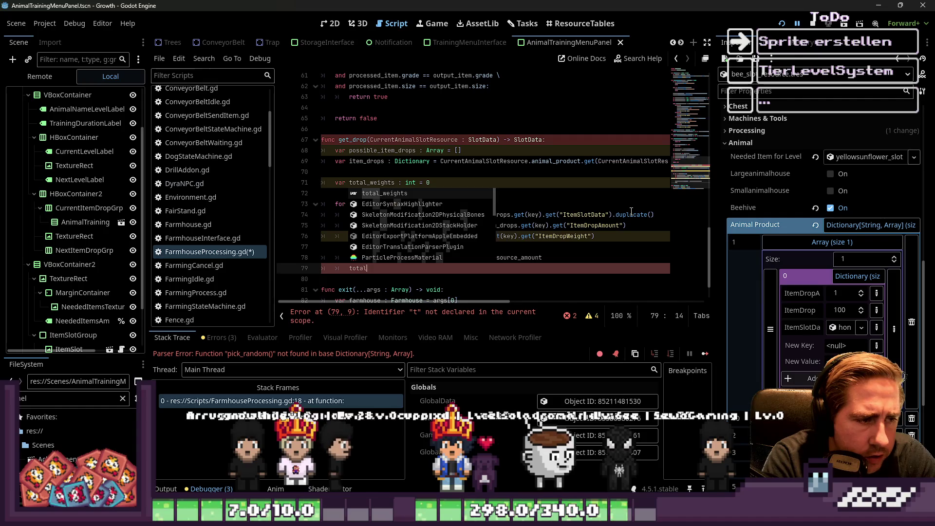
pyautogui.press('Return')
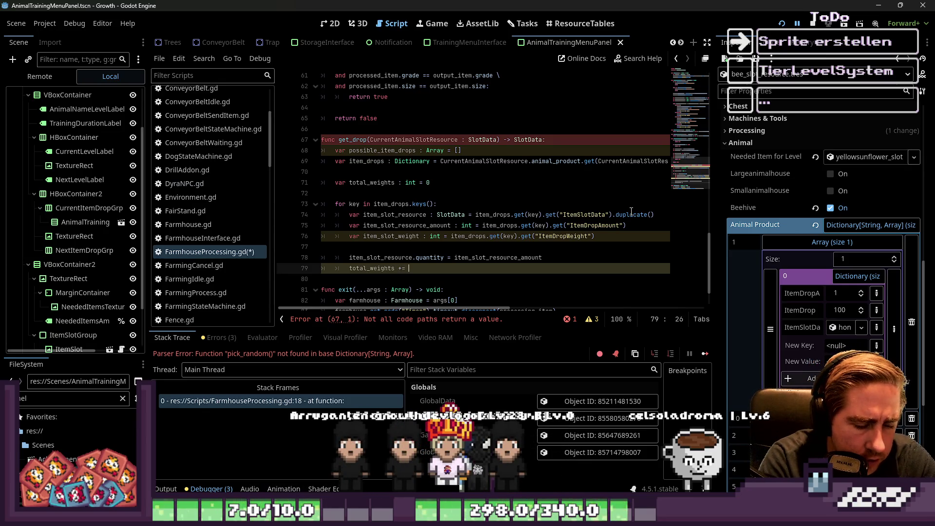
pyautogui.write('item:')
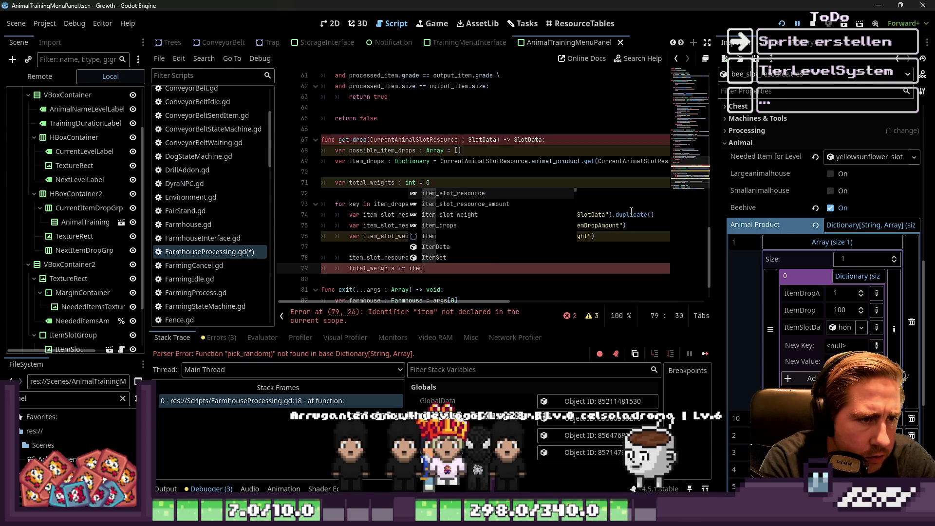
pyautogui.press('BackSpace')
pyautogui.write('_slot')
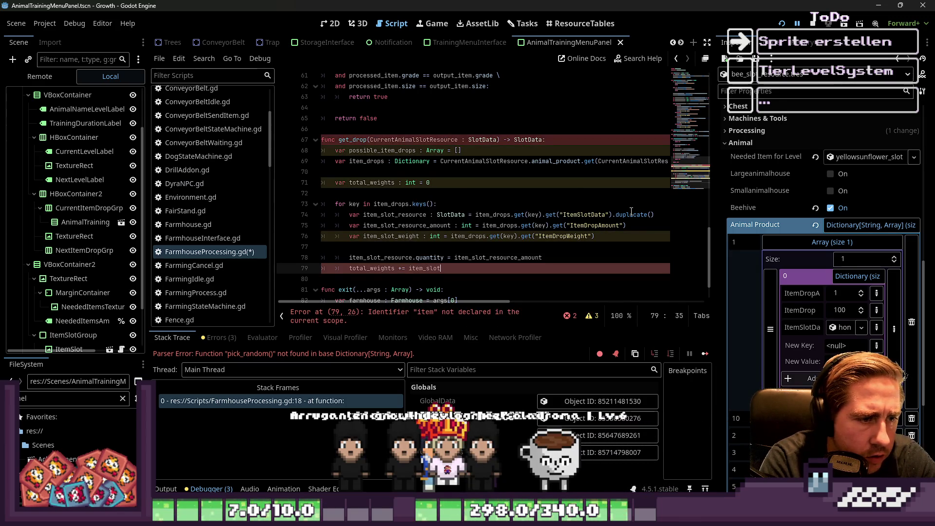
pyautogui.press('Down')
pyautogui.press('Down')
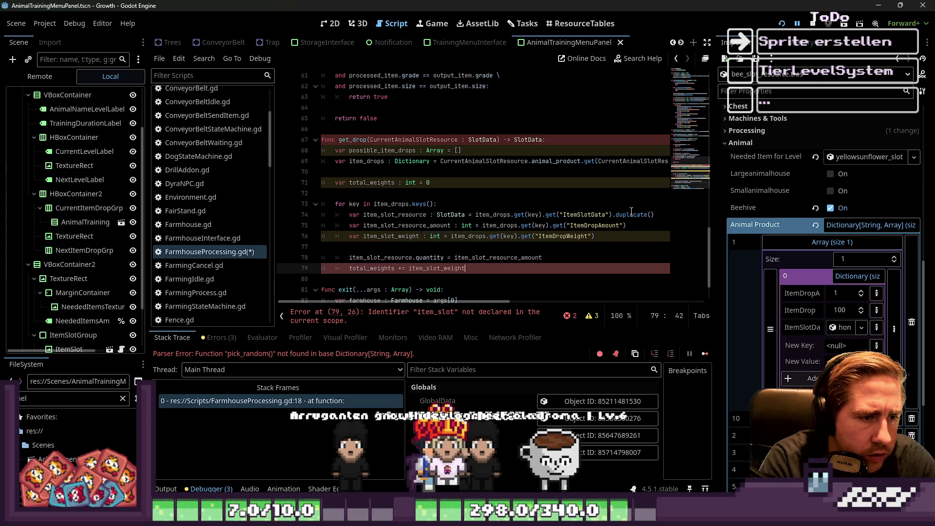
pyautogui.press('Return')
# Step: Add a blank line below the loop and insert a new line after the total_weights declaration
pyautogui.press('Down')
pyautogui.press('Return')
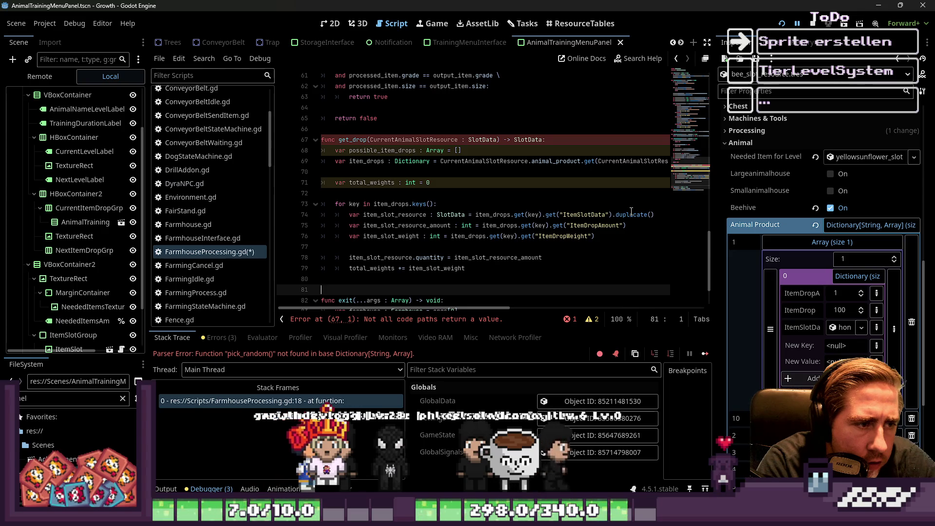
pyautogui.press('Up')
pyautogui.press('Up')
pyautogui.press('Up')
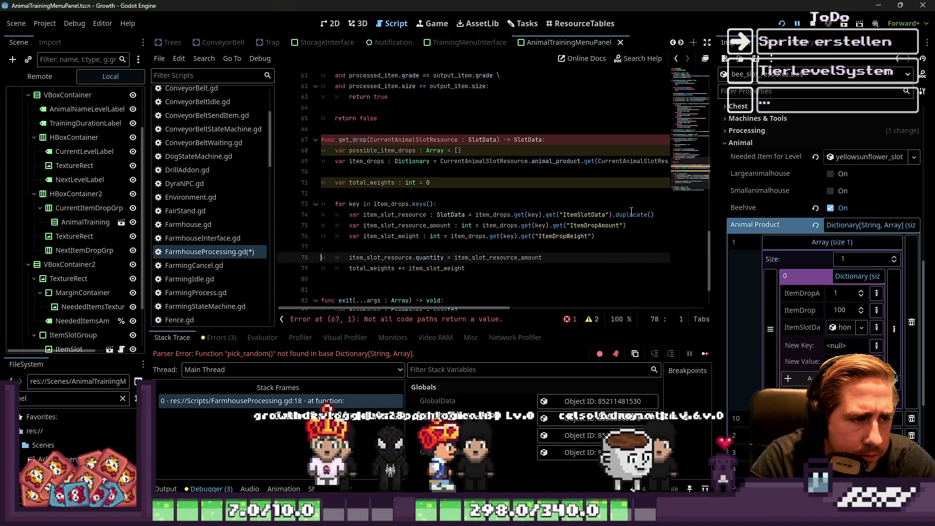
pyautogui.hotkey('ctrl', 'shift', 'Return')
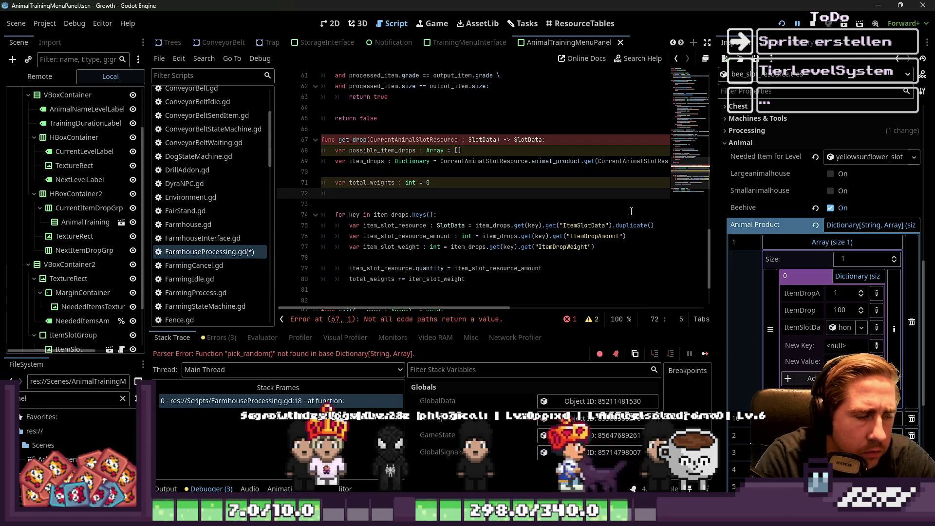
pyautogui.write('r')
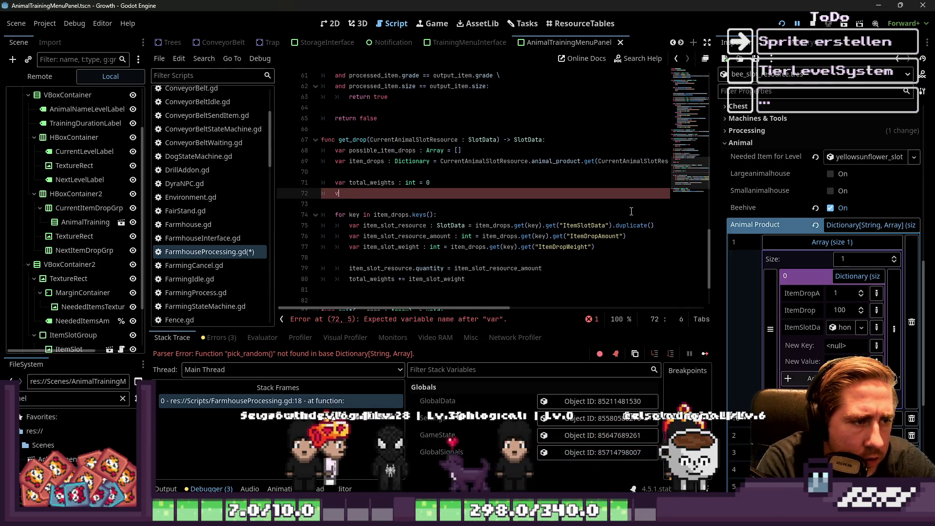
pyautogui.press('BackSpace')
pyautogui.press('BackSpace')
pyautogui.press('BackSpace')
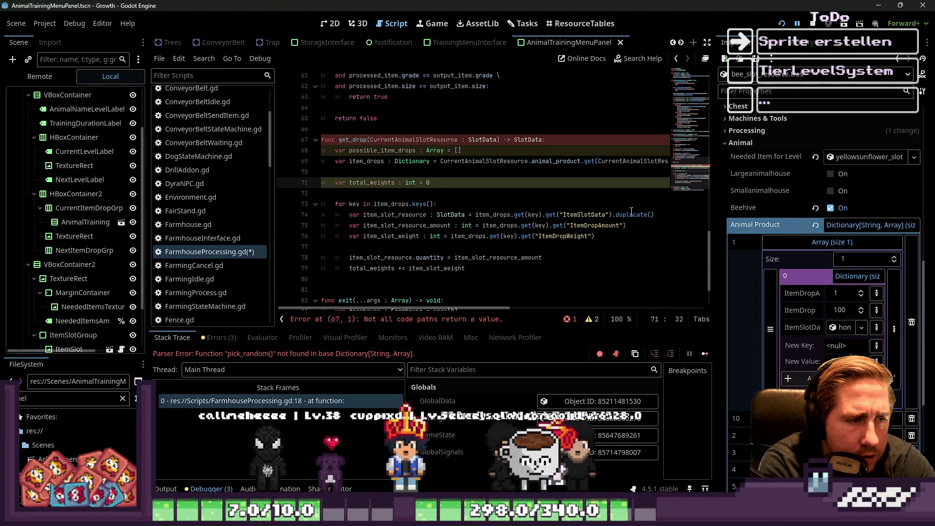
# Step: Below the loop, add var rand_int : int = randi_range(1, total_weights)
pyautogui.press('Down')
pyautogui.press('Down')
pyautogui.press('Down')
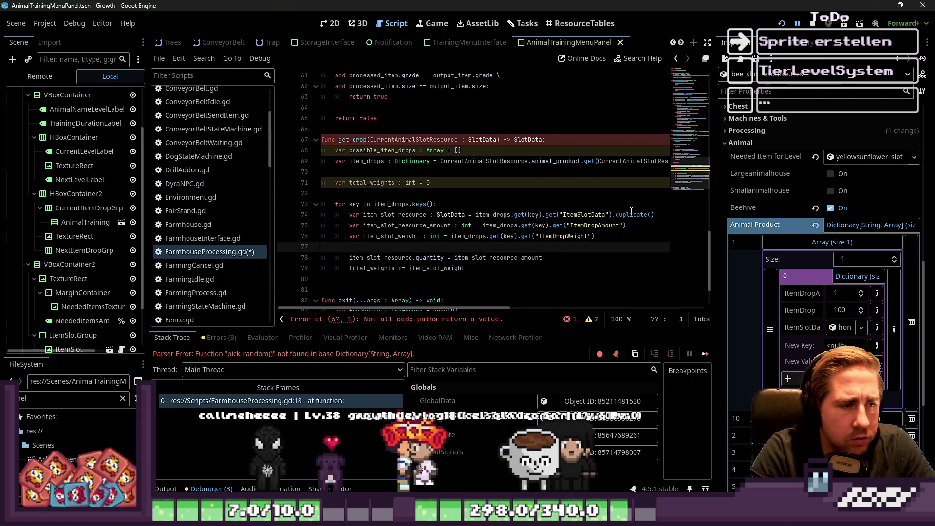
pyautogui.press('Return')
pyautogui.press('Up')
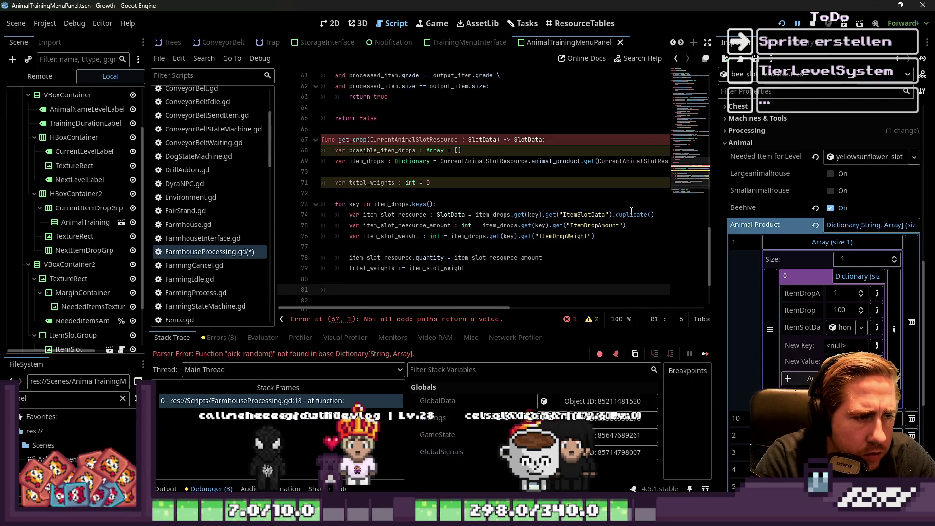
pyautogui.press('BackSpace')
pyautogui.press('BackSpace')
pyautogui.write('var rain')
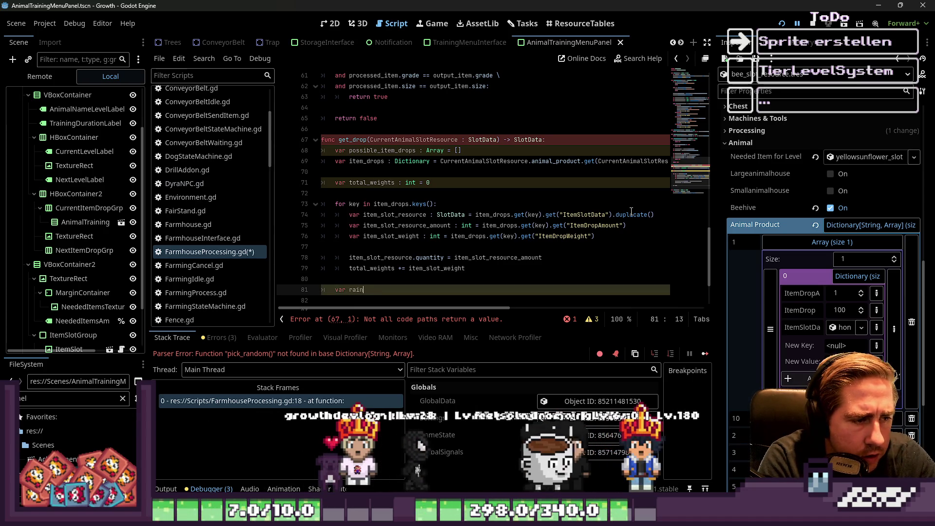
pyautogui.press('BackSpace')
pyautogui.press('BackSpace')
pyautogui.write('dn')
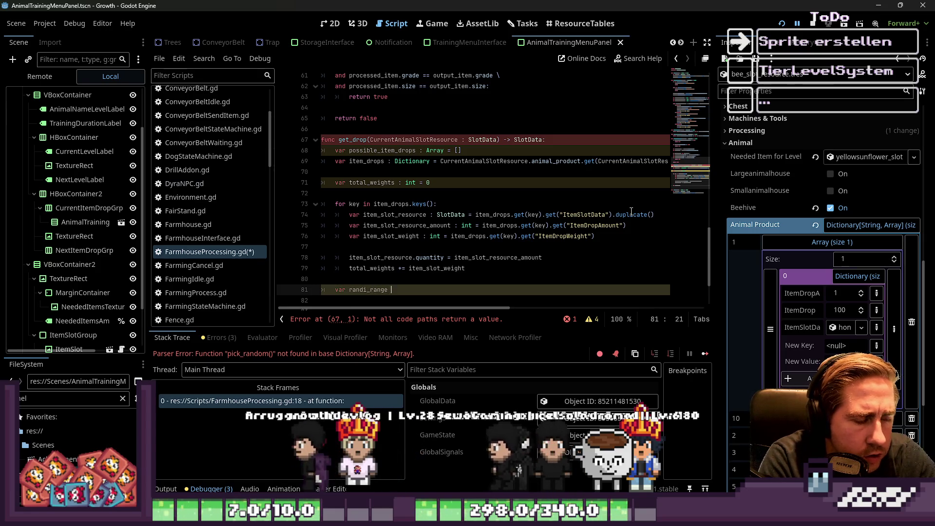
pyautogui.press('BackSpace')
pyautogui.press('BackSpace')
pyautogui.press('BackSpace')
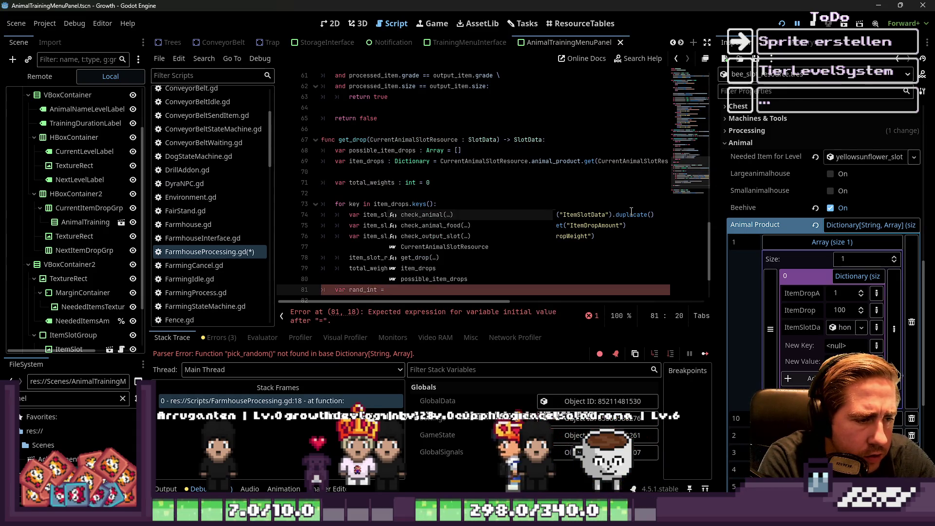
pyautogui.press('BackSpace')
pyautogui.press('BackSpace')
pyautogui.write(': int = ')
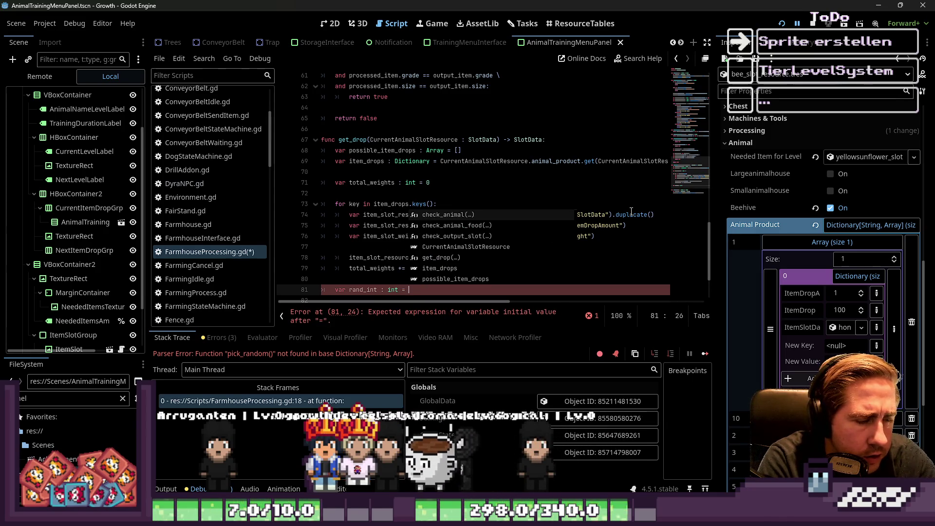
pyautogui.write('randi')
pyautogui.write('_r')
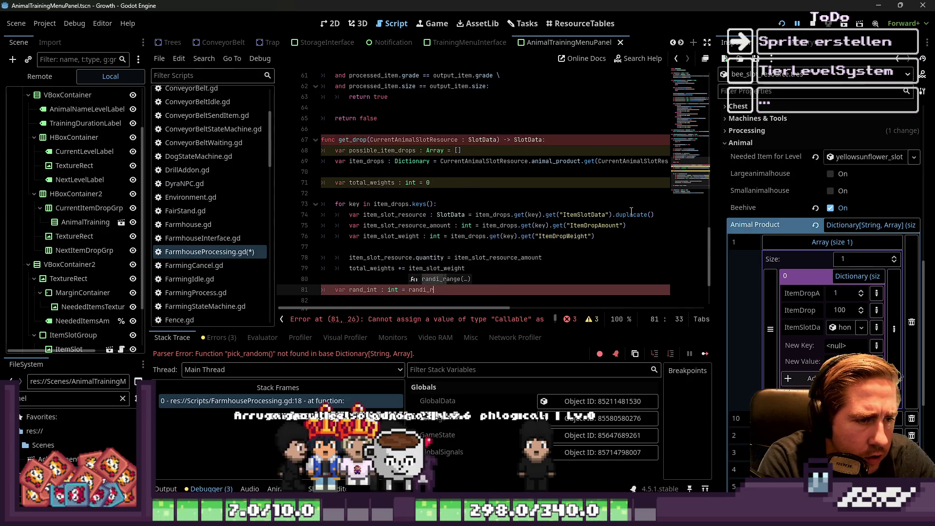
pyautogui.write('ange(1,')
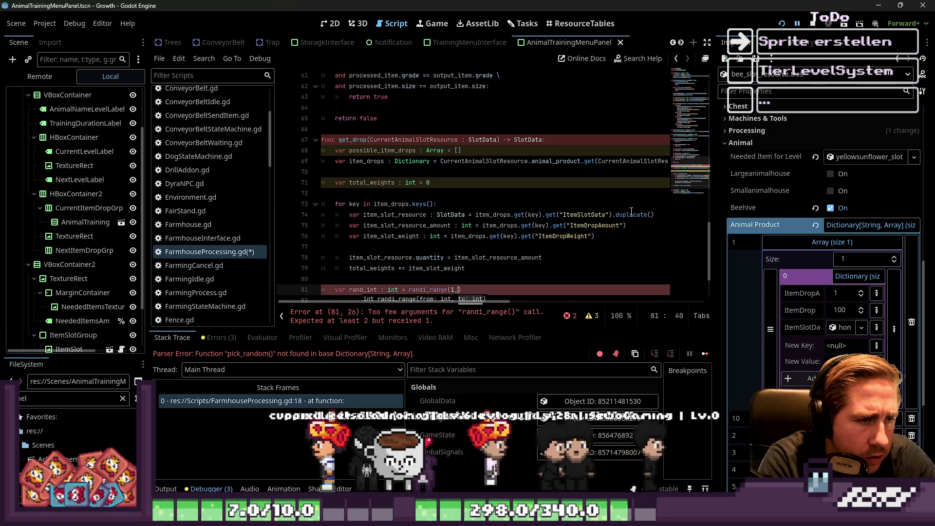
pyautogui.write('tot')
pyautogui.press('Return')
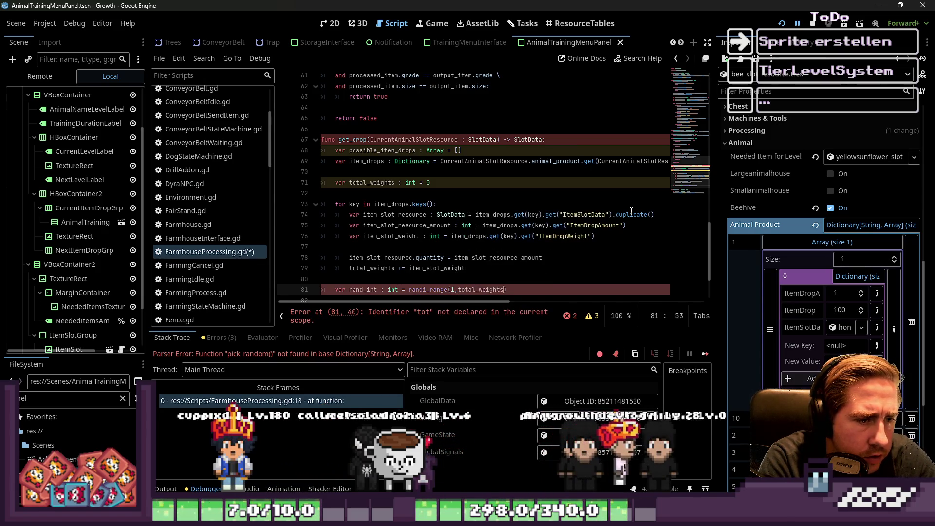
pyautogui.press('Down')
# Step: Select the SlotData and amount lines inside the loop
pyautogui.scroll(-3, 415, 190)
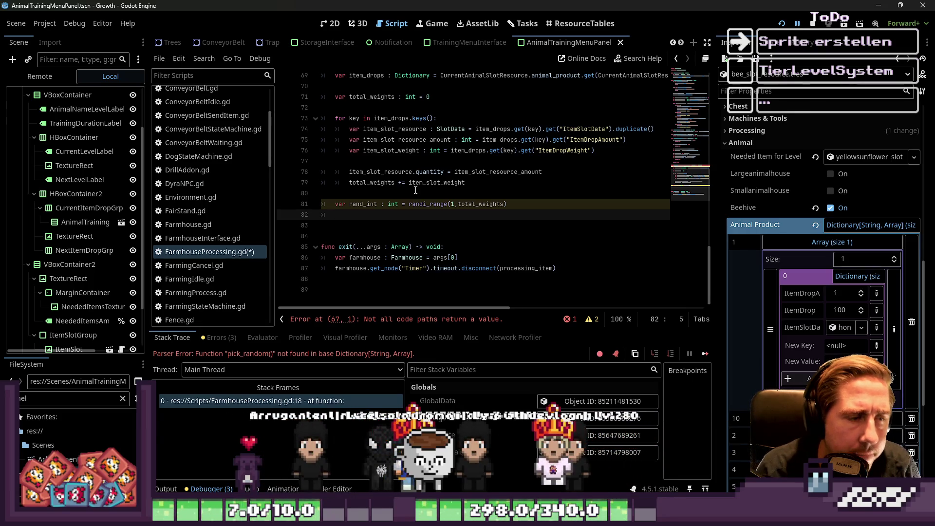
pyautogui.press('Up')
pyautogui.press('Up')
pyautogui.press('Up')
pyautogui.press('Home')
pyautogui.hotkey('shift', 'Down')
pyautogui.hotkey('shift', 'End')
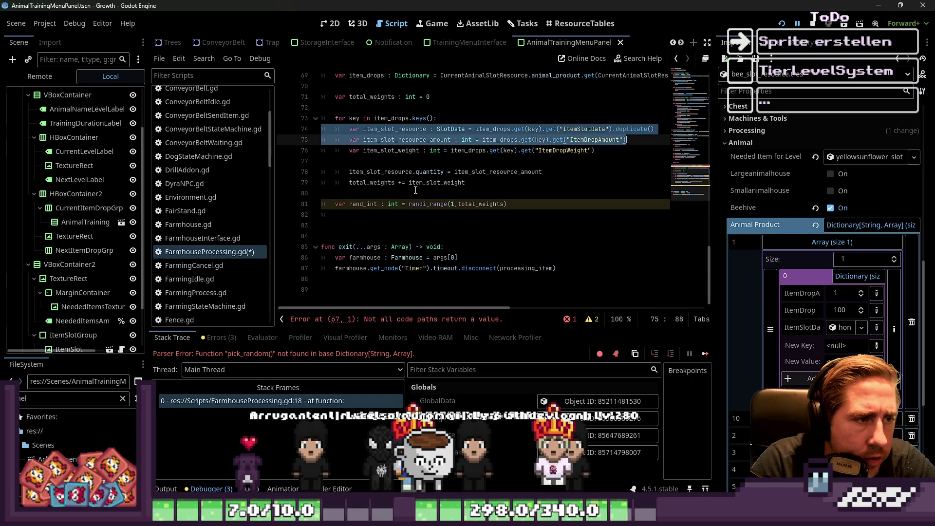
# Step: Cut the SlotData, amount and quantity lines from the loop and tidy blank lines after rand_int
pyautogui.hotkey('ctrl', 'x')
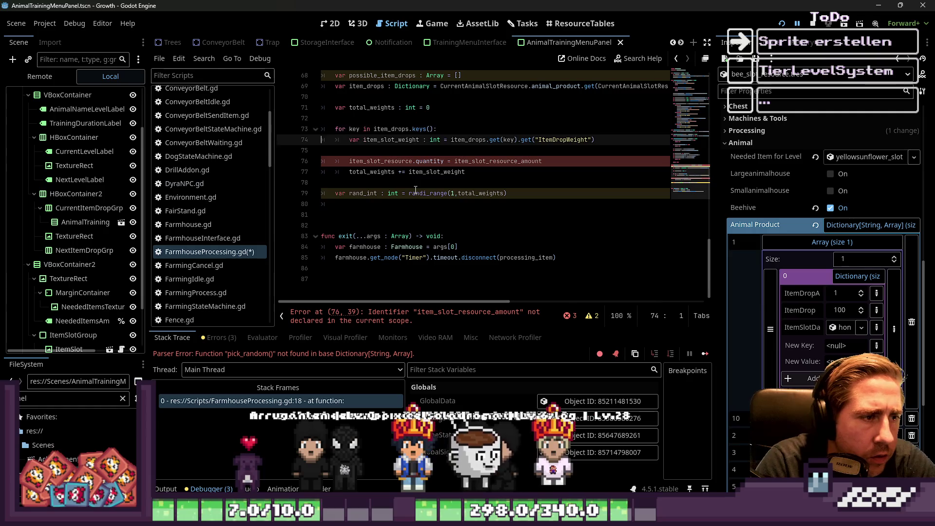
pyautogui.press('Down')
pyautogui.hotkey('shift', 'Down')
pyautogui.hotkey('shift', 'Down')
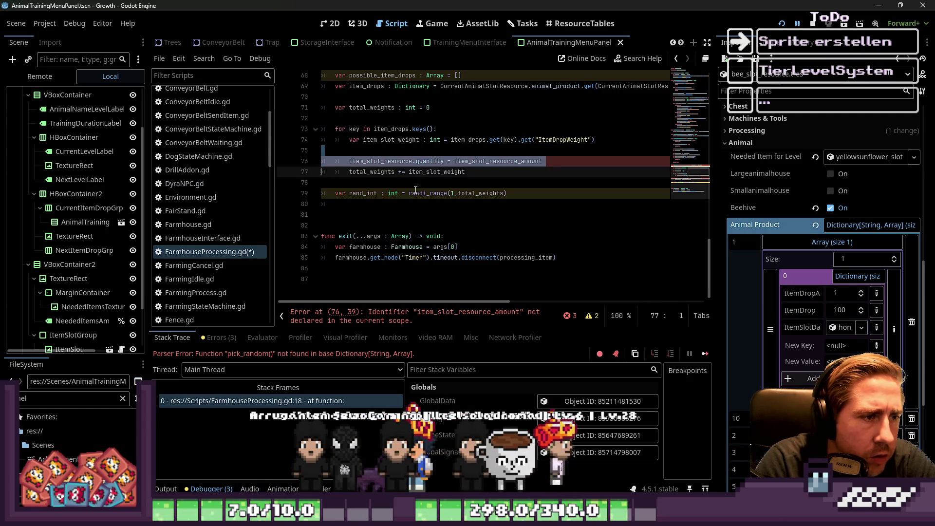
pyautogui.hotkey('ctrl', 'x')
pyautogui.press('Down')
pyautogui.press('Down')
pyautogui.press('Down')
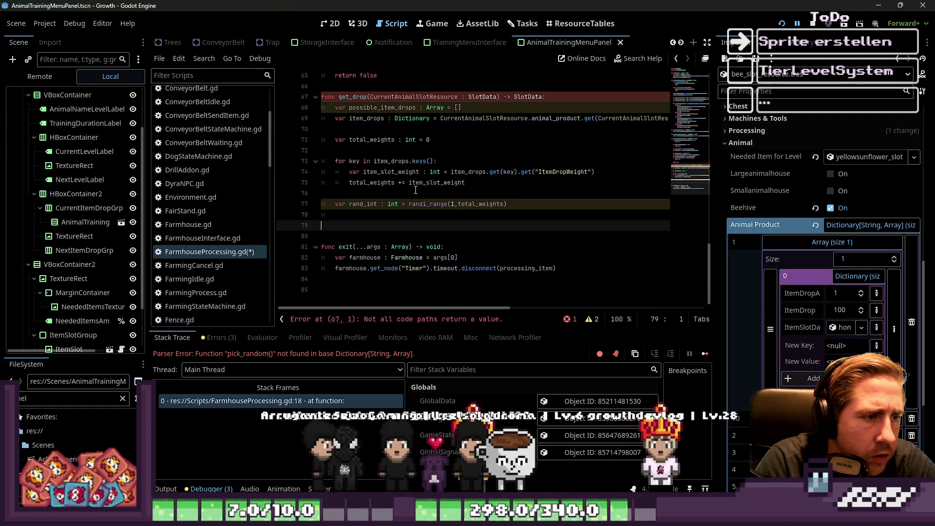
pyautogui.press('Delete')
pyautogui.press('BackSpace')
pyautogui.press('Return')
pyautogui.press('Up')
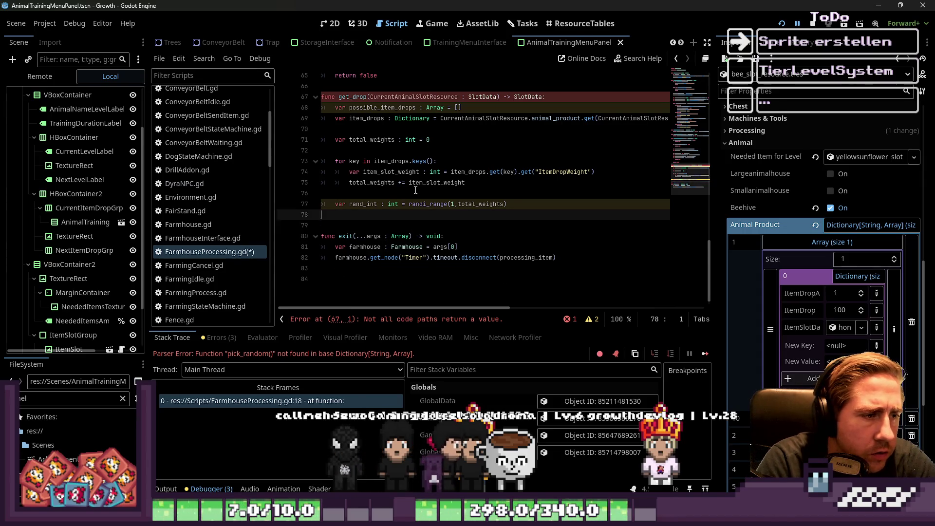
# Step: Rearrange the blank lines around total_weights and begin an if line after rand_int
pyautogui.press('Up')
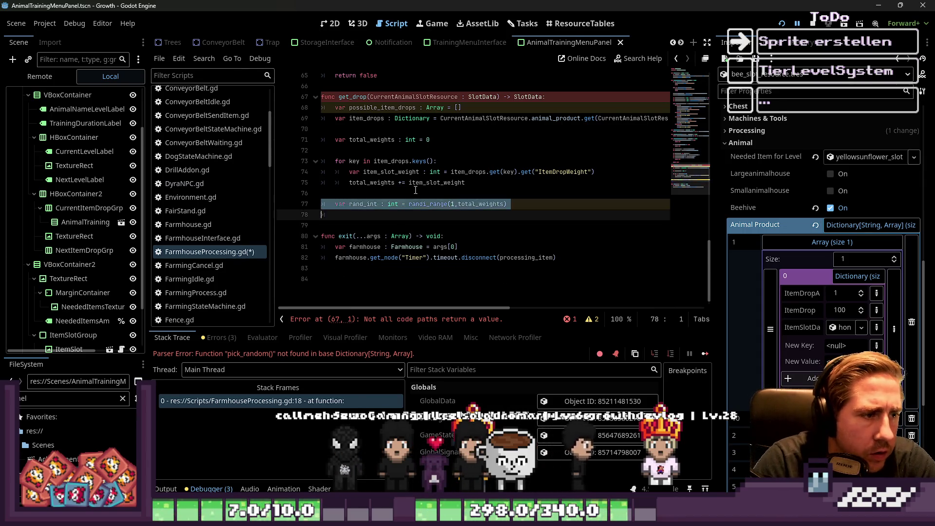
pyautogui.hotkey('shift', 'End')
pyautogui.press('Up')
pyautogui.press('Up')
pyautogui.press('Up')
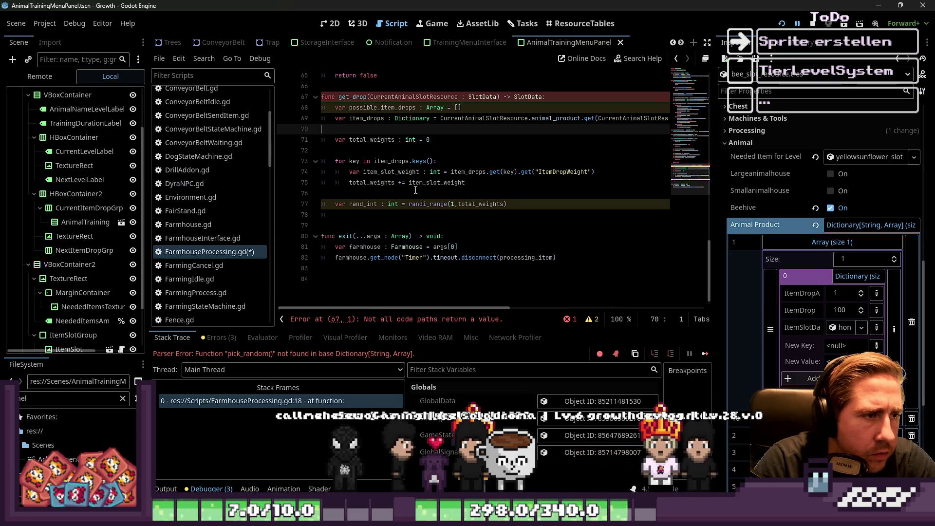
pyautogui.press('BackSpace')
pyautogui.press('Down')
pyautogui.press('Down')
pyautogui.press('Down')
pyautogui.press('Down')
pyautogui.press('Down')
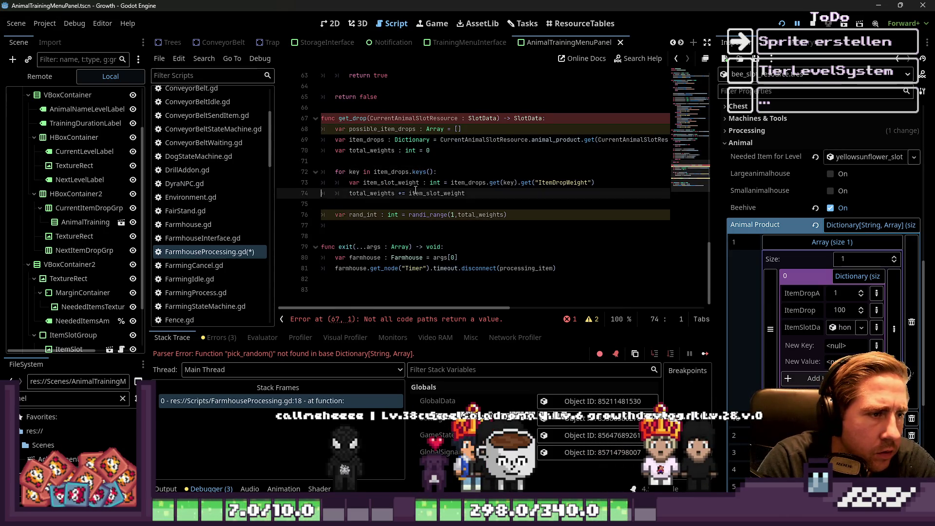
pyautogui.press('Up')
pyautogui.press('Up')
pyautogui.press('Up')
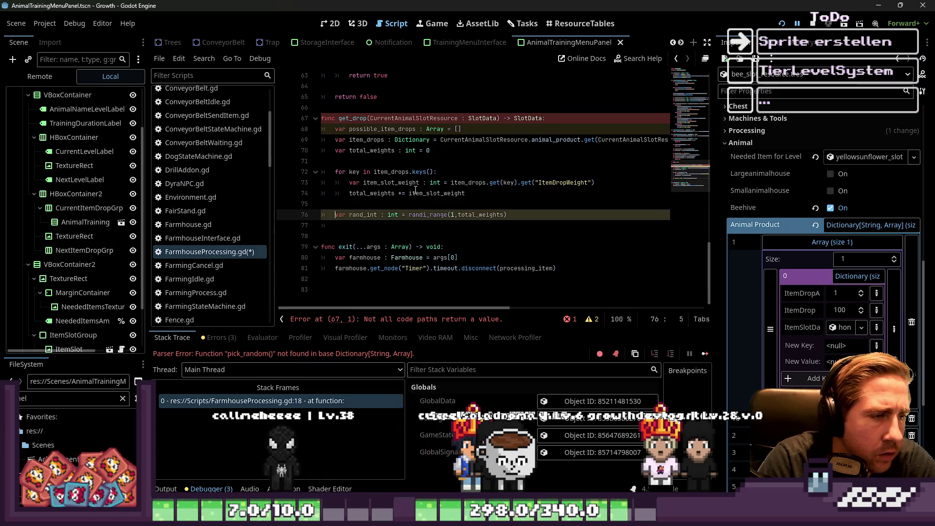
pyautogui.press('Return')
pyautogui.press('Down')
pyautogui.press('Down')
pyautogui.press('Down')
pyautogui.press('Down')
pyautogui.press('Up')
pyautogui.press('Up')
pyautogui.press('BackSpace')
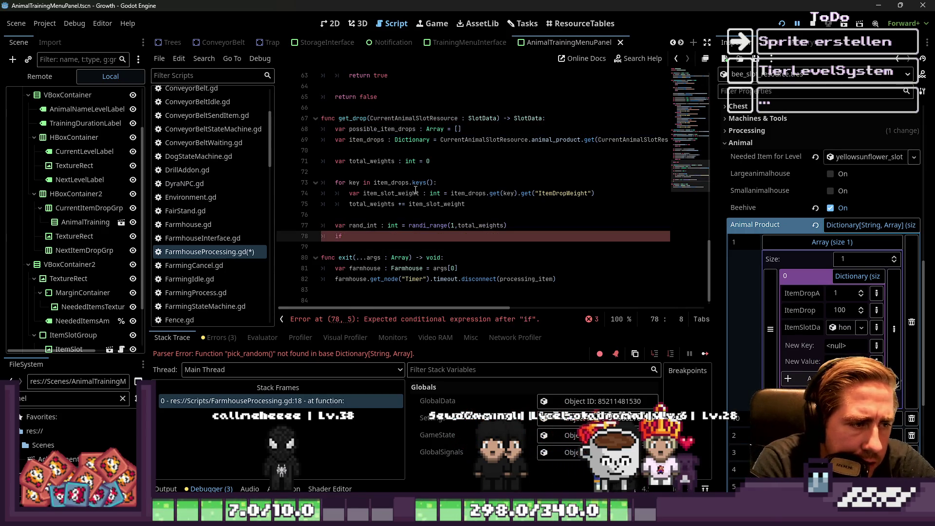
# Step: Write 'if rand_int <= item_drops.get(0).get("ItemDropWeight"):' and begin 'return item_drops.get' beneath it
pyautogui.write('ai')
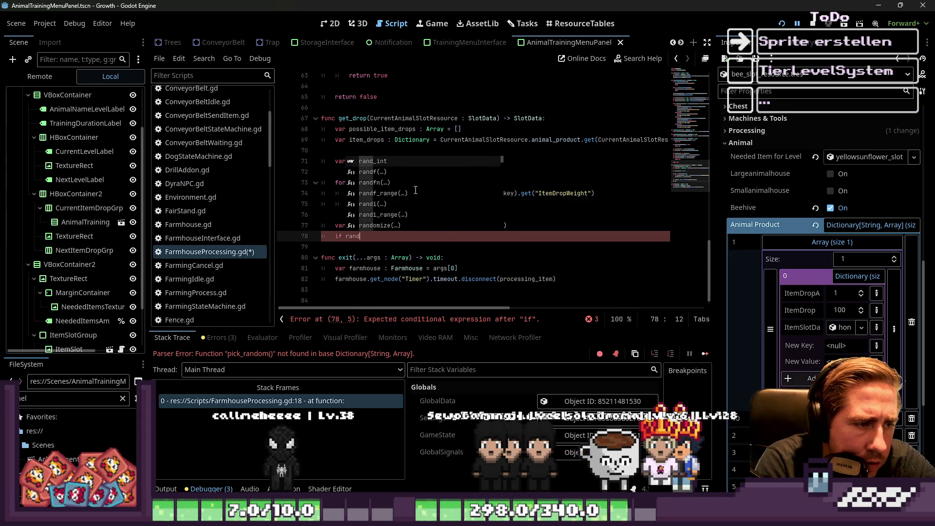
pyautogui.press('Escape')
pyautogui.write('_int =')
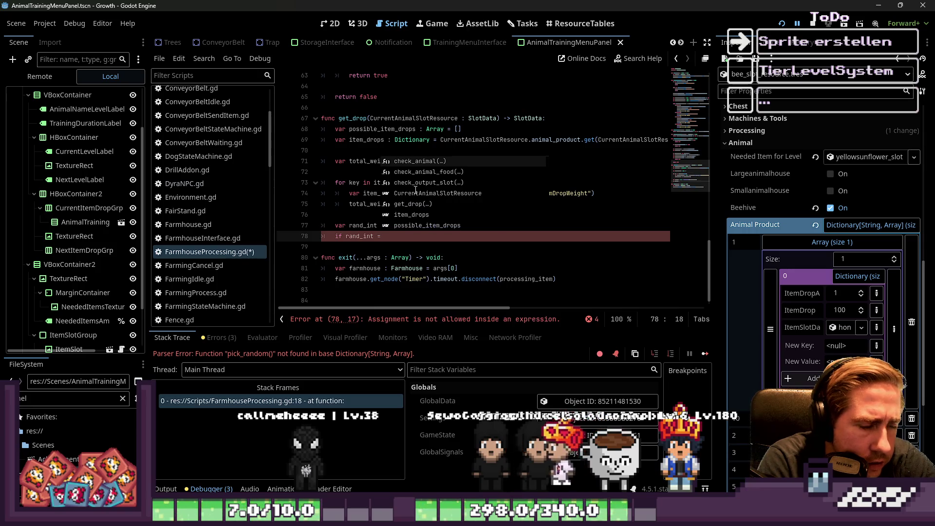
pyautogui.press('BackSpace')
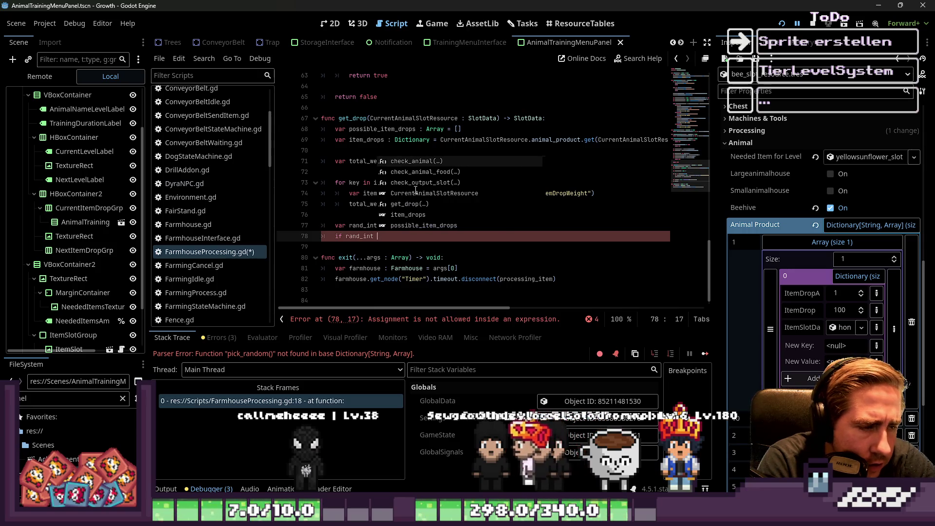
pyautogui.write('<')
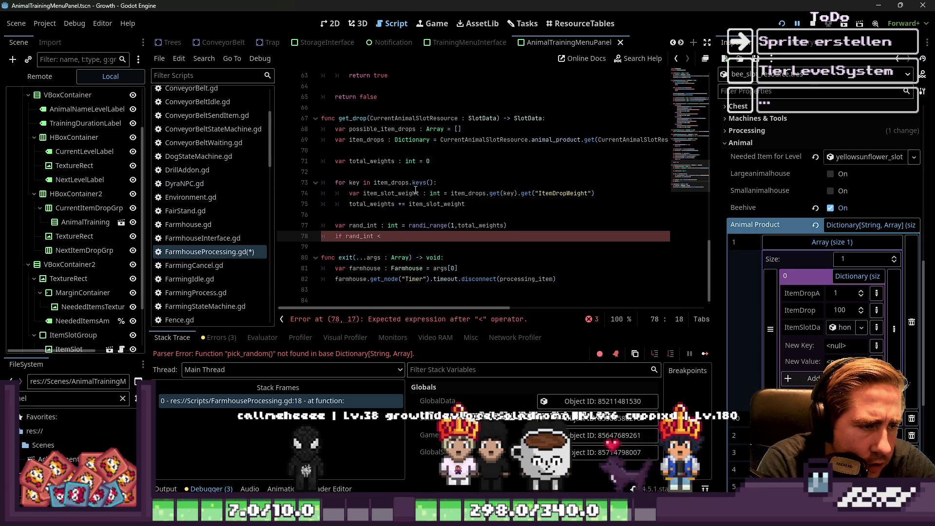
pyautogui.write('=')
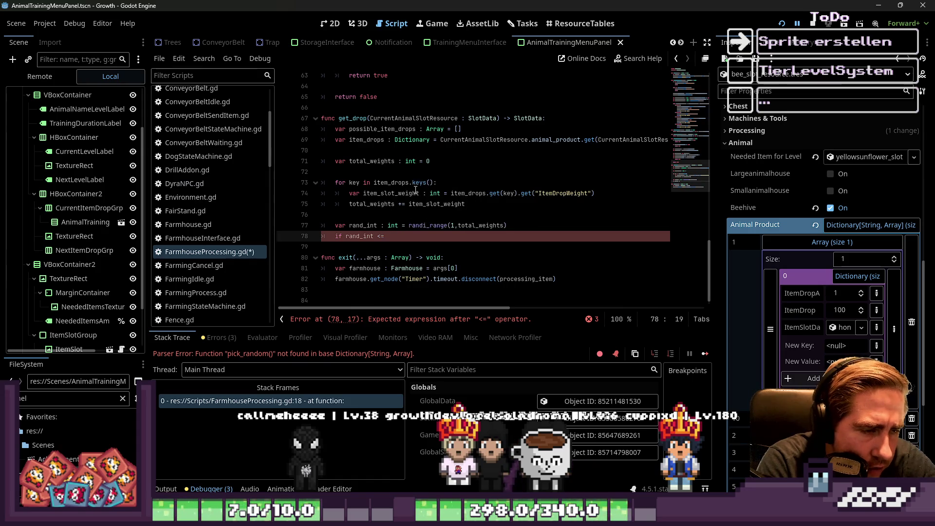
pyautogui.press('Escape')
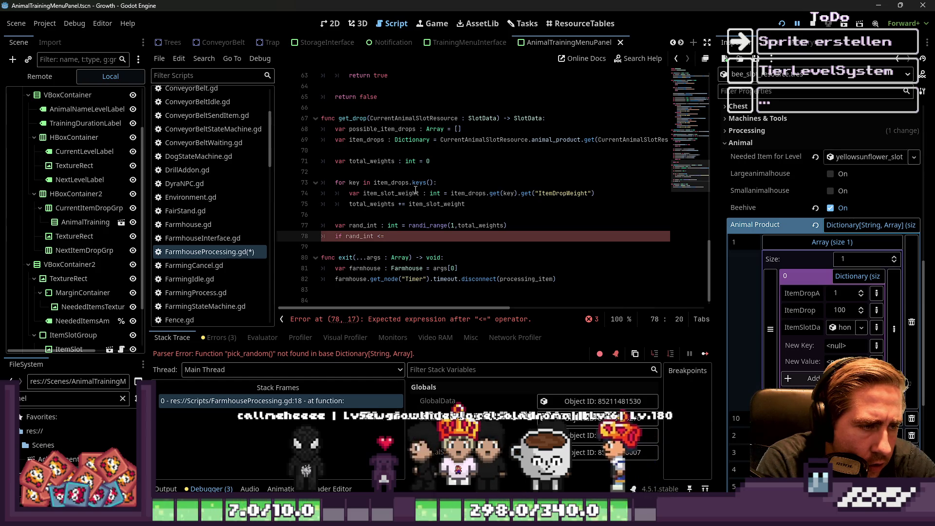
pyautogui.write('item_drops.get_')
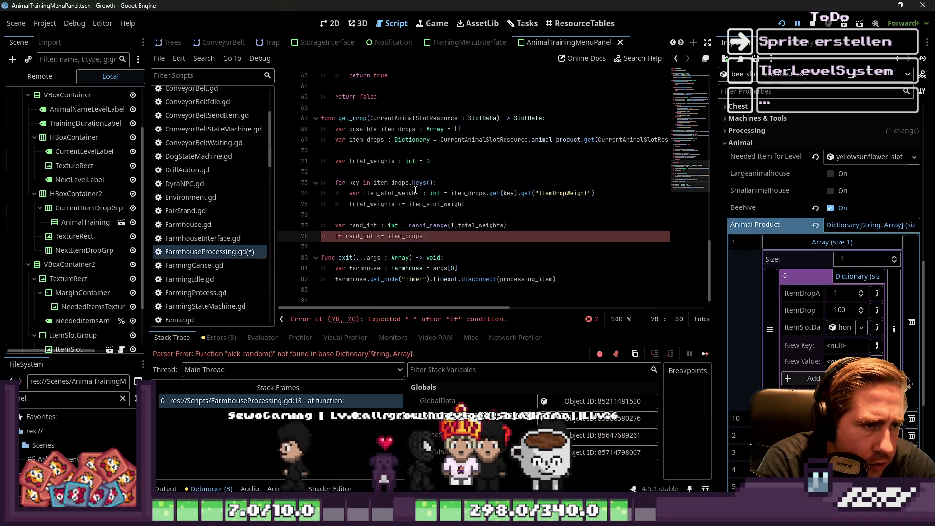
pyautogui.write('key')
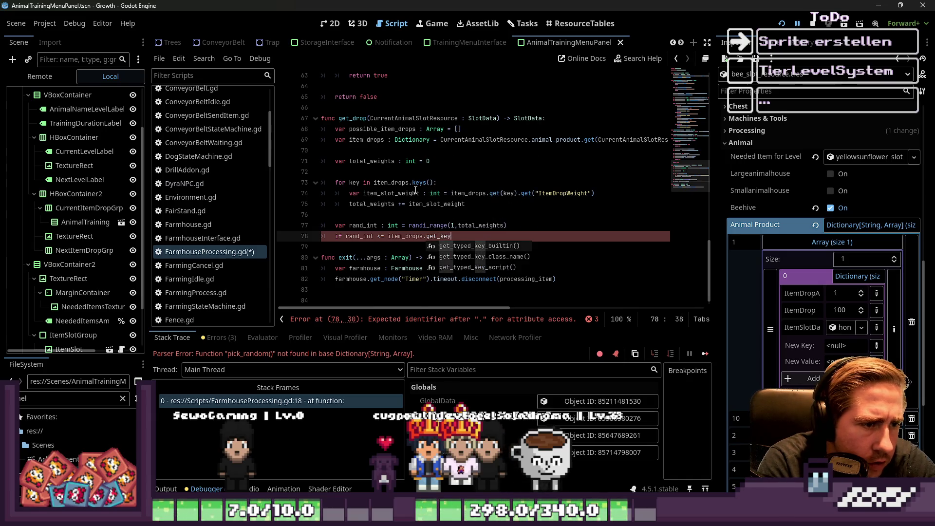
pyautogui.press('Escape')
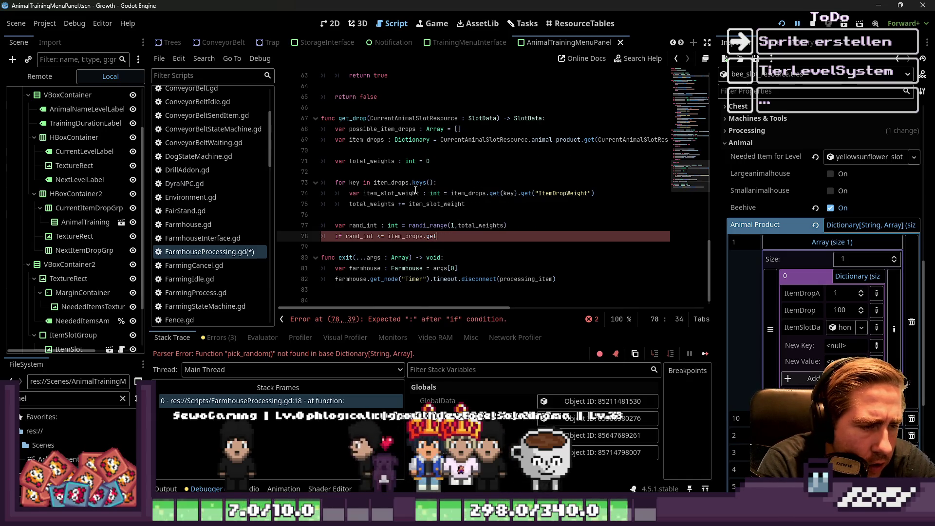
pyautogui.write('(0')
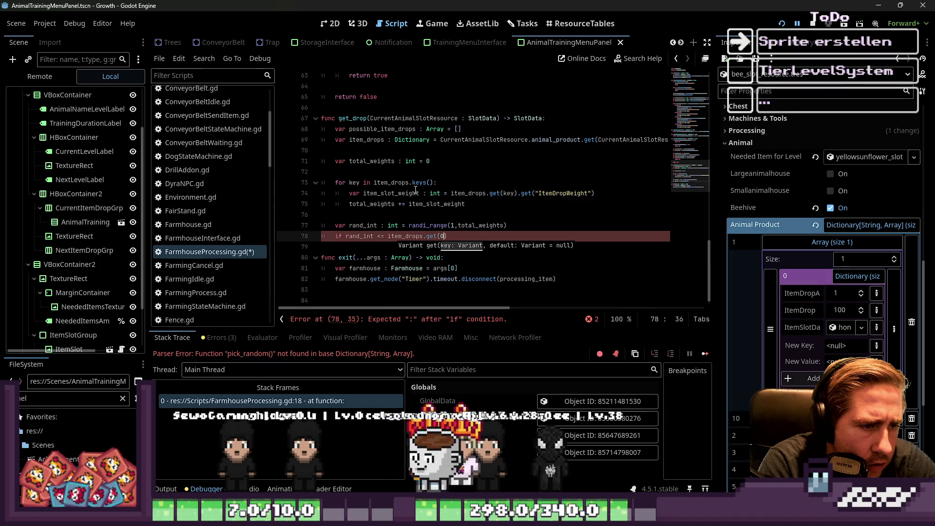
pyautogui.write(').')
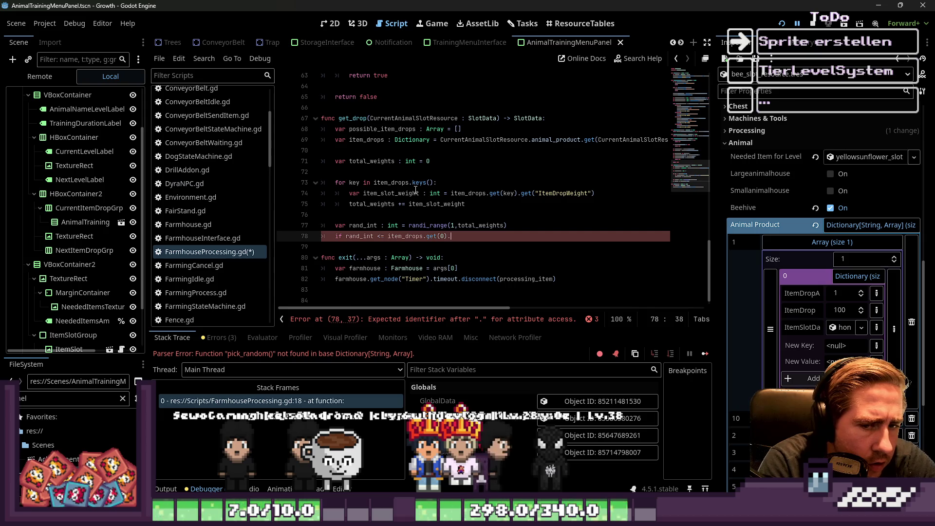
pyautogui.write('get("ItemDropWeight"):')
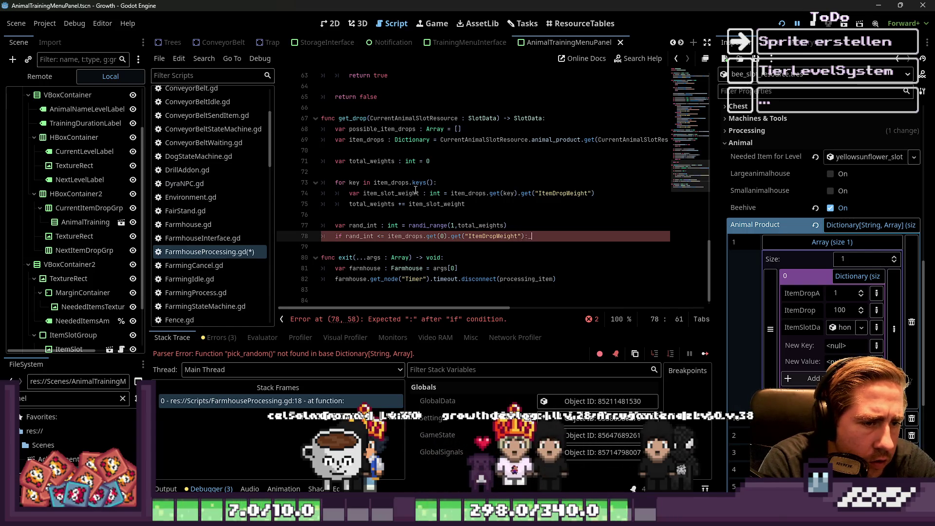
pyautogui.press('Return')
pyautogui.write('return it')
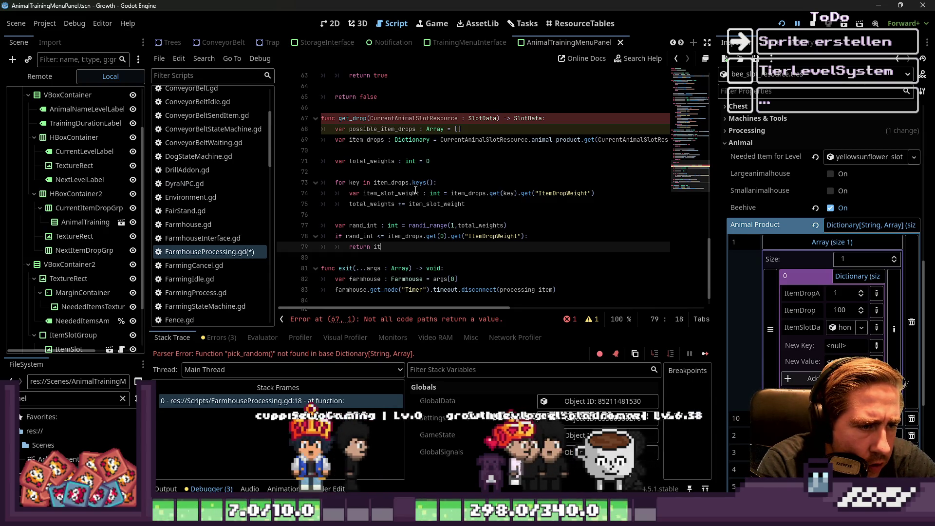
pyautogui.write('em_drops.get')
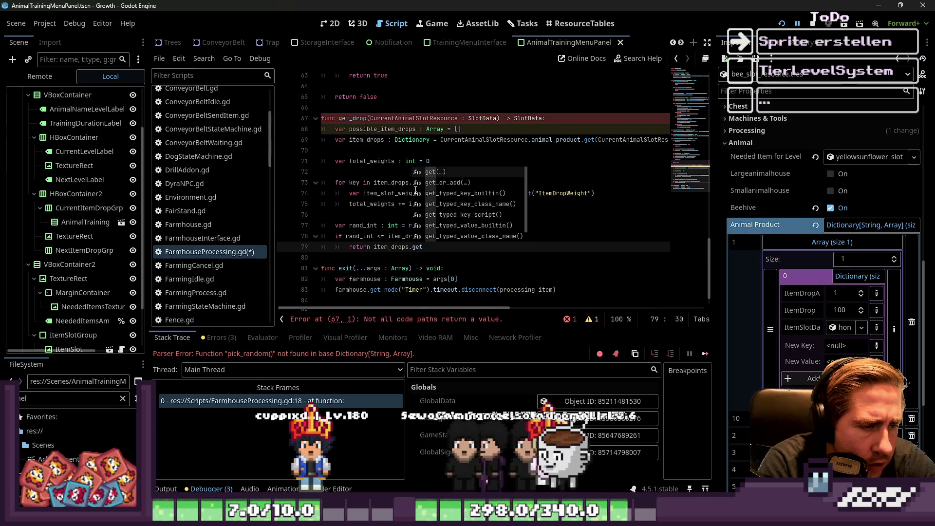
pyautogui.press('Escape')
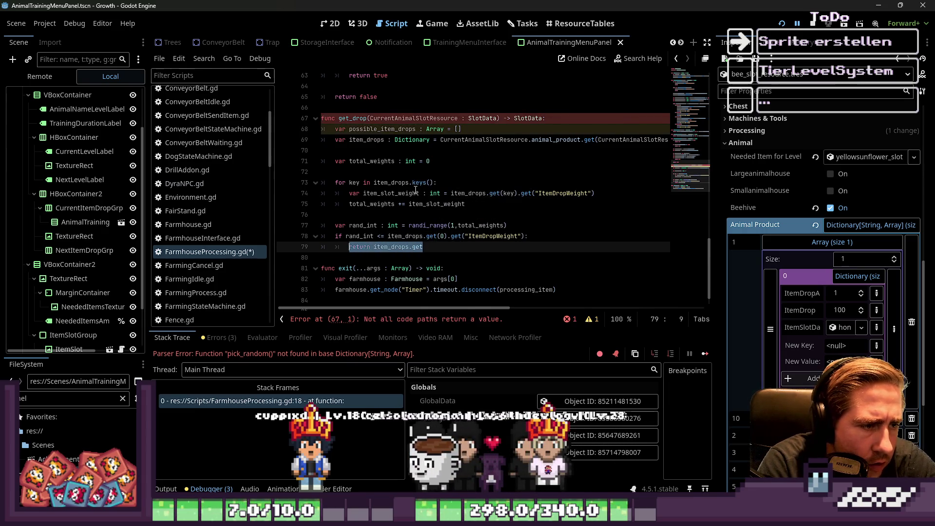
# Step: Declare item_slot_data : SlotData as a duplicate of the first drop's ItemSlotData
pyautogui.write('vart')
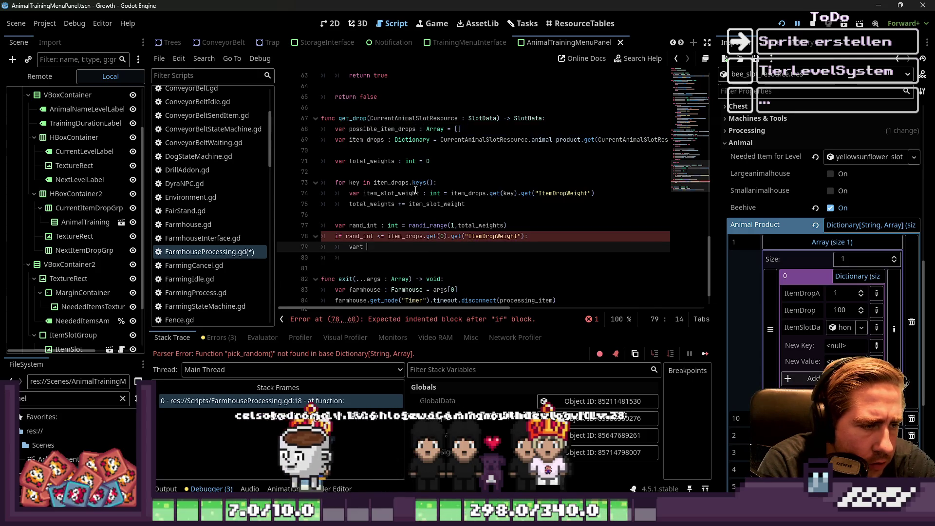
pyautogui.press('BackSpace')
pyautogui.press('BackSpace')
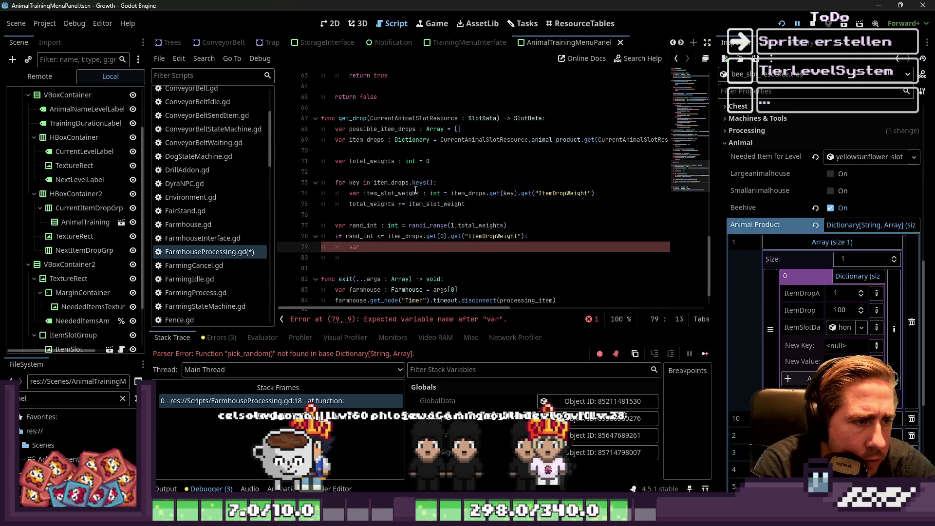
pyautogui.write('item_slot')
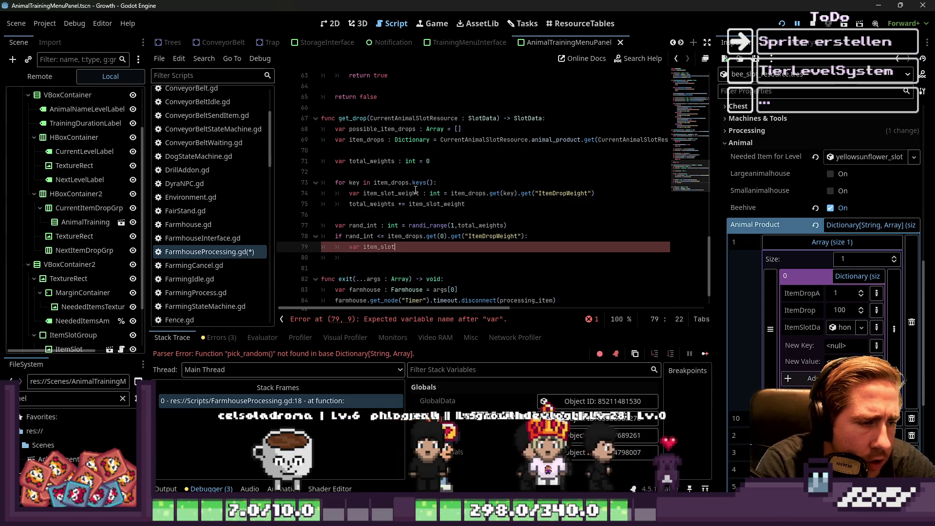
pyautogui.write('_data : ')
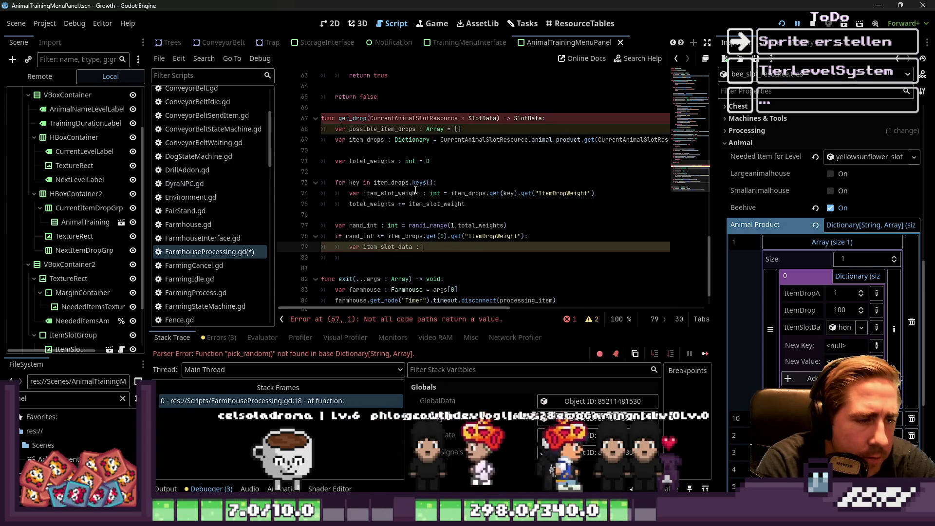
pyautogui.write('SlotData =')
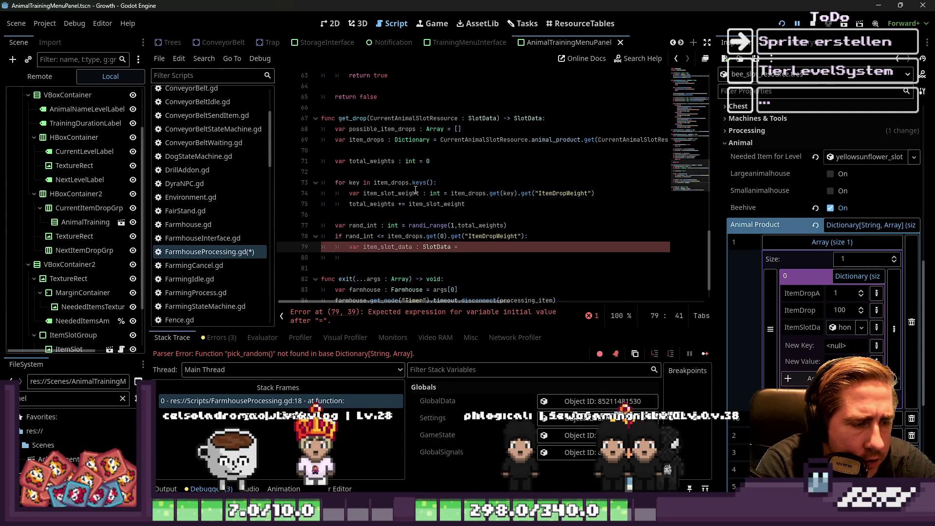
pyautogui.press('Up')
pyautogui.press('Left')
pyautogui.press('Left')
pyautogui.press('Left')
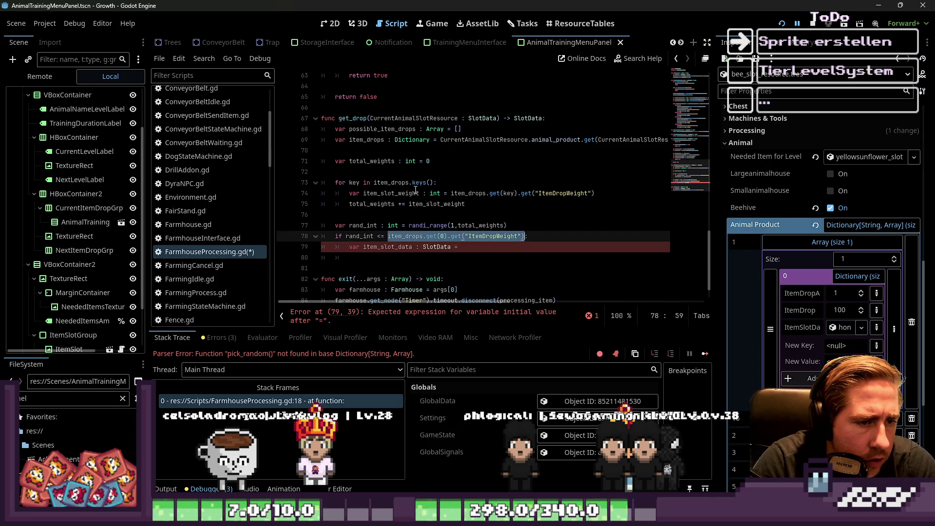
pyautogui.hotkey('ctrl', 'c')
pyautogui.press('Down')
pyautogui.hotkey('ctrl', 'v')
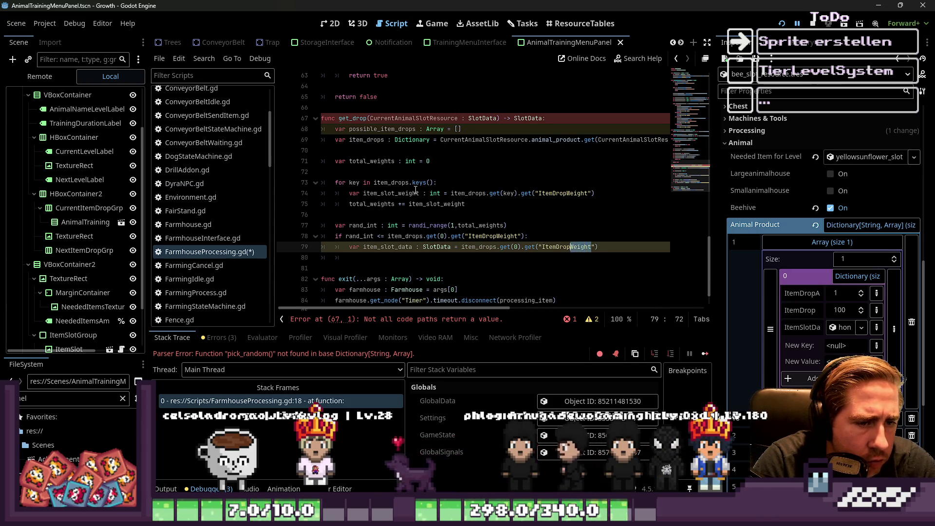
pyautogui.press('BackSpace')
pyautogui.press('BackSpace')
pyautogui.press('BackSpace')
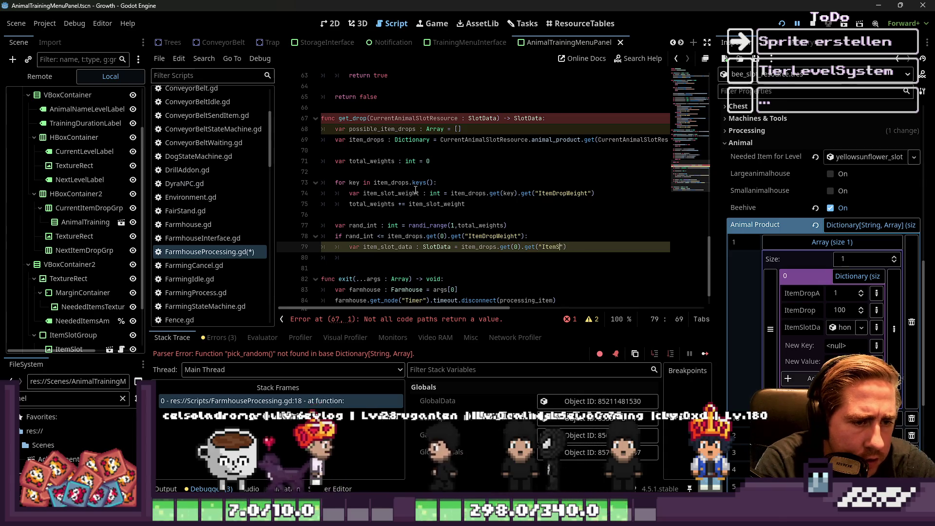
pyautogui.write('SlotData')
pyautogui.press('End')
pyautogui.write('.duplicat')
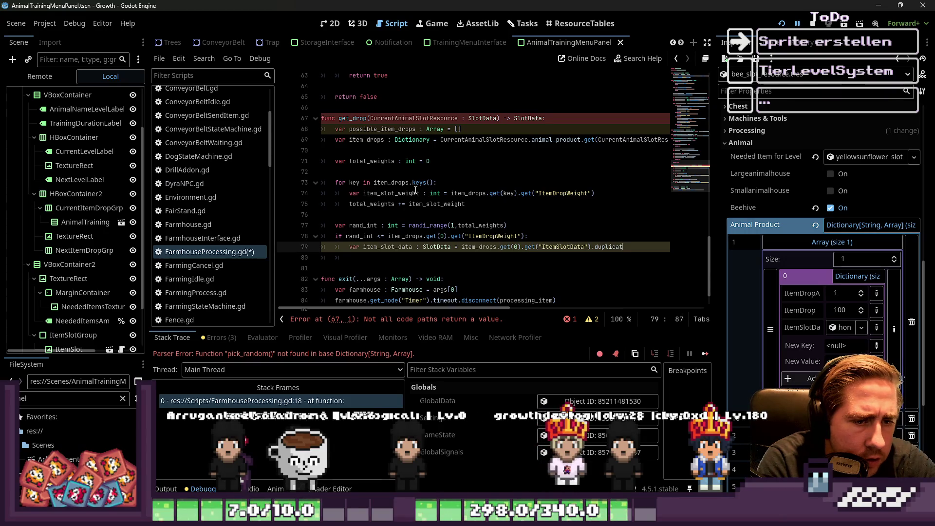
# Step: Set item_slot_data.quantity from the drop's ItemDropAmount entry
pyautogui.press('End')
pyautogui.press('Return')
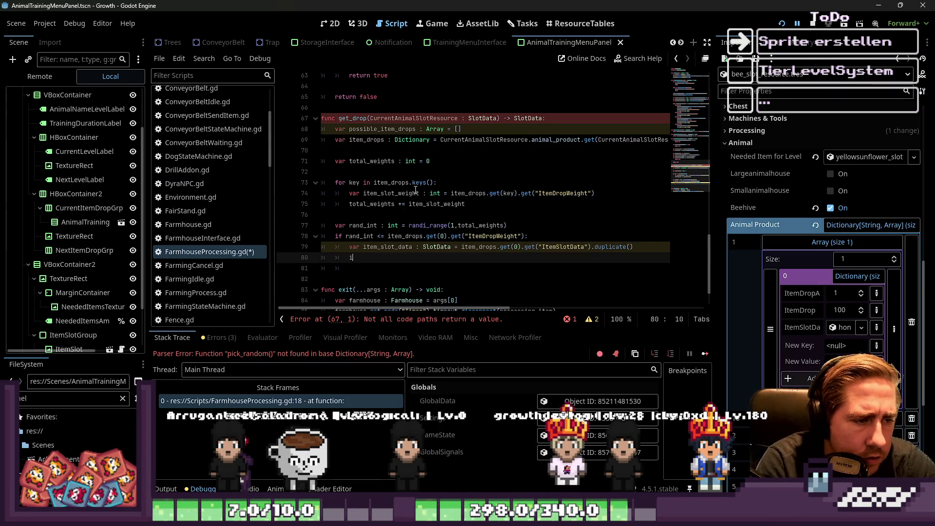
pyautogui.write('tem')
pyautogui.press('Return')
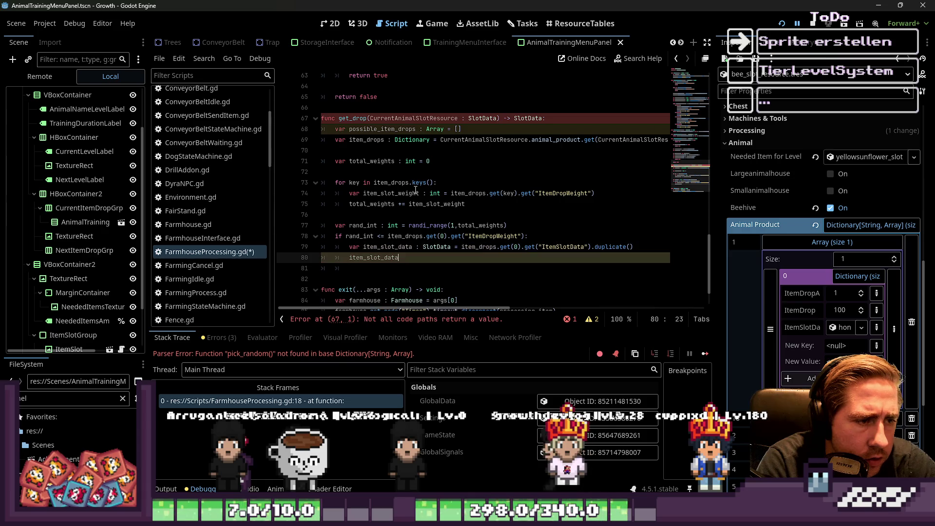
pyautogui.write('.')
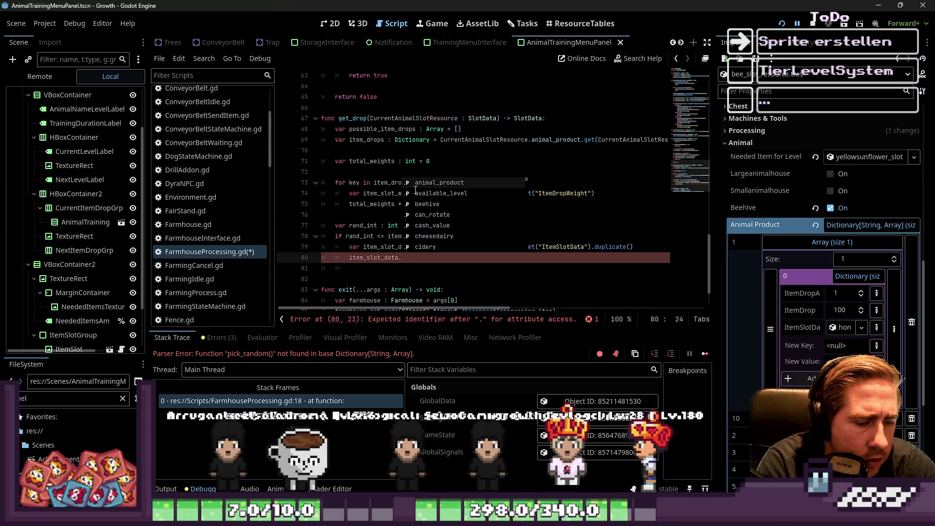
pyautogui.write('quantity =')
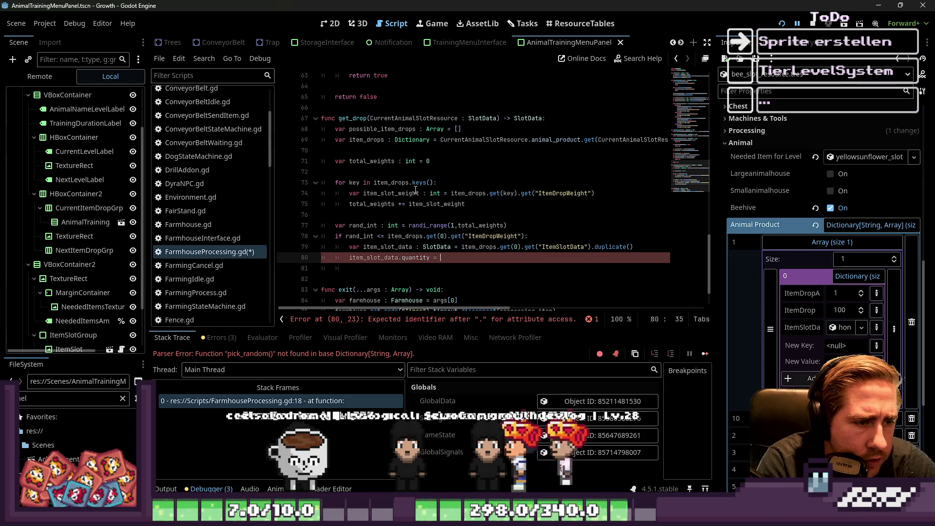
pyautogui.press('Up')
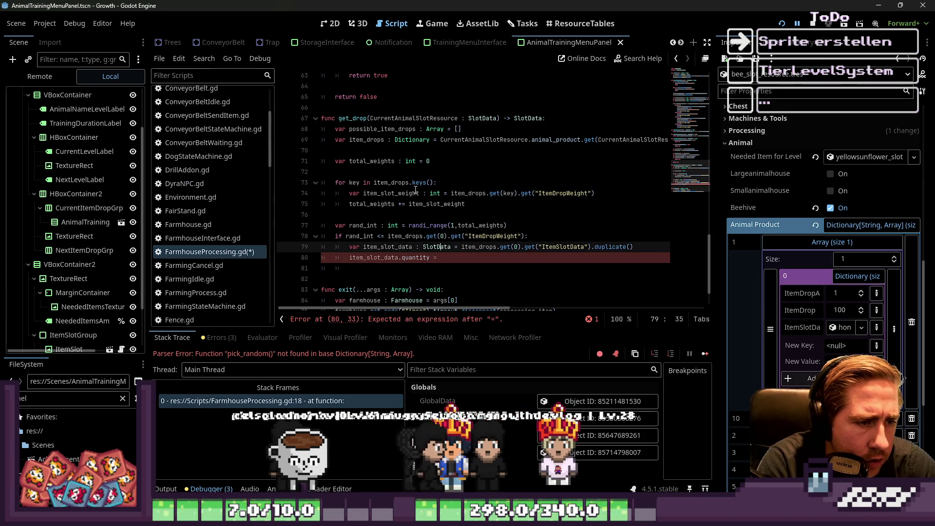
pyautogui.hotkey('ctrl', 'Right')
pyautogui.hotkey('ctrl', 'Right')
pyautogui.hotkey('ctrl', 'shift', 'Right')
pyautogui.hotkey('ctrl', 'shift', 'Right')
pyautogui.hotkey('ctrl', 'shift', 'Right')
pyautogui.hotkey('ctrl', 'c')
pyautogui.press('Down')
pyautogui.hotkey('ctrl', 'v')
pyautogui.press('BackSpace')
pyautogui.press('BackSpace')
pyautogui.press('BackSpace')
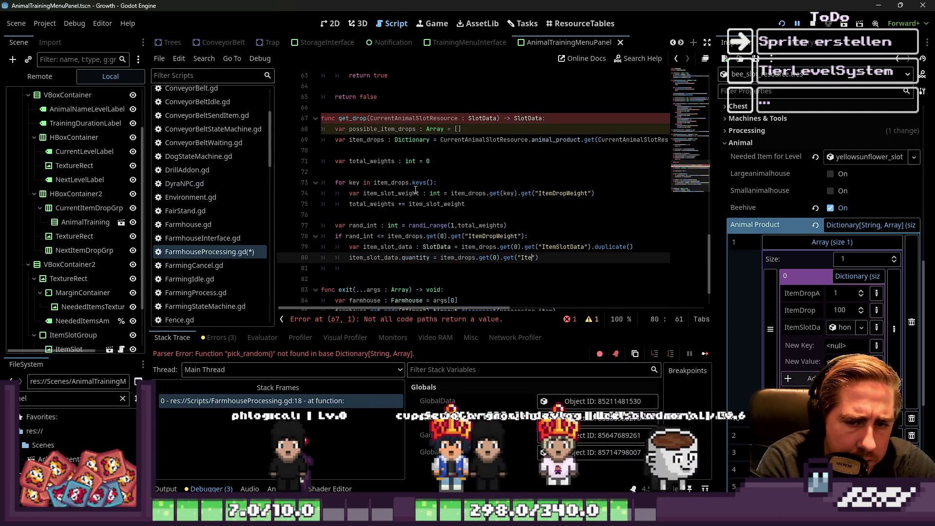
pyautogui.write('emDropAm')
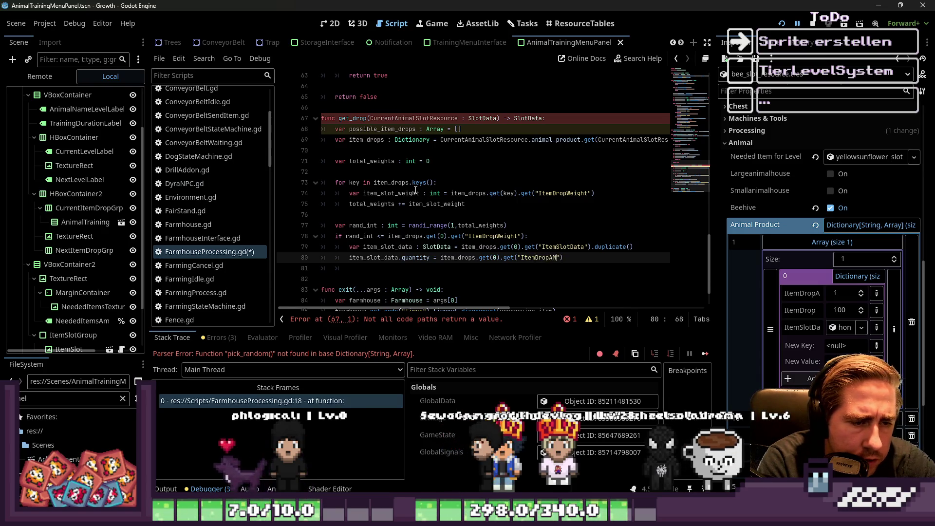
pyautogui.write('ount')
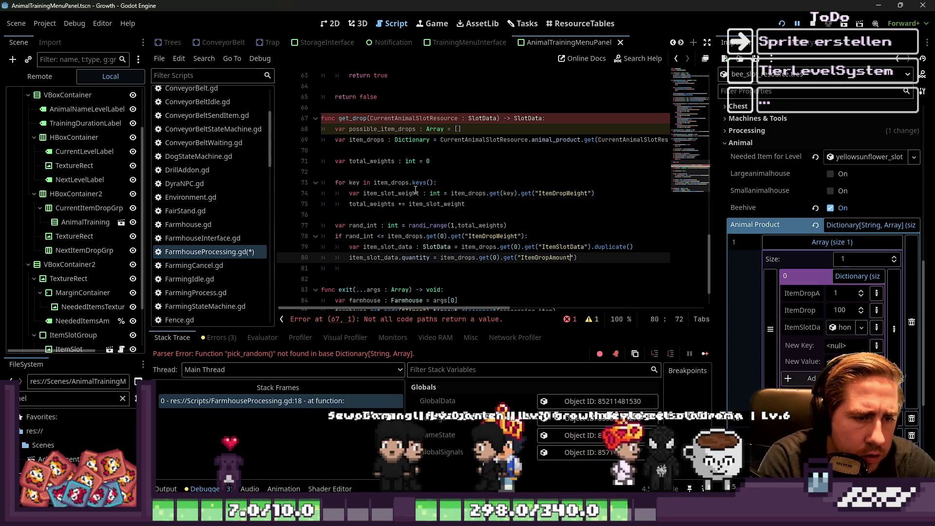
# Step: Return item_slot_data and add blank lines below the block
pyautogui.press('Down')
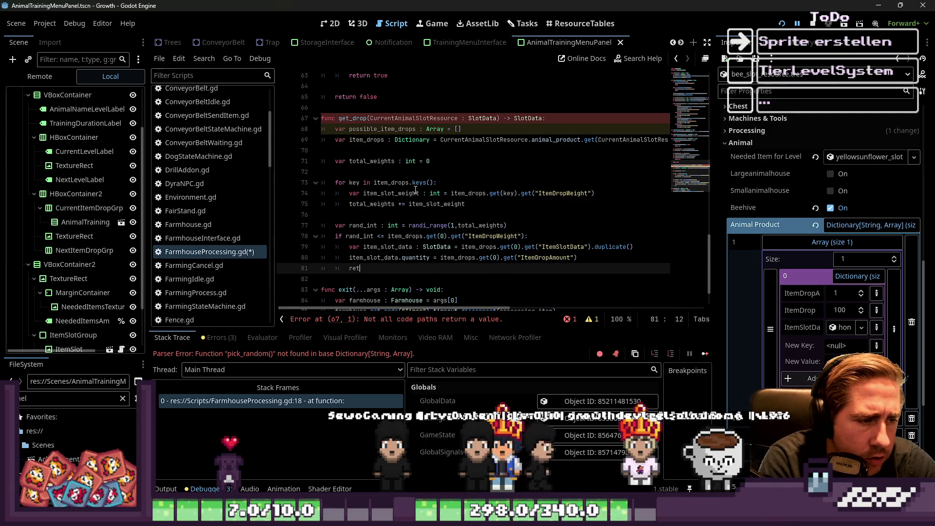
pyautogui.write('_sl')
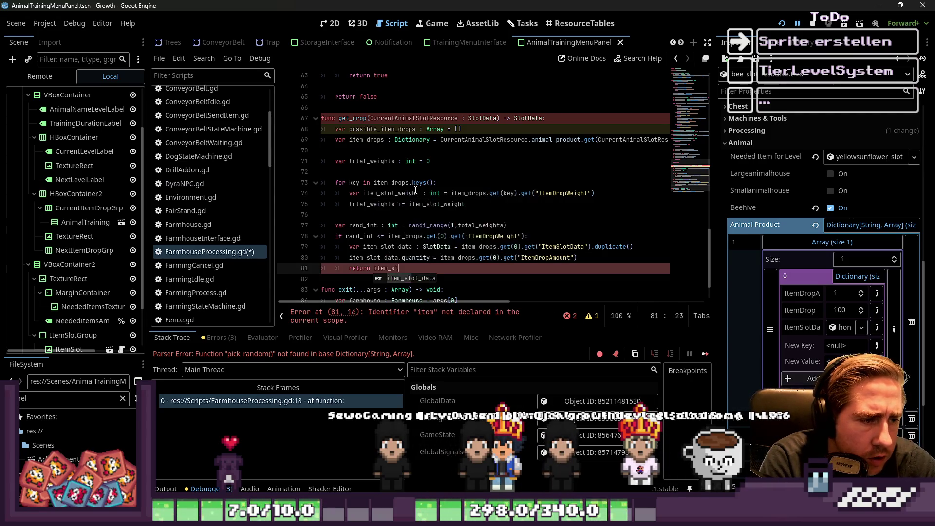
pyautogui.write('otDat')
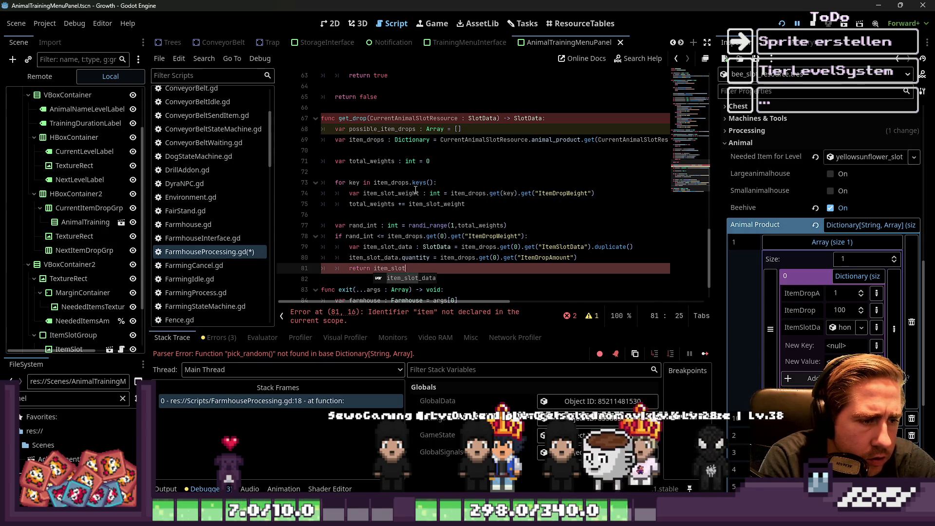
pyautogui.press('Down')
pyautogui.press('Up')
pyautogui.press('Down')
pyautogui.press('Return')
pyautogui.press('Return')
pyautogui.press('Up')
pyautogui.press('Up')
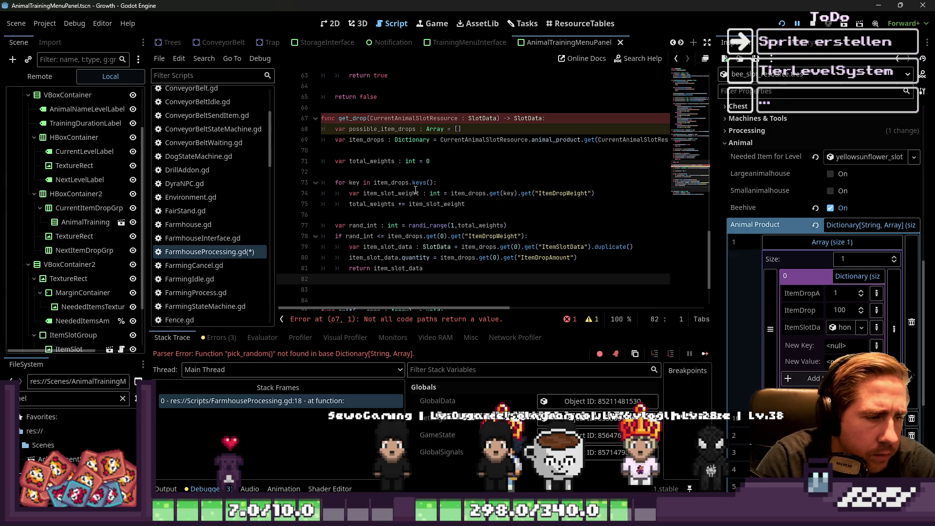
# Step: Duplicate the three-line slot data block (lines 79–81) directly below itself
pyautogui.scroll(-2, 477, 163)
pyautogui.moveTo(441, 217); pyautogui.dragTo(291, 185)
pyautogui.hotkey('ctrl', 'c')
pyautogui.click(341, 215)
pyautogui.hotkey('ctrl', 'v')
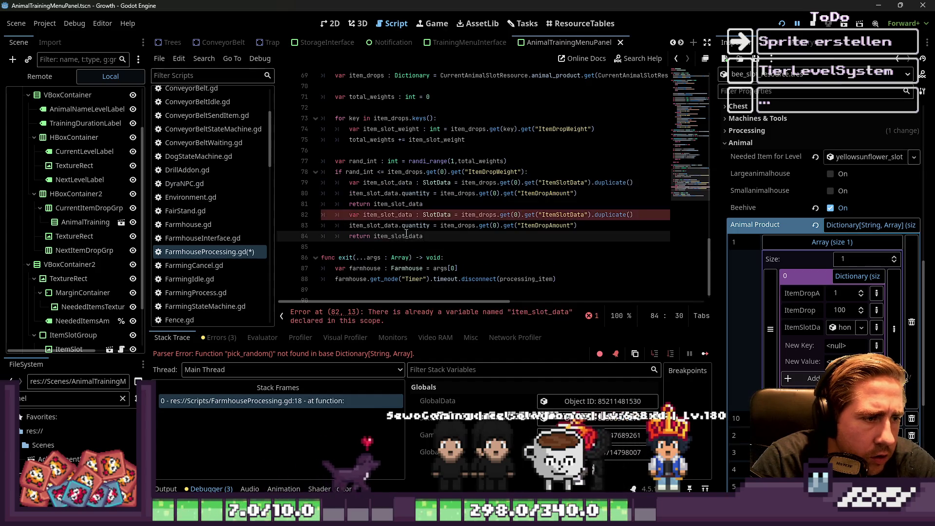
pyautogui.moveTo(382, 229); pyautogui.dragTo(305, 219)
# Step: Dedent the copied block out of the if and change its index to get(1)
pyautogui.hotkey('shift', 'Tab')
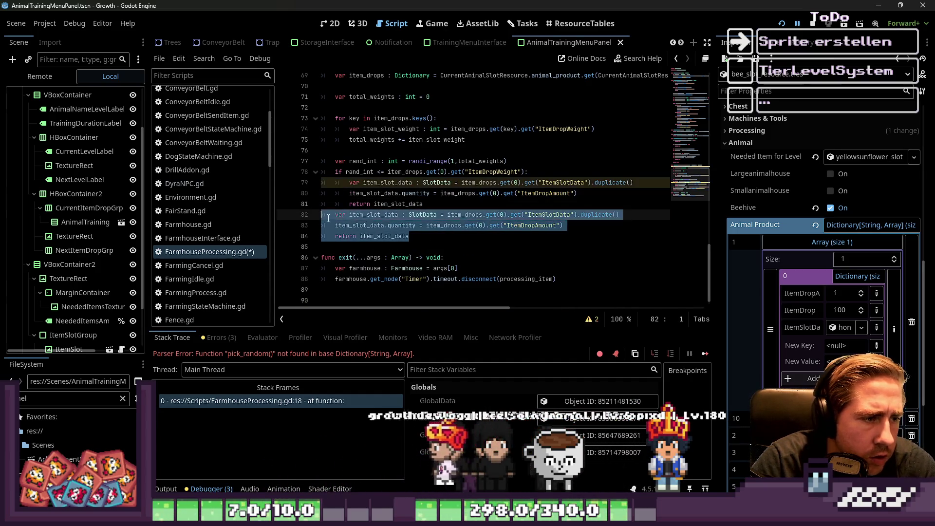
pyautogui.click(351, 219)
pyautogui.click(507, 215)
pyautogui.press('BackSpace')
pyautogui.write('1')
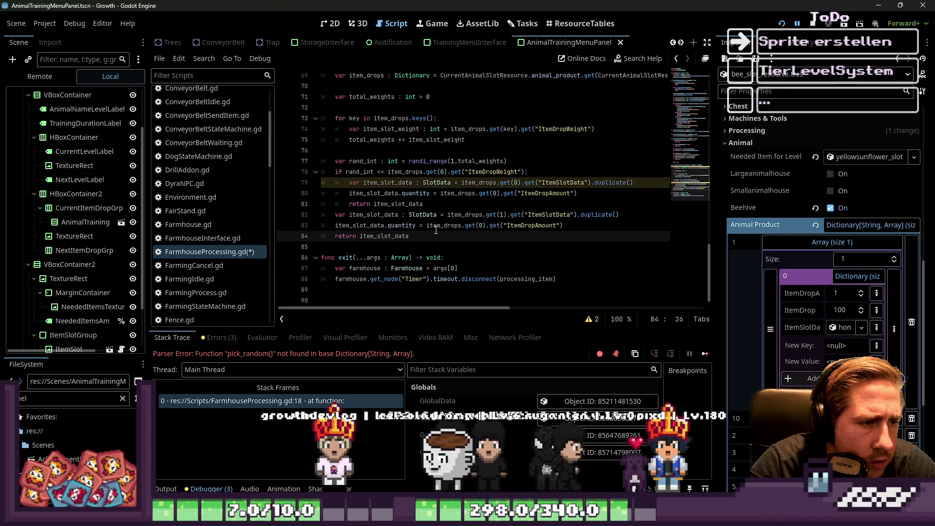
pyautogui.click(437, 215)
# Step: Compare item_slot_data usage across both blocks and open the script's two warnings
pyautogui.doubleClick(388, 182)
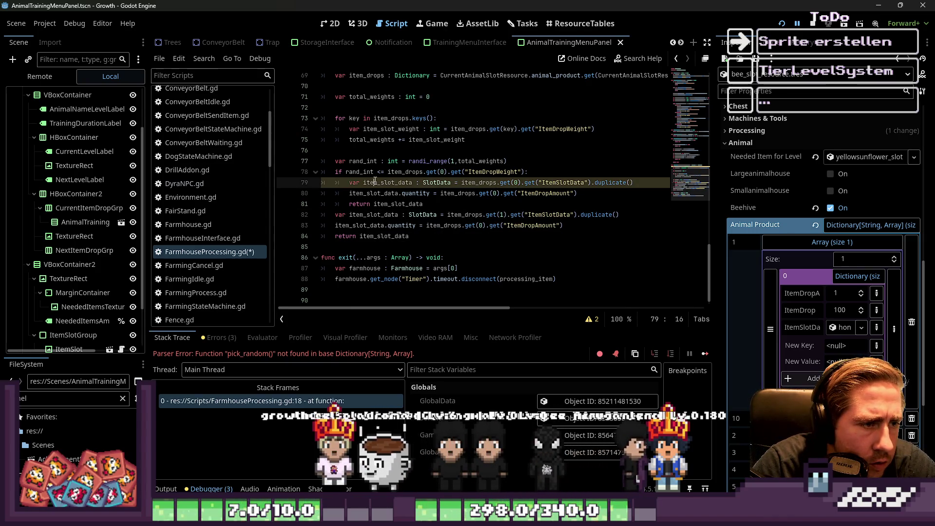
pyautogui.click(496, 182)
pyautogui.click(385, 183)
pyautogui.doubleClick(385, 182)
pyautogui.click(419, 202)
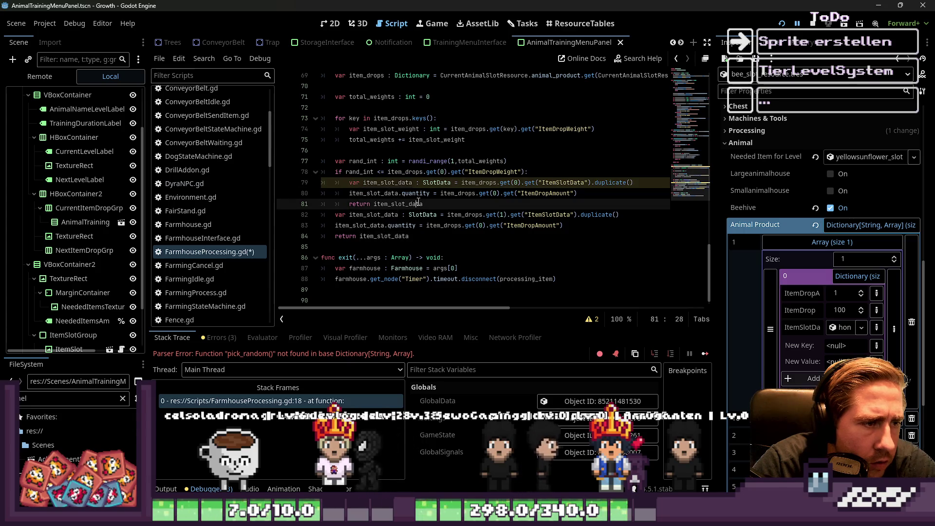
pyautogui.click(387, 244)
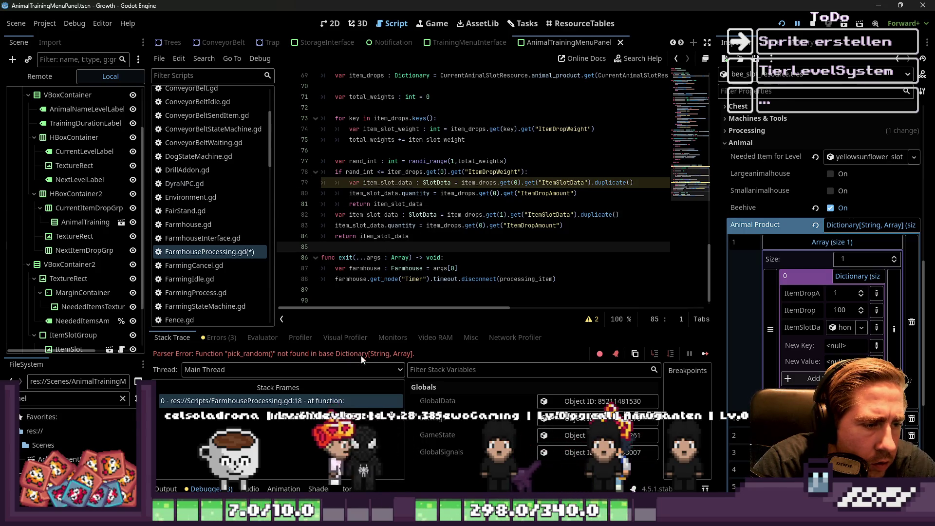
pyautogui.click(590, 320)
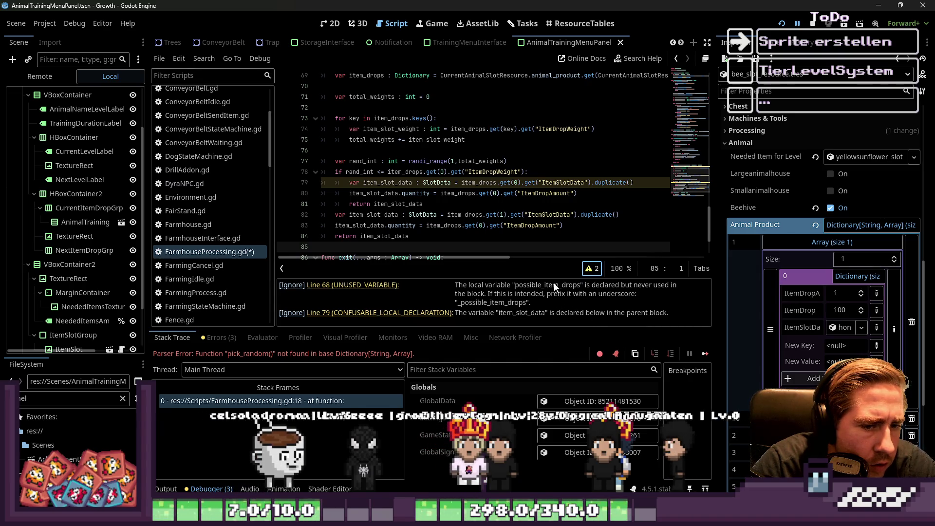
# Step: Insert a blank line after line 81's return and recheck item_slot_data on line 79
pyautogui.doubleClick(425, 183)
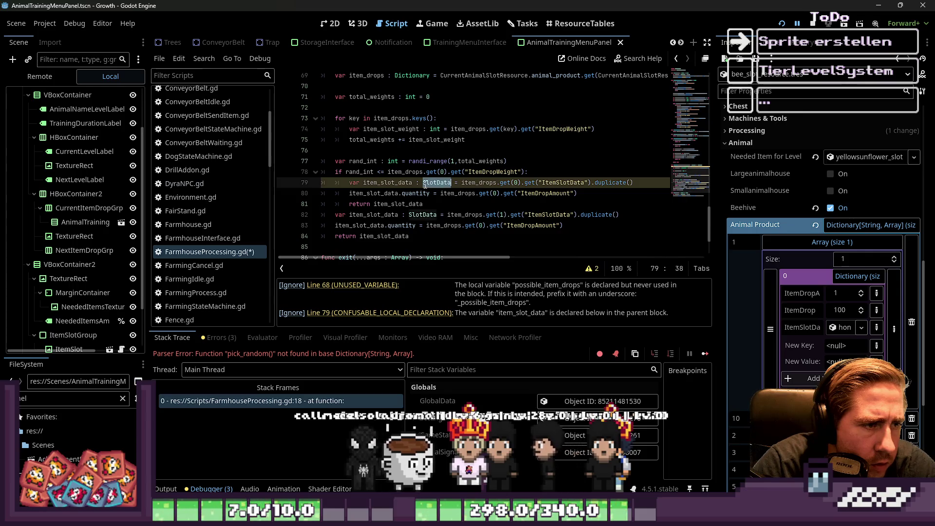
pyautogui.doubleClick(384, 183)
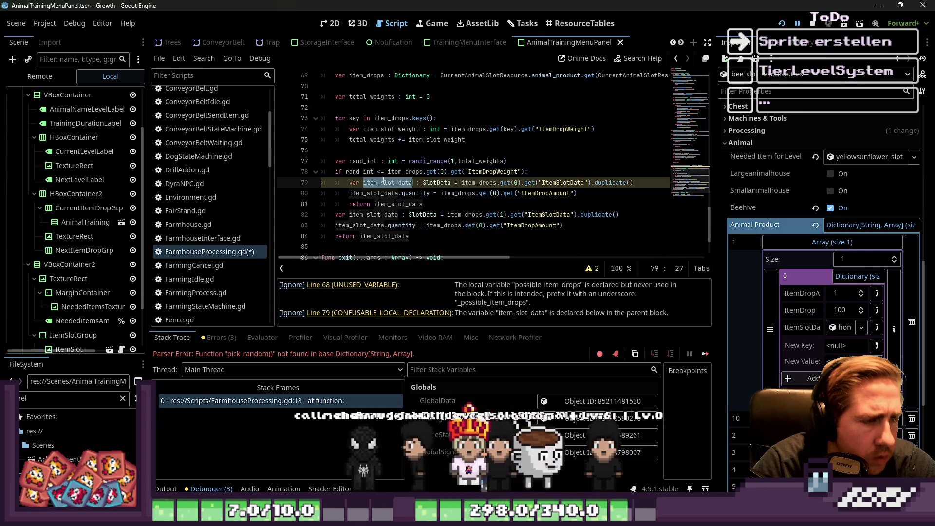
pyautogui.click(457, 204)
pyautogui.press('Return')
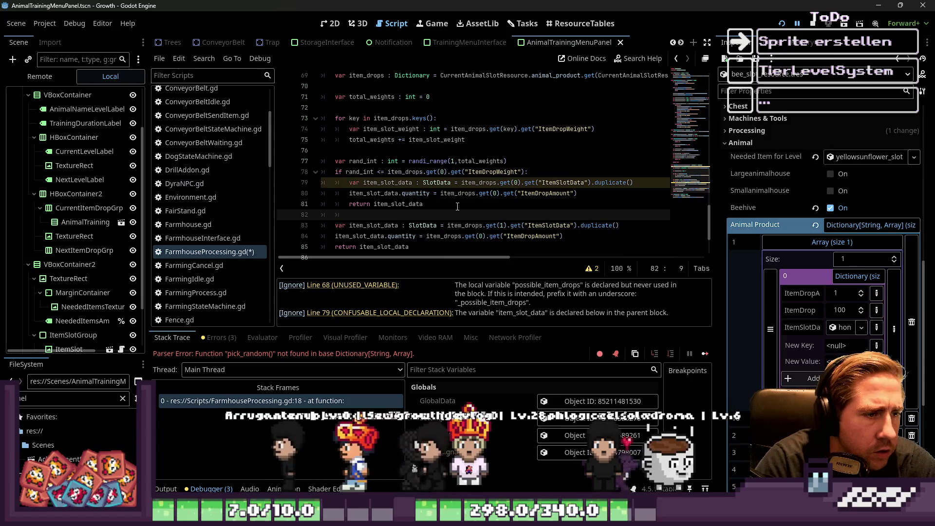
pyautogui.press('Up')
pyautogui.press('Up')
pyautogui.press('Up')
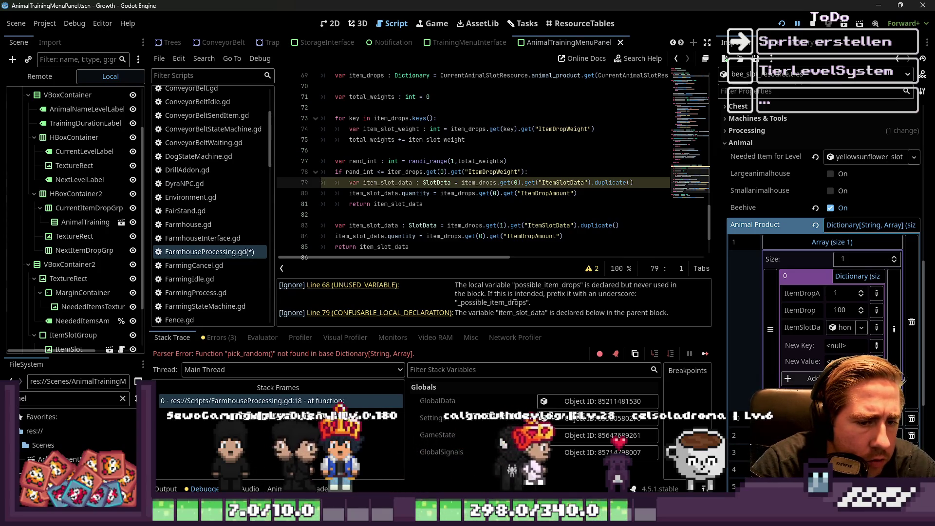
pyautogui.click(402, 182)
pyautogui.doubleClick(402, 182)
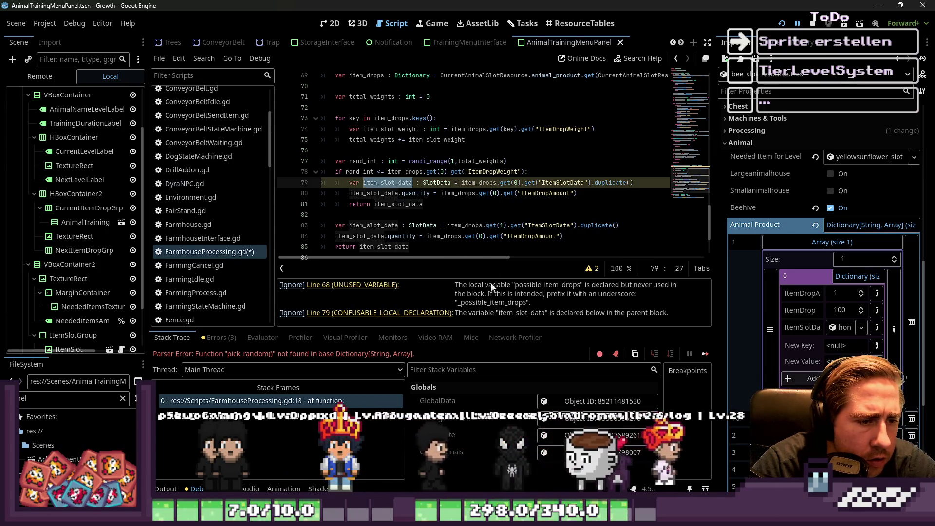
pyautogui.scroll(2, 487, 195)
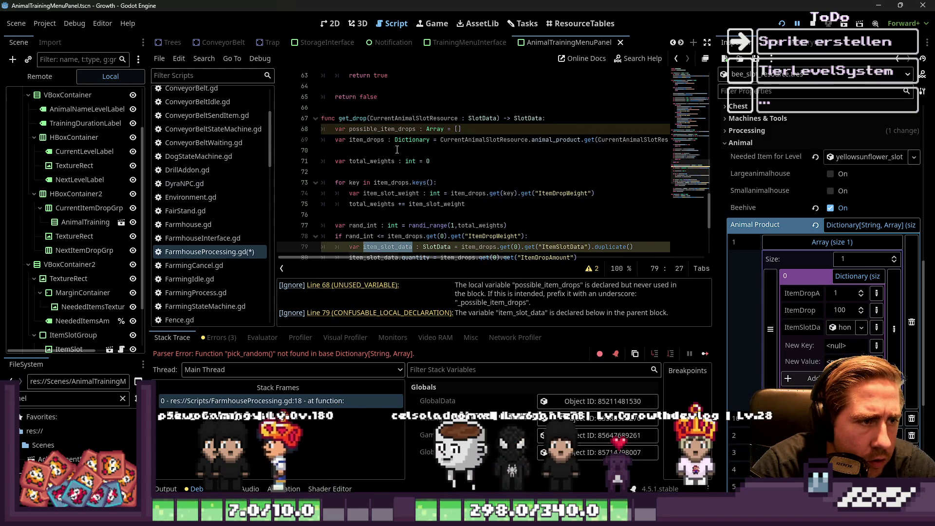
# Step: Delete the unused possible_item_drops line from get_drop
pyautogui.click(408, 129)
pyautogui.click(304, 130)
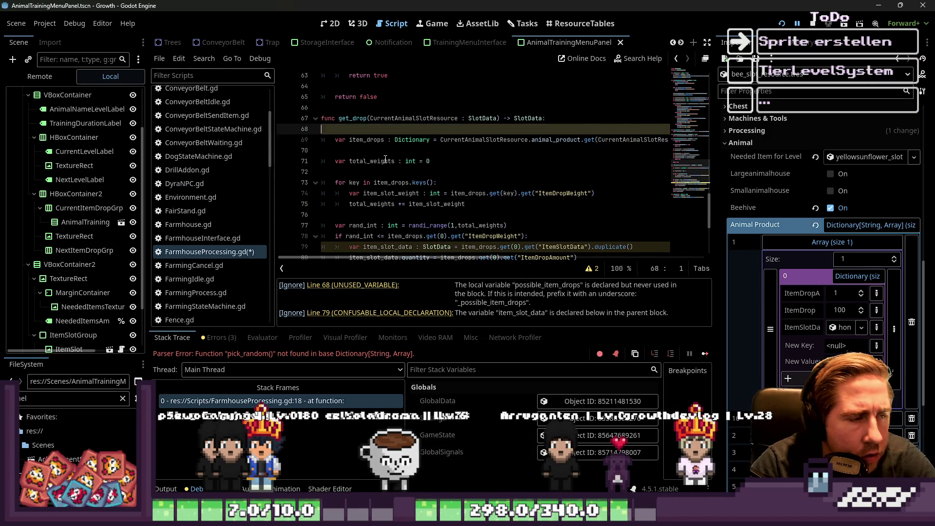
pyautogui.press('BackSpace')
pyautogui.scroll(-1, 385, 163)
pyautogui.press('End')
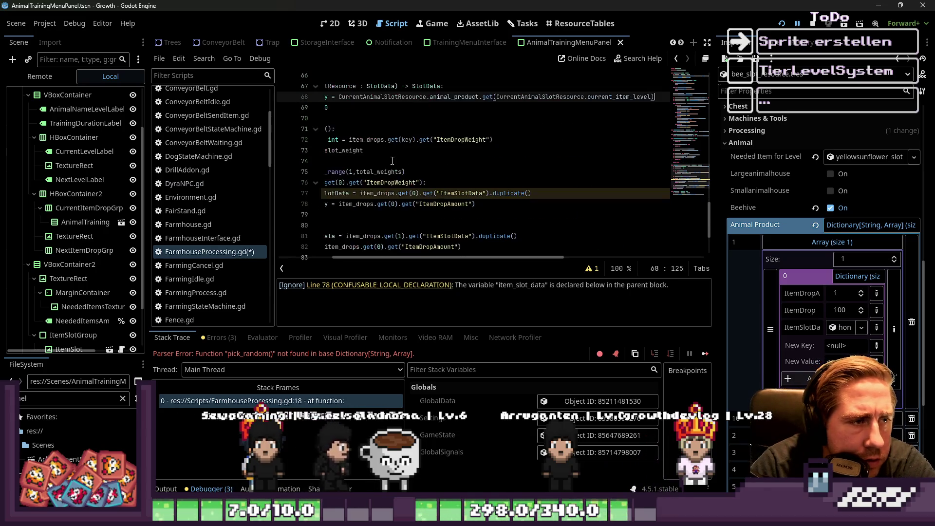
pyautogui.hscroll(-3, 340, 227)
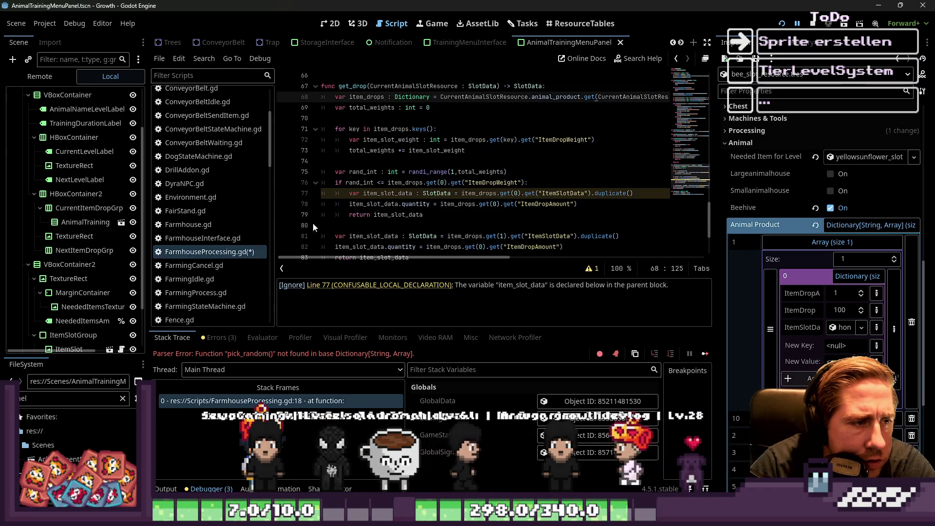
# Step: Try suffixing the first branch's item_slot_data with _1, then undo it
pyautogui.click(413, 194)
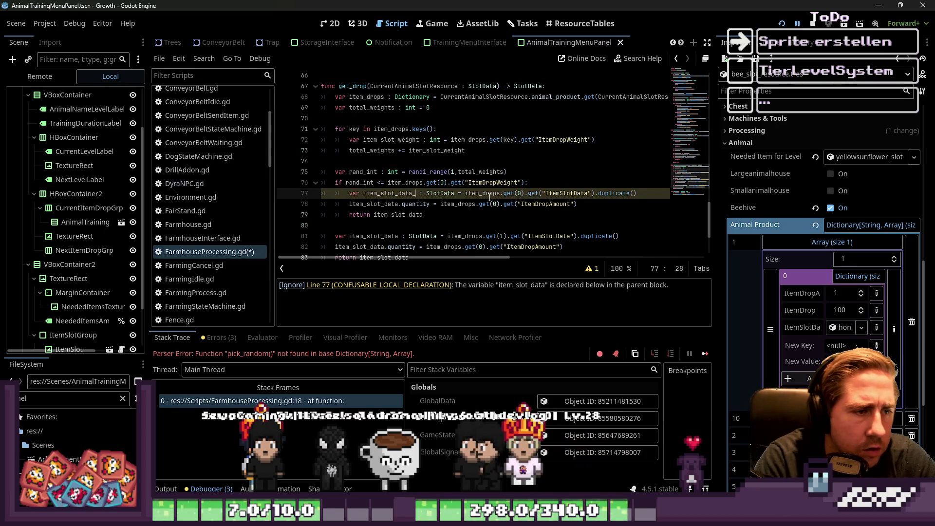
pyautogui.press('Down')
pyautogui.hotkey('ctrl', 'Right')
pyautogui.write('_1')
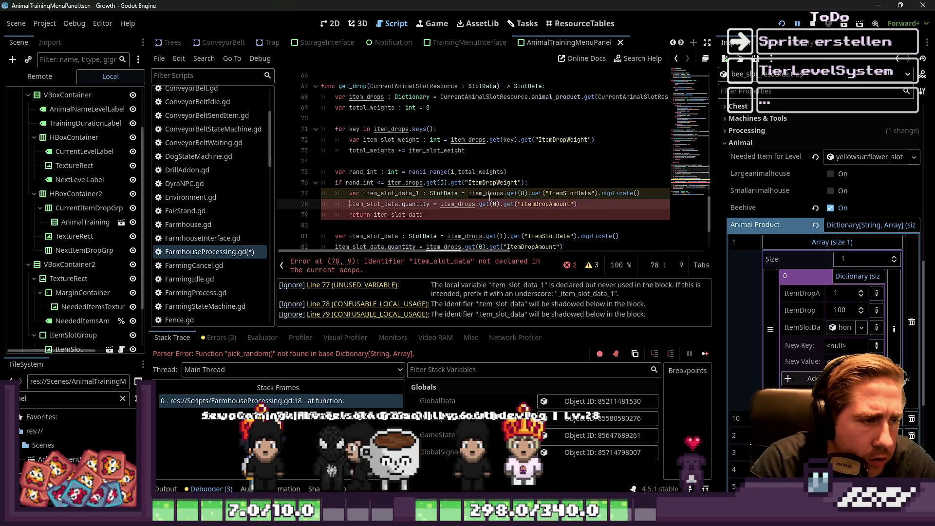
pyautogui.hotkey('ctrl', 'Right')
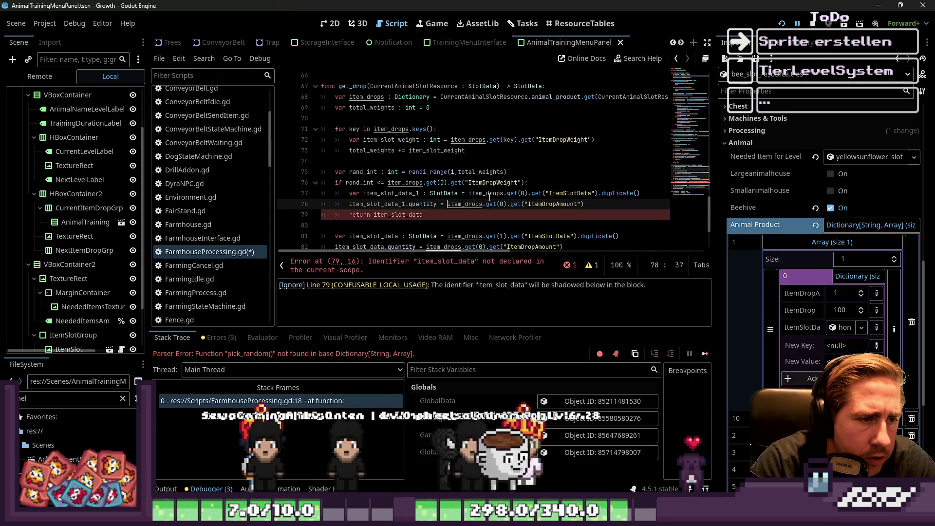
pyautogui.hotkey('ctrl', 'z')
pyautogui.hotkey('ctrl', 'z')
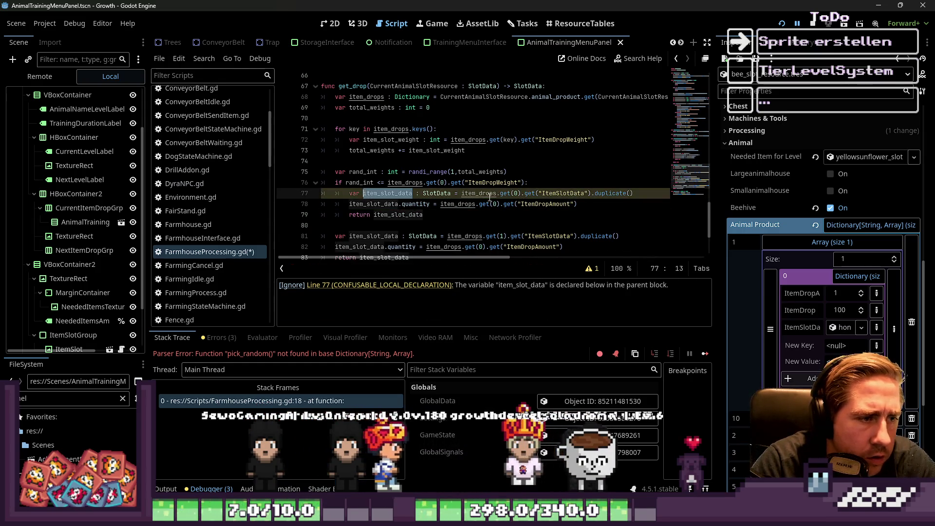
# Step: Move the item_slot_data : SlotData declaration to the top of get_drop, indented
pyautogui.hotkey('ctrl', 'shift', 'Left')
pyautogui.hotkey('ctrl', 'shift', 'Right')
pyautogui.hotkey('ctrl', 'shift', 'Right')
pyautogui.hotkey('ctrl', 'shift', 'Right')
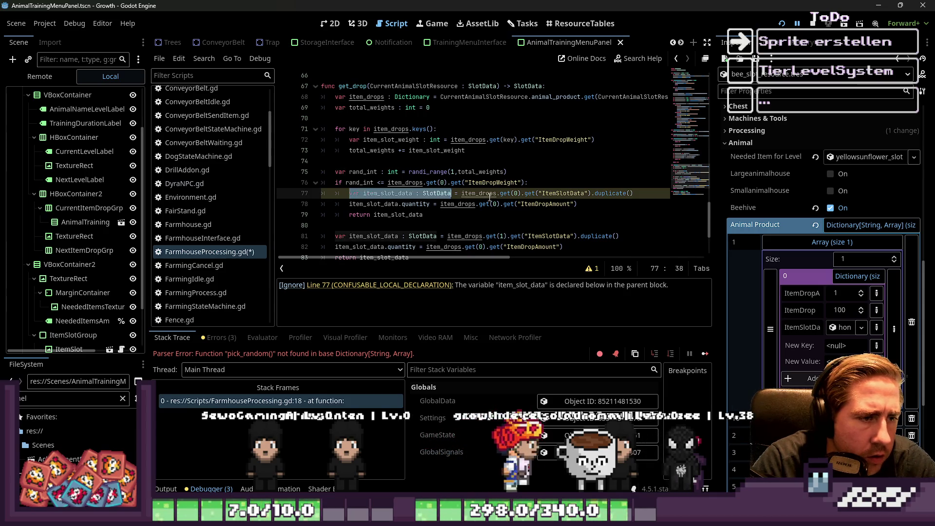
pyautogui.press('Up')
pyautogui.press('Up')
pyautogui.press('Up')
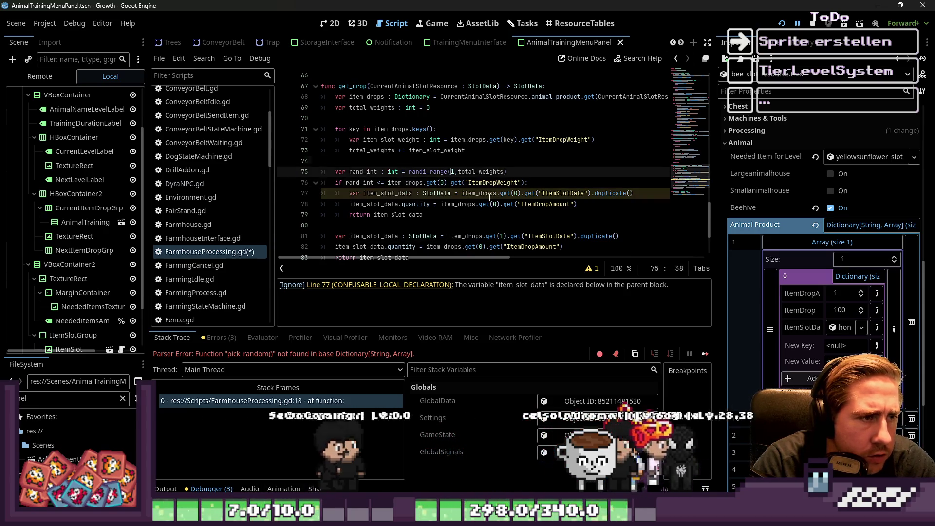
pyautogui.press('Return')
pyautogui.press('Up')
pyautogui.press('Home')
pyautogui.press('Tab')
pyautogui.press('Down')
pyautogui.press('Down')
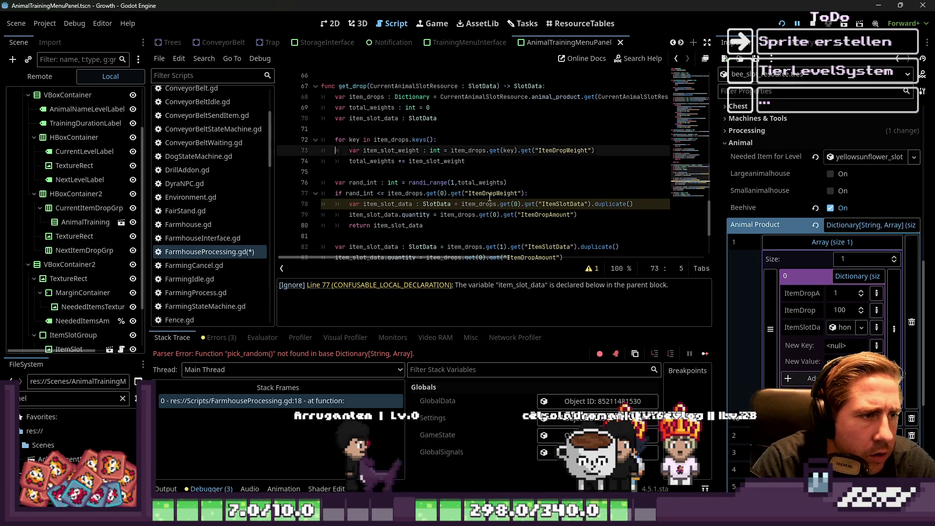
pyautogui.press('Down')
pyautogui.press('Down')
pyautogui.press('Down')
# Step: Strip var and the SlotData type from the item_slot_data assignments on lines 78 and 82
pyautogui.hotkey('ctrl', 'Right')
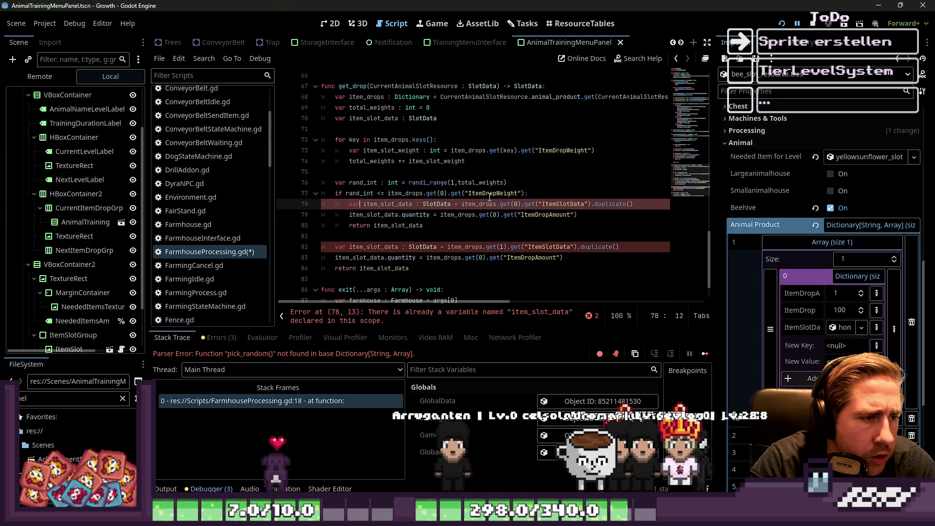
pyautogui.press('BackSpace')
pyautogui.press('BackSpace')
pyautogui.press('BackSpace')
pyautogui.hotkey('ctrl', 'Right')
pyautogui.hotkey('shift', 'ctrl', 'Right')
pyautogui.hotkey('shift', 'ctrl', 'Right')
pyautogui.press('Delete')
pyautogui.press('Down')
pyautogui.press('Down')
pyautogui.press('Down')
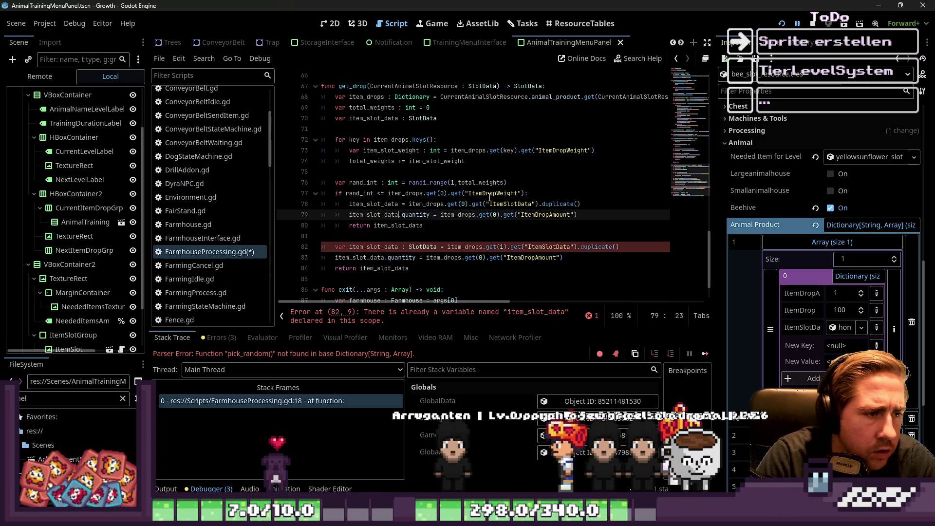
pyautogui.hotkey('ctrl', 'Left')
pyautogui.press('BackSpace')
pyautogui.press('BackSpace')
pyautogui.press('BackSpace')
pyautogui.hotkey('ctrl', 'Right')
pyautogui.hotkey('shift', 'ctrl', 'Right')
pyautogui.hotkey('shift', 'ctrl', 'Right')
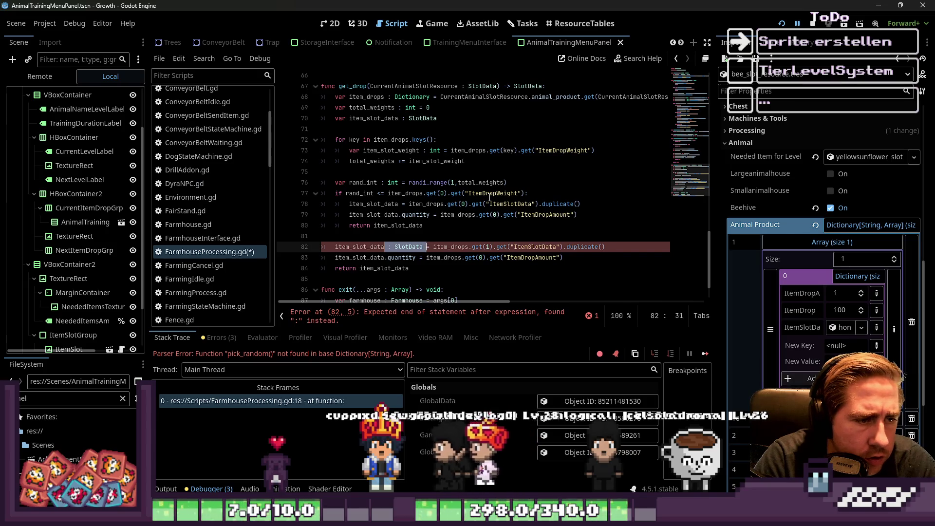
pyautogui.press('Delete')
pyautogui.press('Up')
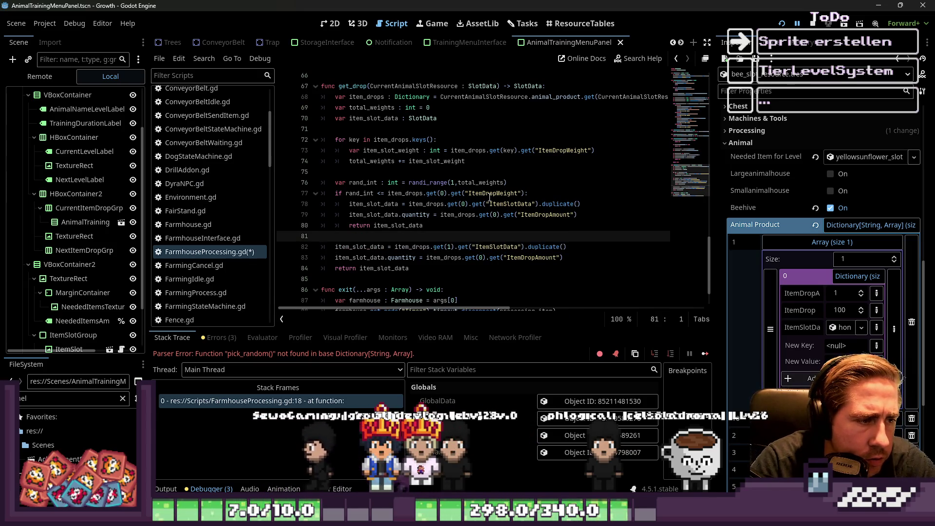
# Step: Check every use of item_slot_data and save FarmhouseProcessing.gd
pyautogui.scroll(-1, 475, 207)
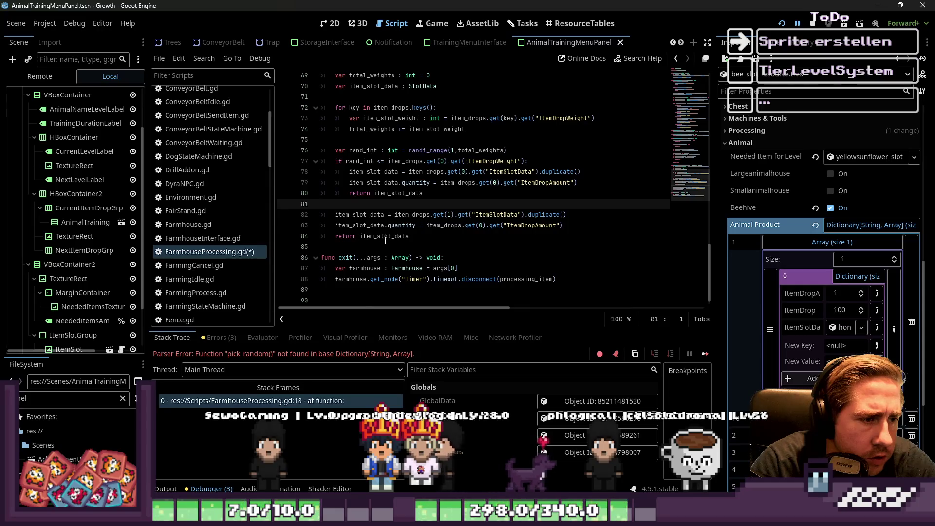
pyautogui.doubleClick(385, 236)
pyautogui.scroll(2, 385, 235)
pyautogui.doubleClick(352, 118)
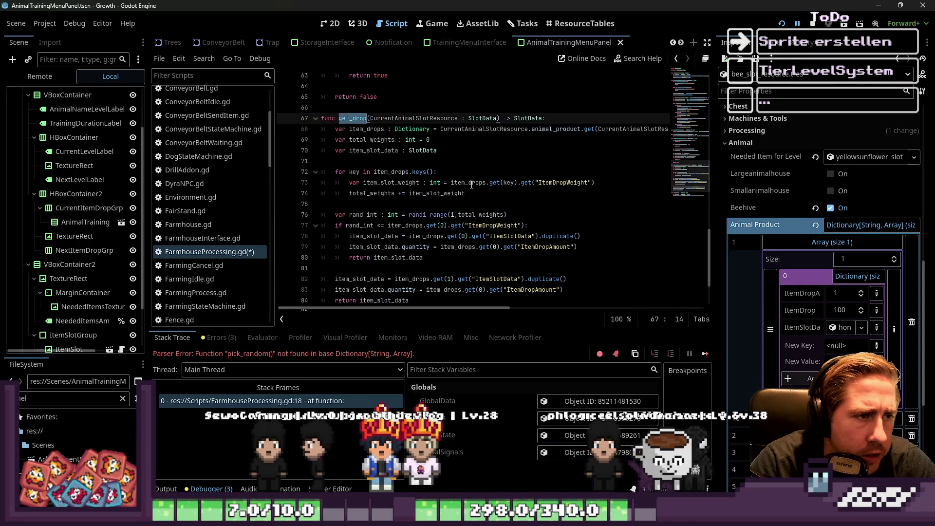
pyautogui.click(491, 171)
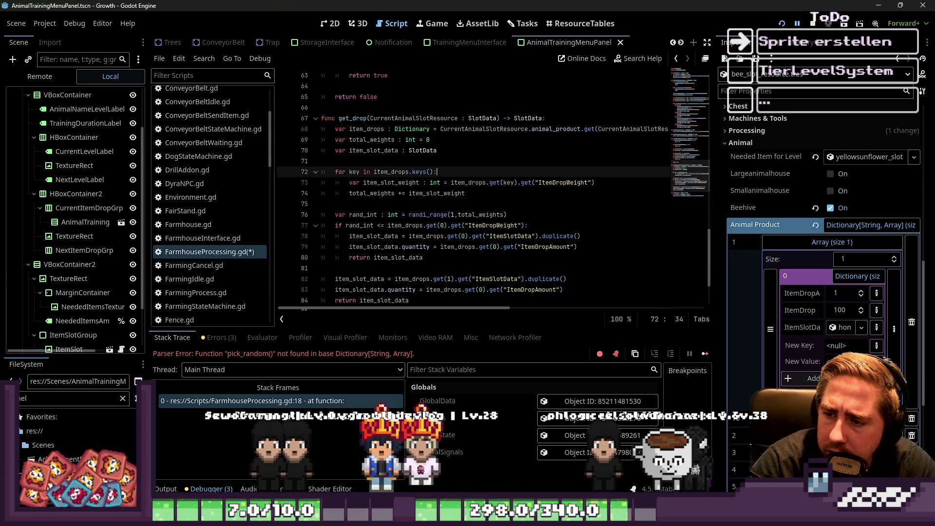
pyautogui.click(526, 204)
pyautogui.hotkey('ctrl', 's')
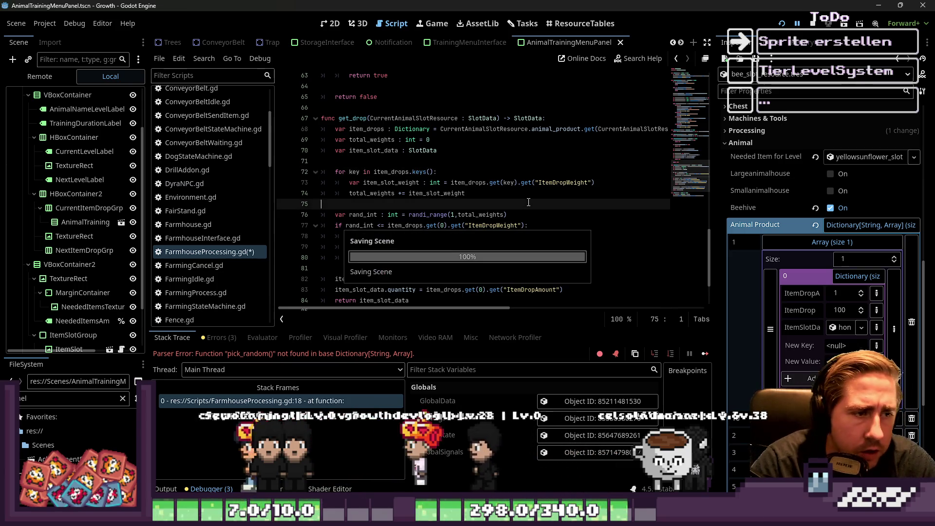
# Step: Run the Growth project in debug, then stop it with F8
pyautogui.scroll(9, 520, 231)
pyautogui.scroll(10, 520, 231)
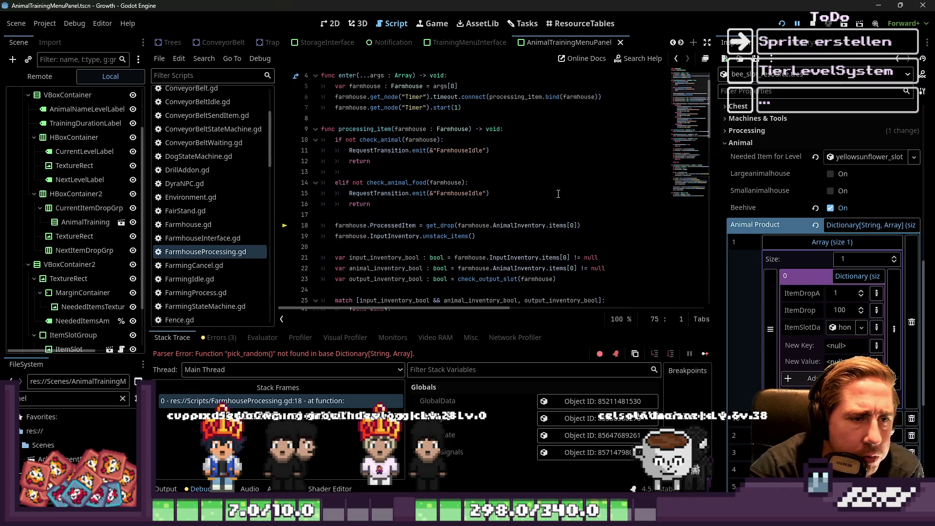
pyautogui.click(815, 29)
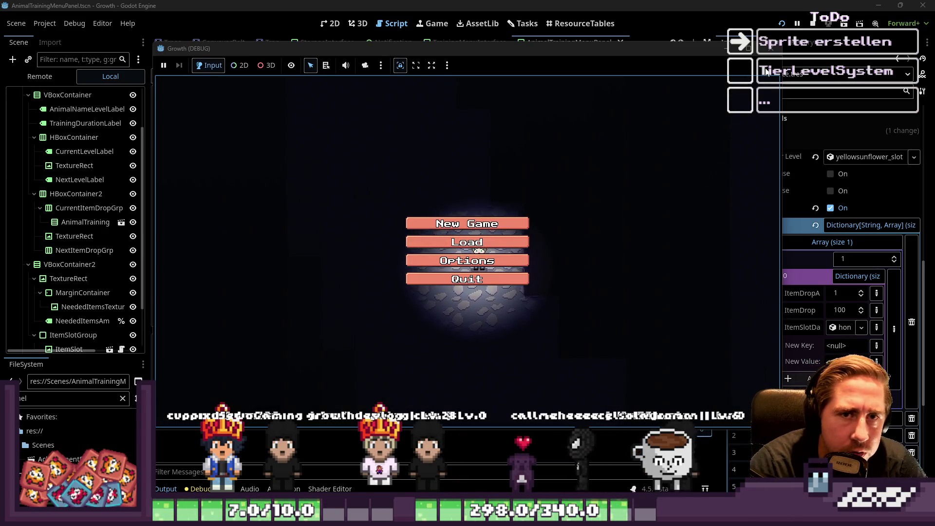
pyautogui.press('F8')
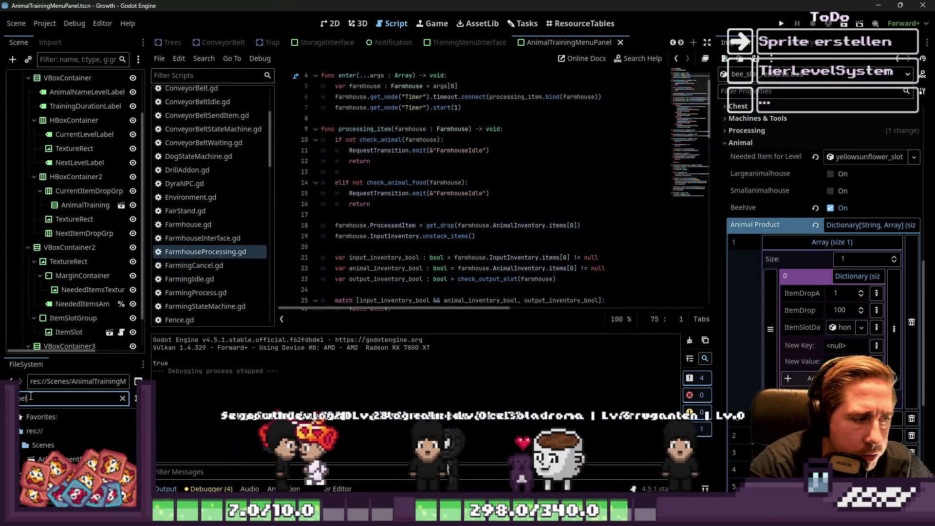
pyautogui.doubleClick(31, 397)
# Step: Filter FileSystem for 'chicken' and open chicken_slot_resource in the Inspector
pyautogui.press('BackSpace')
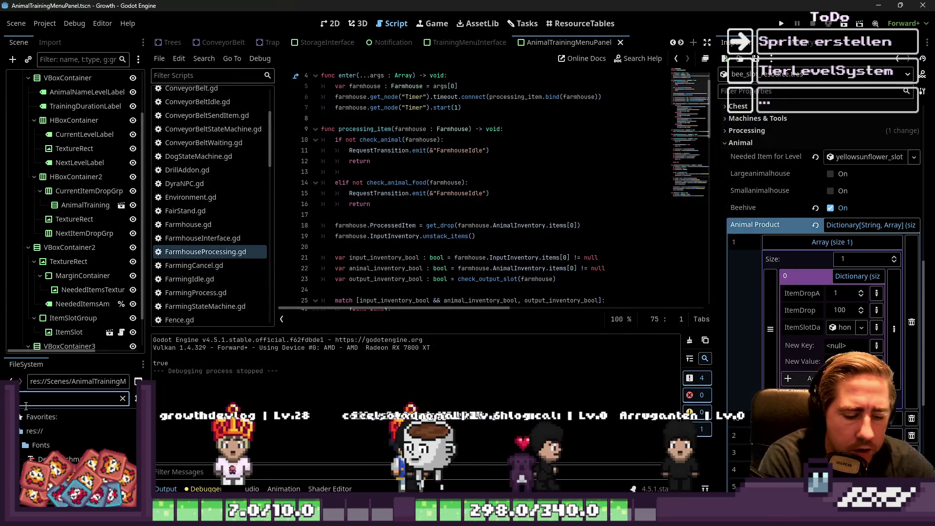
pyautogui.write('chicken')
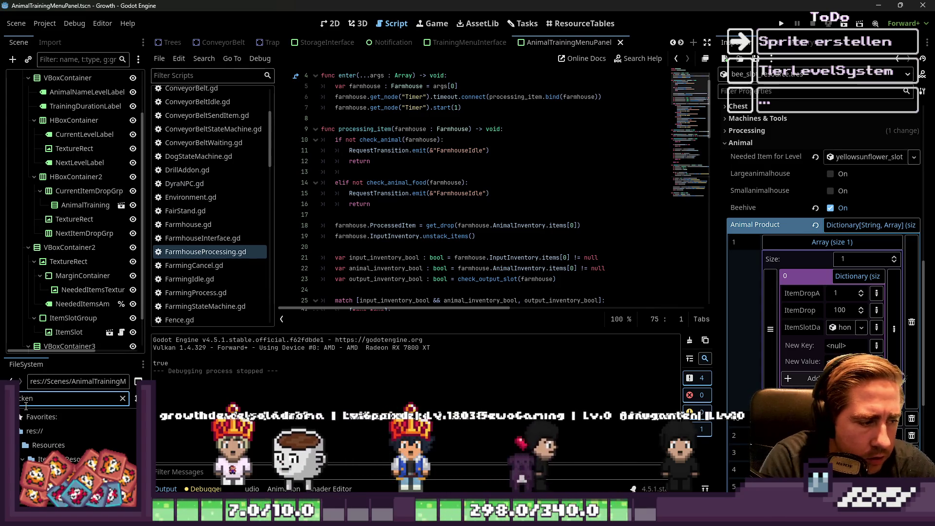
pyautogui.click(59, 472)
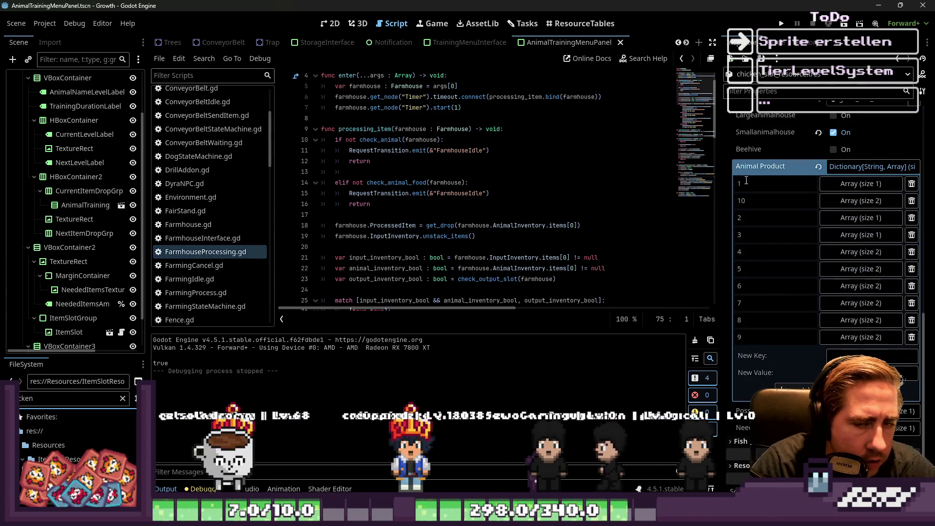
pyautogui.moveTo(719, 207); pyautogui.dragTo(658, 209)
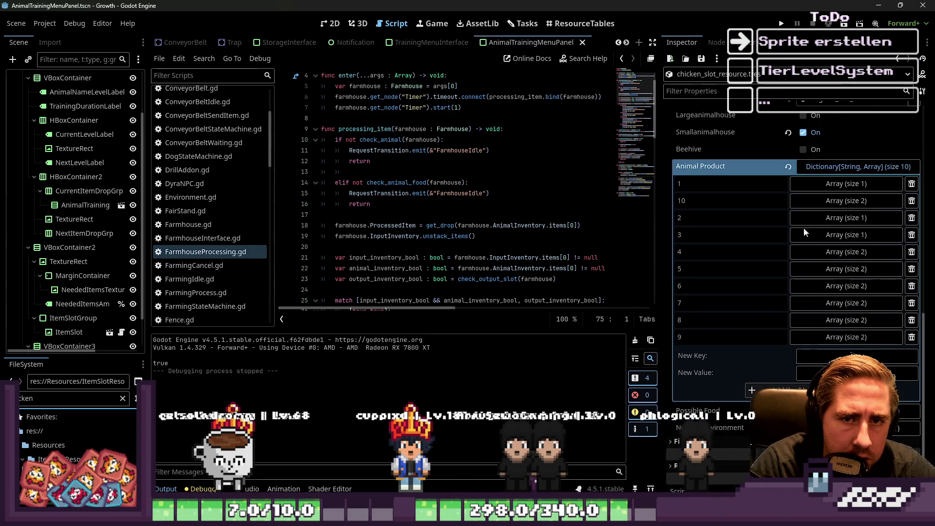
pyautogui.scroll(5, 852, 232)
pyautogui.scroll(5, 851, 232)
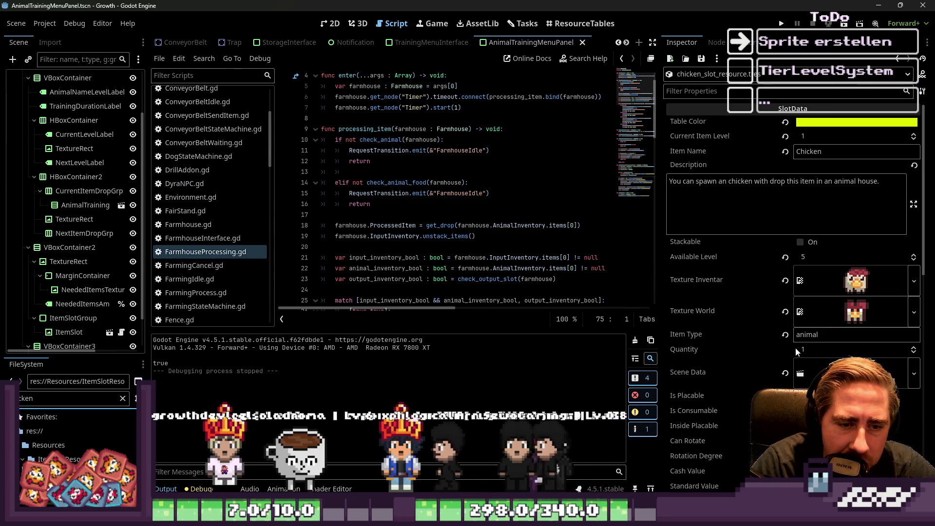
pyautogui.scroll(-5, 809, 347)
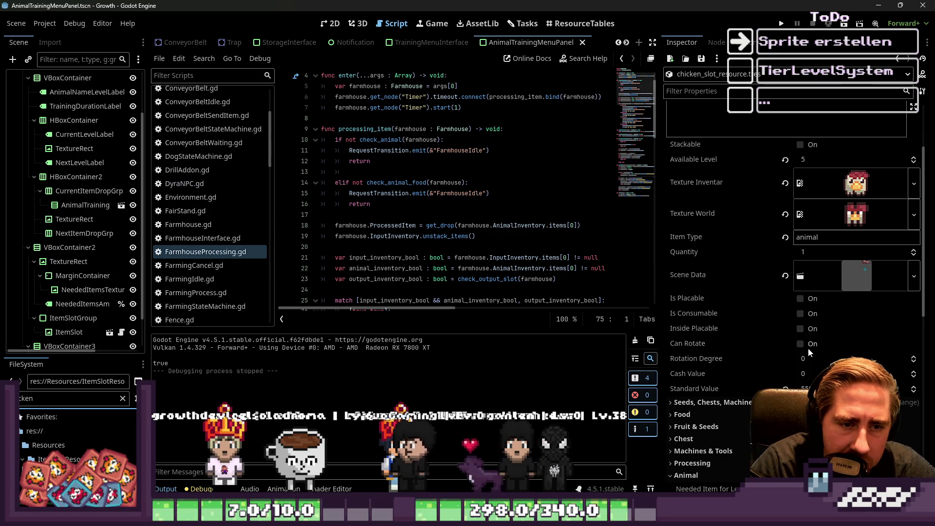
pyautogui.scroll(5, 807, 348)
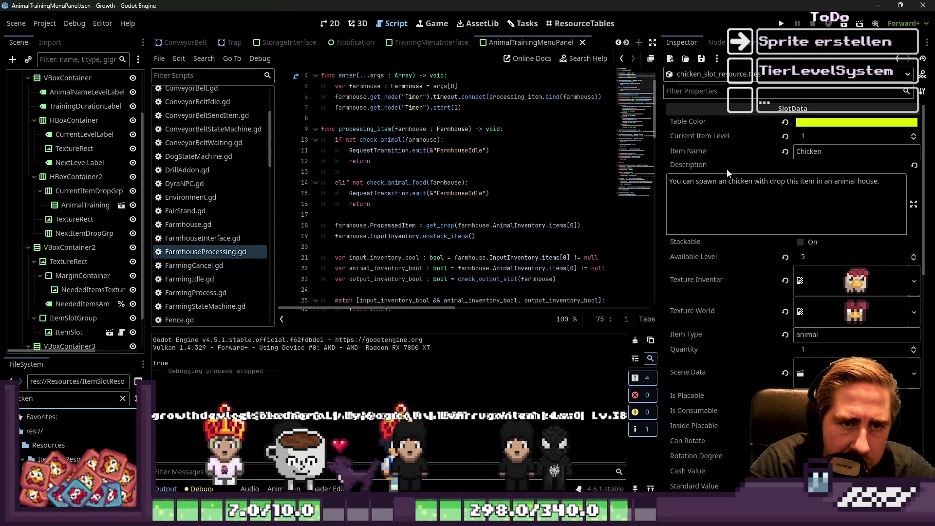
# Step: Set the Chicken's Current Item Level to 10 and run the game with F5
pyautogui.click(819, 137)
pyautogui.write('10')
pyautogui.press('Return')
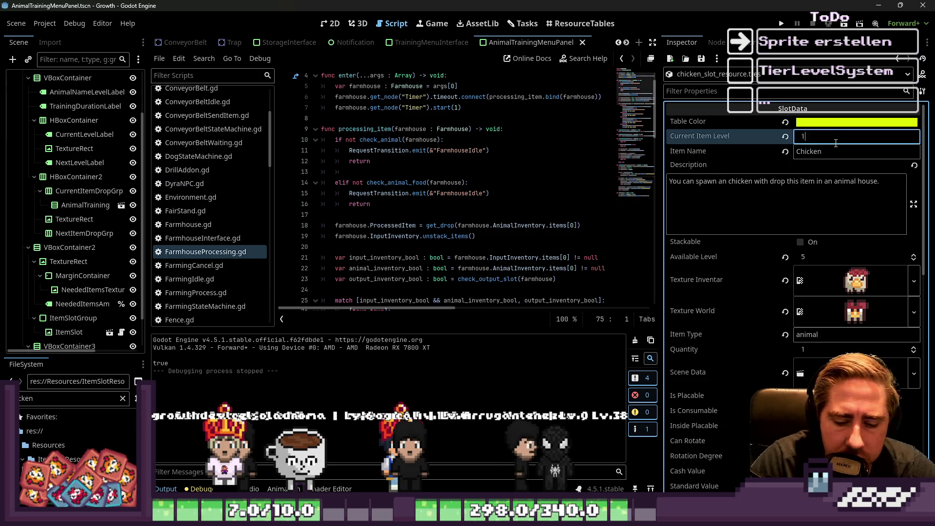
pyautogui.press('F5')
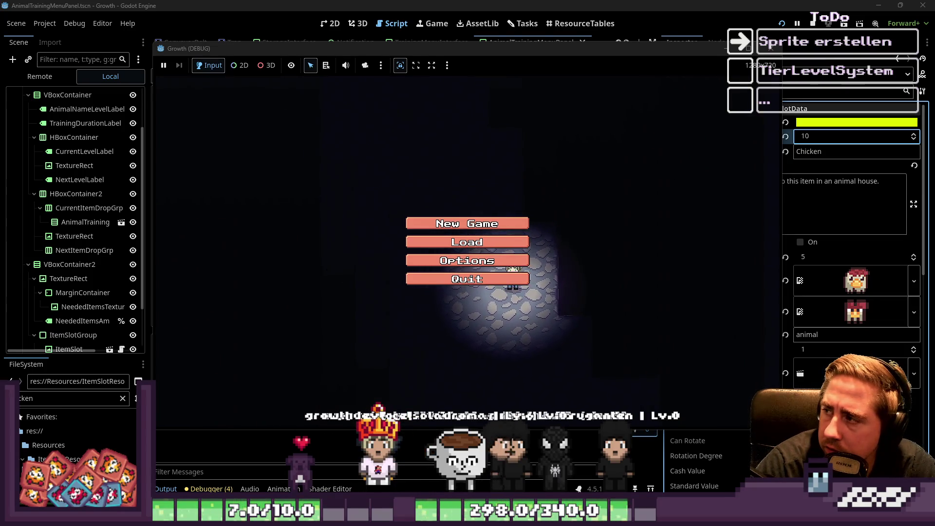
# Step: Start a new game with character name 'qwe' and enter the world
pyautogui.click(489, 224)
pyautogui.write('qwe')
pyautogui.click(511, 330)
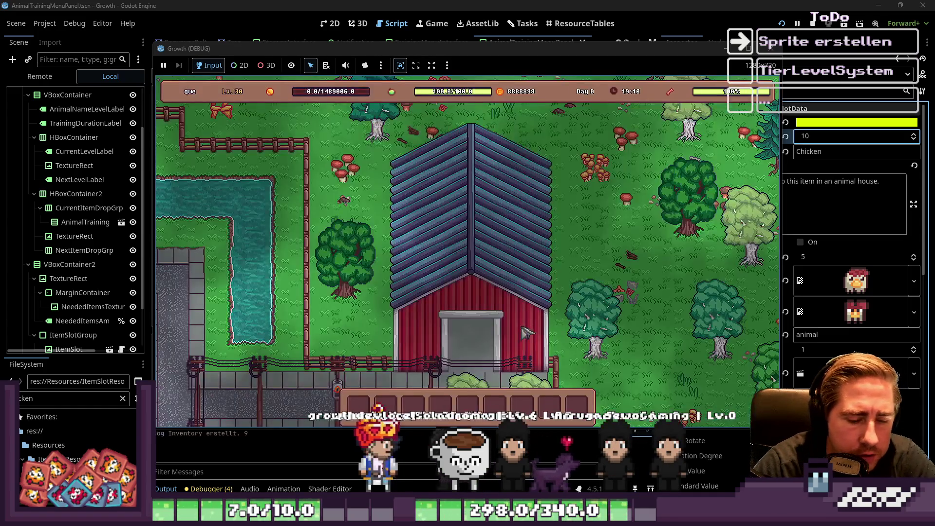
# Step: Open the inventory, move an item stack, and select hotbar slot 8
pyautogui.press('i')
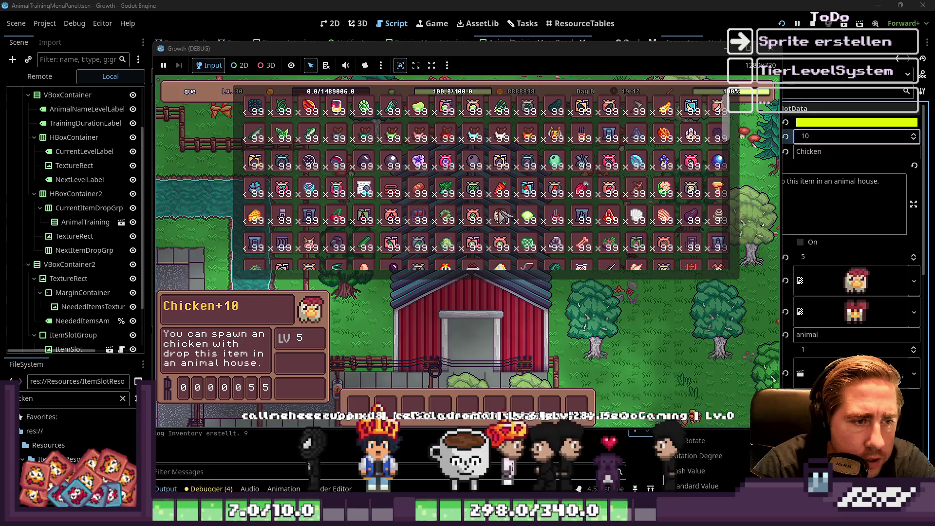
pyautogui.press('i')
pyautogui.moveTo(440, 408)
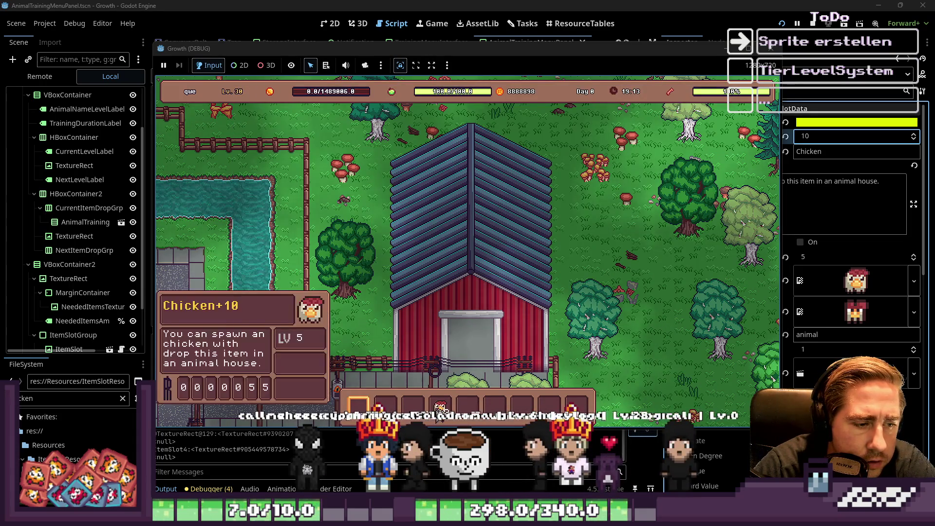
pyautogui.press('i')
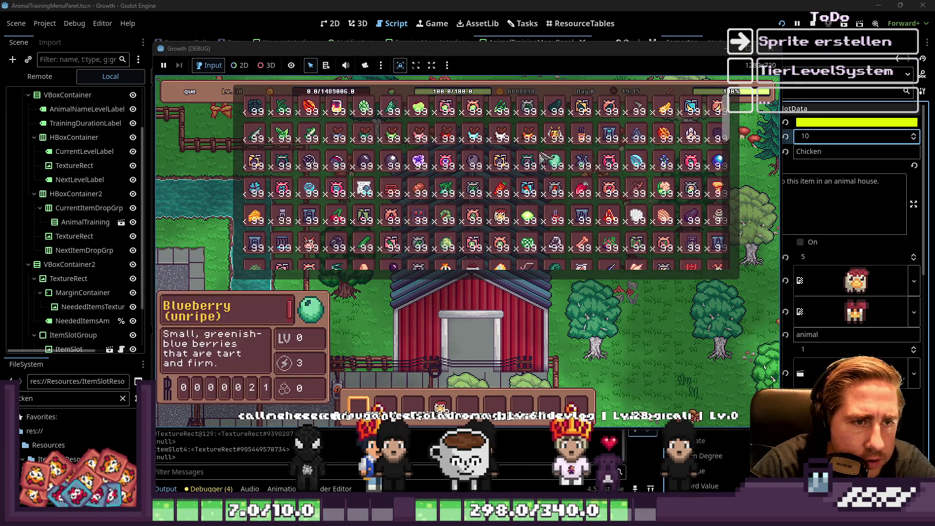
pyautogui.moveTo(583, 189)
pyautogui.mouseDown()
pyautogui.moveTo(487, 272)
pyautogui.moveTo(413, 358)
pyautogui.mouseUp()
pyautogui.moveTo(498, 194)
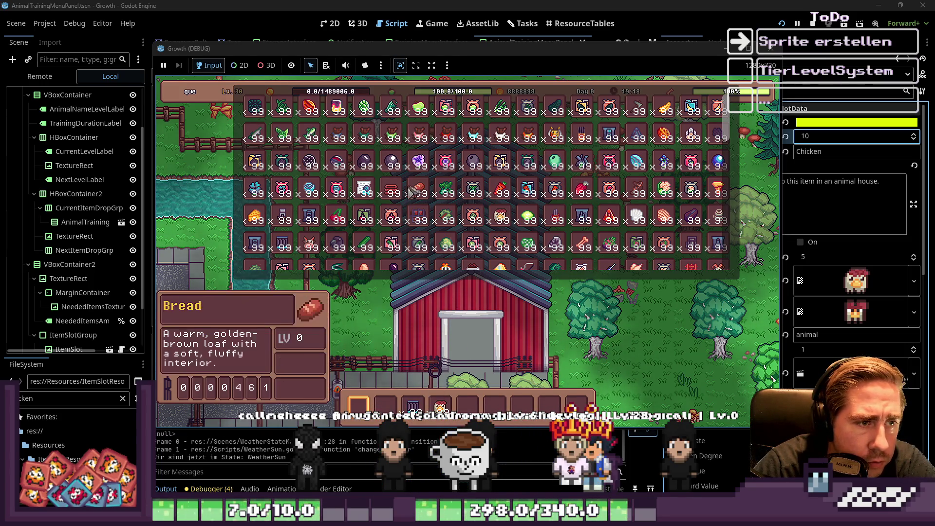
pyautogui.moveTo(591, 166)
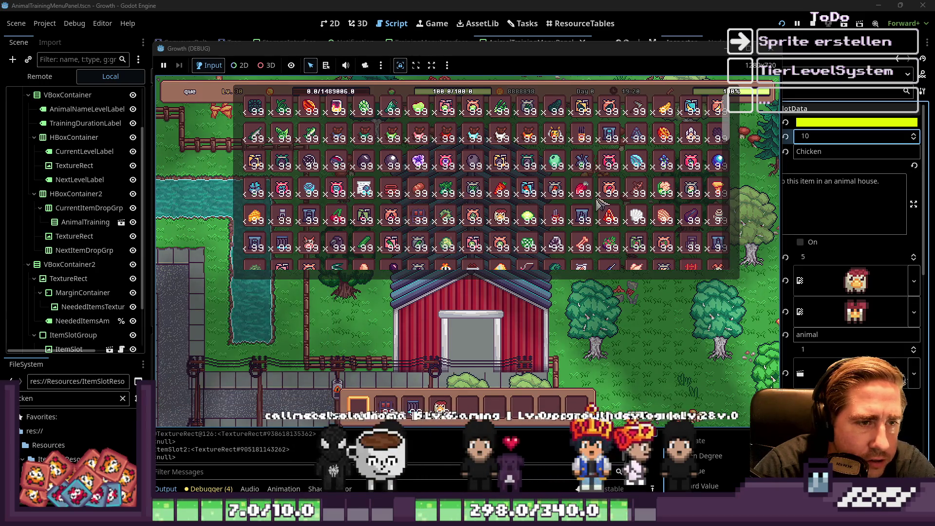
pyautogui.press('8')
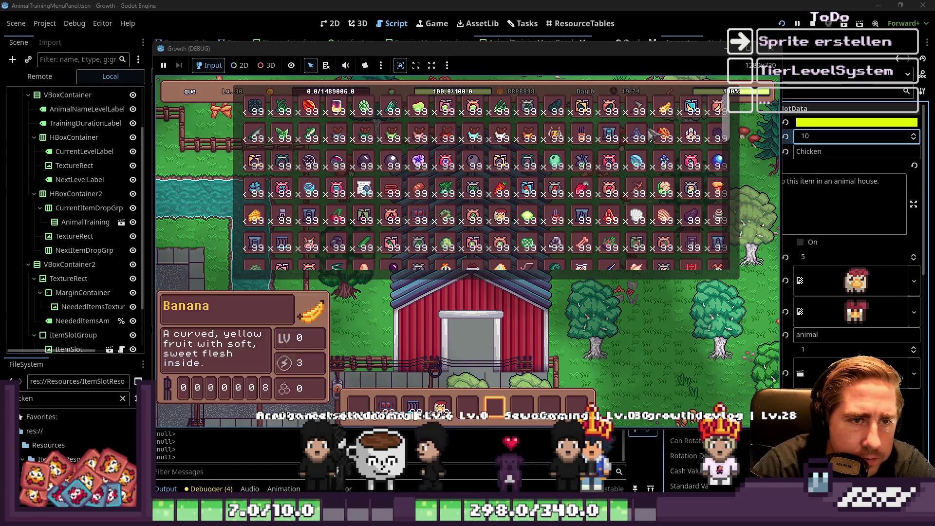
# Step: Scroll through the inventory grid, select hotbar slot 5, then close it with Escape
pyautogui.scroll(-2, 584, 234)
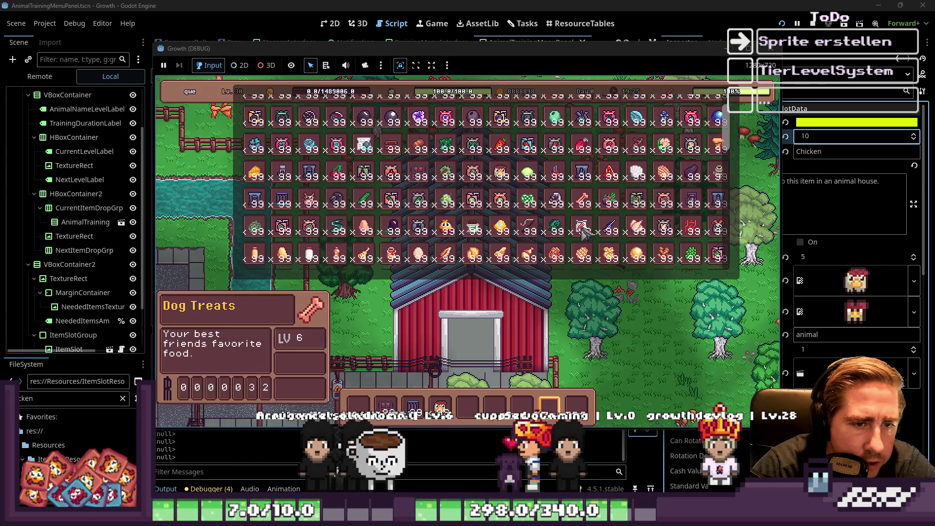
pyautogui.scroll(5, 584, 233)
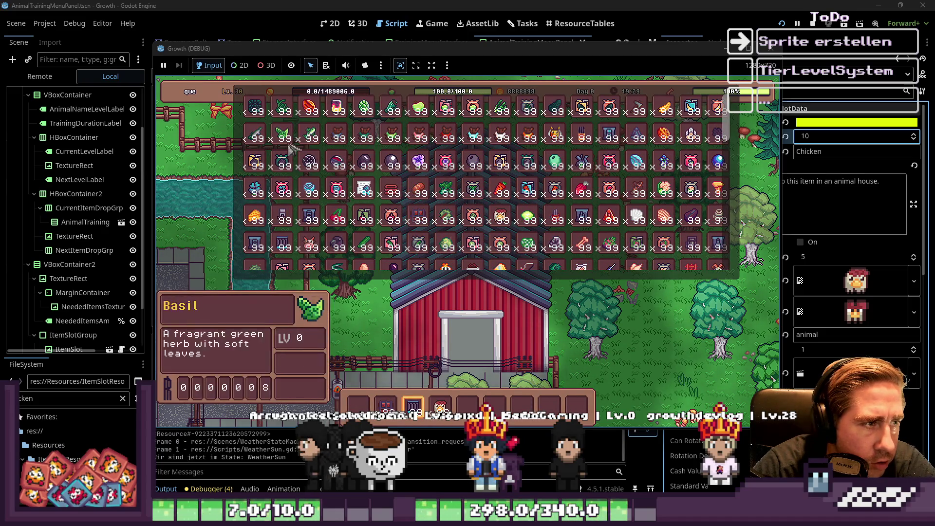
pyautogui.press('5')
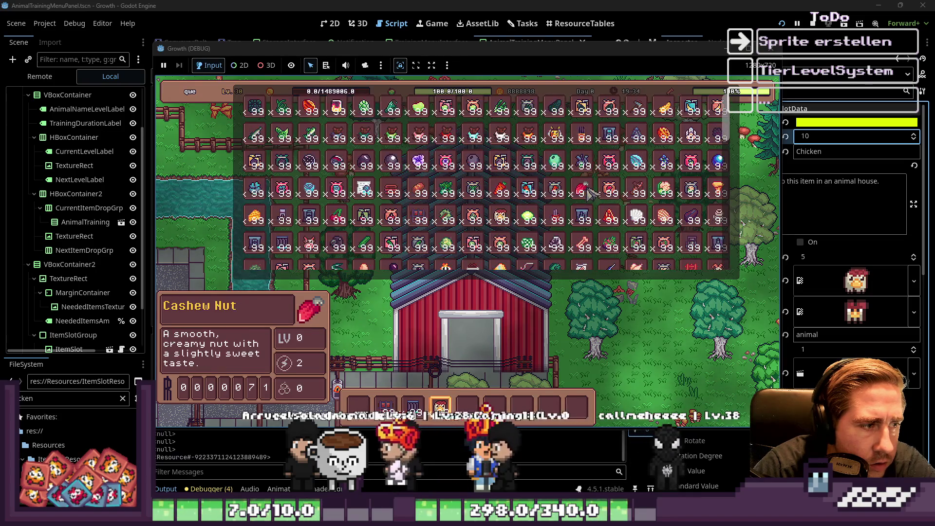
pyautogui.scroll(-3, 589, 195)
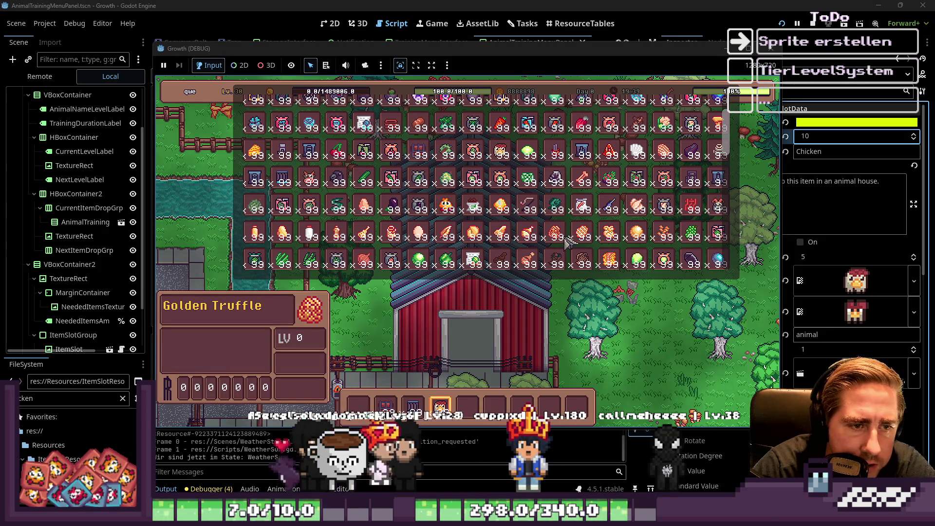
pyautogui.scroll(-1, 567, 241)
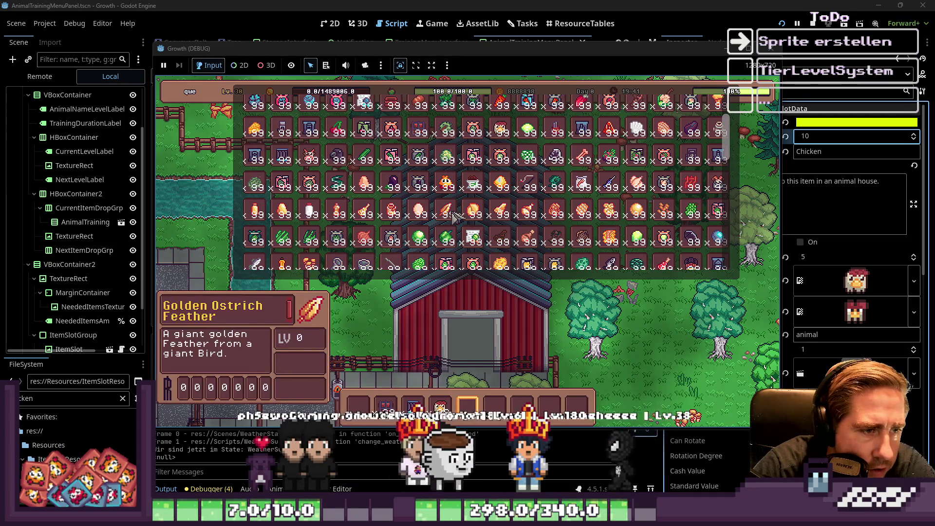
pyautogui.scroll(-2, 411, 243)
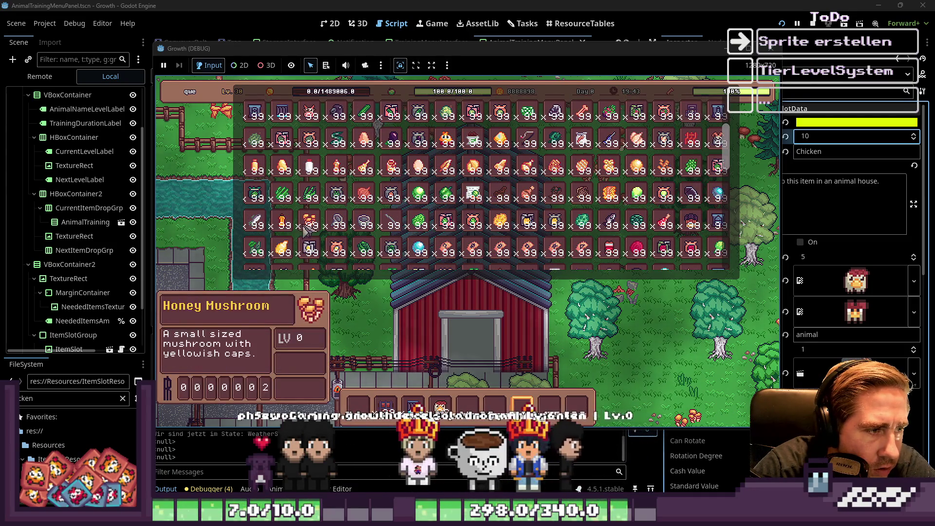
pyautogui.scroll(-1, 650, 221)
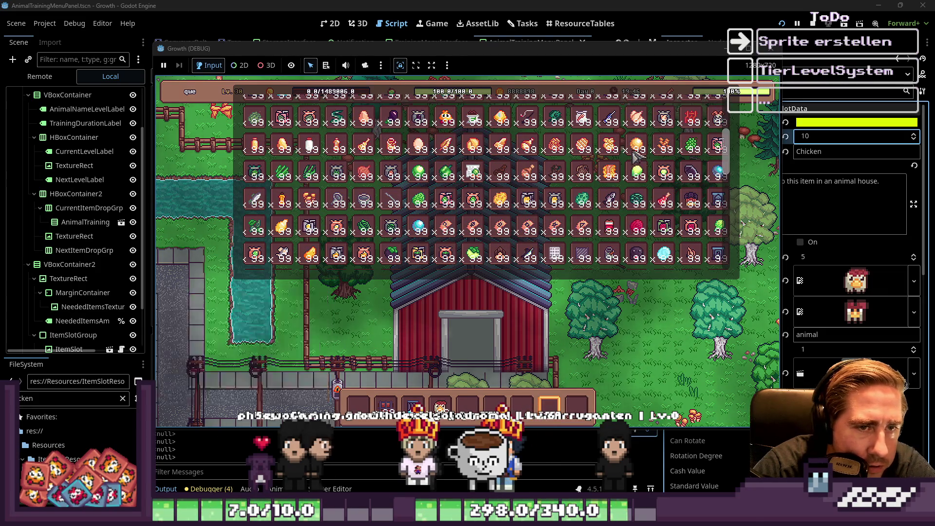
pyautogui.press('Escape')
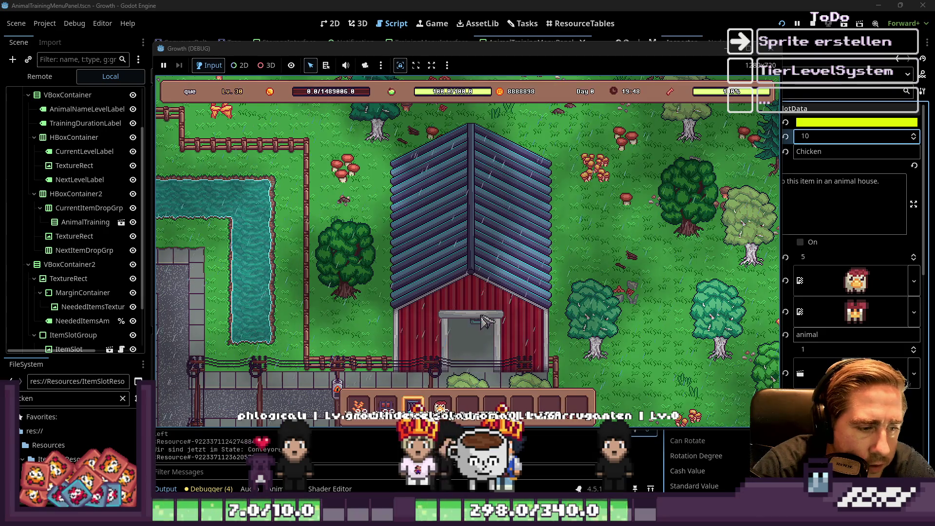
# Step: Walk the player south past the barn and check the in-game inventory
pyautogui.press('s')
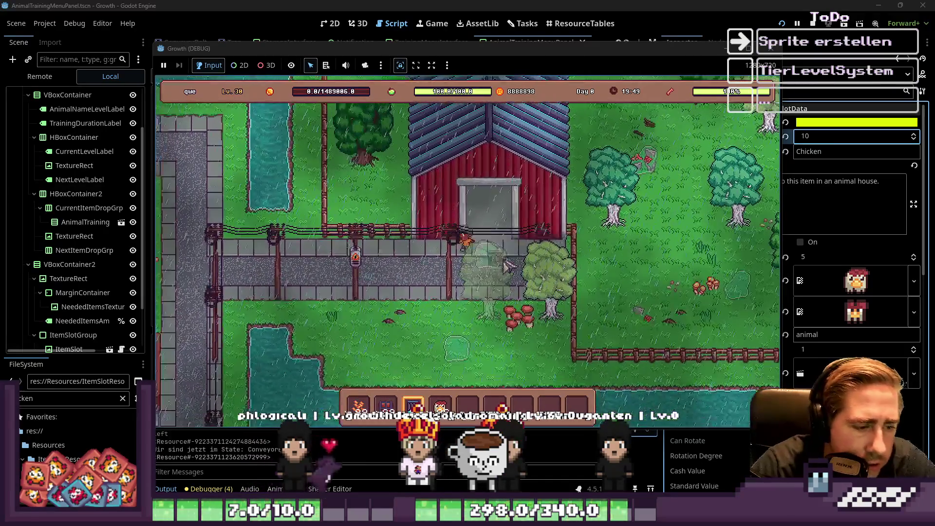
pyautogui.press('i')
pyautogui.scroll(-5, 504, 211)
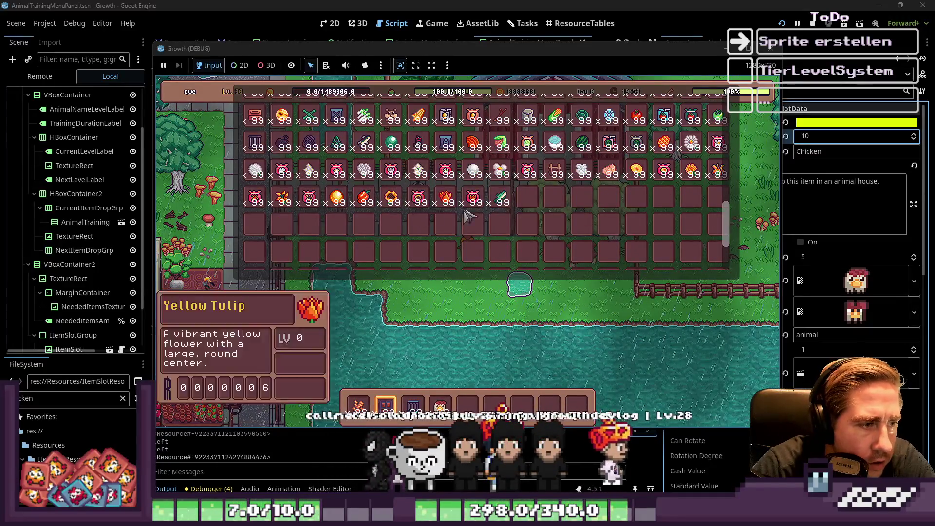
pyautogui.scroll(1, 532, 225)
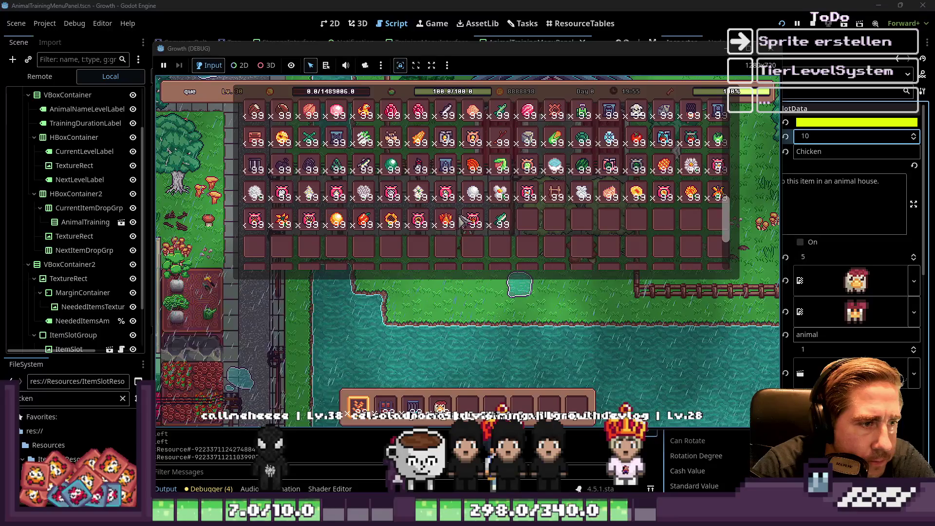
pyautogui.scroll(1, 462, 222)
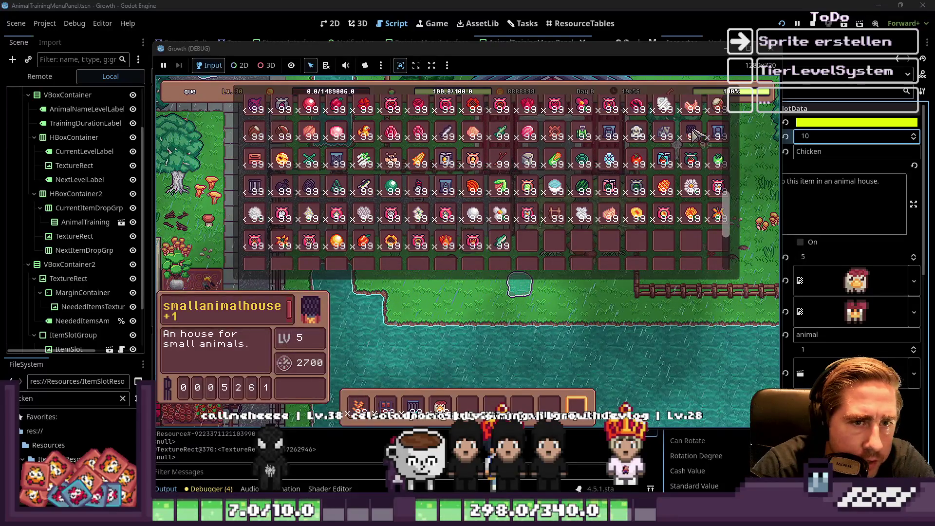
pyautogui.press('i')
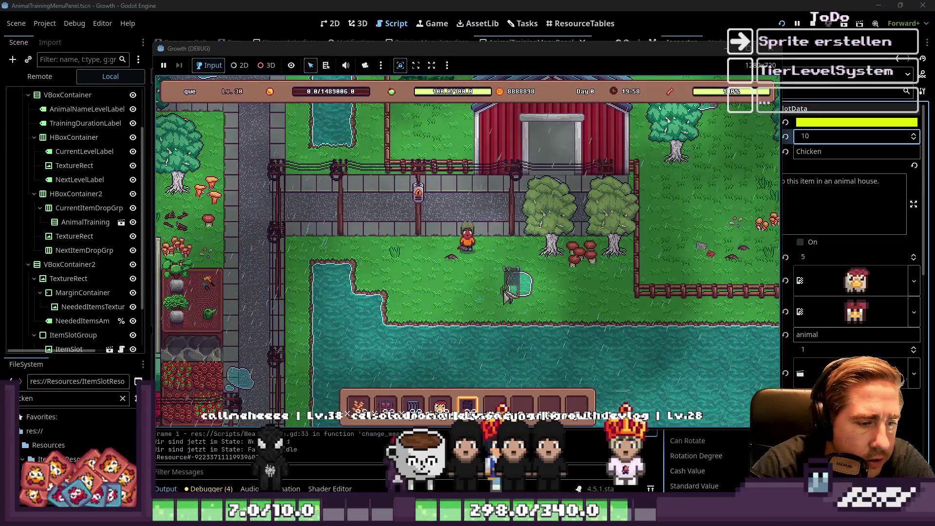
# Step: Walk left to the animal house and place the chicken from hotbar slot 4 into it
pyautogui.press('a')
pyautogui.press('s')
pyautogui.scroll(-1, 538, 245)
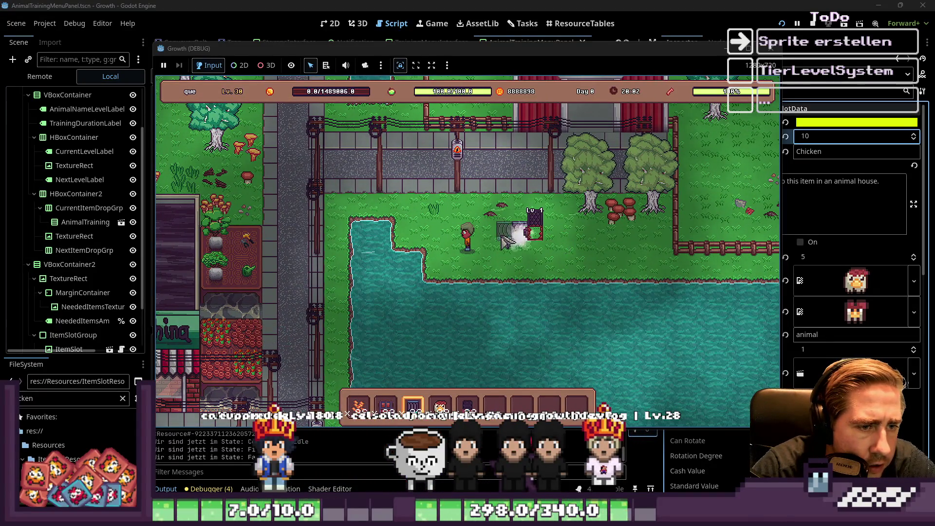
pyautogui.press('a')
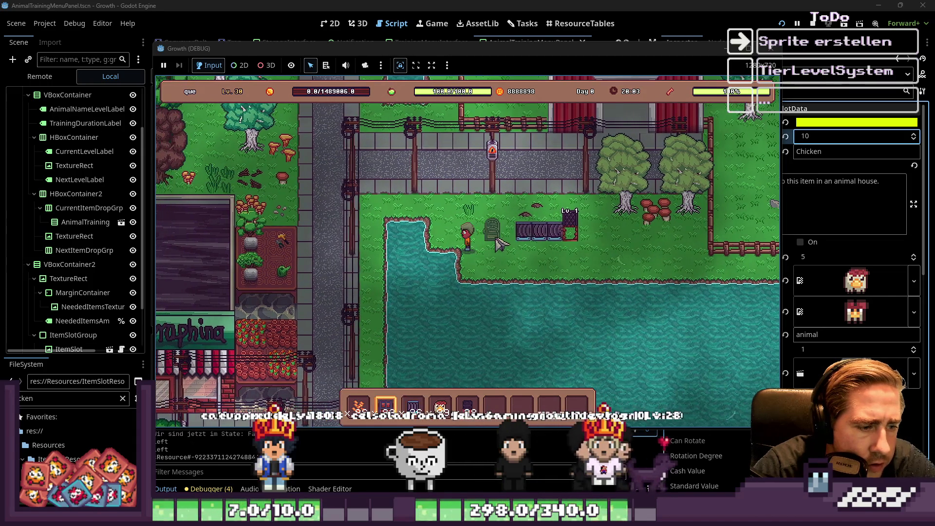
pyautogui.scroll(1, 507, 244)
pyautogui.press('4')
pyautogui.click(569, 232)
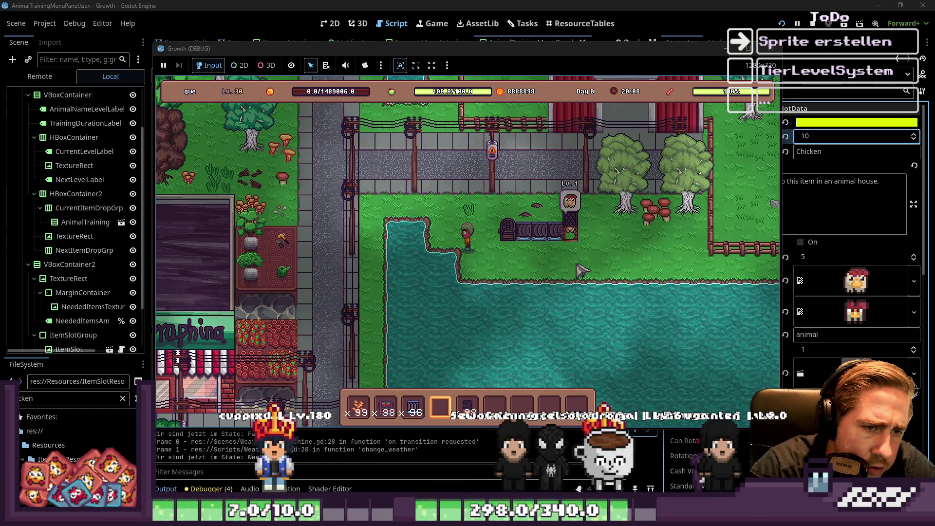
pyautogui.scroll(3, 579, 263)
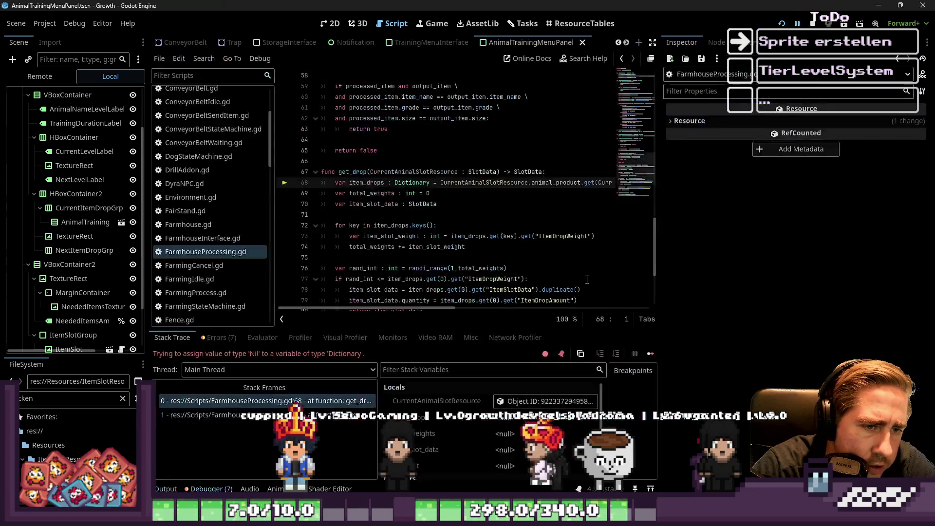
# Step: Inspect animal_product, CurrentAnimalSlotResource and current_item_level on get_drop line 68
pyautogui.click(524, 237)
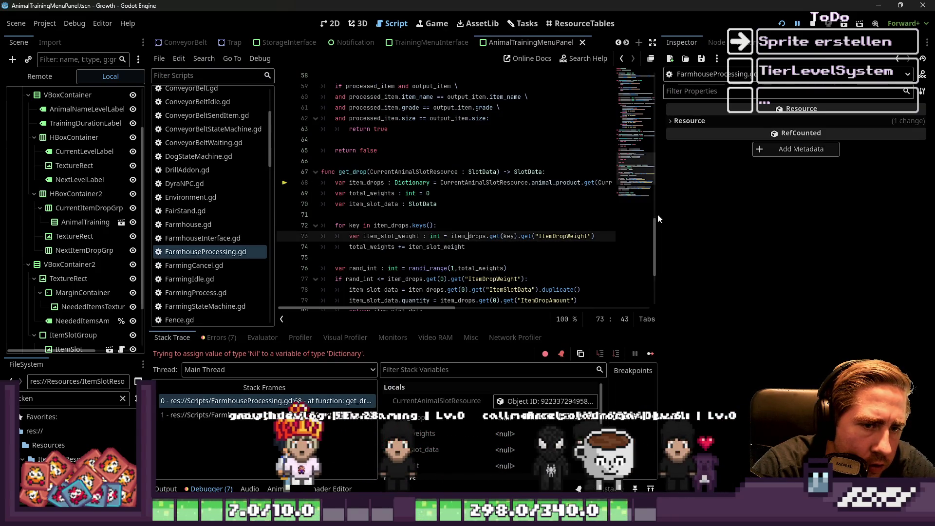
pyautogui.moveTo(658, 215); pyautogui.dragTo(882, 220)
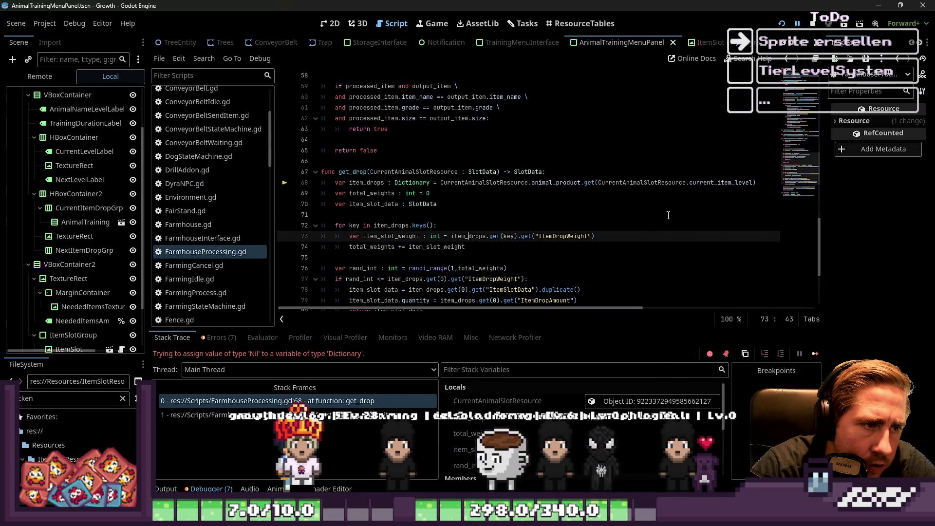
pyautogui.click(578, 183)
pyautogui.moveTo(577, 186)
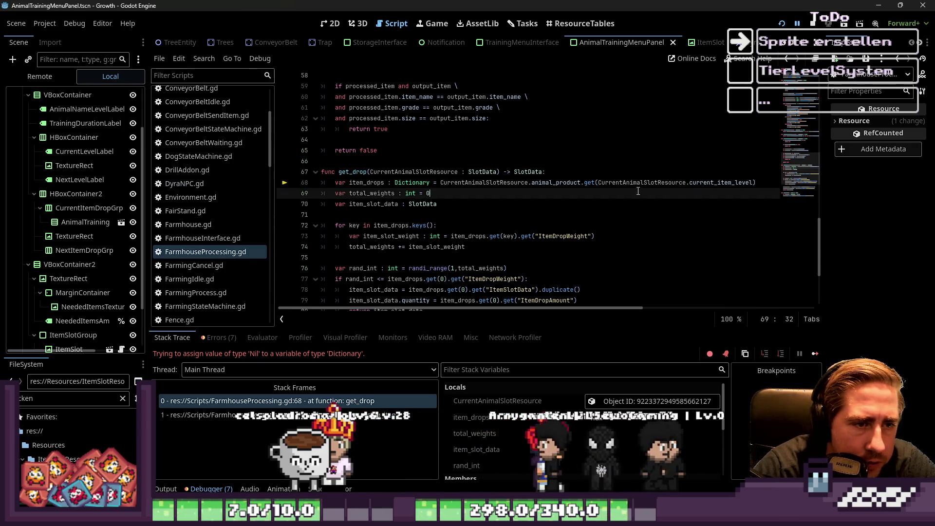
pyautogui.doubleClick(555, 183)
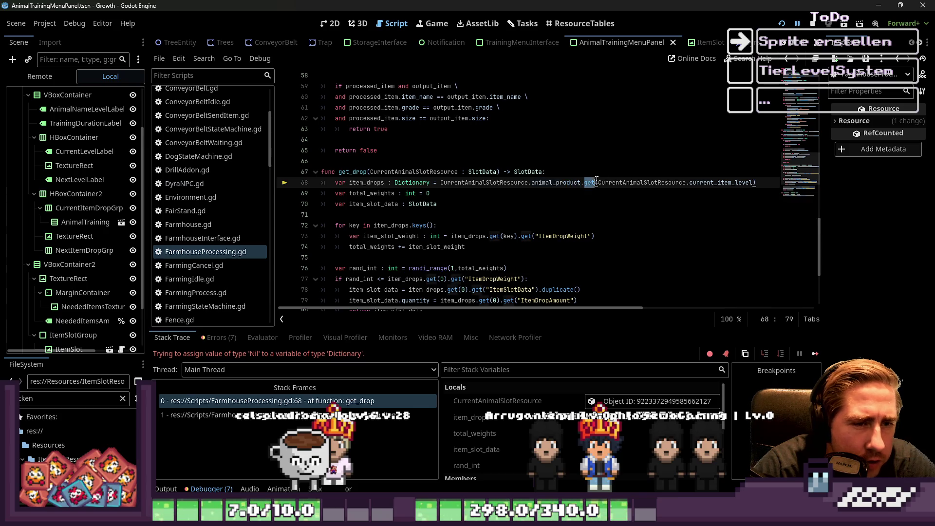
pyautogui.doubleClick(684, 183)
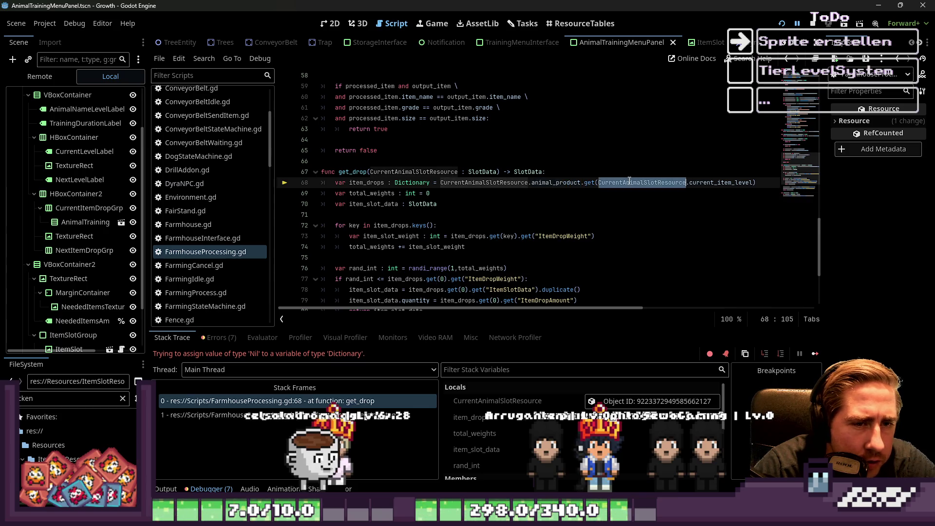
pyautogui.doubleClick(709, 183)
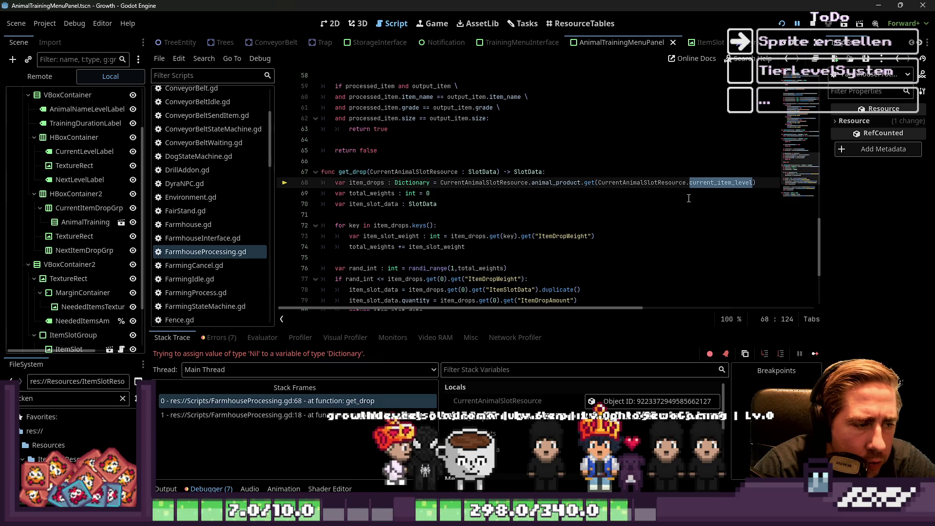
# Step: Compare the line 18 and line 68 stack frames, then open CurrentAnimalSlotResource's properties from Locals
pyautogui.click(318, 414)
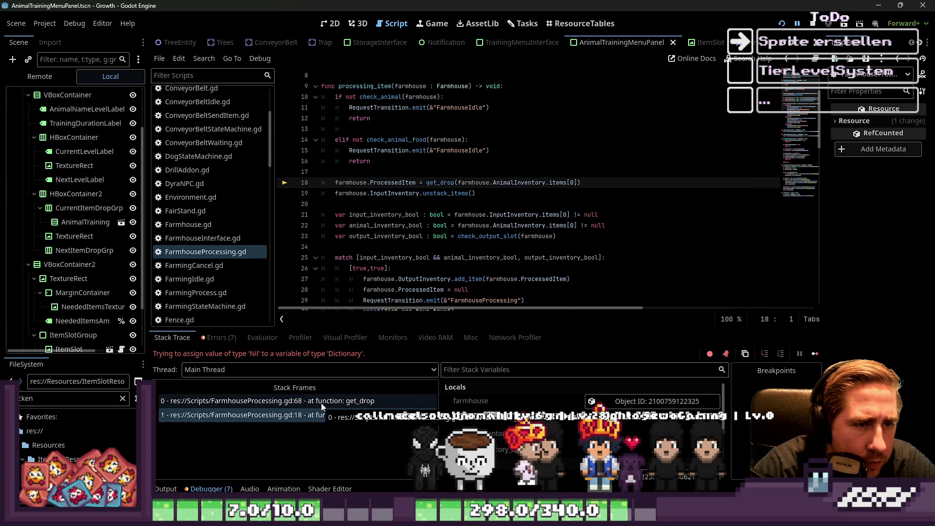
pyautogui.click(320, 402)
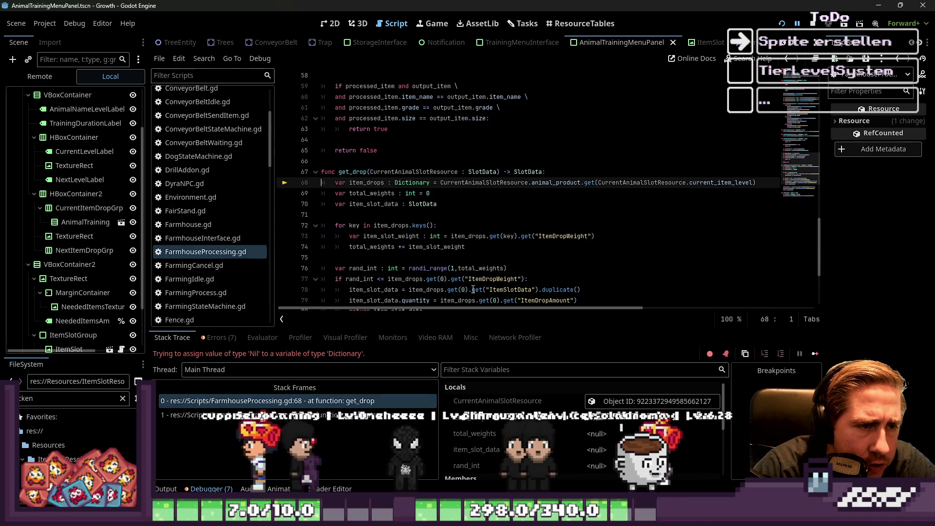
pyautogui.doubleClick(468, 183)
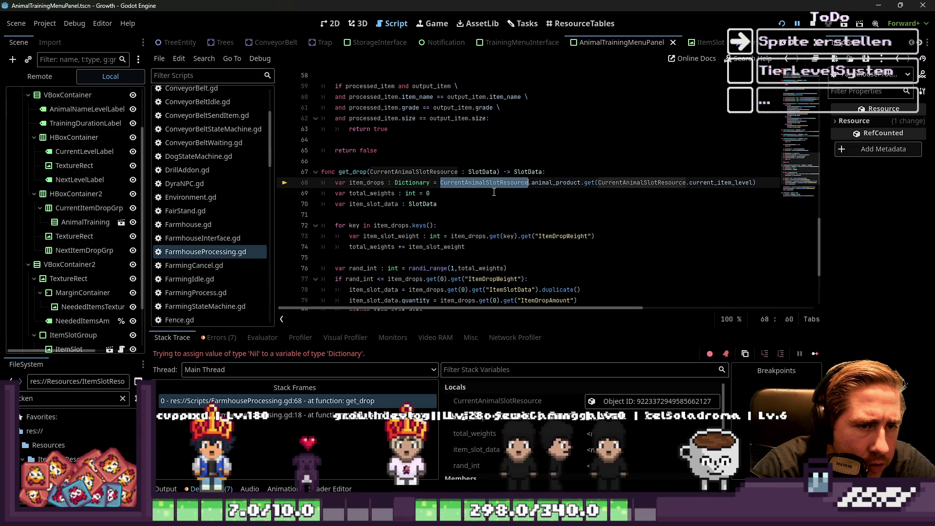
pyautogui.click(608, 404)
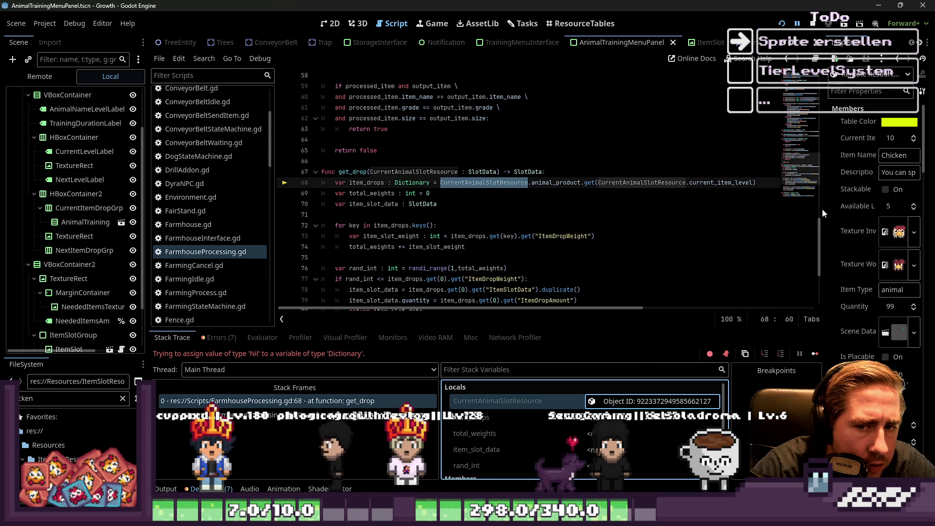
# Step: Widen the Inspector and expand the chicken's Animal Product dictionary of size 10
pyautogui.moveTo(822, 209); pyautogui.dragTo(686, 263)
pyautogui.scroll(-15, 878, 318)
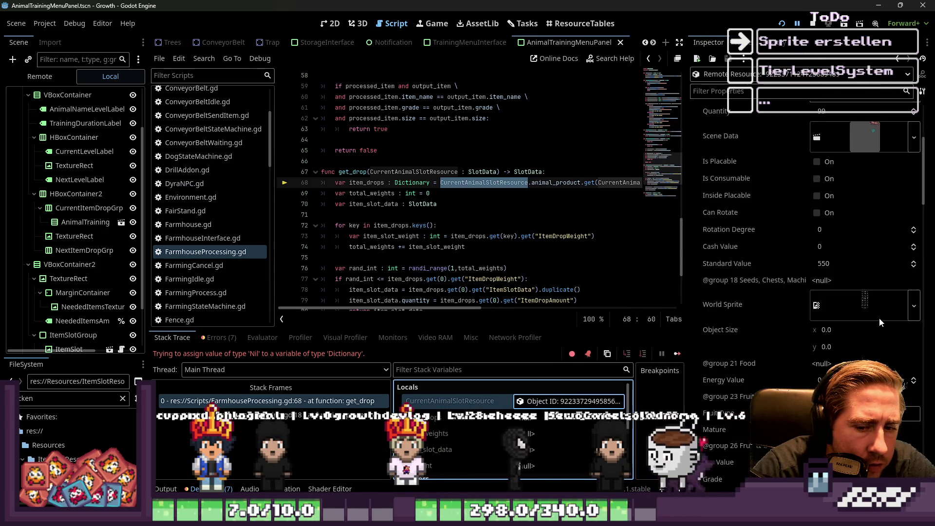
pyautogui.scroll(-2, 866, 329)
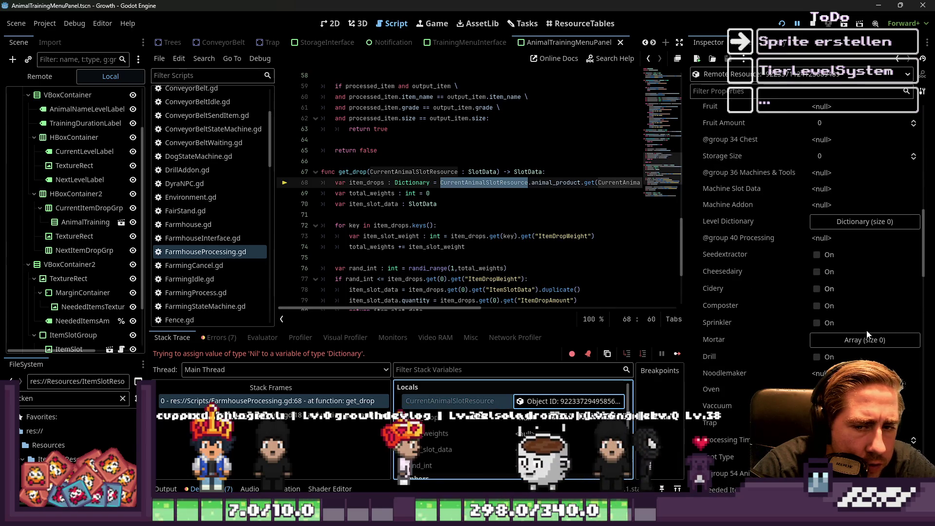
pyautogui.scroll(-4, 851, 223)
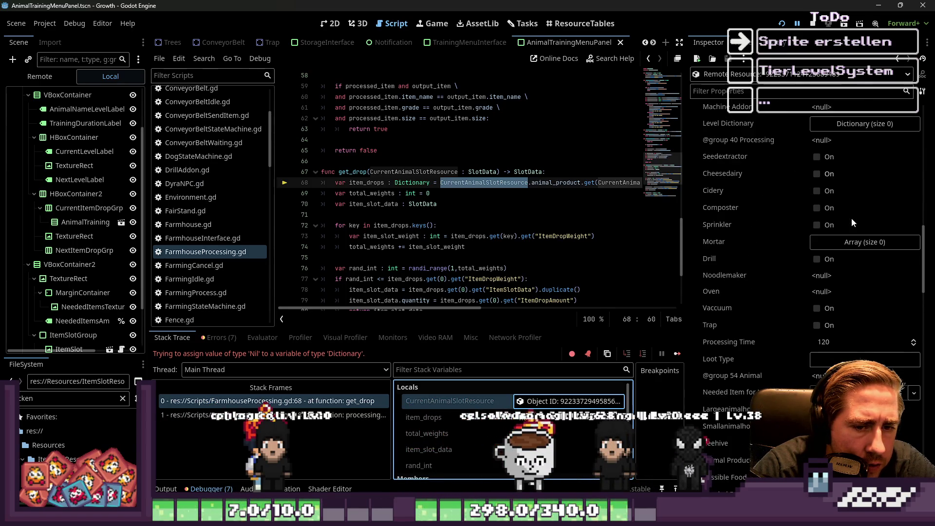
pyautogui.scroll(-6, 848, 236)
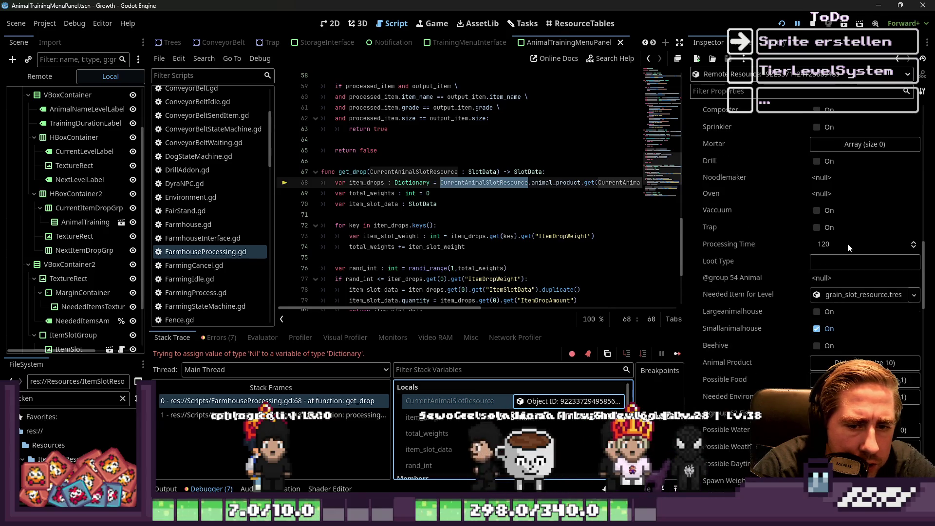
pyautogui.click(835, 311)
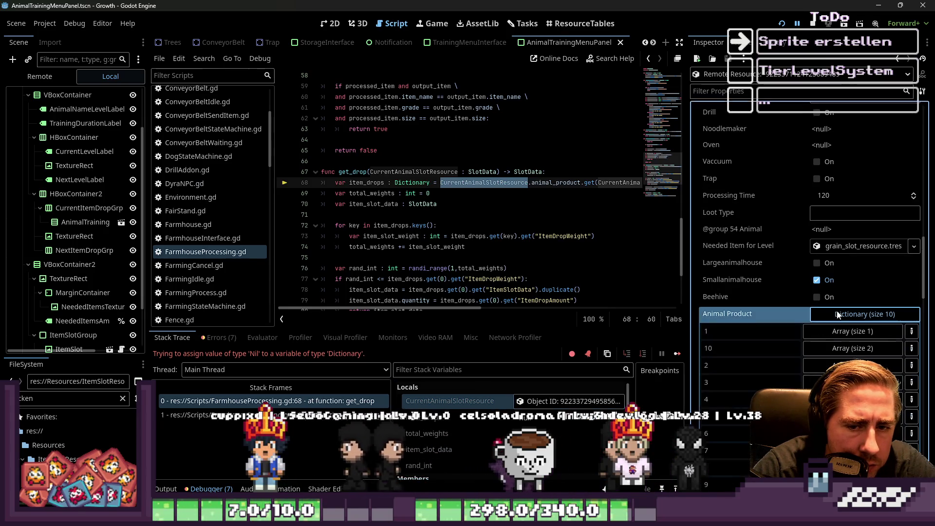